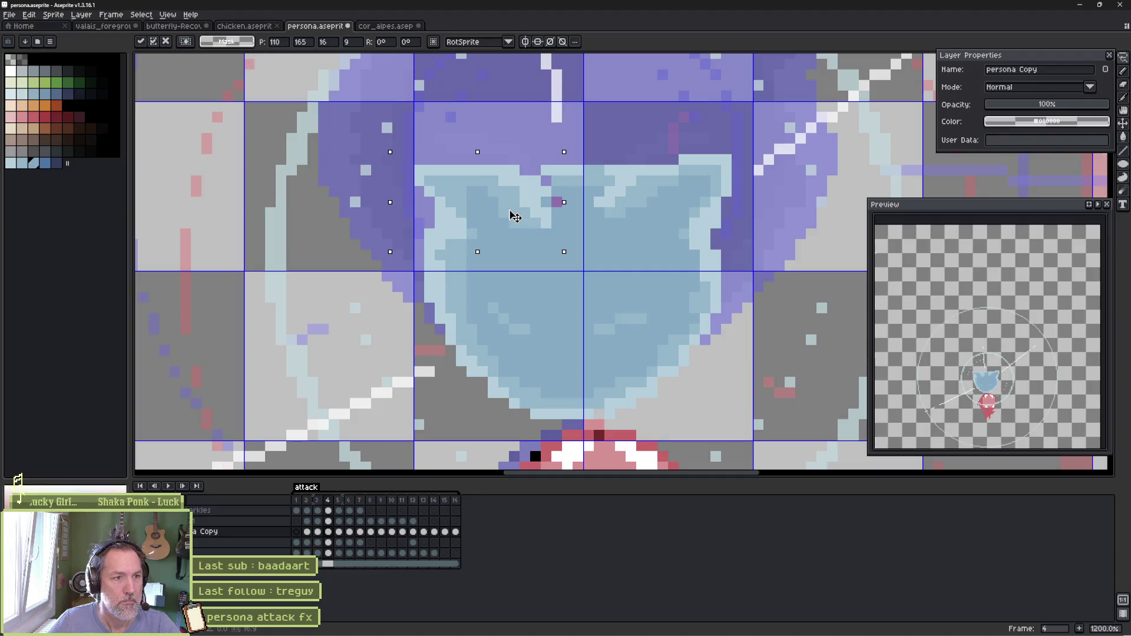
# Commit the cat head's transform on frame 4 and paint purple over its light-blue edge pixels
pyautogui.press('Return')
pyautogui.press('b')
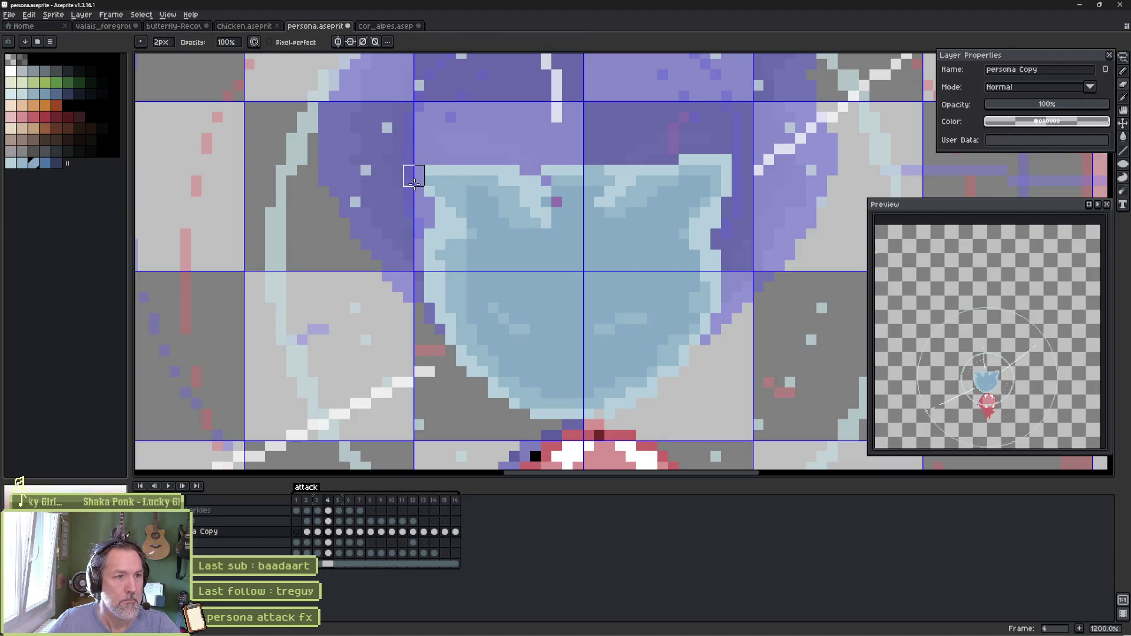
pyautogui.press('e')
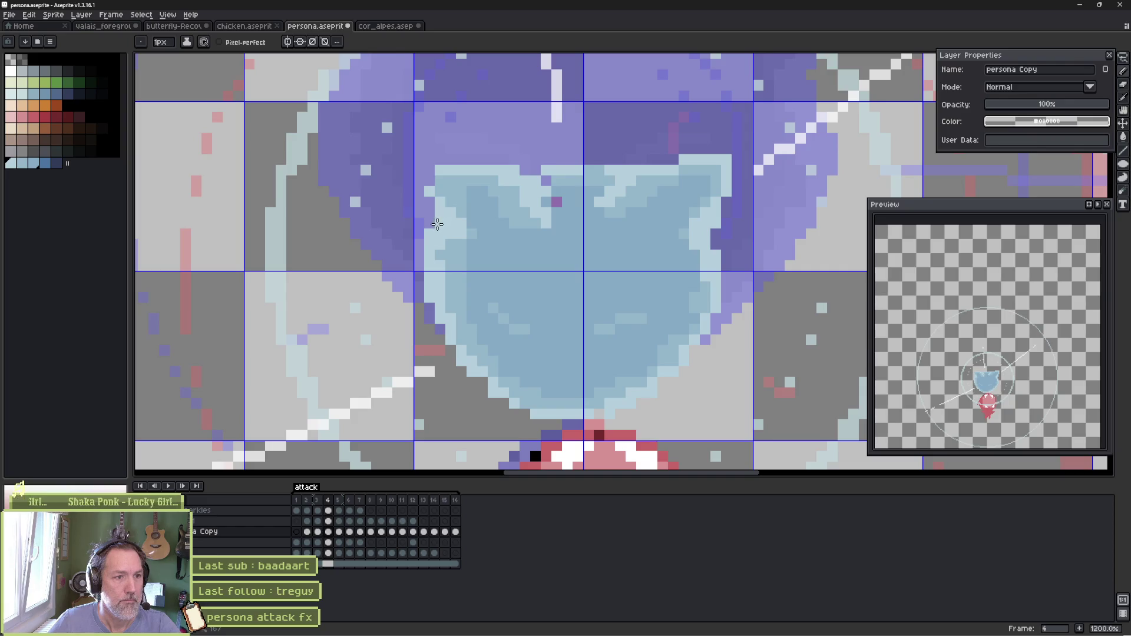
pyautogui.moveTo(442, 203); pyautogui.dragTo(451, 174)
pyautogui.press('b')
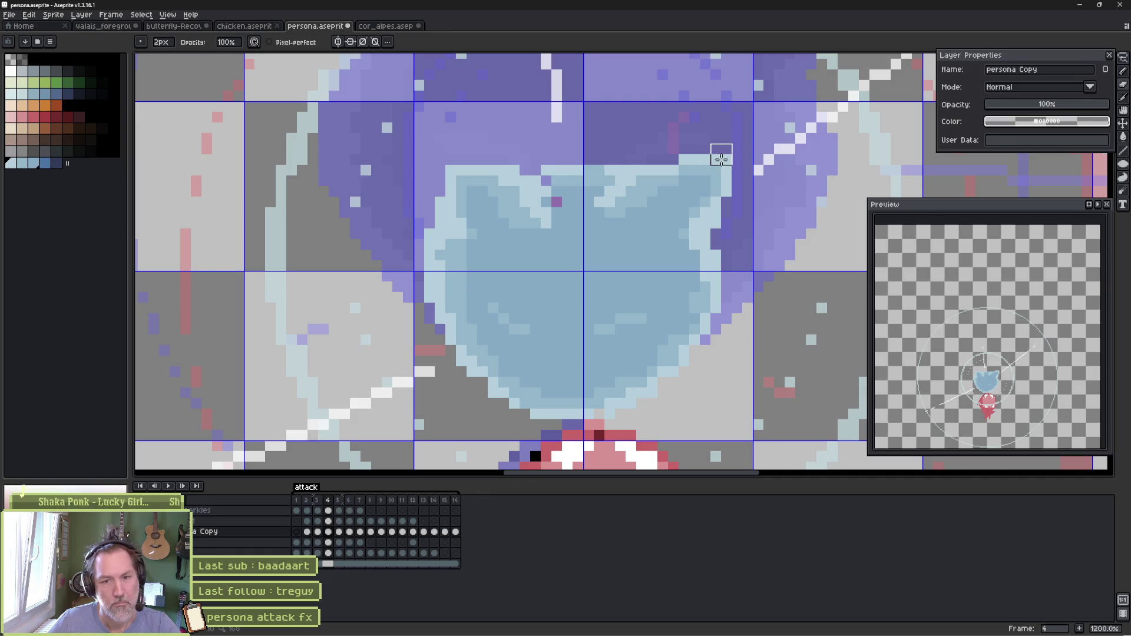
# Step through the neighbouring frames to check the motion, ending back on frame 4
pyautogui.press('Left')
pyautogui.press('Right')
pyautogui.press('Right')
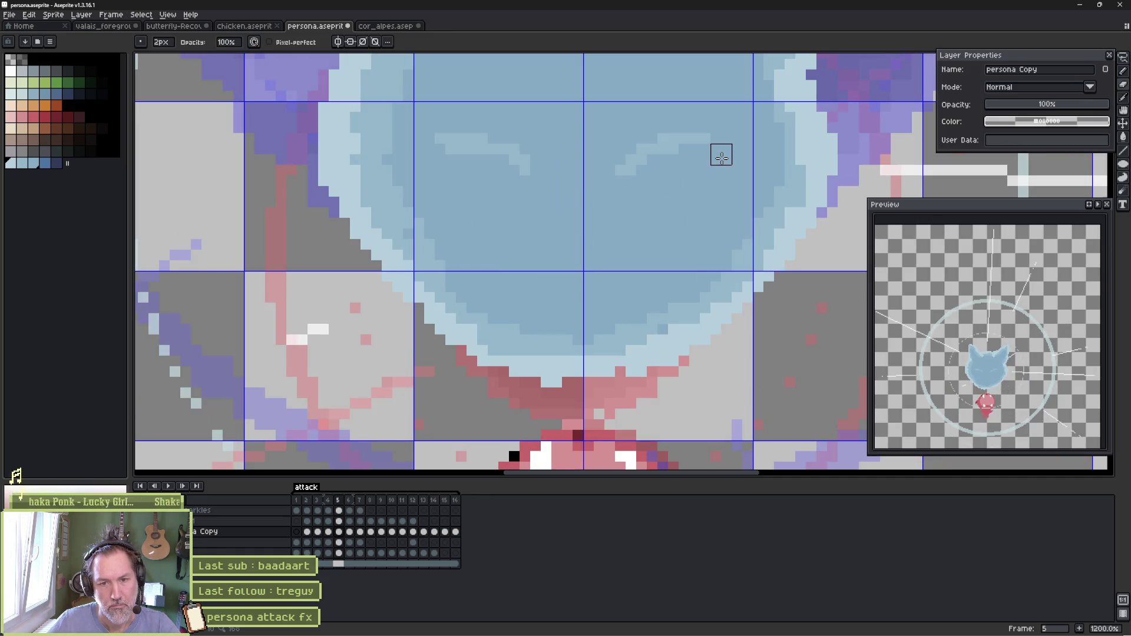
pyautogui.press('Left')
pyautogui.press('Left')
pyautogui.press('Left')
pyautogui.press('Right')
pyautogui.press('Right')
pyautogui.press('Right')
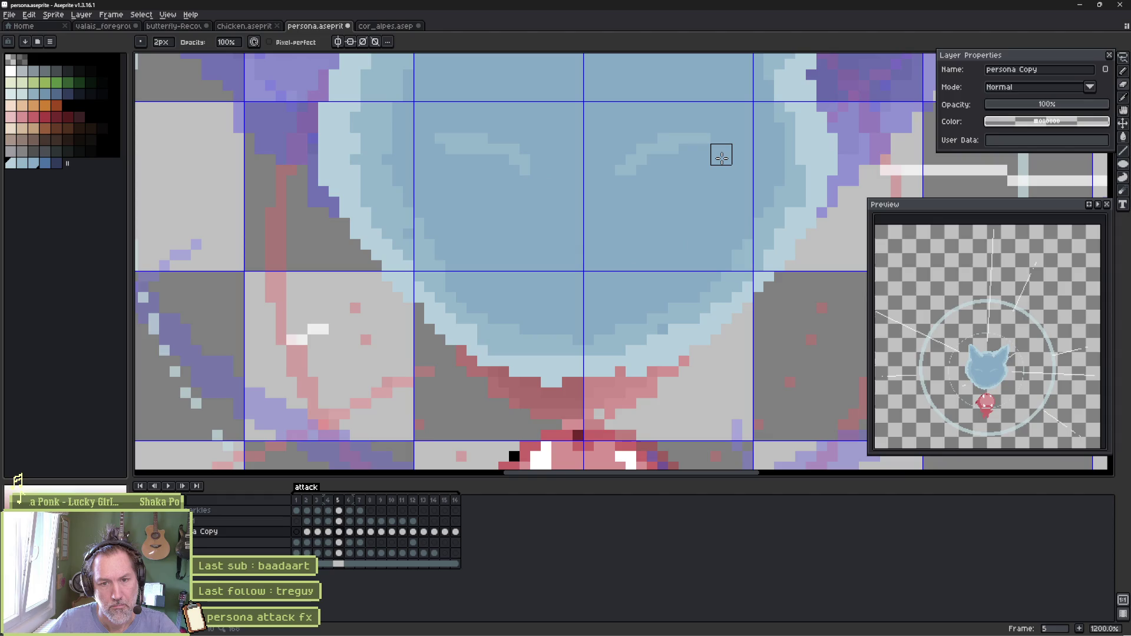
pyautogui.press('Left')
pyautogui.press('Right')
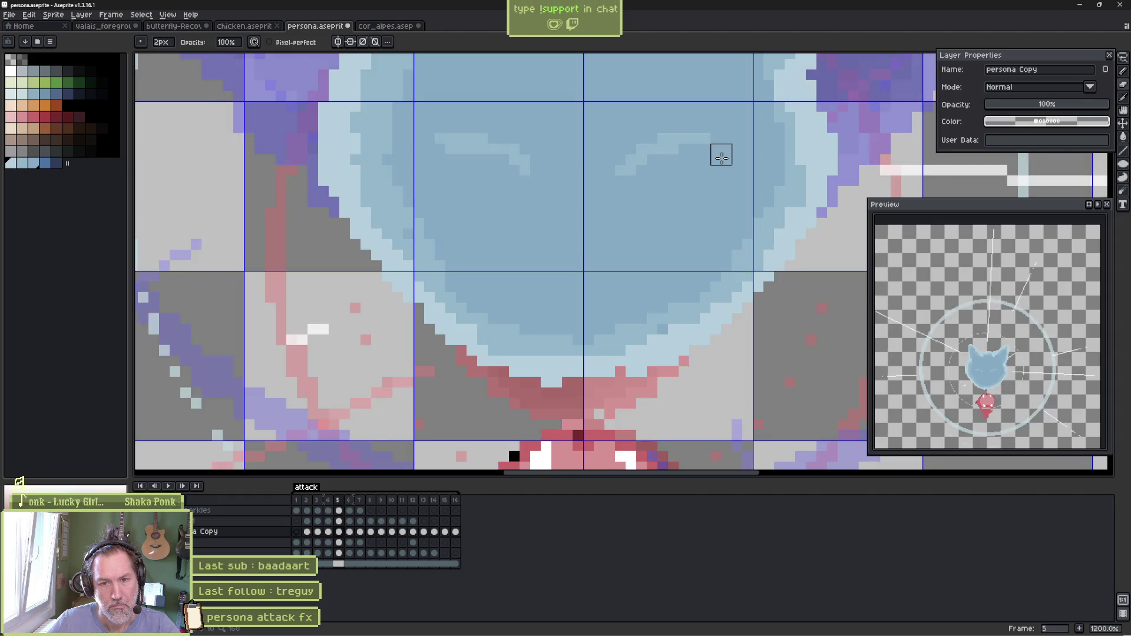
pyautogui.press('Right')
pyautogui.press('Left')
pyautogui.press('Left')
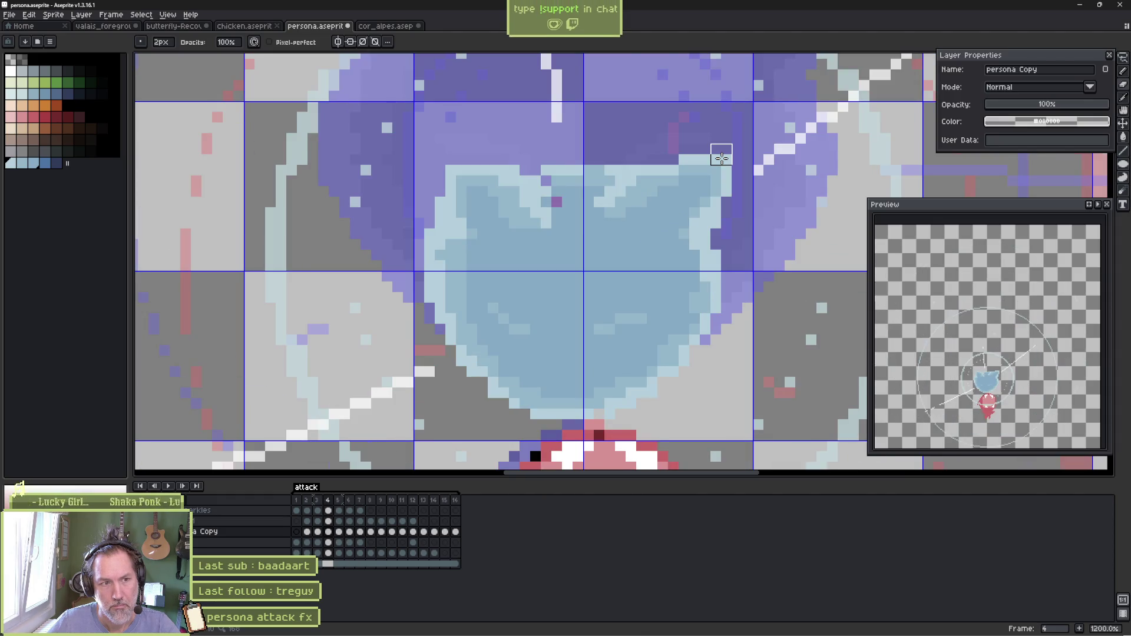
# Erase stray light-blue pixels on the head's right edge and add a light-blue pixel there
pyautogui.press('e')
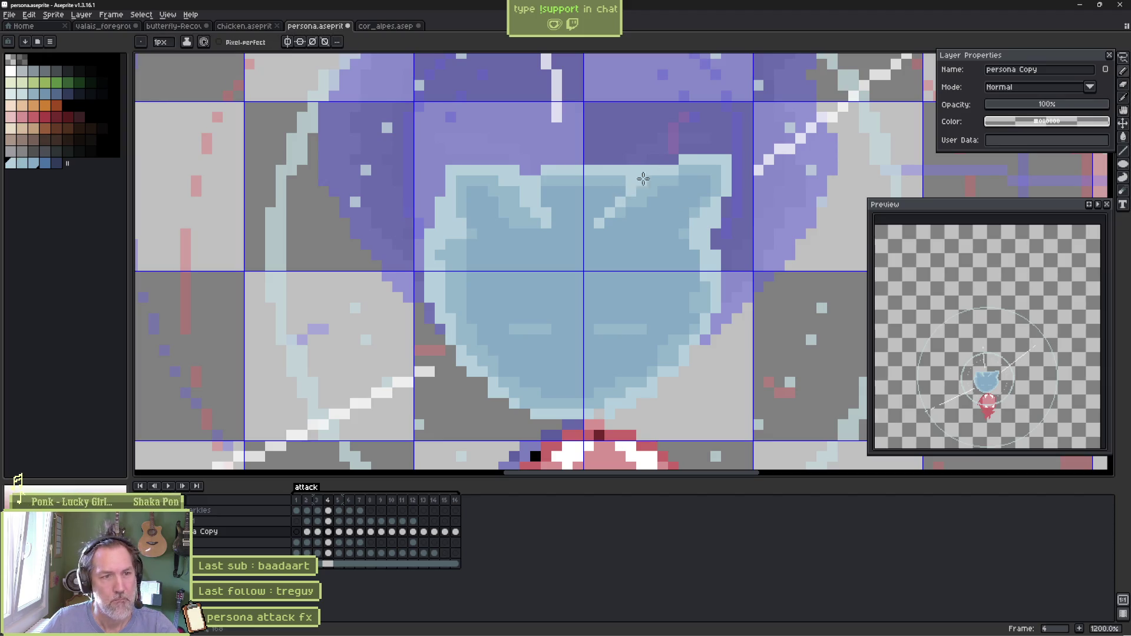
pyautogui.press('e')
pyautogui.moveTo(720, 139)
pyautogui.mouseDown()
pyautogui.moveTo(677, 144)
pyautogui.moveTo(747, 202)
pyautogui.mouseUp()
pyautogui.press('b')
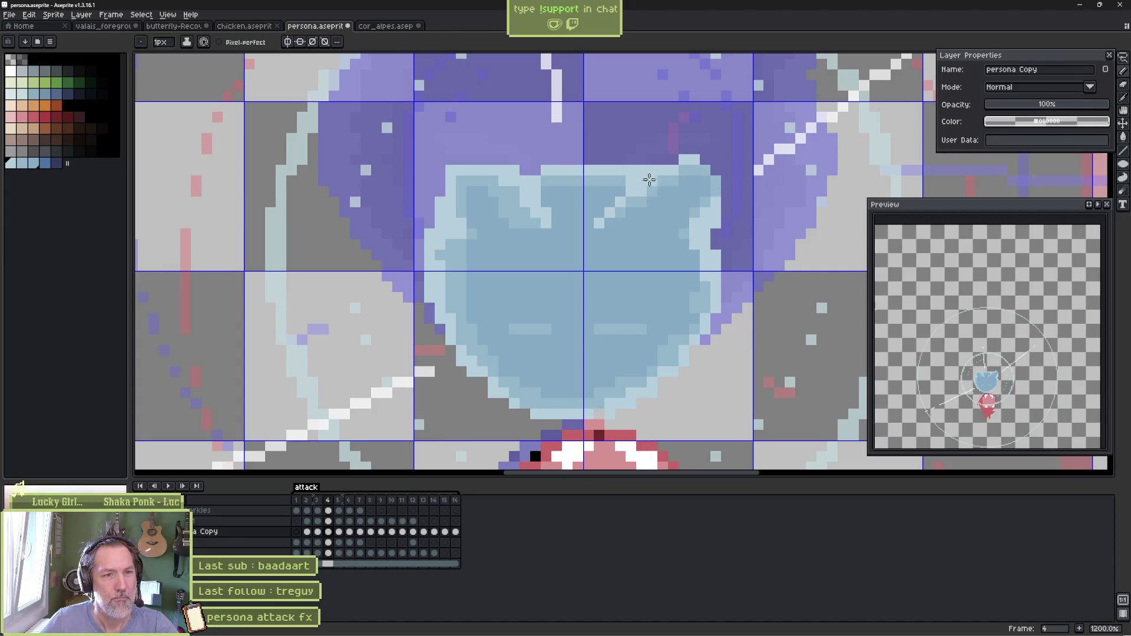
pyautogui.click(727, 223)
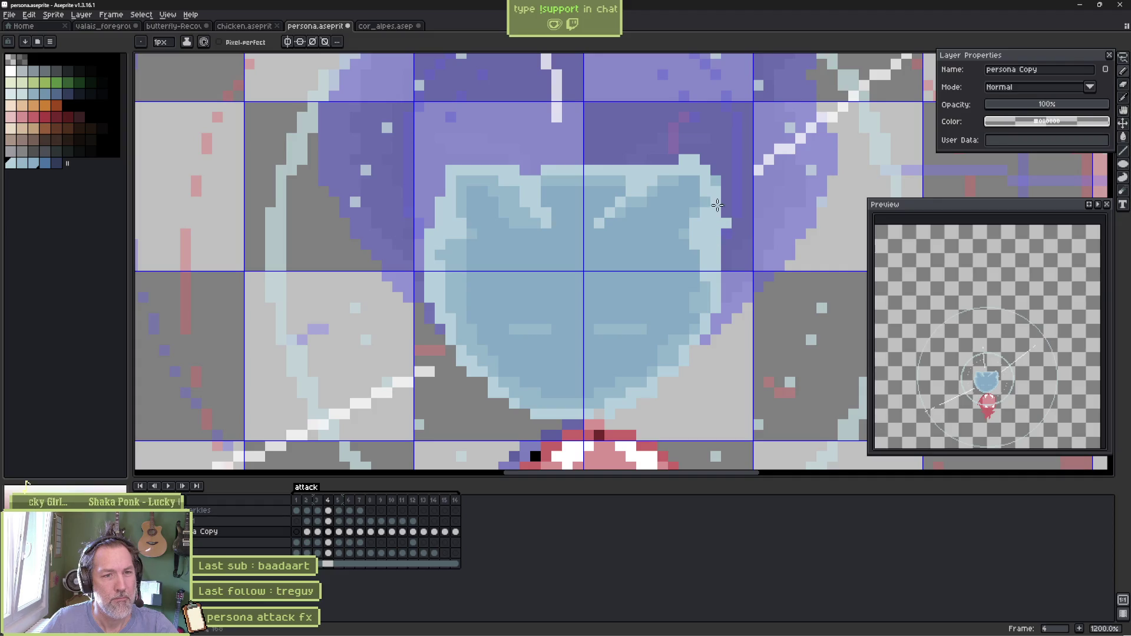
# Keep refining the cat head's outline pixels, alternating Pencil and Eraser
pyautogui.press('e')
pyautogui.press('ctrl')
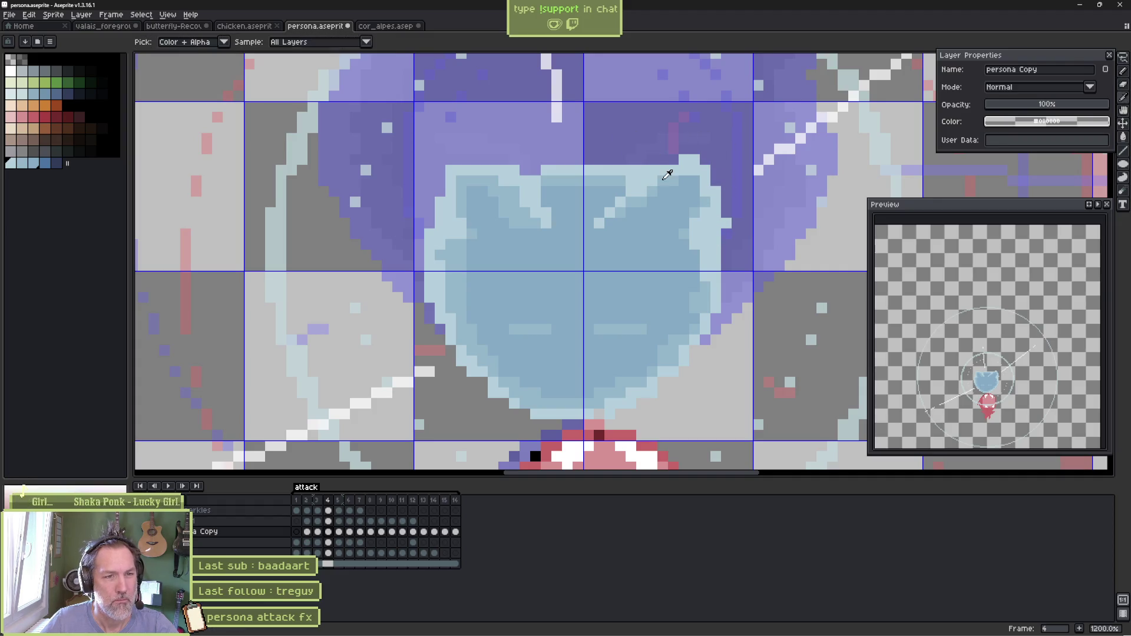
pyautogui.press('b')
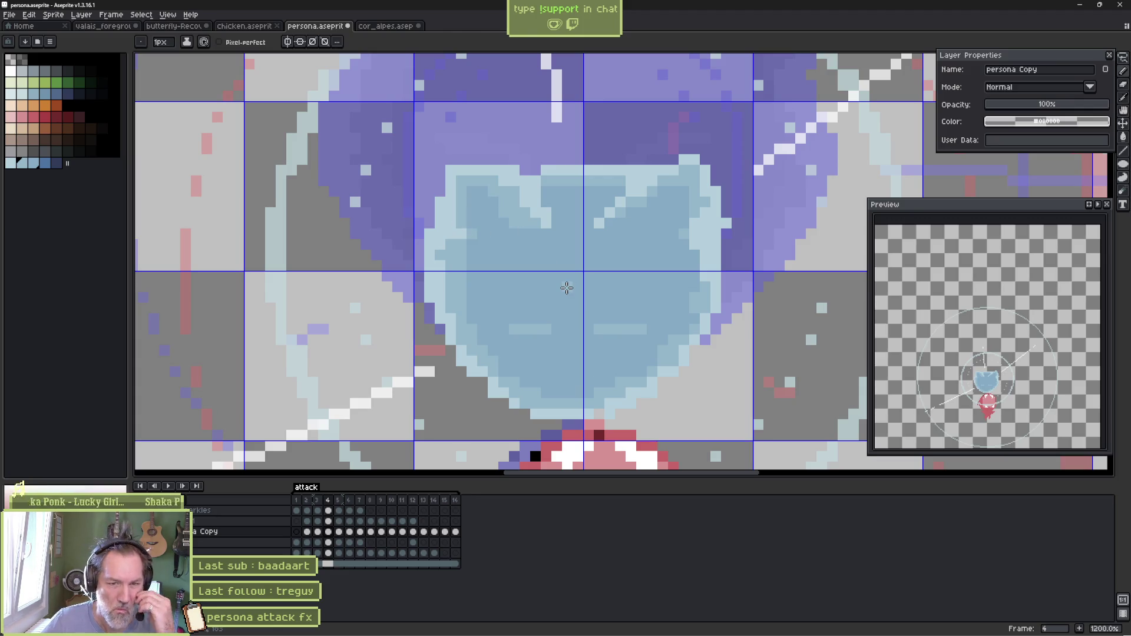
pyautogui.press('e')
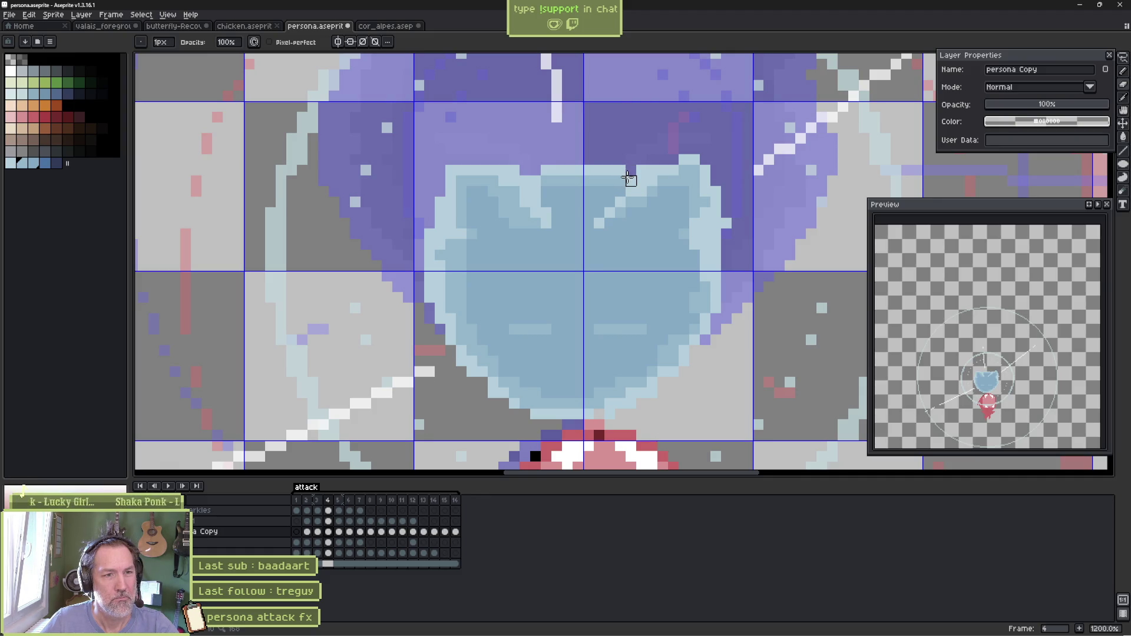
pyautogui.press('b')
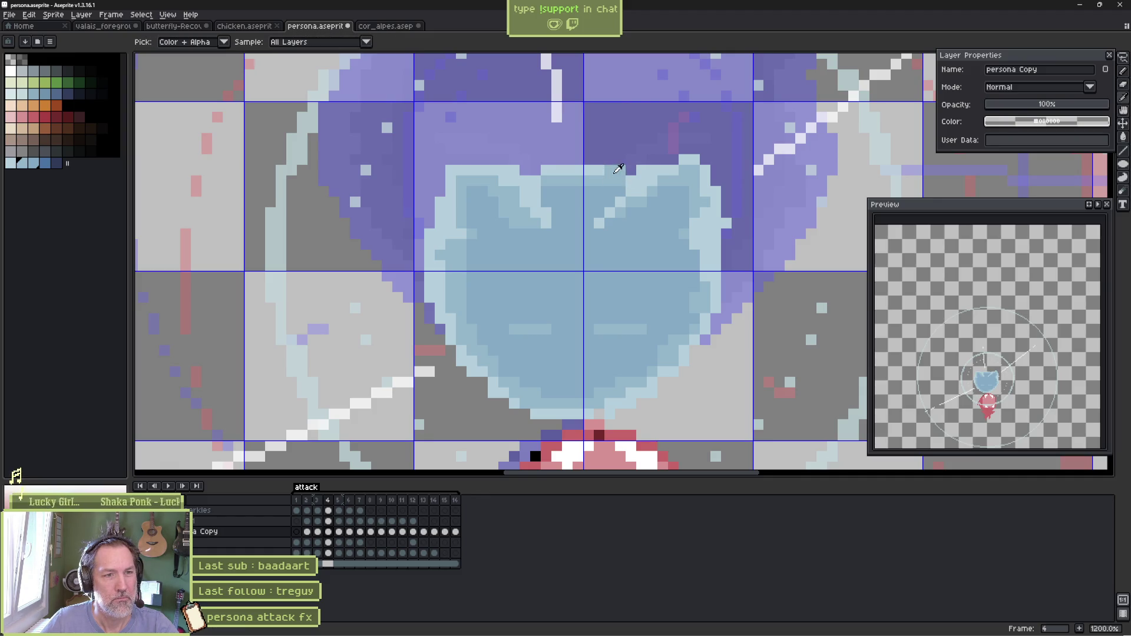
pyautogui.press('e')
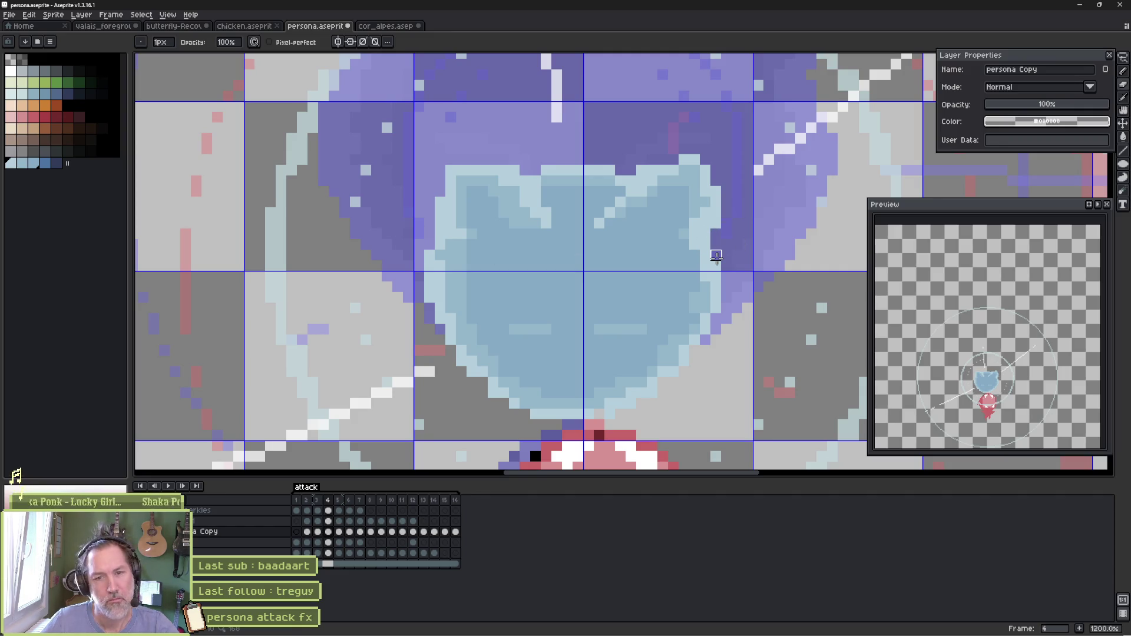
# Flip between frames 3, 4 and 5 to compare, then go to frame 2
pyautogui.press('Left')
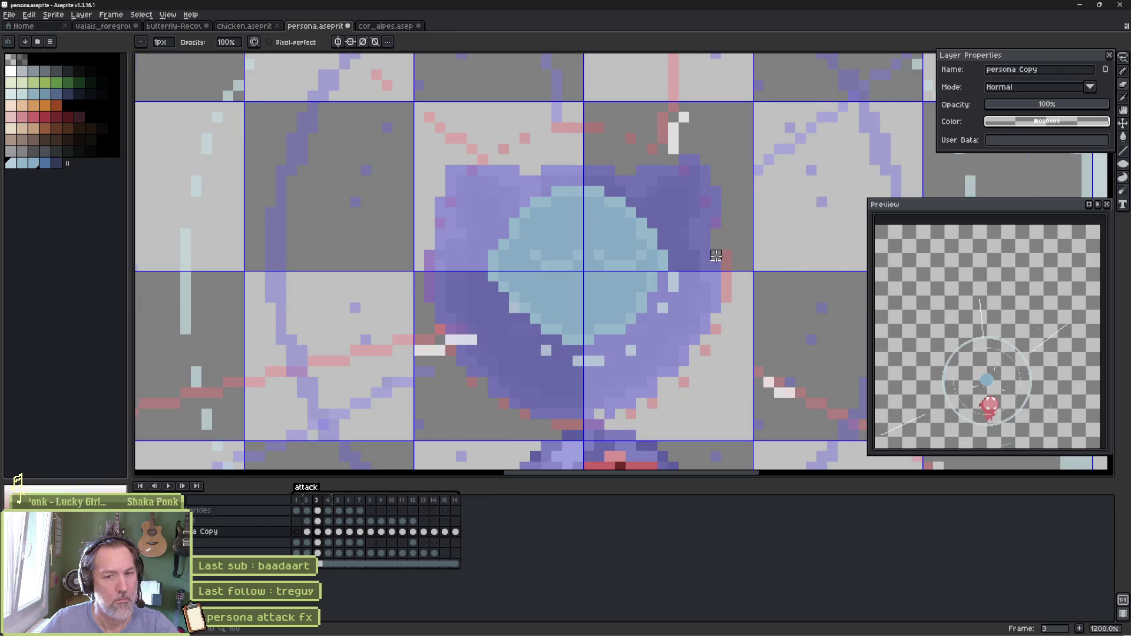
pyautogui.press('Right')
pyautogui.press('Left')
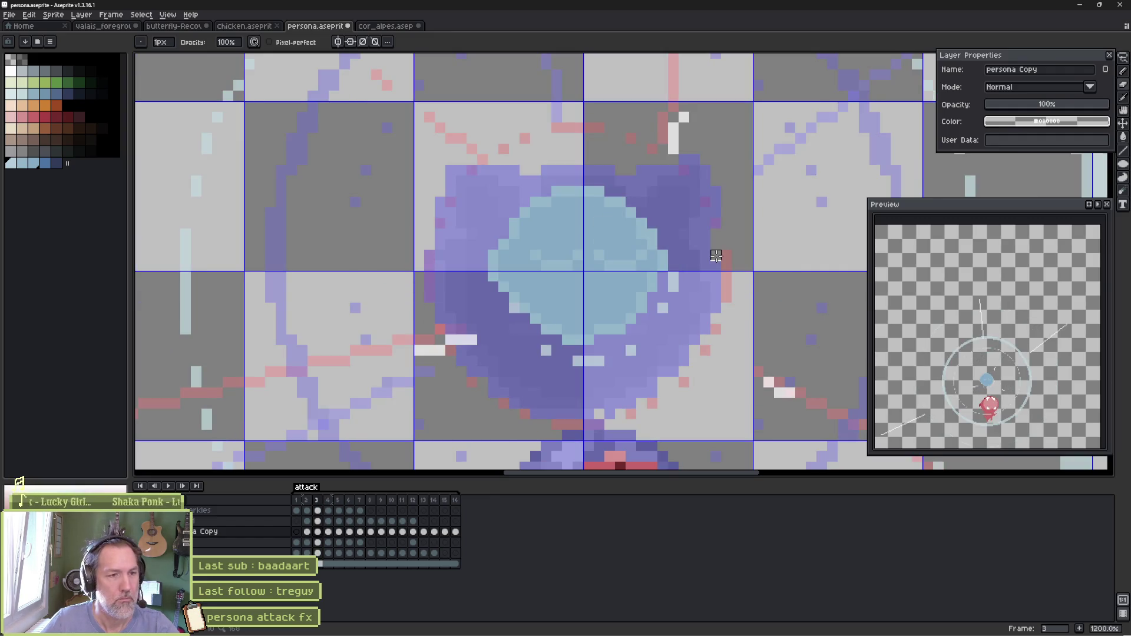
pyautogui.press('Right')
pyautogui.press('b')
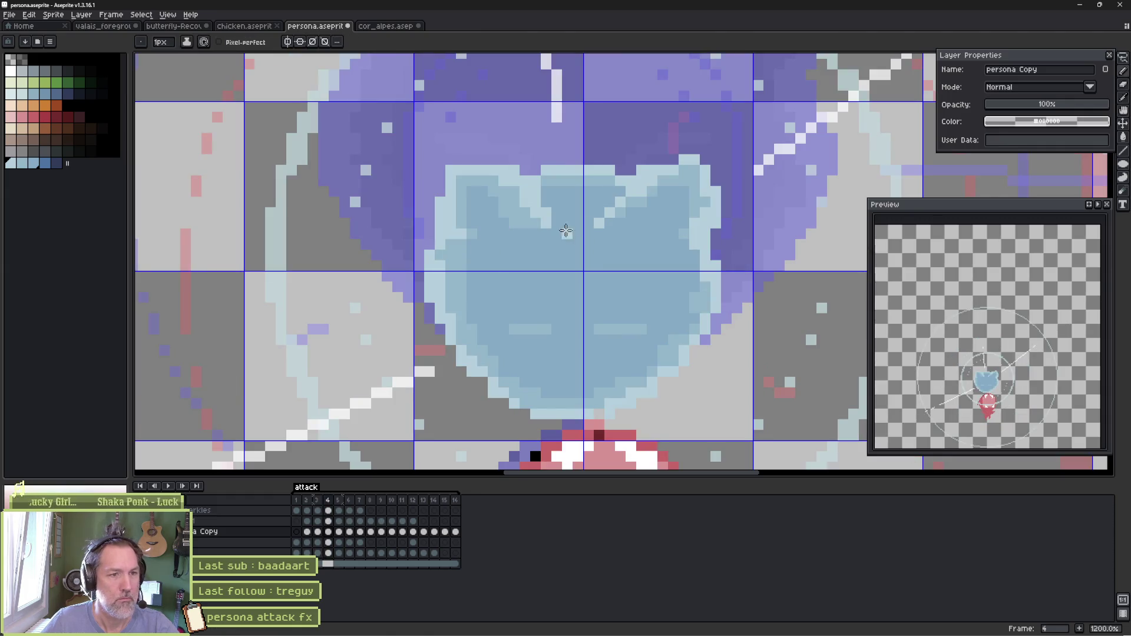
pyautogui.press('Right')
pyautogui.press('Left')
pyautogui.press('Left')
pyautogui.press('Left')
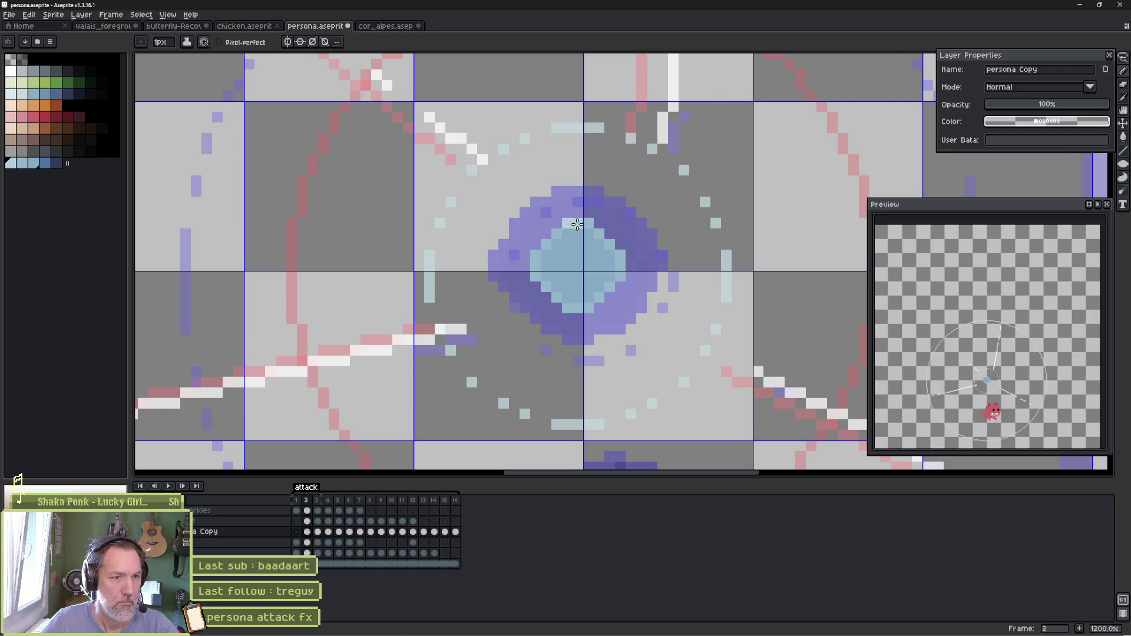
# Paint light cyan pixels into the small blob's core, sampling neighbouring lighter blues
pyautogui.moveTo(577, 224); pyautogui.dragTo(610, 244)
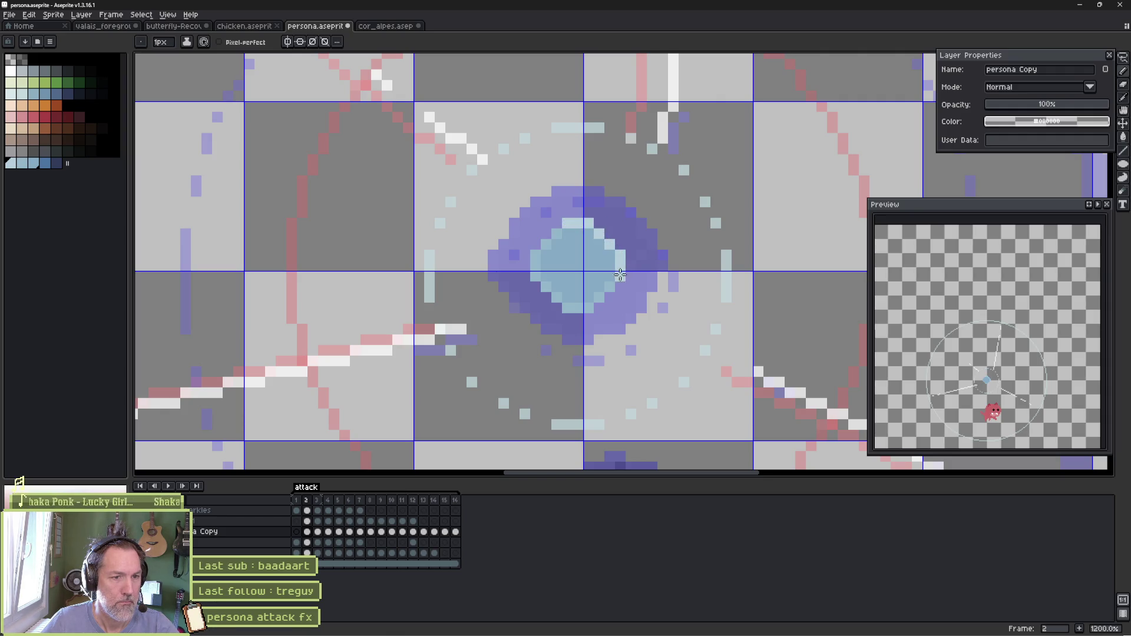
pyautogui.keyDown('alt'); pyautogui.click(612, 273); pyautogui.keyUp('alt')
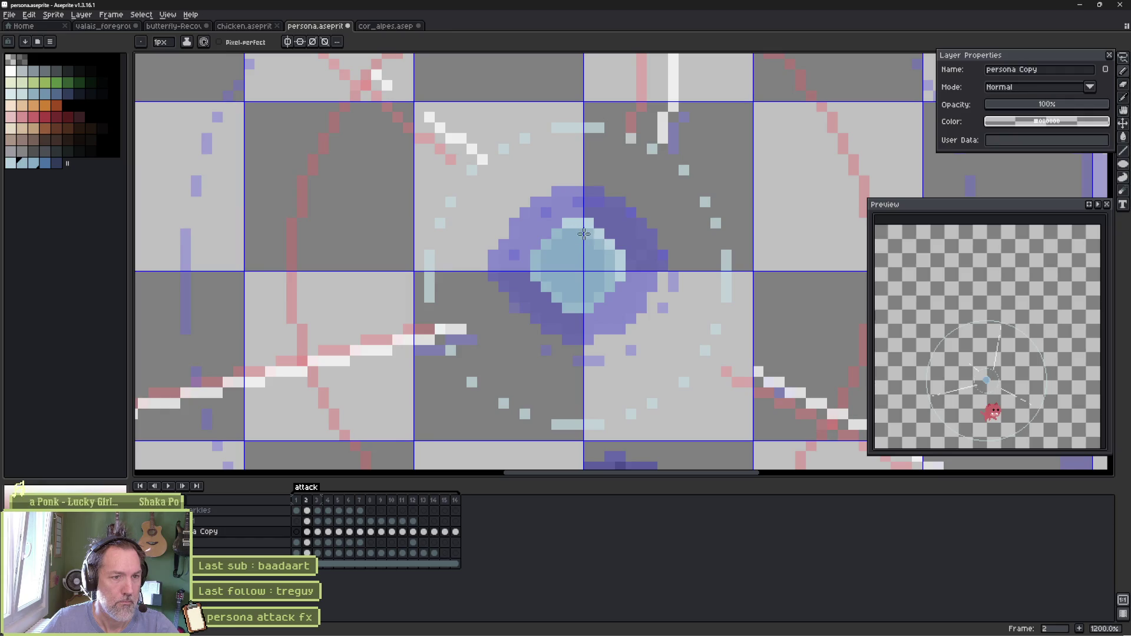
pyautogui.keyDown('alt'); pyautogui.click(563, 233); pyautogui.keyUp('alt')
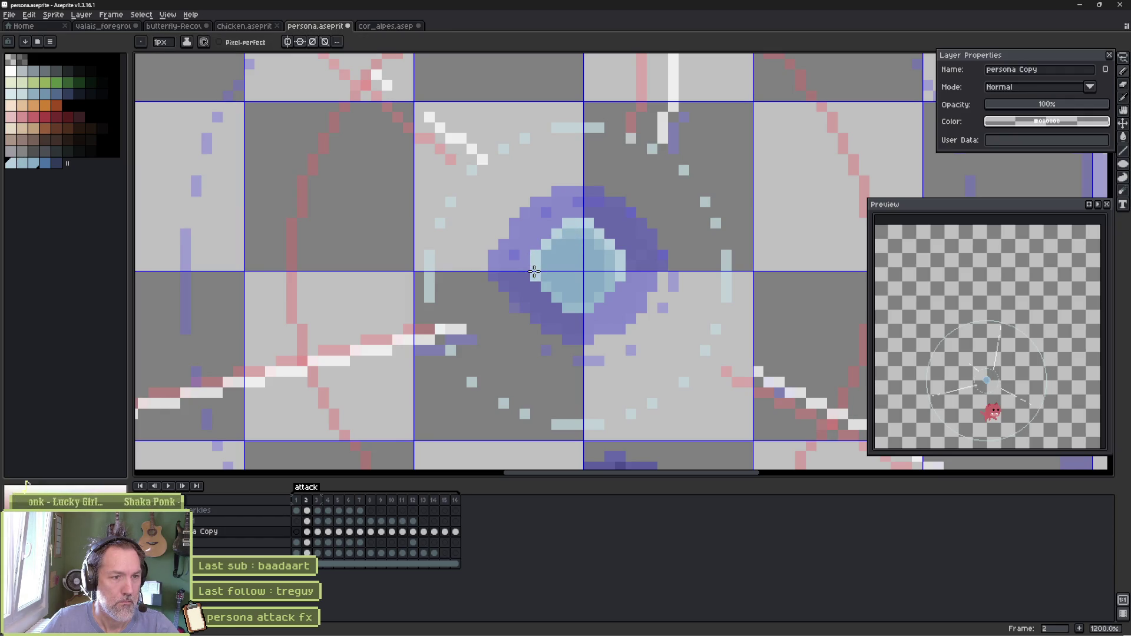
pyautogui.keyDown('alt'); pyautogui.click(602, 284); pyautogui.keyUp('alt')
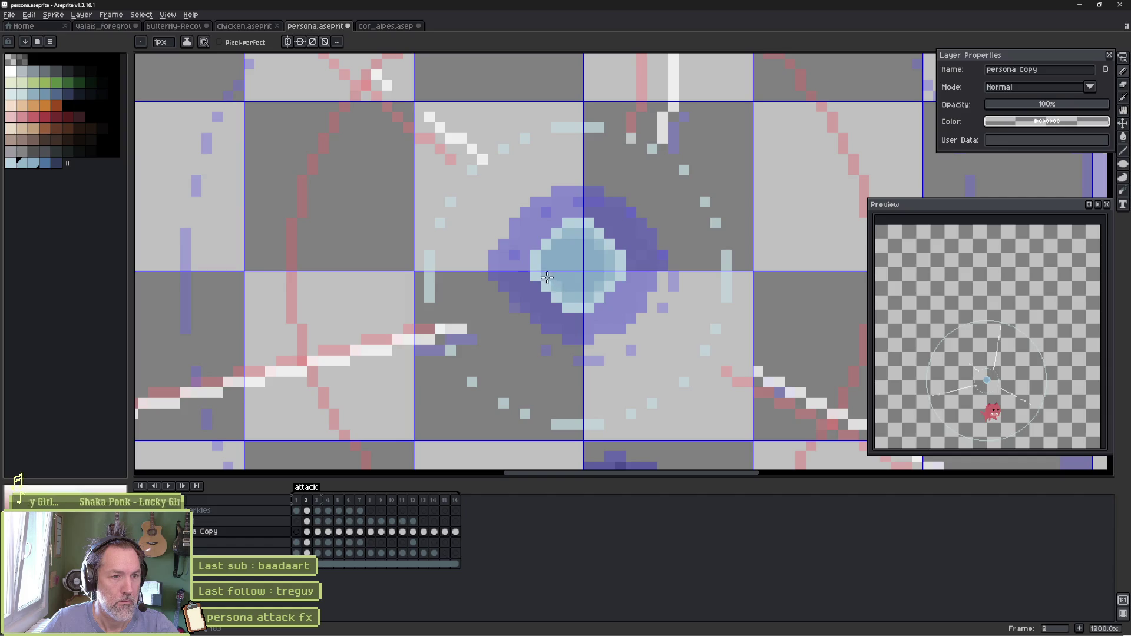
pyautogui.keyDown('alt'); pyautogui.click(558, 252); pyautogui.keyUp('alt')
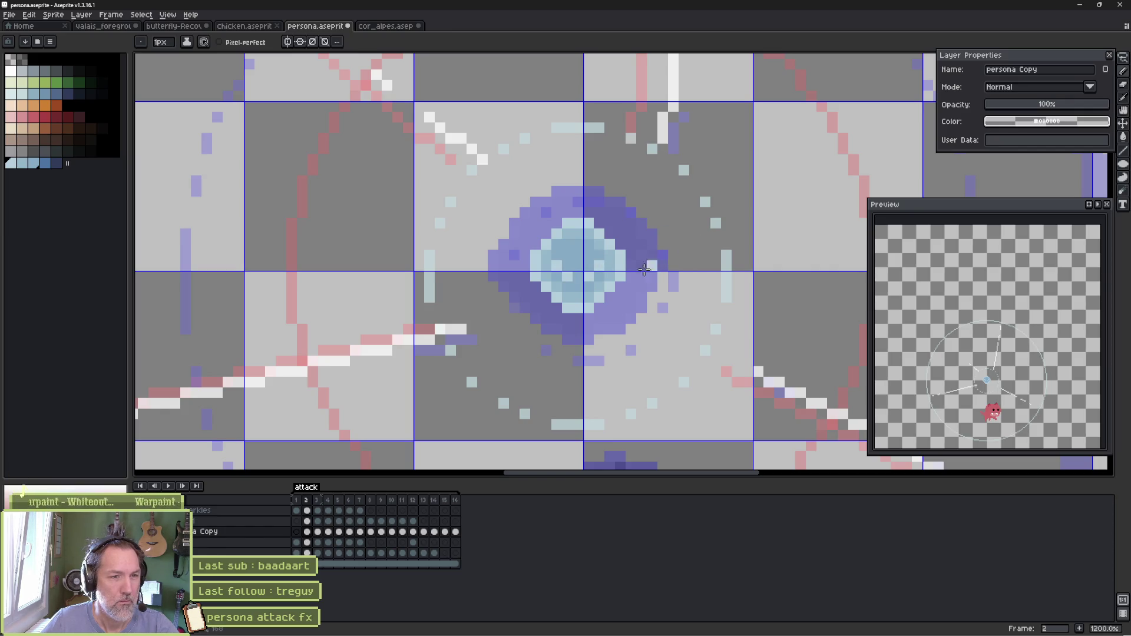
# On frame 3, flood-fill two patches of the blob a lighter blue
pyautogui.press('Right')
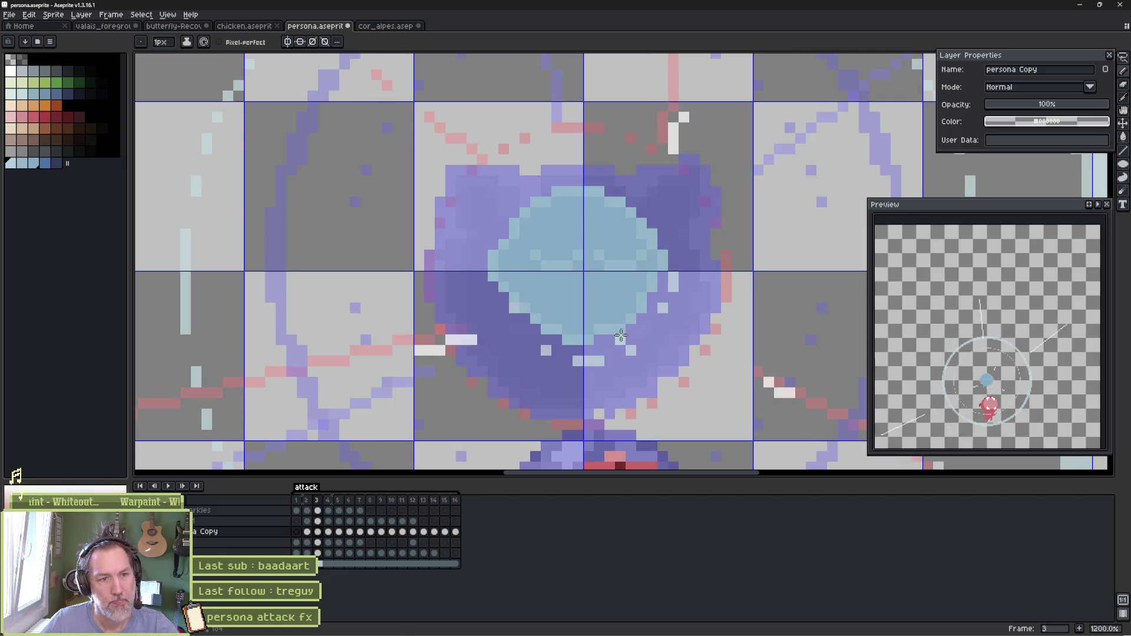
pyautogui.press('g')
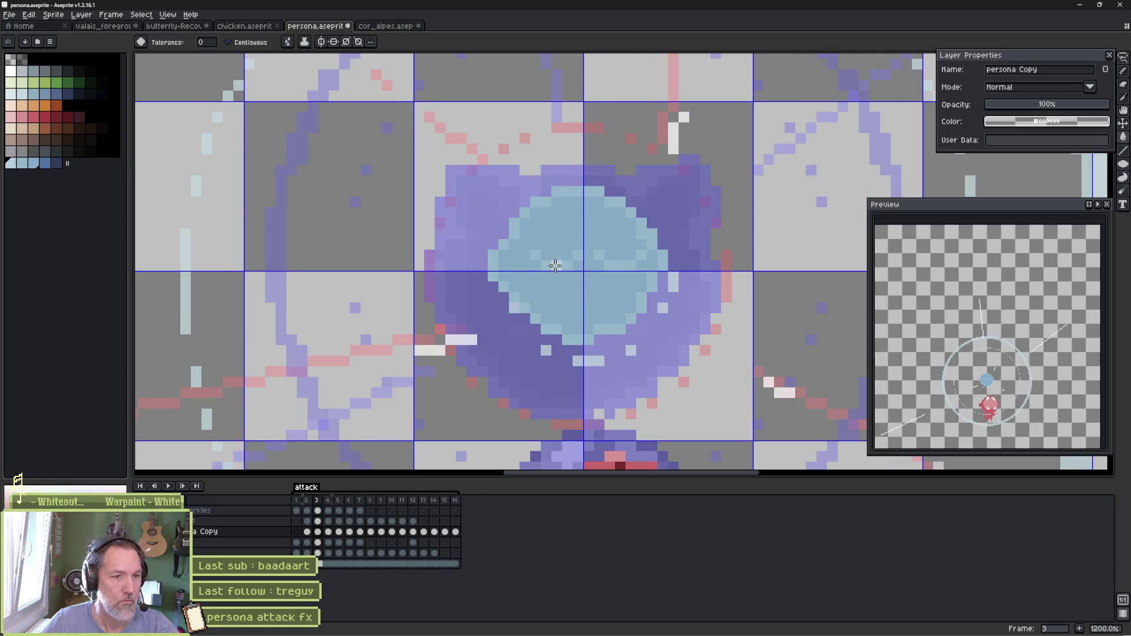
pyautogui.click(555, 266)
pyautogui.click(616, 264)
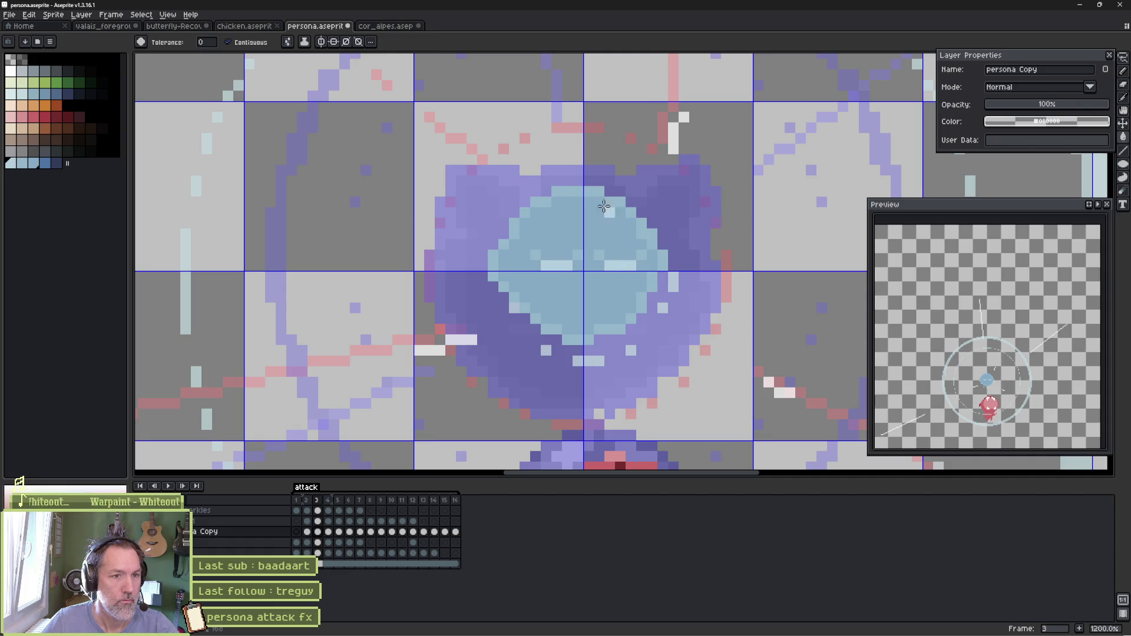
# Recolour the blob's edge ring light blue with a non-contiguous fill inside a selection
pyautogui.press('m')
pyautogui.moveTo(467, 143)
pyautogui.mouseDown()
pyautogui.moveTo(642, 298)
pyautogui.moveTo(701, 377)
pyautogui.mouseUp()
pyautogui.press('g')
pyautogui.click(246, 47)
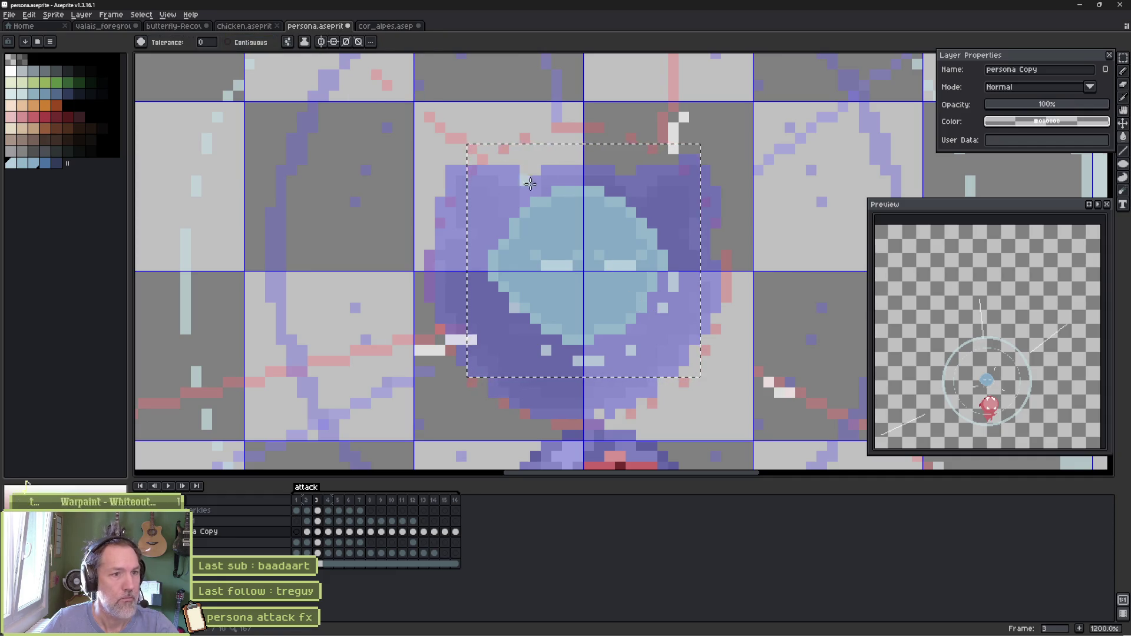
pyautogui.click(536, 202)
pyautogui.hotkey('ctrl', 'd')
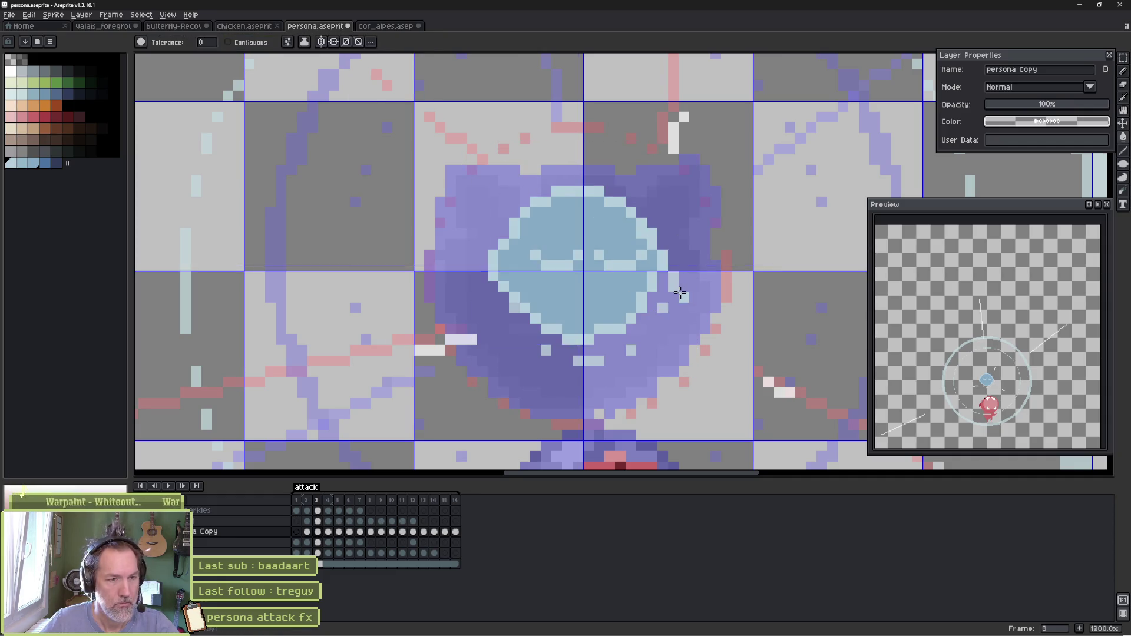
pyautogui.press('Right')
pyautogui.press('Left')
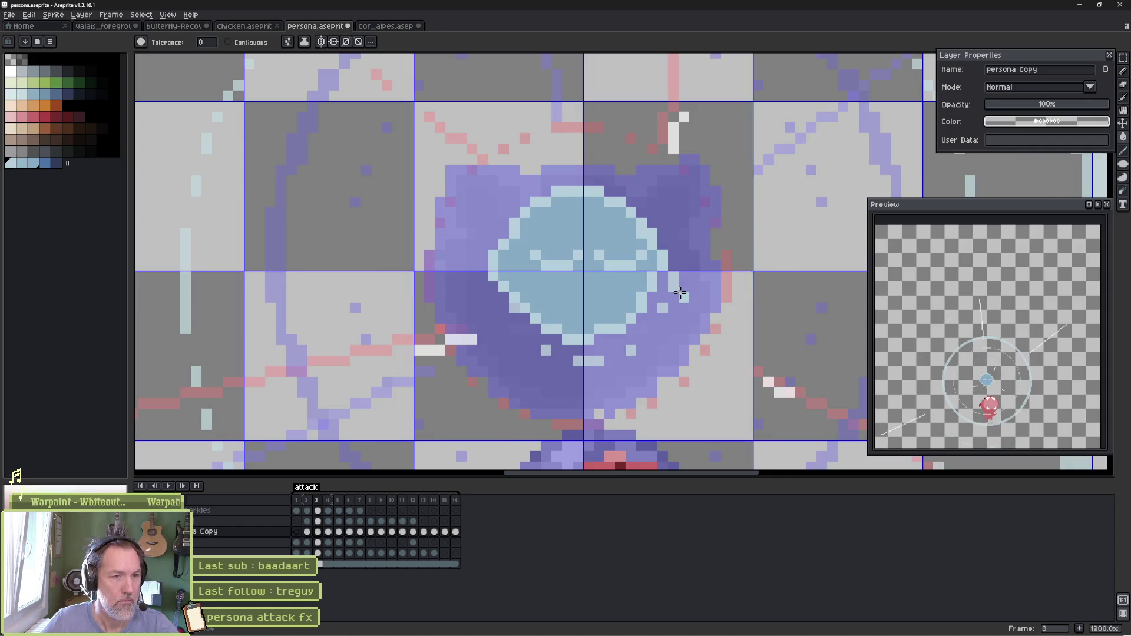
# Pencil light-blue pixels along the blob's lower right edge
pyautogui.press('Right')
pyautogui.press('b')
pyautogui.press('Left')
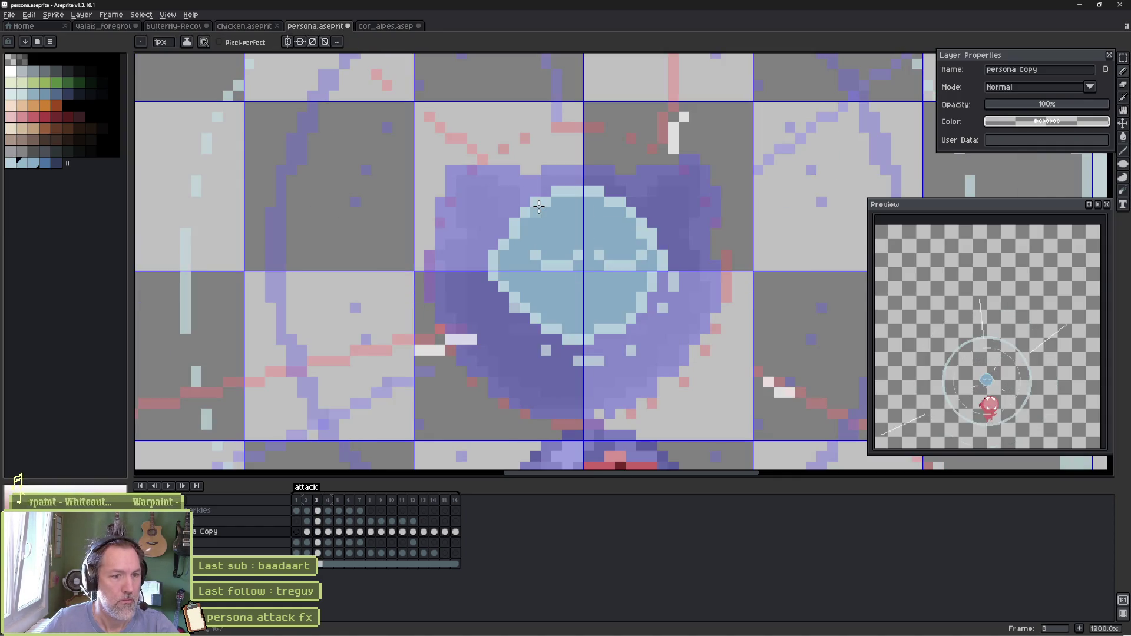
pyautogui.scroll(1, 596, 225)
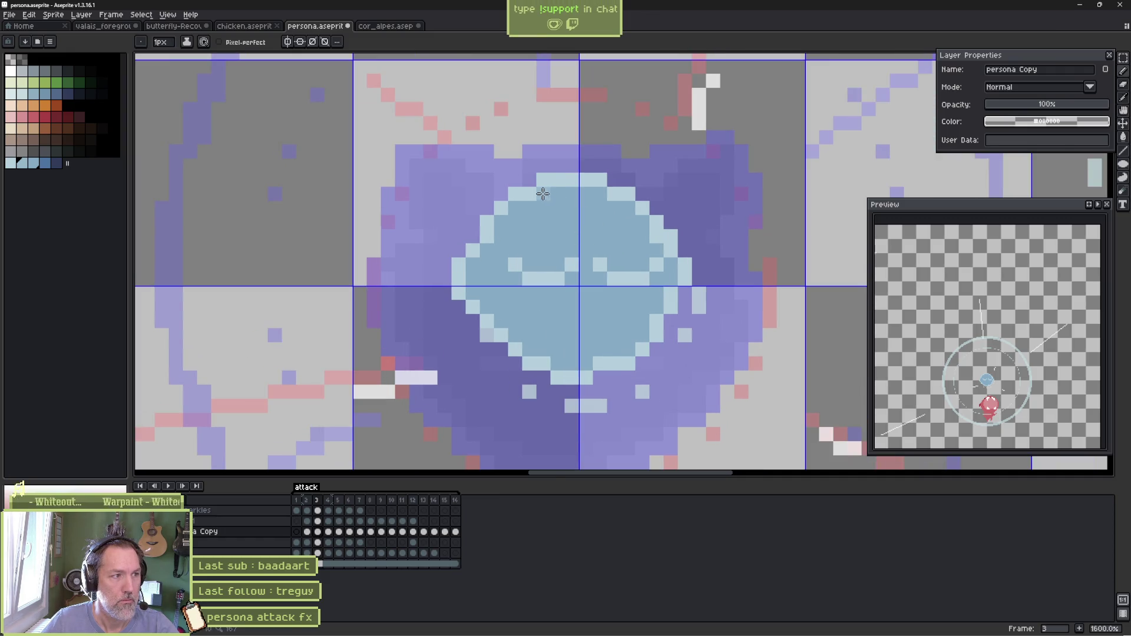
pyautogui.keyDown('alt'); pyautogui.click(556, 197); pyautogui.keyUp('alt')
pyautogui.click(40, 169)
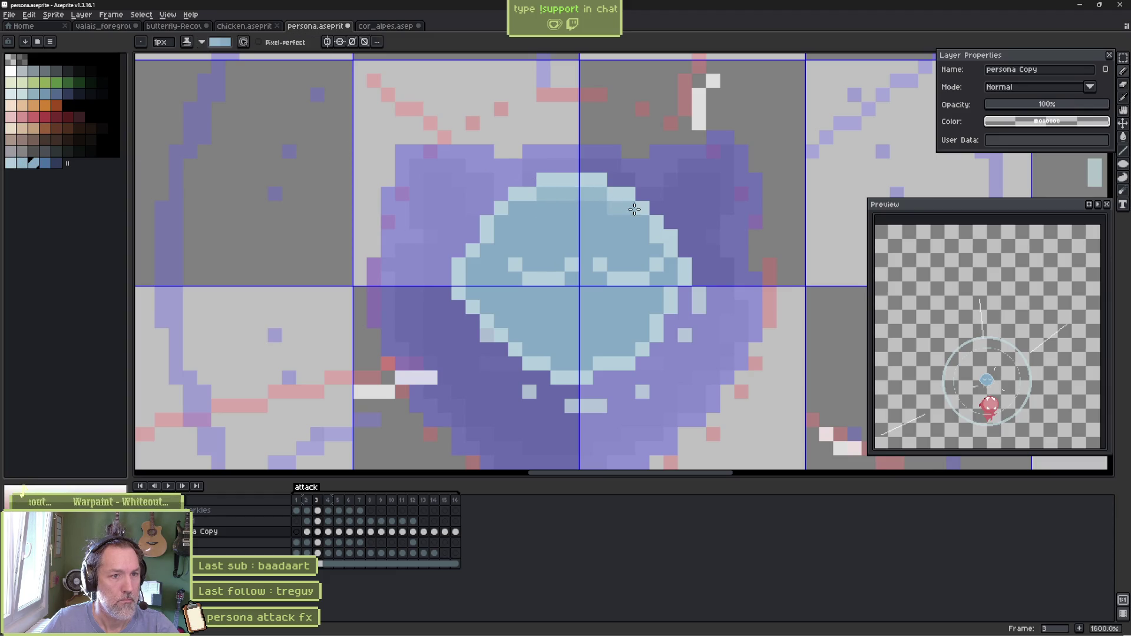
pyautogui.moveTo(673, 265)
pyautogui.mouseDown()
pyautogui.moveTo(670, 298)
pyautogui.moveTo(620, 357)
pyautogui.moveTo(550, 356)
pyautogui.moveTo(466, 287)
pyautogui.mouseUp()
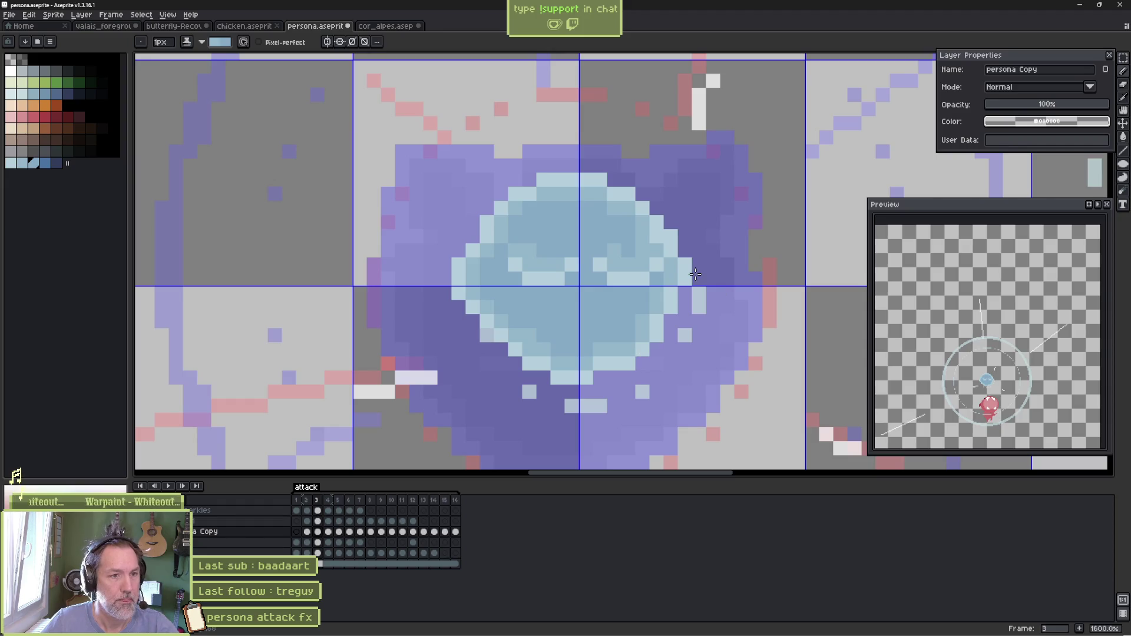
# Erase stray light-blue pixels on the bubble's bottom edge, then step back to frame 2
pyautogui.press('m')
pyautogui.moveTo(516, 236); pyautogui.dragTo(575, 246)
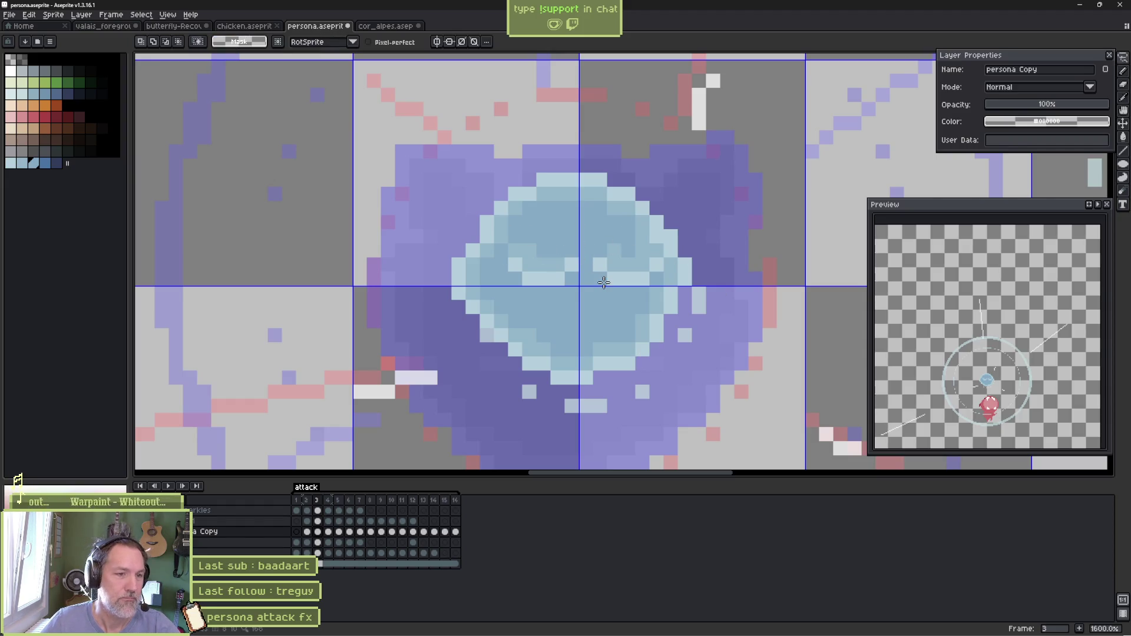
pyautogui.press('b')
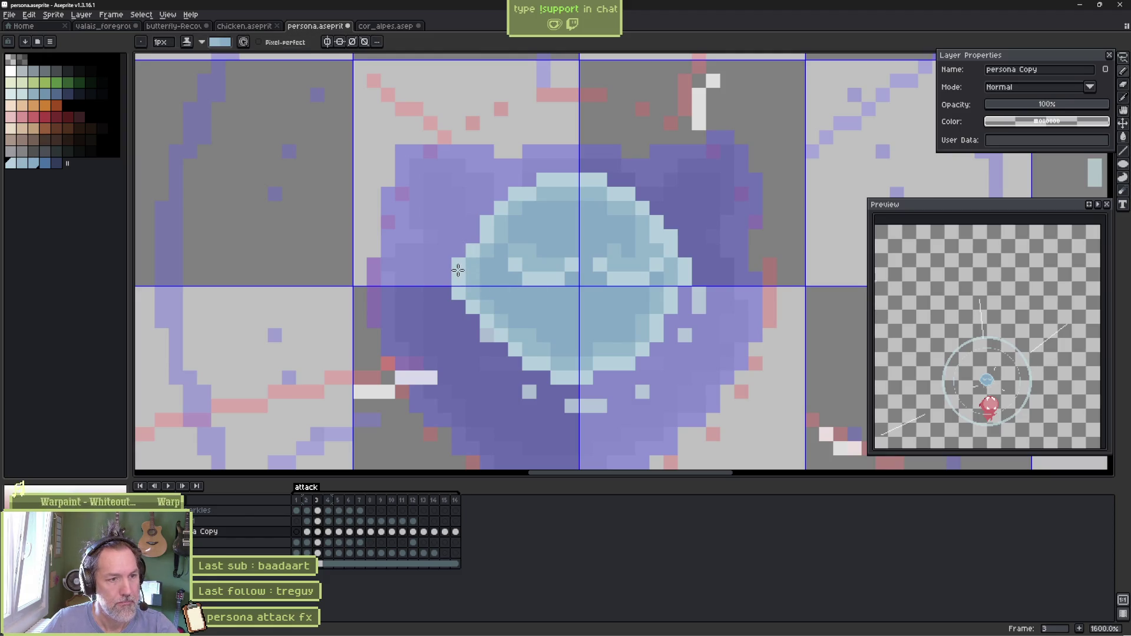
pyautogui.press('e')
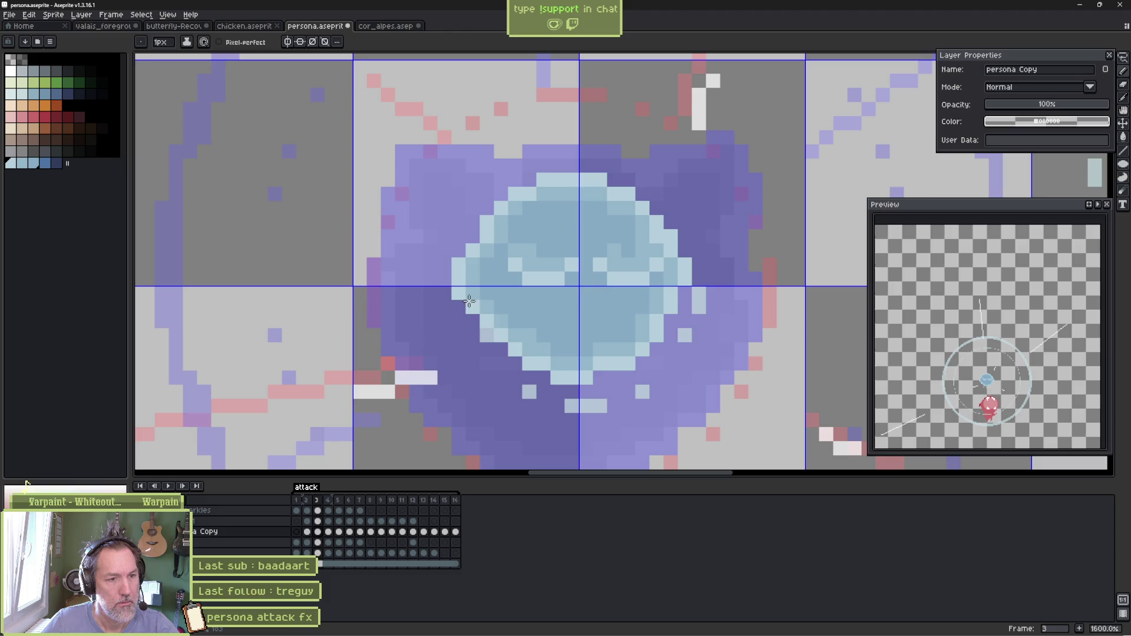
pyautogui.moveTo(561, 386)
pyautogui.mouseDown()
pyautogui.moveTo(598, 379)
pyautogui.moveTo(586, 379)
pyautogui.mouseUp()
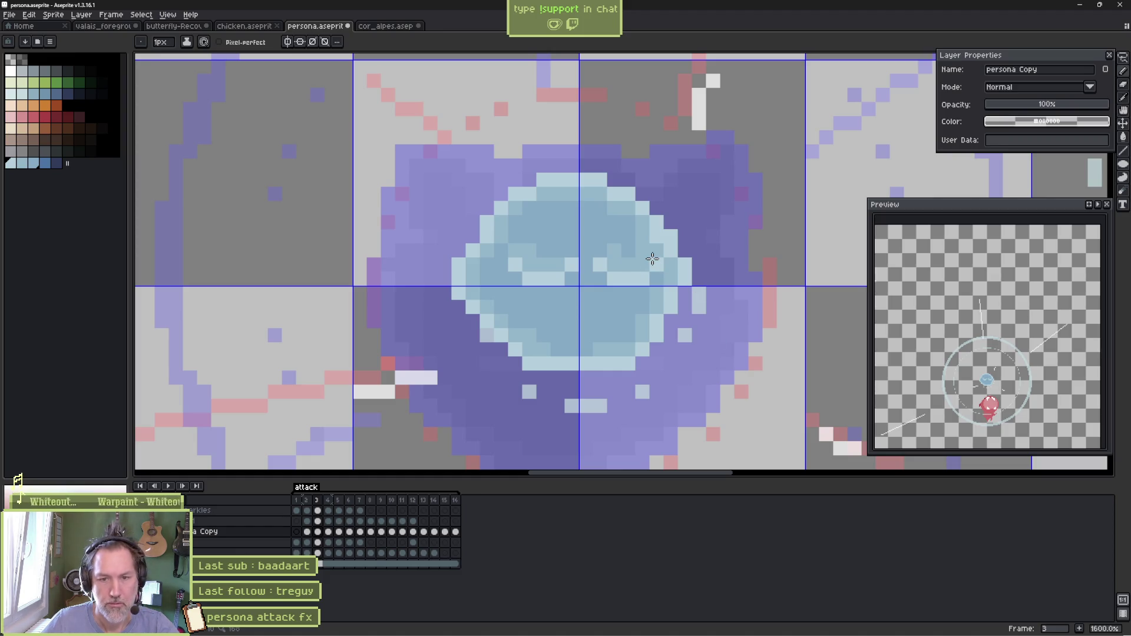
pyautogui.press('.')
# Play the attack animation to review it, then stop playback
pyautogui.press(',')
pyautogui.press(',')
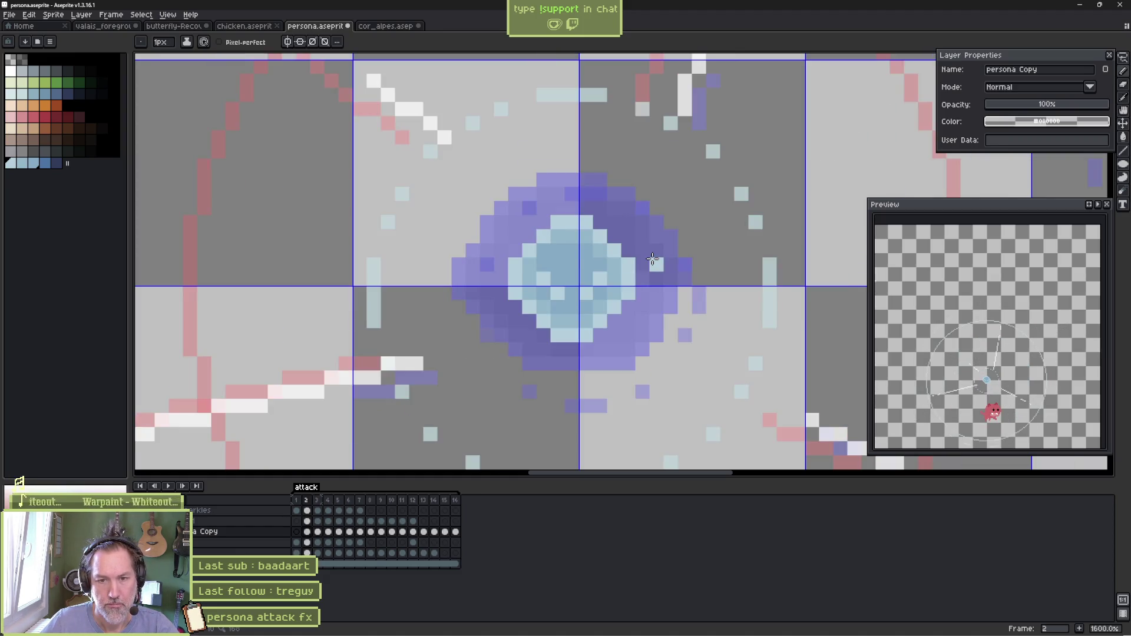
pyautogui.press('.')
pyautogui.press('.')
pyautogui.press('.')
pyautogui.press('Return')
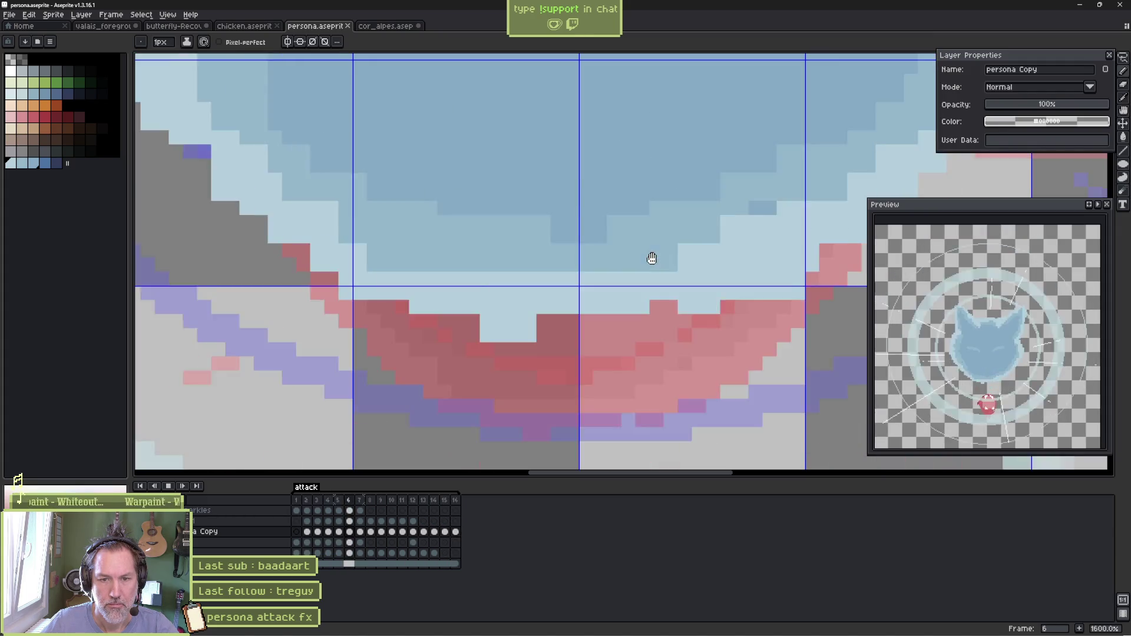
pyautogui.press('Return')
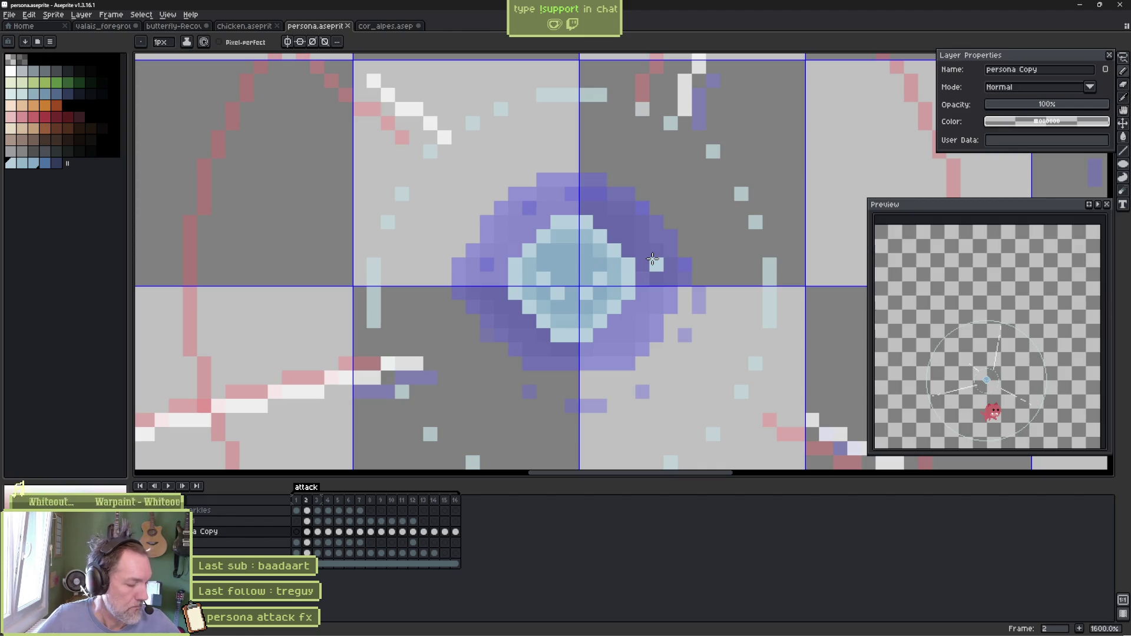
# On frame 4, draw the cat's left and right light-blue eye lines
pyautogui.press('Right')
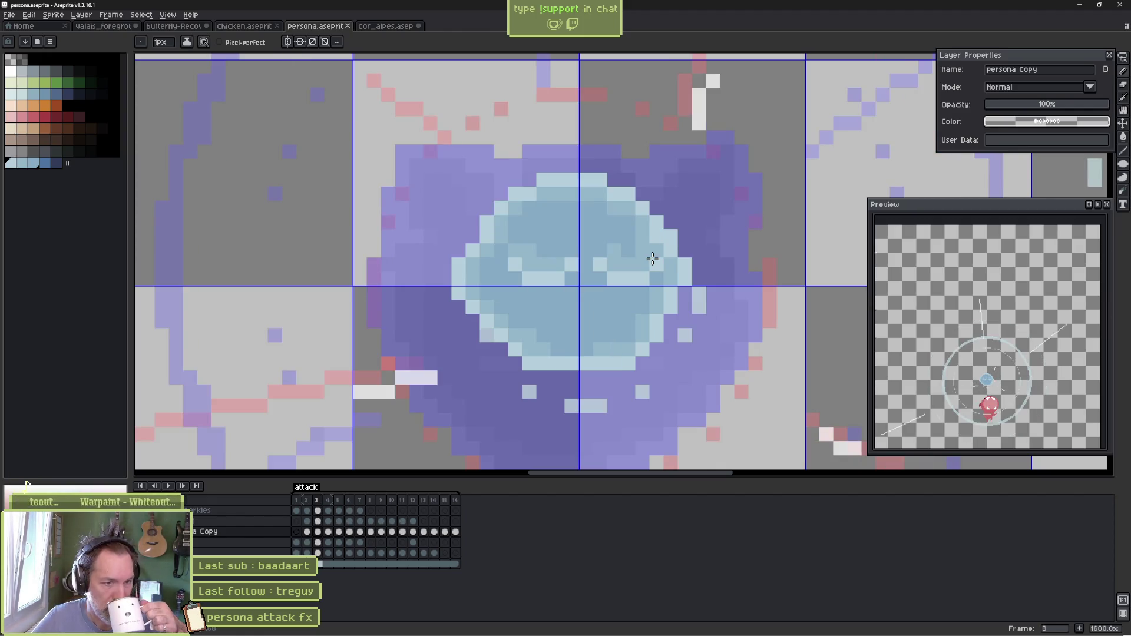
pyautogui.press('Right')
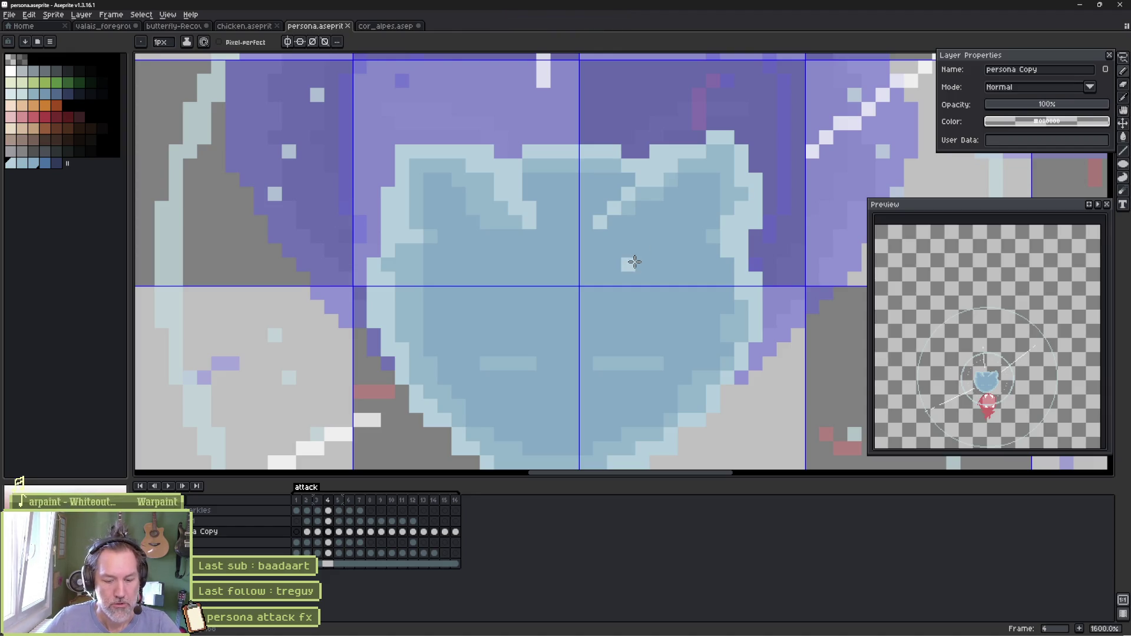
pyautogui.click(475, 349)
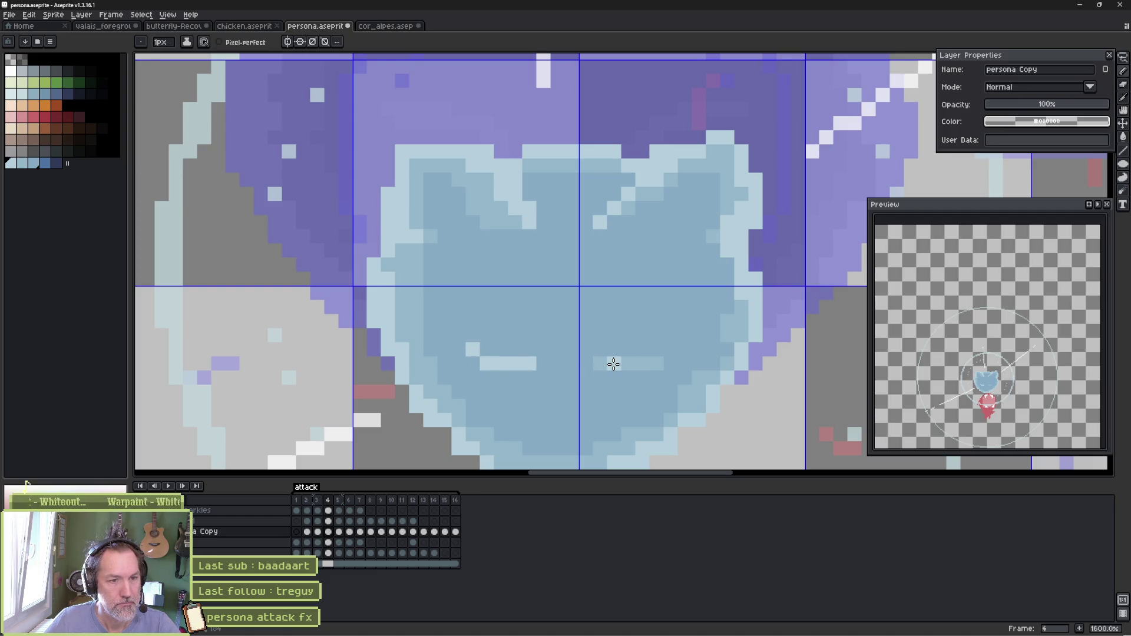
pyautogui.moveTo(609, 364); pyautogui.dragTo(663, 364)
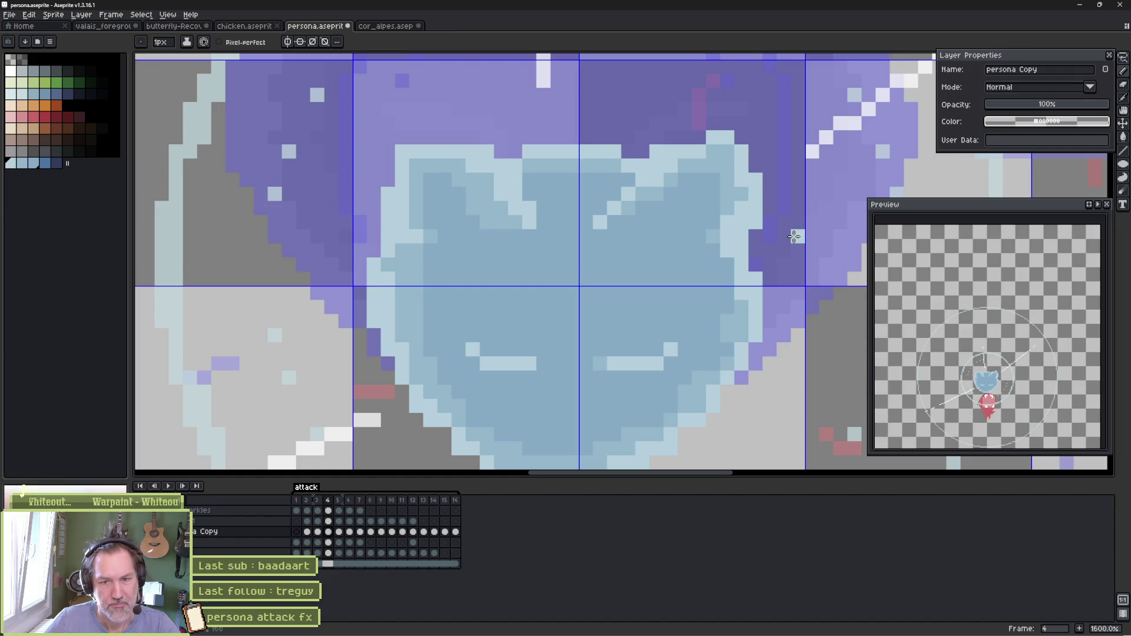
# Paint the left and right eye strokes on frame 5, with faint shading
pyautogui.press('.')
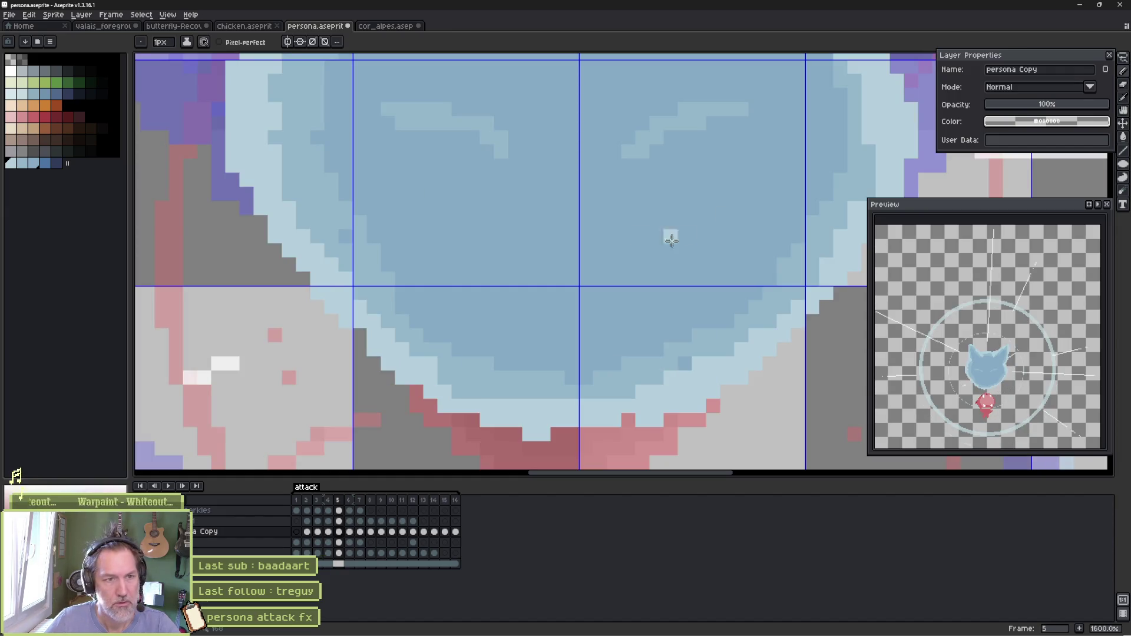
pyautogui.scroll(2, 589, 256)
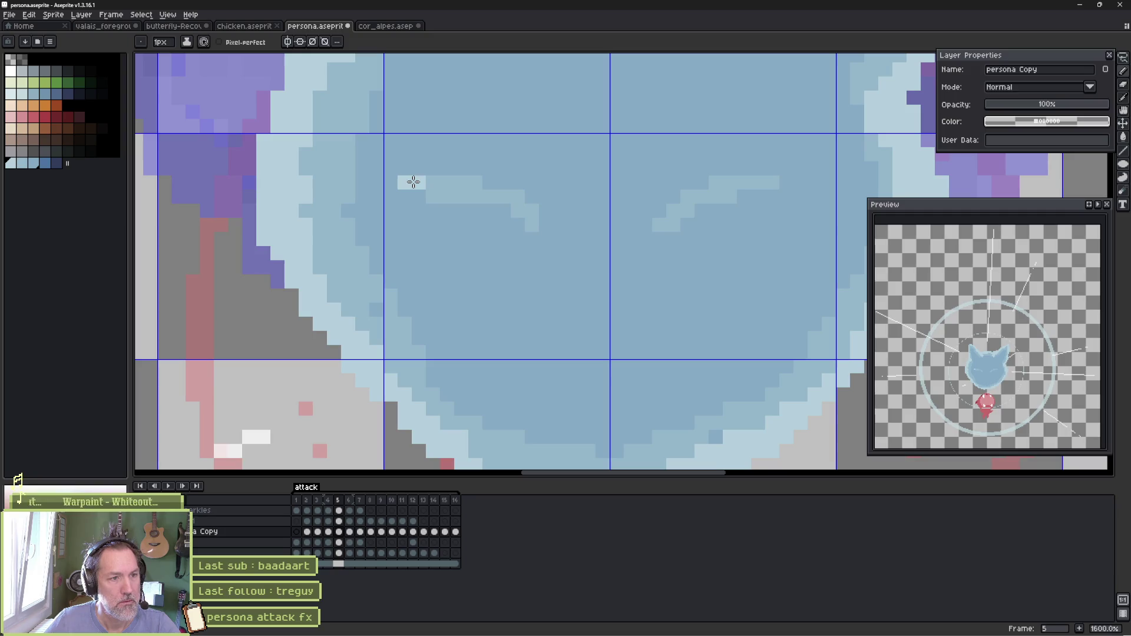
pyautogui.moveTo(431, 192); pyautogui.dragTo(507, 194)
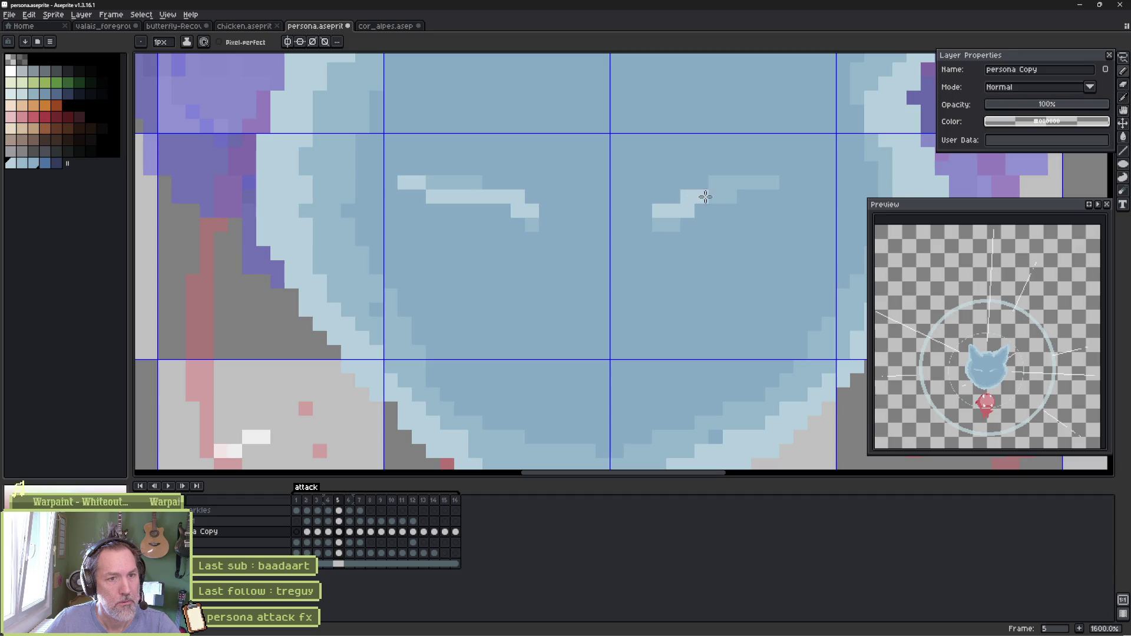
pyautogui.moveTo(726, 190)
pyautogui.mouseDown()
pyautogui.moveTo(760, 184)
pyautogui.moveTo(755, 169)
pyautogui.moveTo(646, 210)
pyautogui.mouseUp()
pyautogui.moveTo(545, 197)
pyautogui.mouseDown()
pyautogui.moveTo(486, 186)
pyautogui.moveTo(429, 210)
pyautogui.mouseUp()
# On frame 6, pick a neighbouring light-blue shade and paint both eye strokes
pyautogui.press('Right')
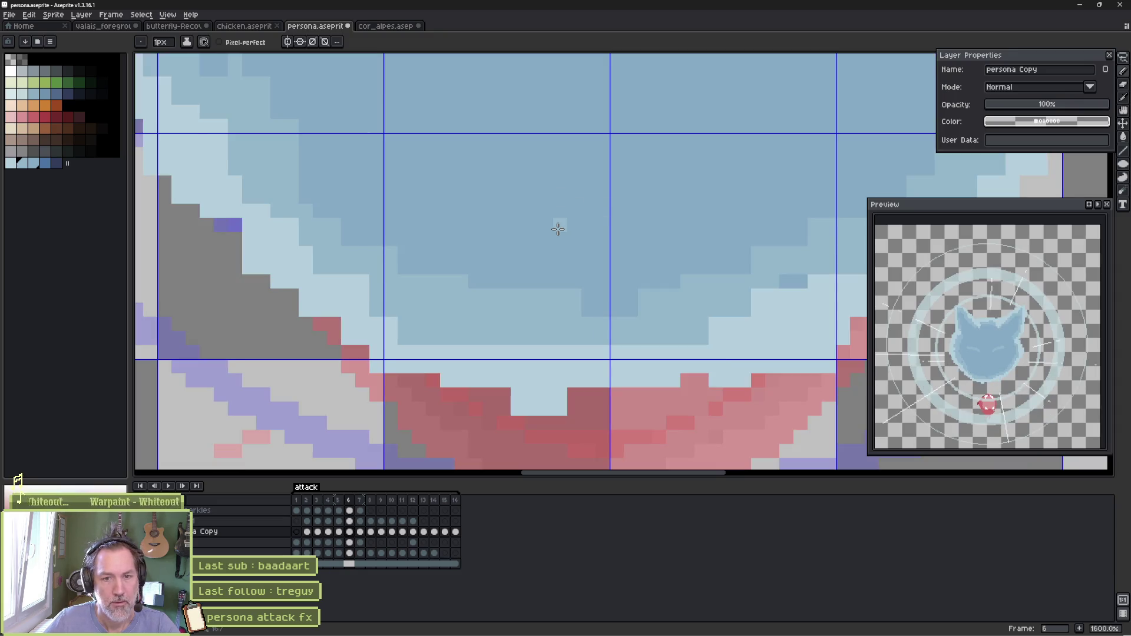
pyautogui.scroll(5, 558, 229)
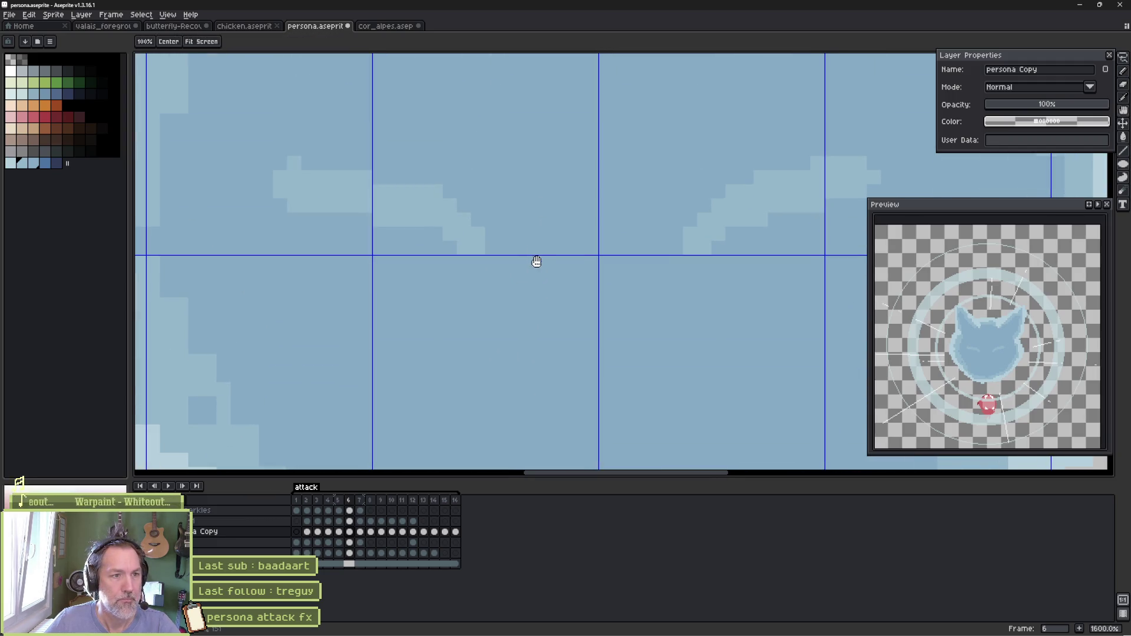
pyautogui.click(22, 164)
pyautogui.press(']')
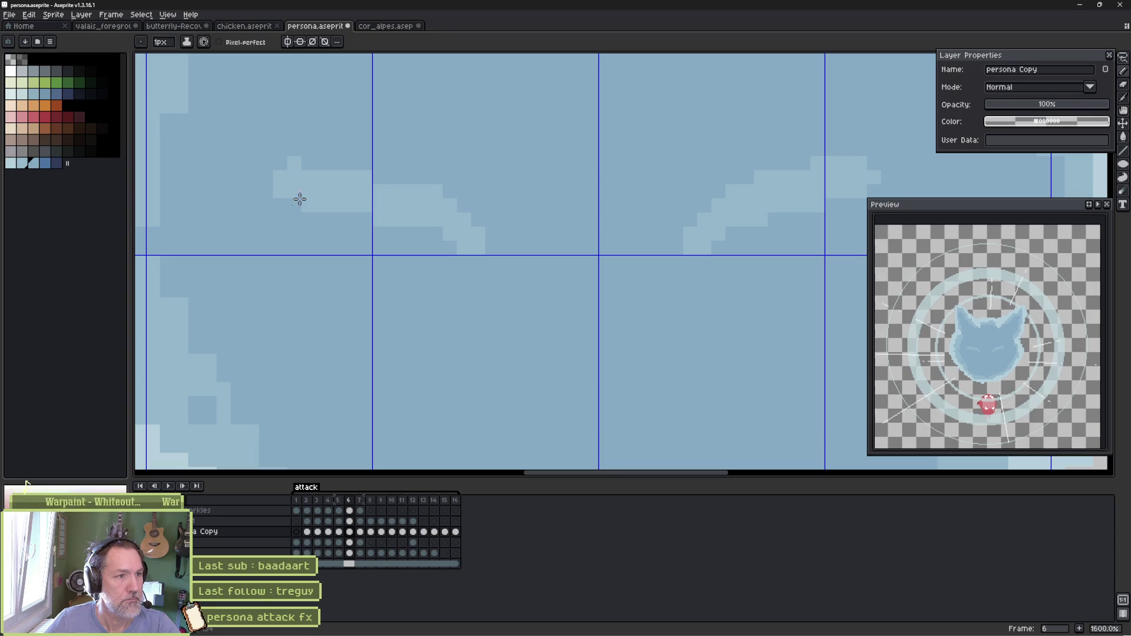
pyautogui.keyDown('shift'); pyautogui.click(22, 164); pyautogui.keyUp('shift')
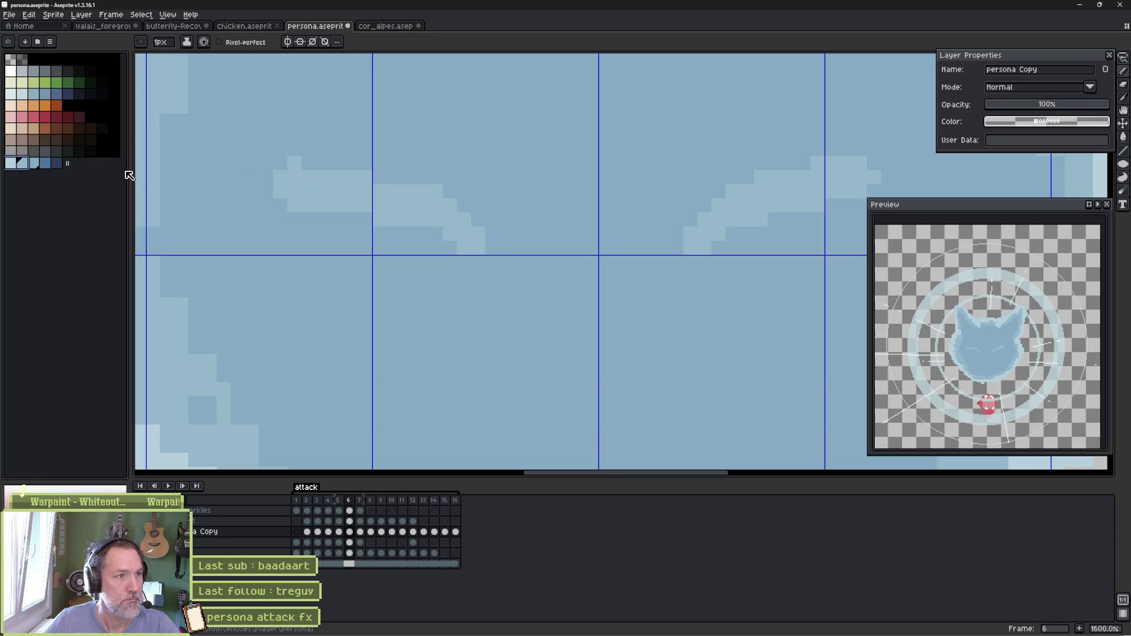
pyautogui.moveTo(290, 192)
pyautogui.mouseDown()
pyautogui.moveTo(278, 190)
pyautogui.moveTo(335, 192)
pyautogui.moveTo(459, 231)
pyautogui.mouseUp()
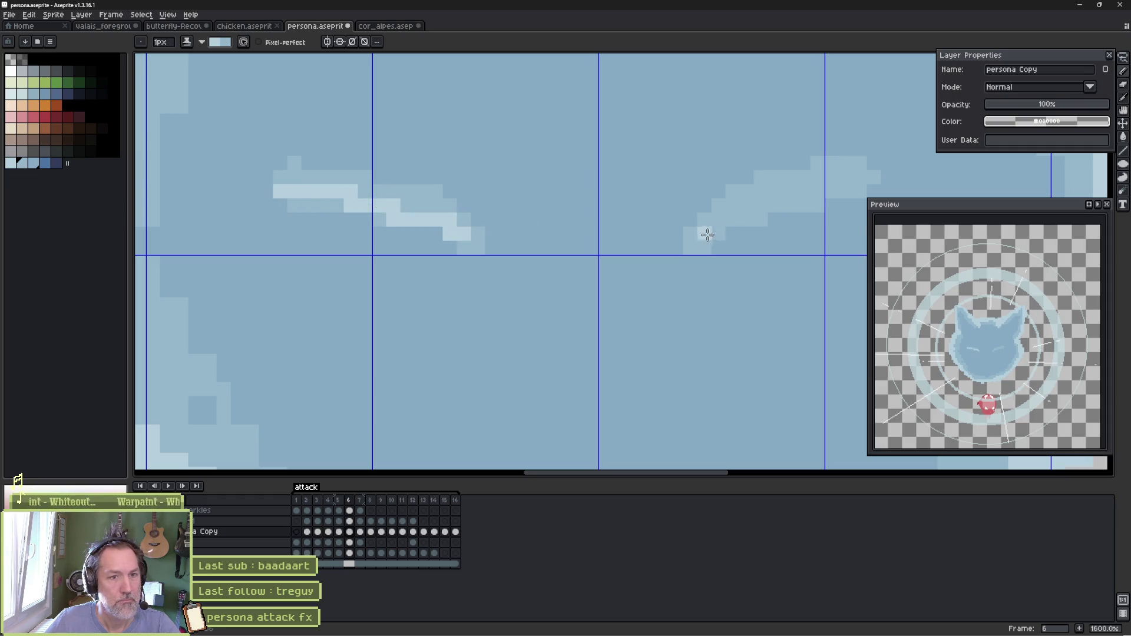
pyautogui.moveTo(697, 237); pyautogui.dragTo(868, 178)
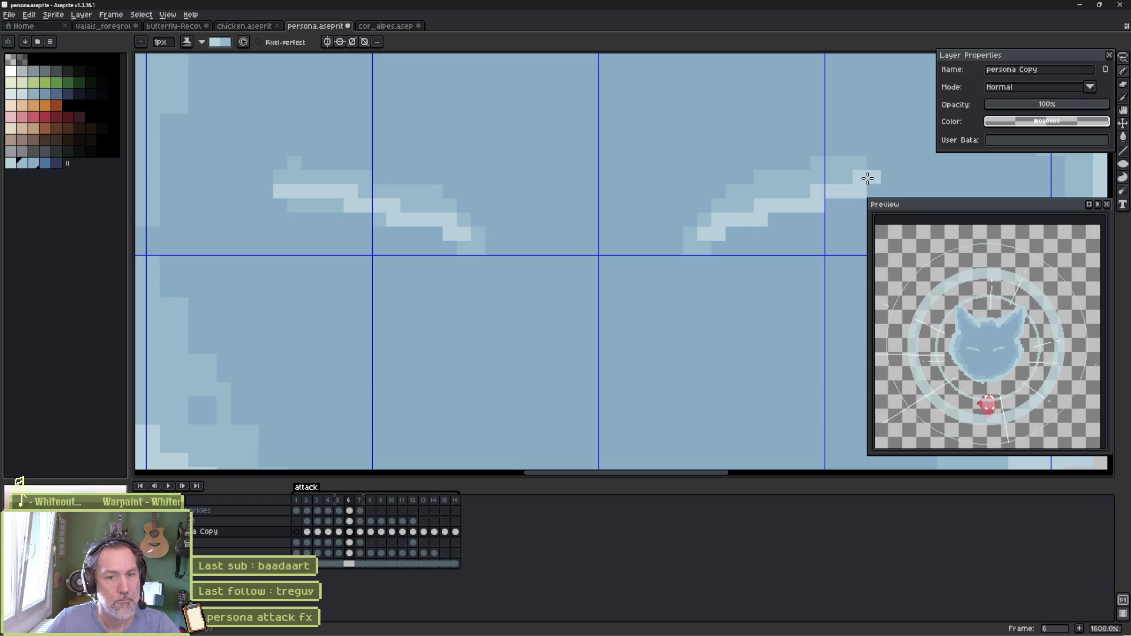
# Paint the eye strokes on frame 7 and replay the animation
pyautogui.press('.')
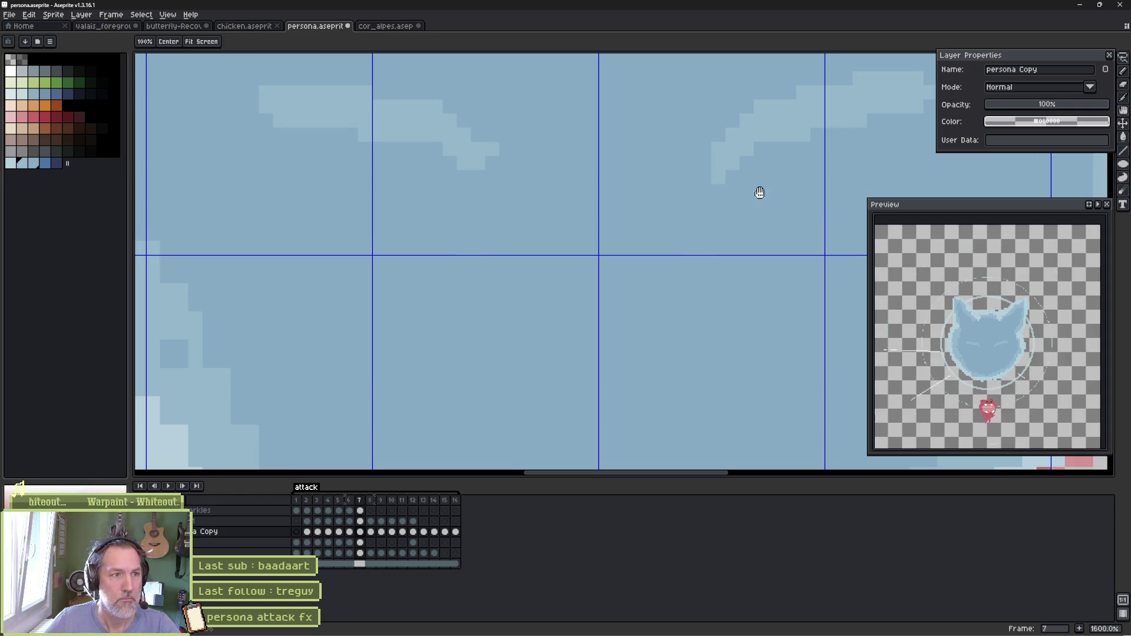
pyautogui.scroll(3, 649, 190)
pyautogui.moveTo(264, 179); pyautogui.dragTo(479, 225)
pyautogui.moveTo(733, 210)
pyautogui.mouseDown()
pyautogui.moveTo(635, 230)
pyautogui.moveTo(761, 194)
pyautogui.moveTo(812, 195)
pyautogui.mouseUp()
pyautogui.press('Return')
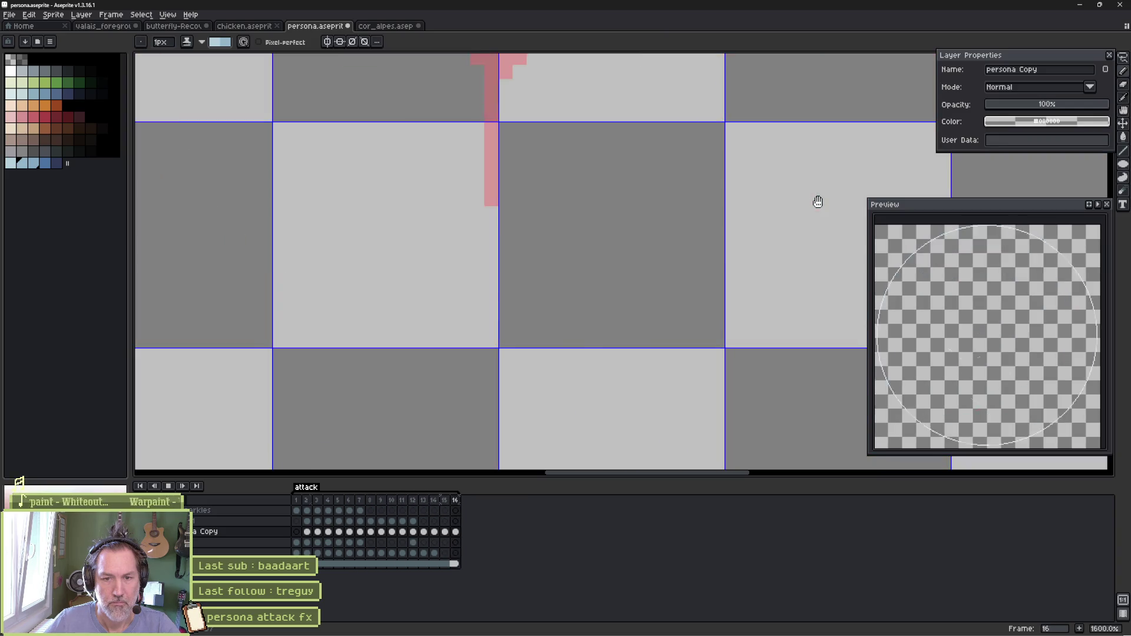
# Stop playback, go to frame 5 and pan up to the whole cat head
pyautogui.press('Return')
pyautogui.press('Left')
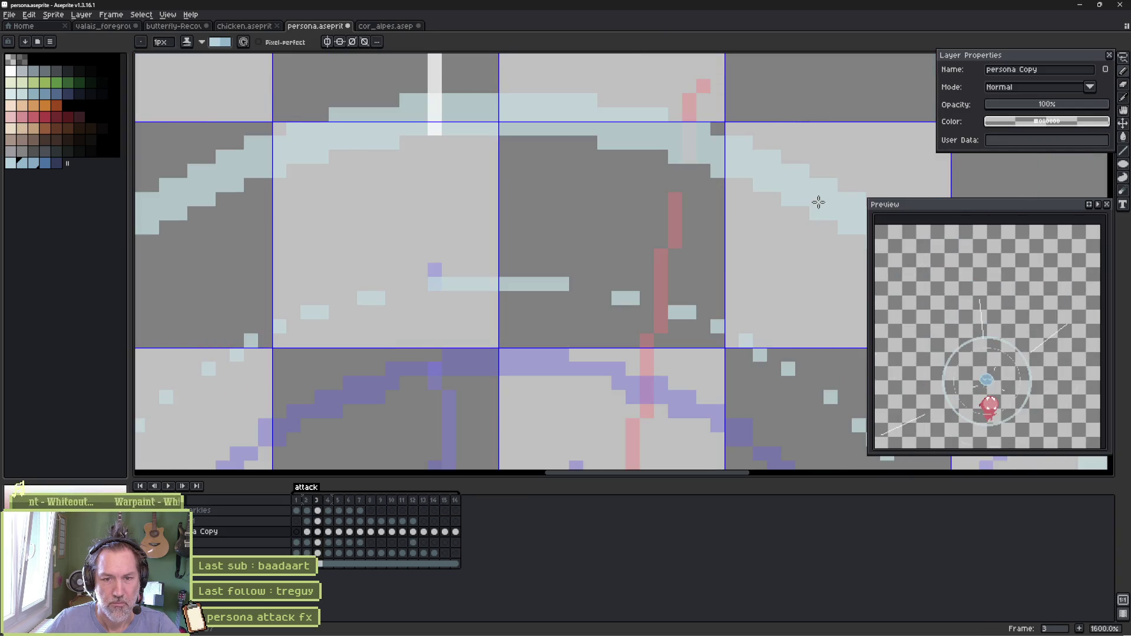
pyautogui.press('Right')
pyautogui.press('Right')
pyautogui.press('Left')
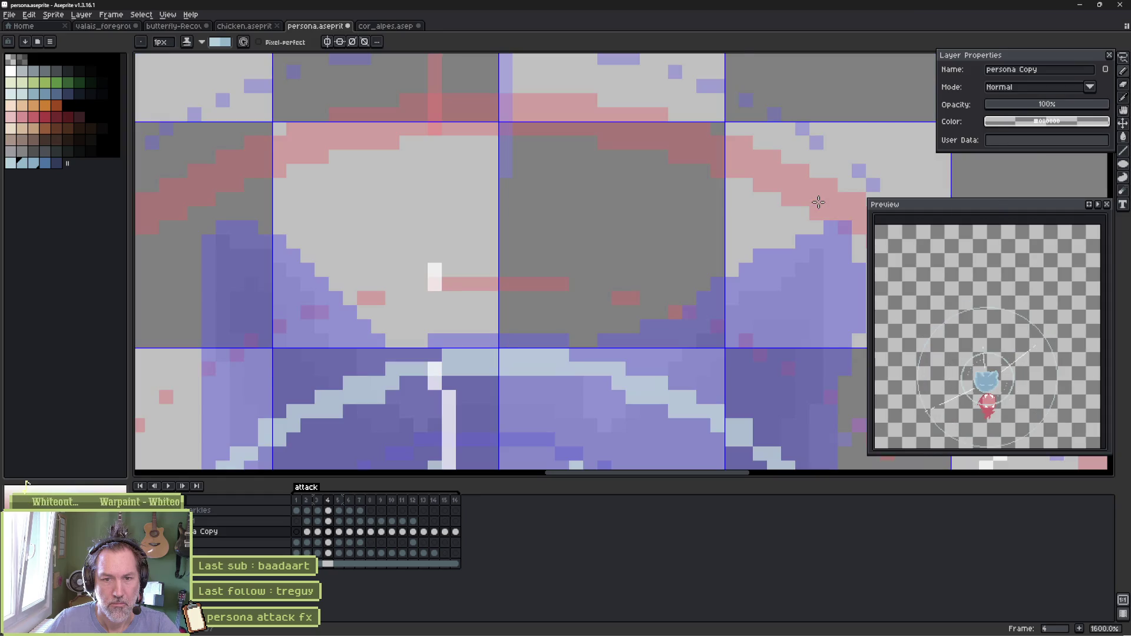
pyautogui.press('Right')
pyautogui.press('h')
pyautogui.moveTo(599, 374); pyautogui.dragTo(588, 255)
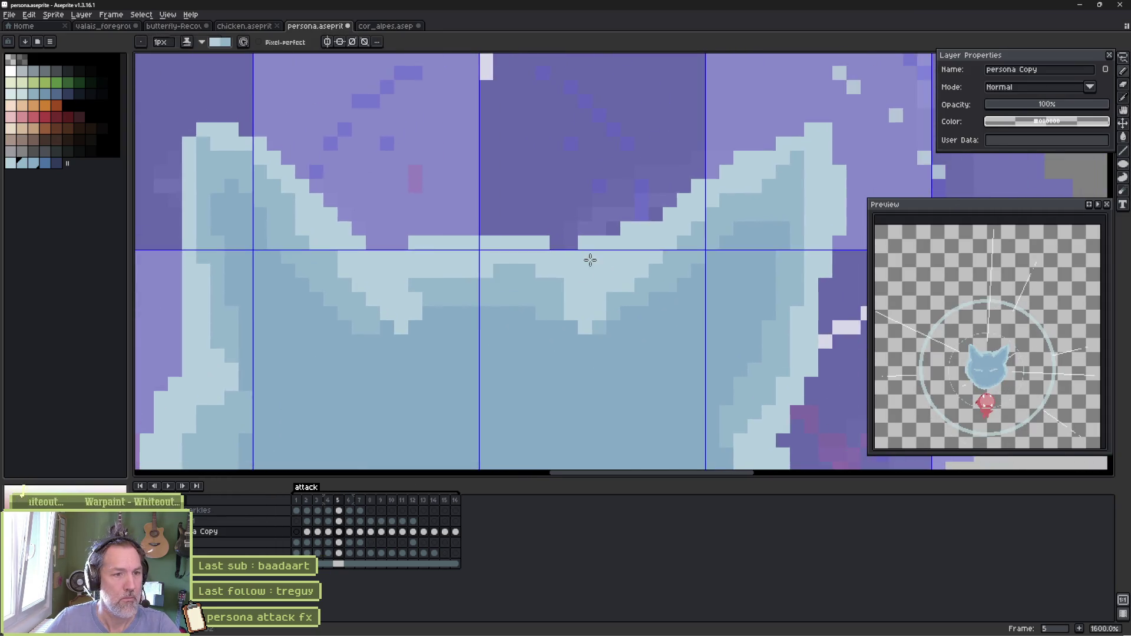
pyautogui.scroll(-4, 583, 271)
# Select the cat's face strokes and nudge them down one pixel
pyautogui.press('m')
pyautogui.moveTo(530, 332)
pyautogui.mouseDown()
pyautogui.moveTo(613, 327)
pyautogui.moveTo(499, 377)
pyautogui.moveTo(492, 345)
pyautogui.moveTo(567, 370)
pyautogui.mouseUp()
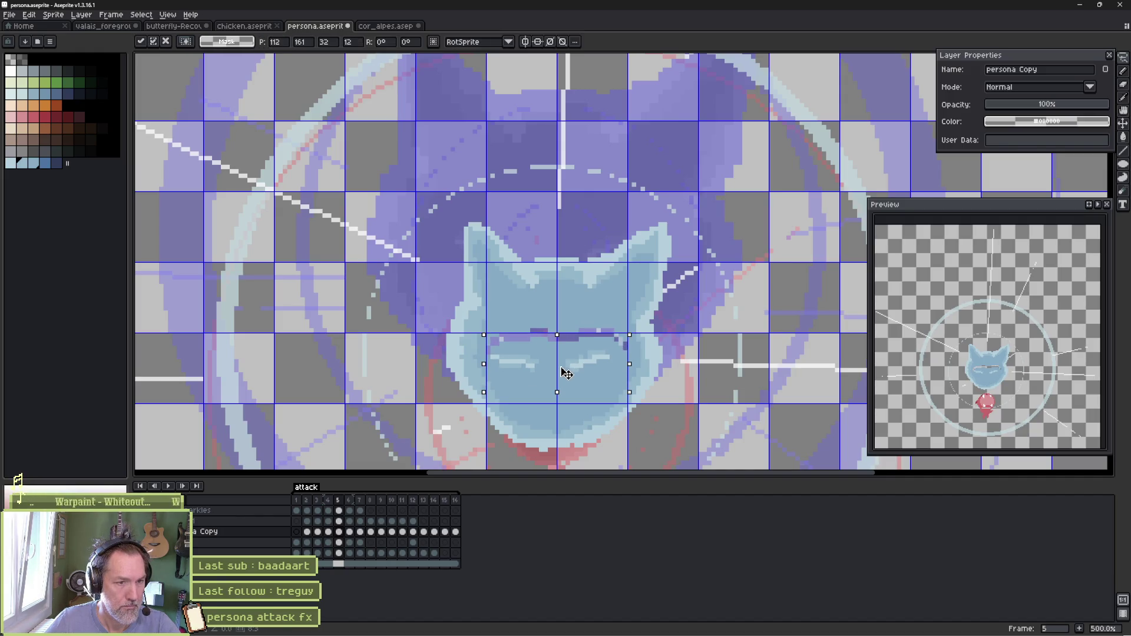
pyautogui.press('Down')
pyautogui.press('Down')
pyautogui.press('Return')
# Fill the cat head interior and face band light blue using a contiguous fill
pyautogui.press('g')
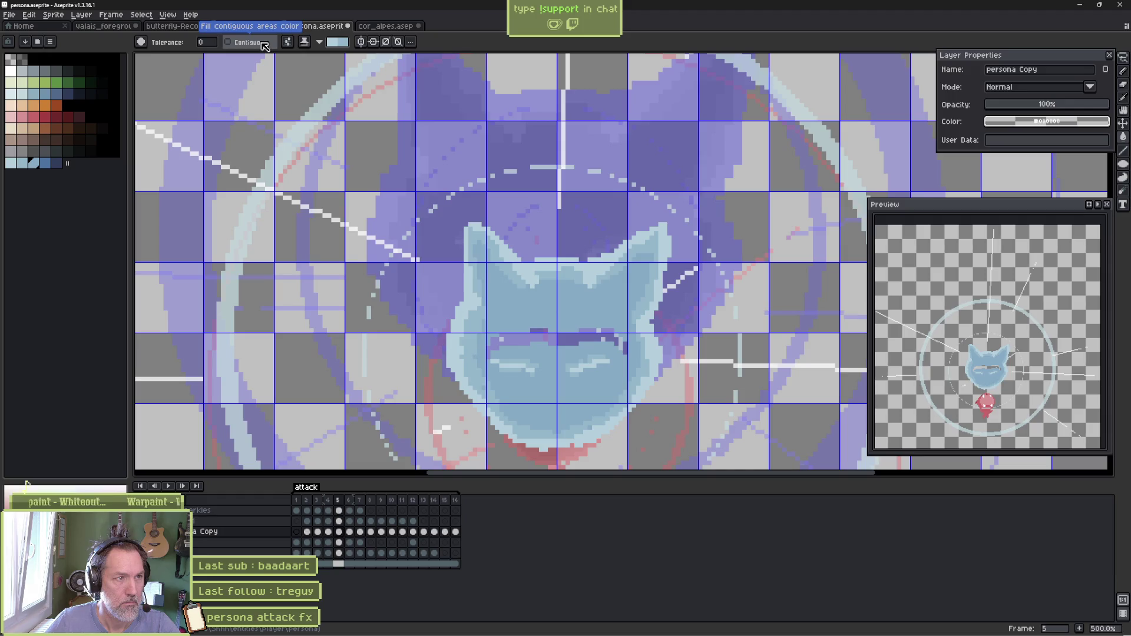
pyautogui.press('i')
pyautogui.press('g')
pyautogui.click(535, 335)
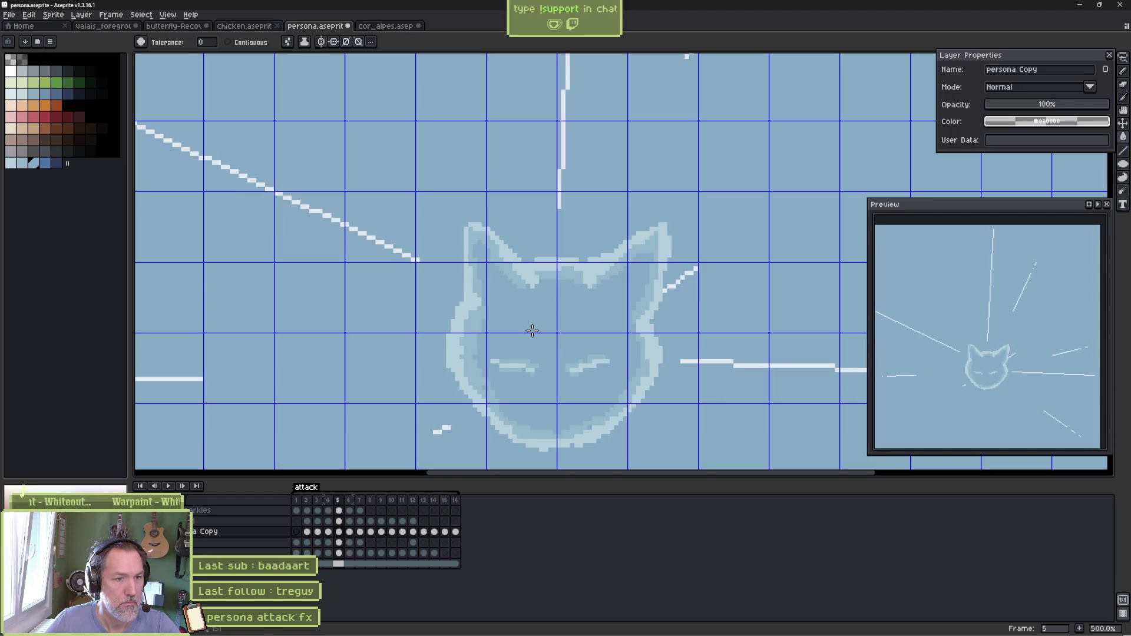
pyautogui.hotkey('ctrl', 'z')
pyautogui.click(227, 42)
pyautogui.click(540, 265)
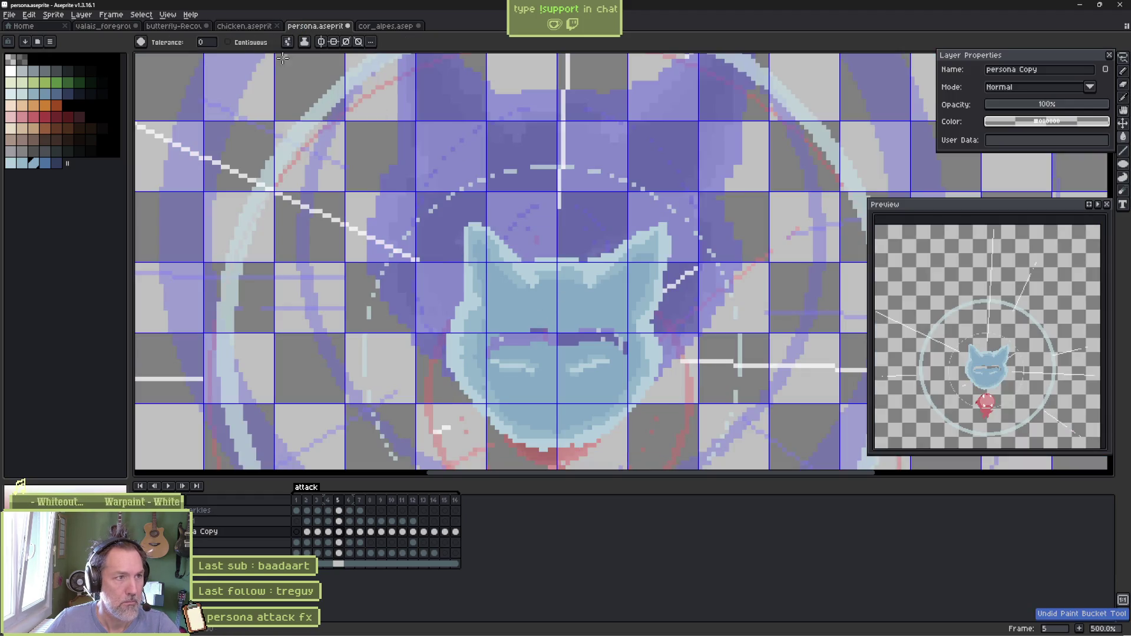
pyautogui.click(524, 341)
# Lasso and delete the pixels at the top of the cat's head
pyautogui.scroll(2, 524, 341)
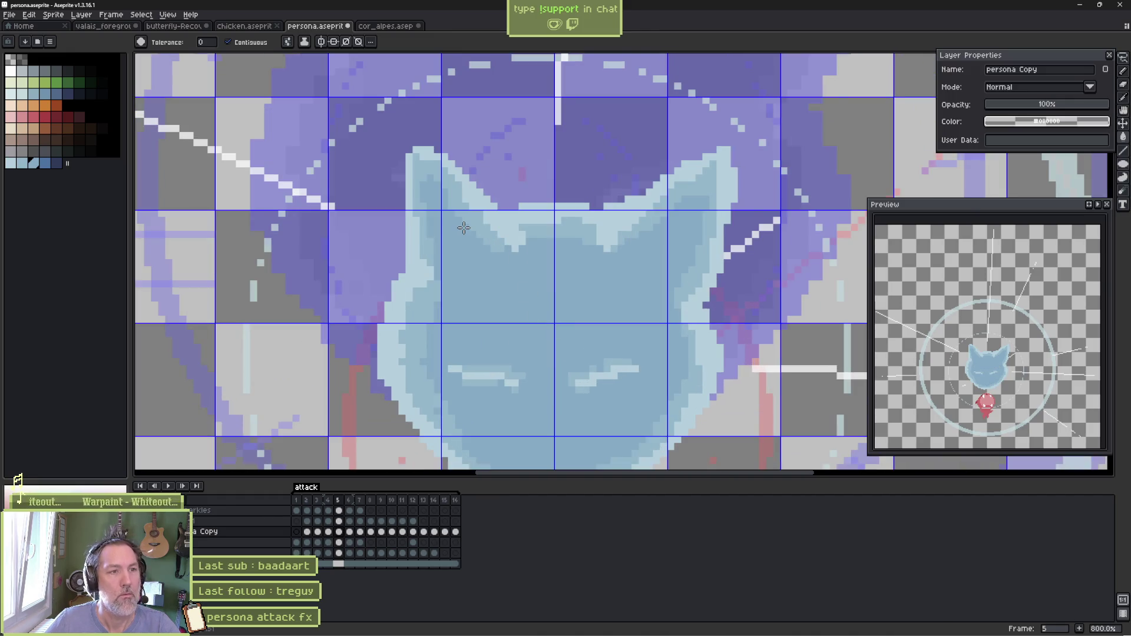
pyautogui.press('b')
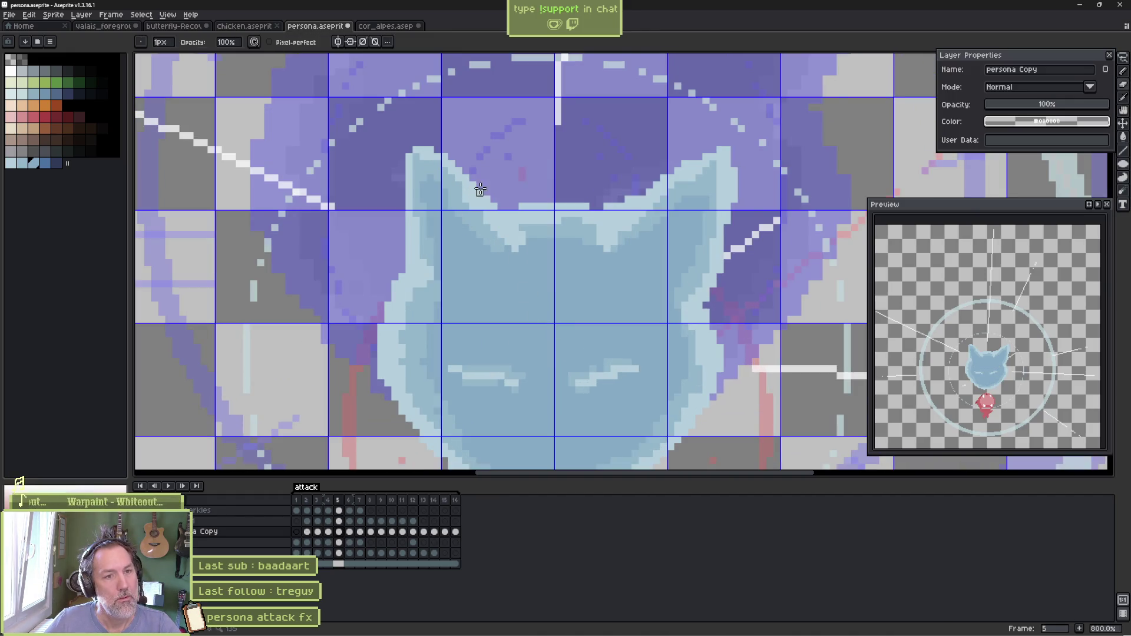
pyautogui.press('q')
pyautogui.moveTo(470, 156)
pyautogui.mouseDown()
pyautogui.moveTo(561, 139)
pyautogui.moveTo(634, 189)
pyautogui.moveTo(399, 118)
pyautogui.moveTo(470, 156)
pyautogui.mouseUp()
pyautogui.press('Delete')
pyautogui.hotkey('ctrl', 'd')
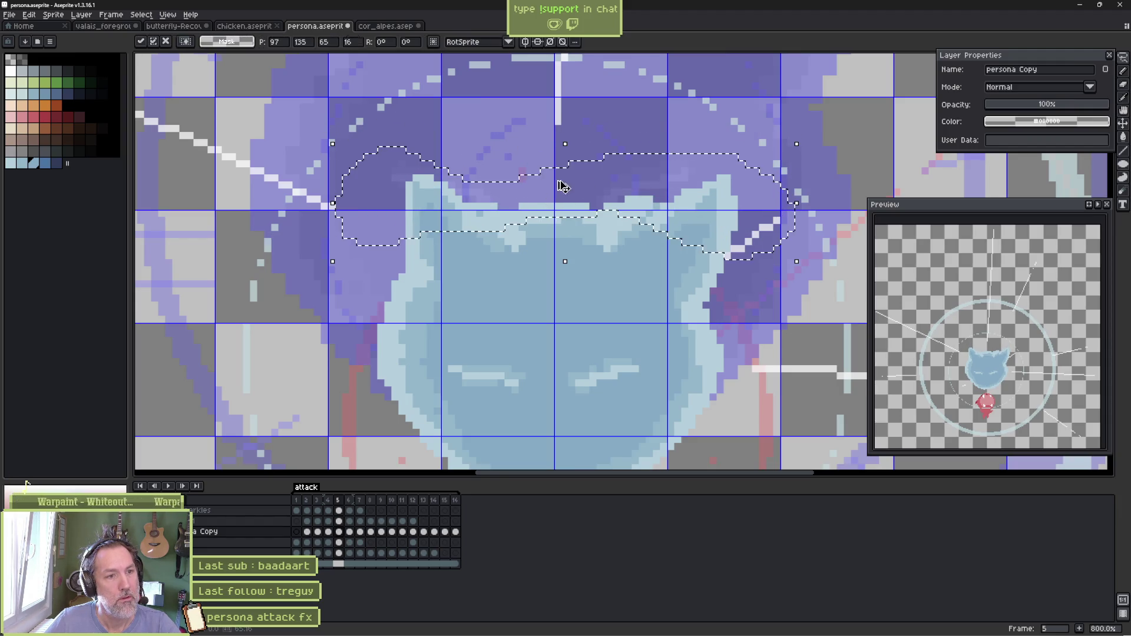
# Sample several of the cat's colours from the canvas for repainting
pyautogui.press('b')
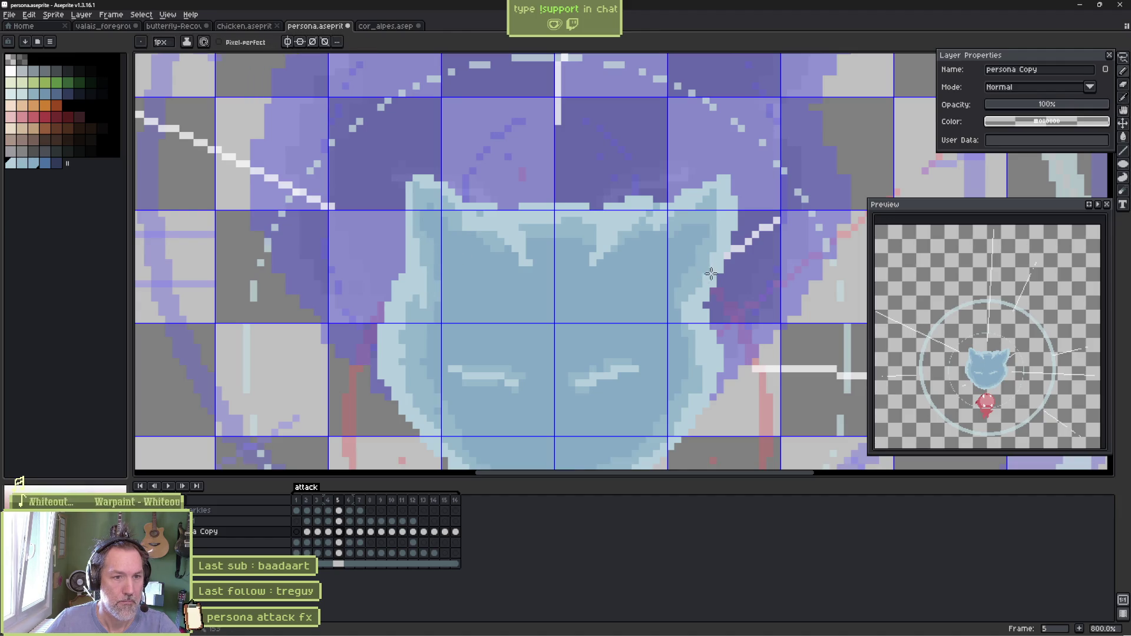
pyautogui.press('alt')
pyautogui.keyDown('alt'); pyautogui.click(715, 332); pyautogui.keyUp('alt')
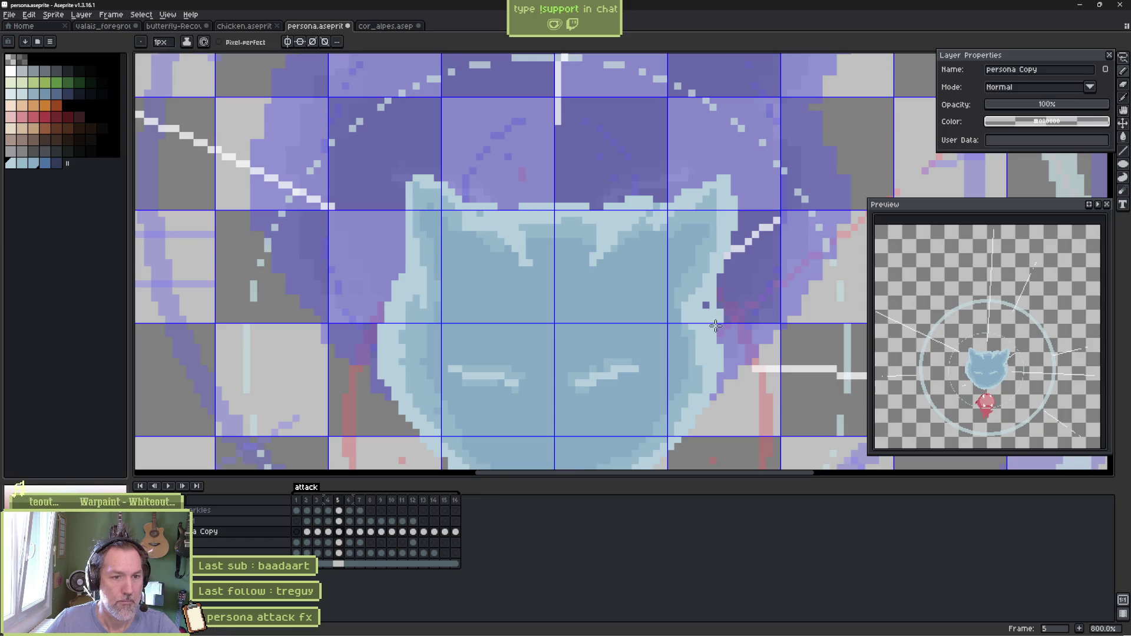
pyautogui.press('alt')
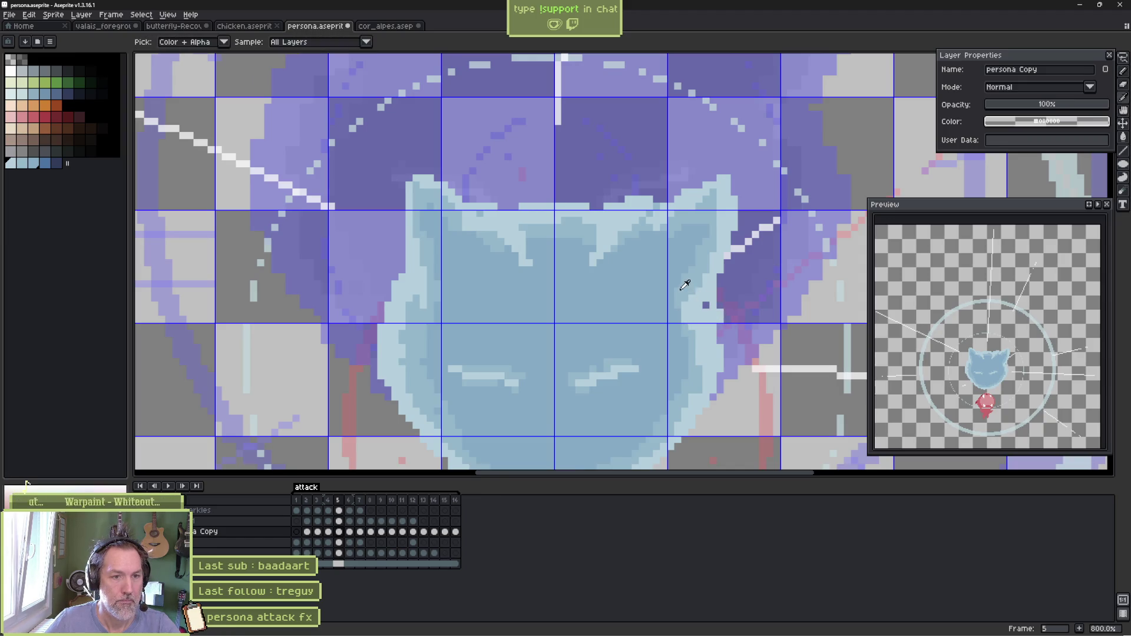
pyautogui.keyDown('alt'); pyautogui.click(682, 289); pyautogui.keyUp('alt')
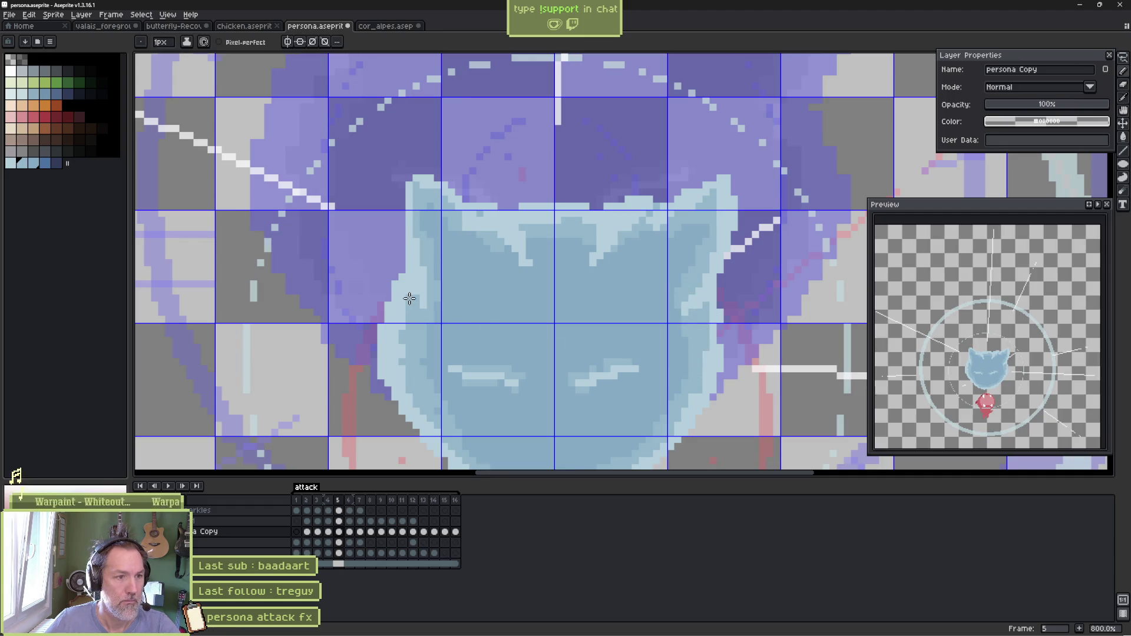
pyautogui.keyDown('alt'); pyautogui.click(393, 288); pyautogui.keyUp('alt')
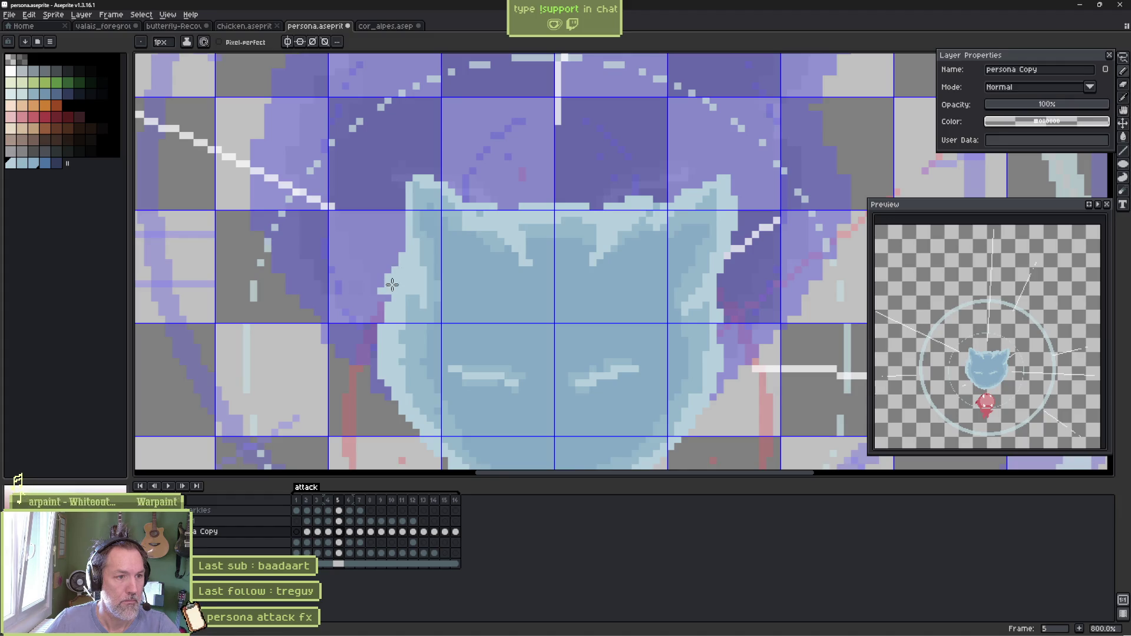
pyautogui.keyDown('alt'); pyautogui.click(411, 296); pyautogui.keyUp('alt')
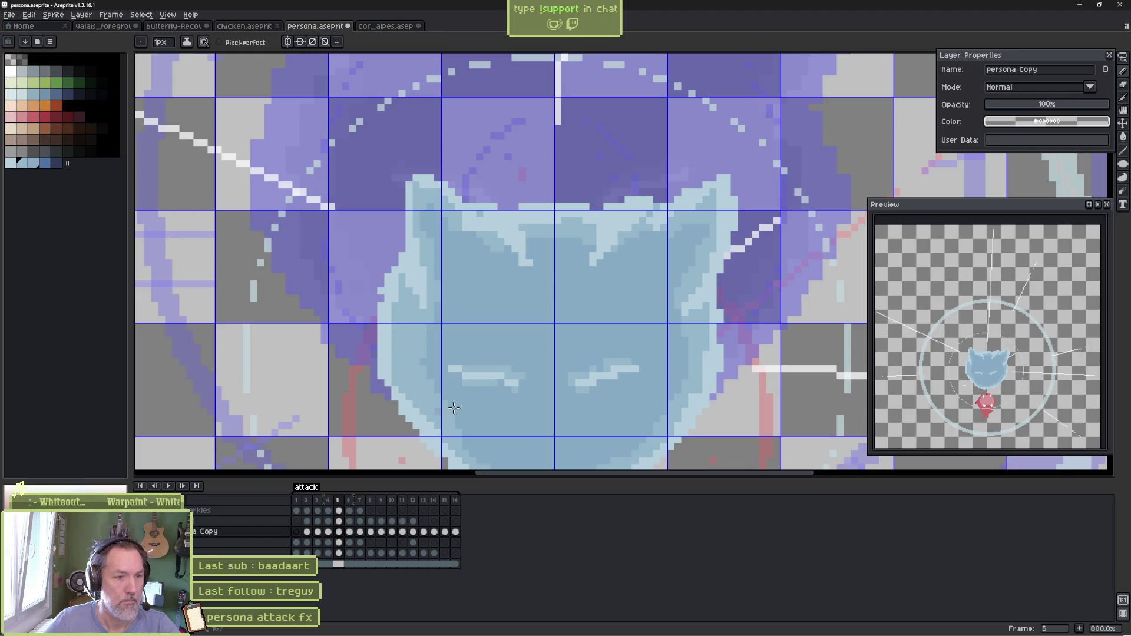
# Flip between frames 5 and 6 to compare the head shape
pyautogui.press('Right')
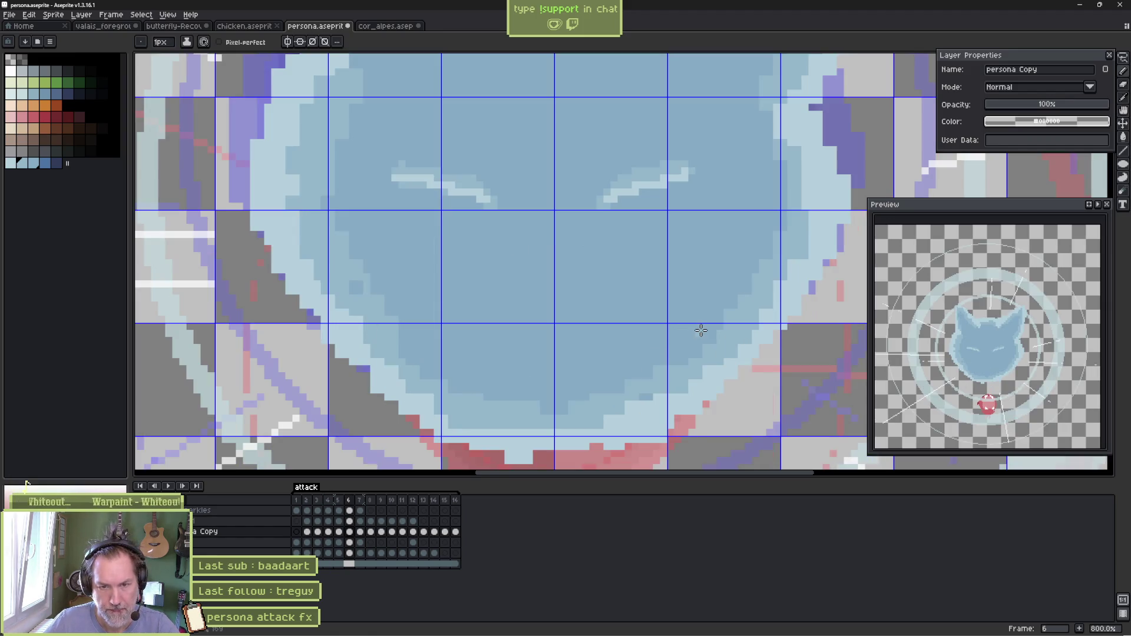
pyautogui.press('Left')
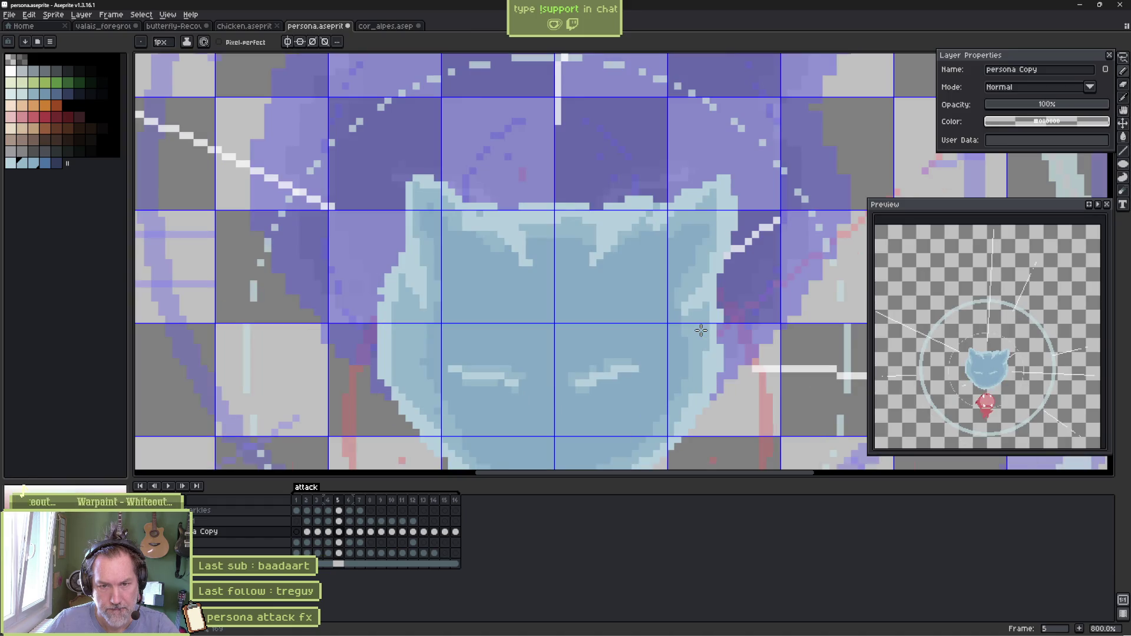
pyautogui.press('Right')
pyautogui.press('Left')
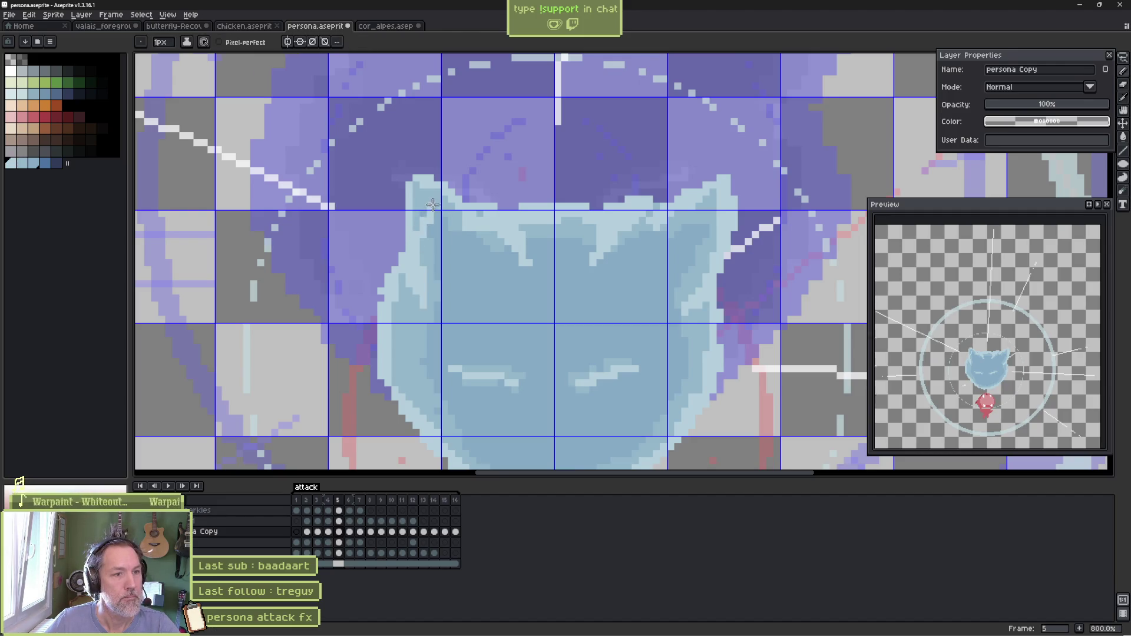
# Erase the light-blue ear-tip pixels and paint over a stray dark pixel
pyautogui.press('e')
pyautogui.moveTo(409, 183)
pyautogui.mouseDown()
pyautogui.moveTo(436, 191)
pyautogui.moveTo(417, 197)
pyautogui.moveTo(449, 190)
pyautogui.mouseUp()
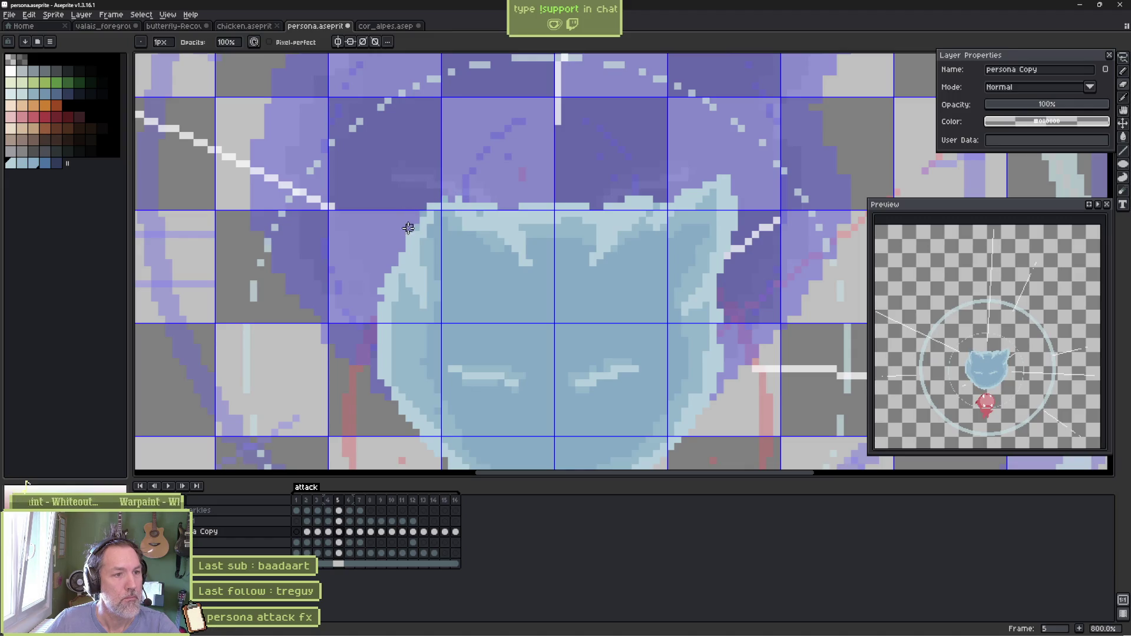
pyautogui.keyDown('alt'); pyautogui.click(438, 216); pyautogui.keyUp('alt')
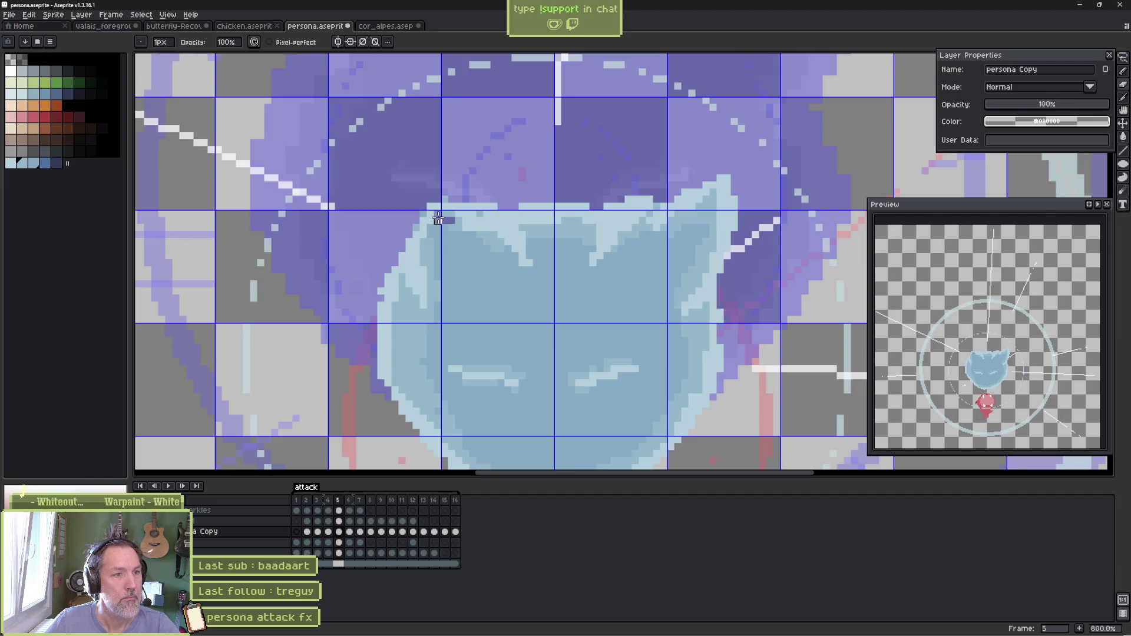
pyautogui.press('b')
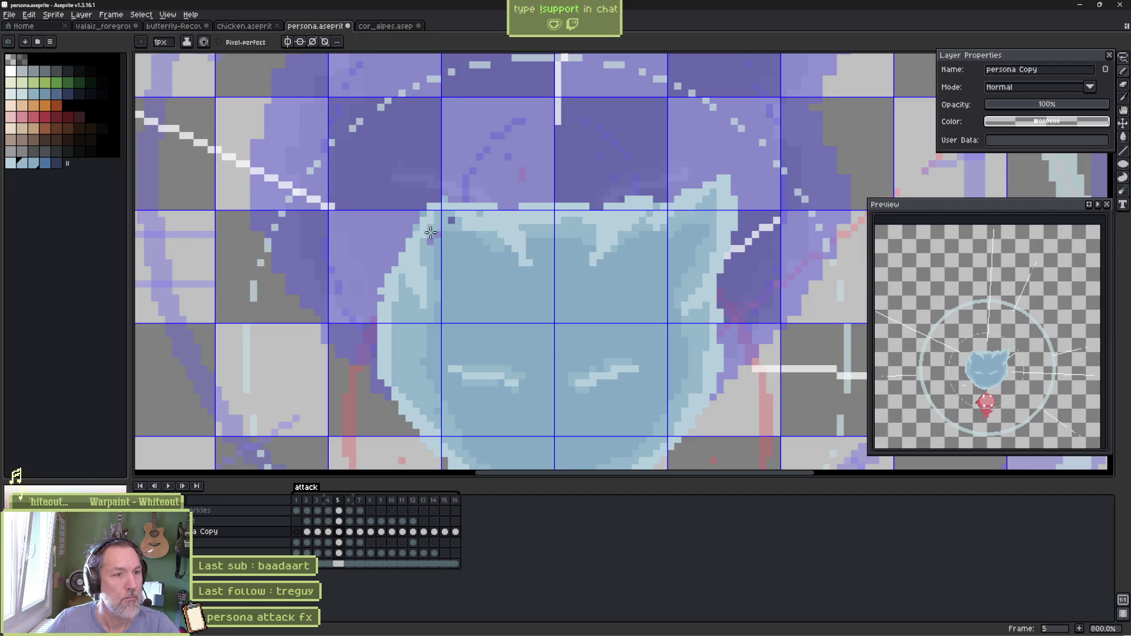
pyautogui.click(452, 220)
# Trim the right ear tip and repaint its right and top edges purple
pyautogui.press('e')
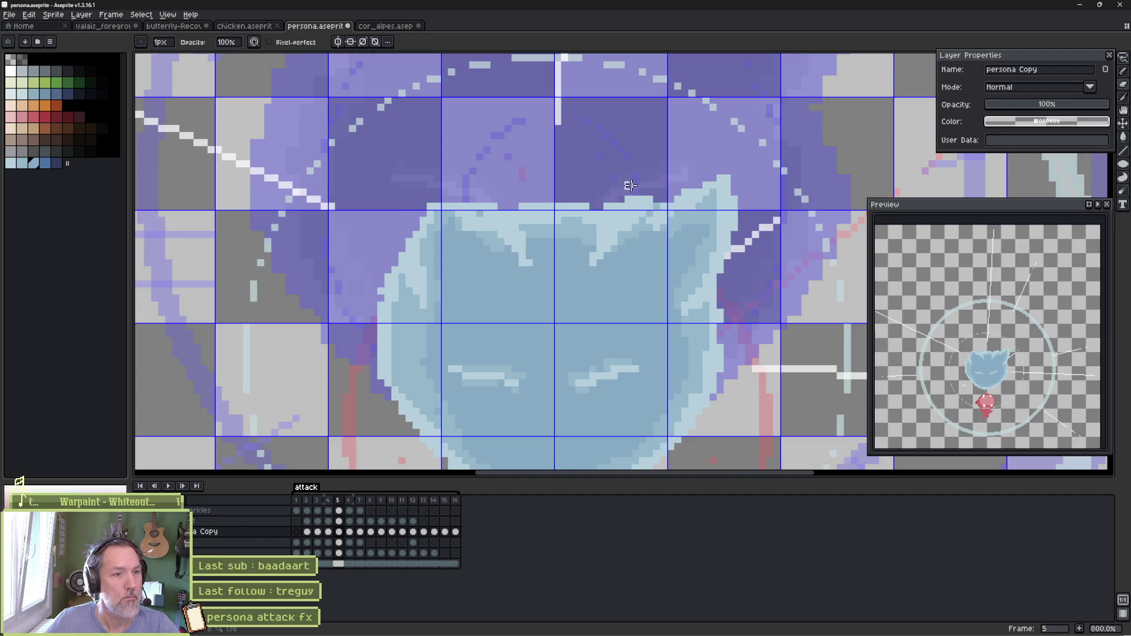
pyautogui.moveTo(731, 188); pyautogui.dragTo(737, 195)
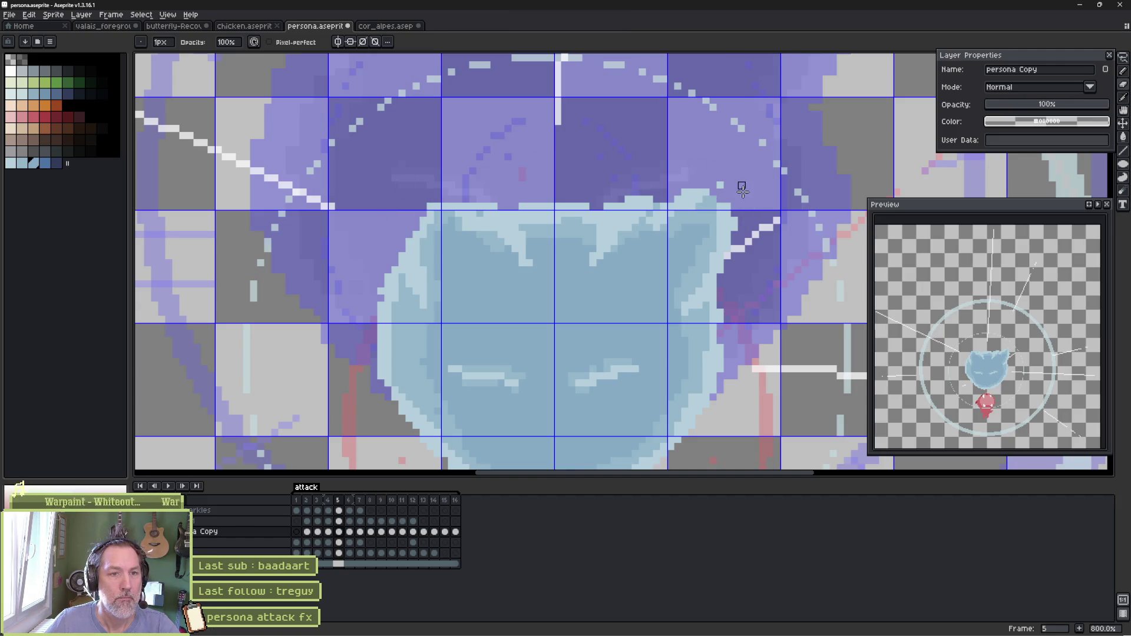
pyautogui.press('e')
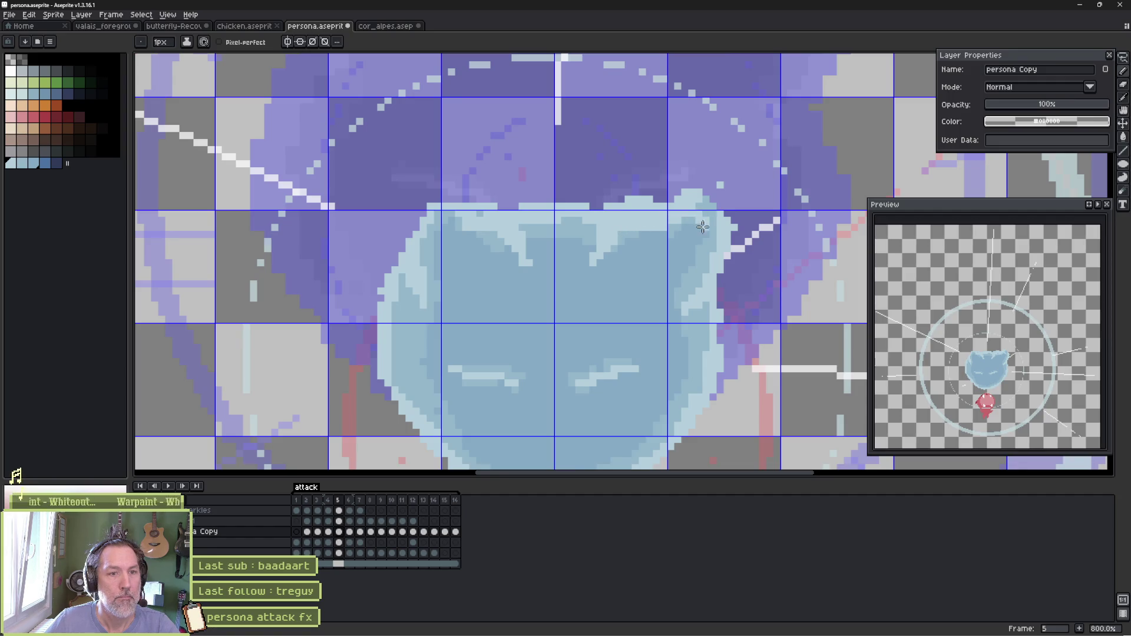
pyautogui.press('b')
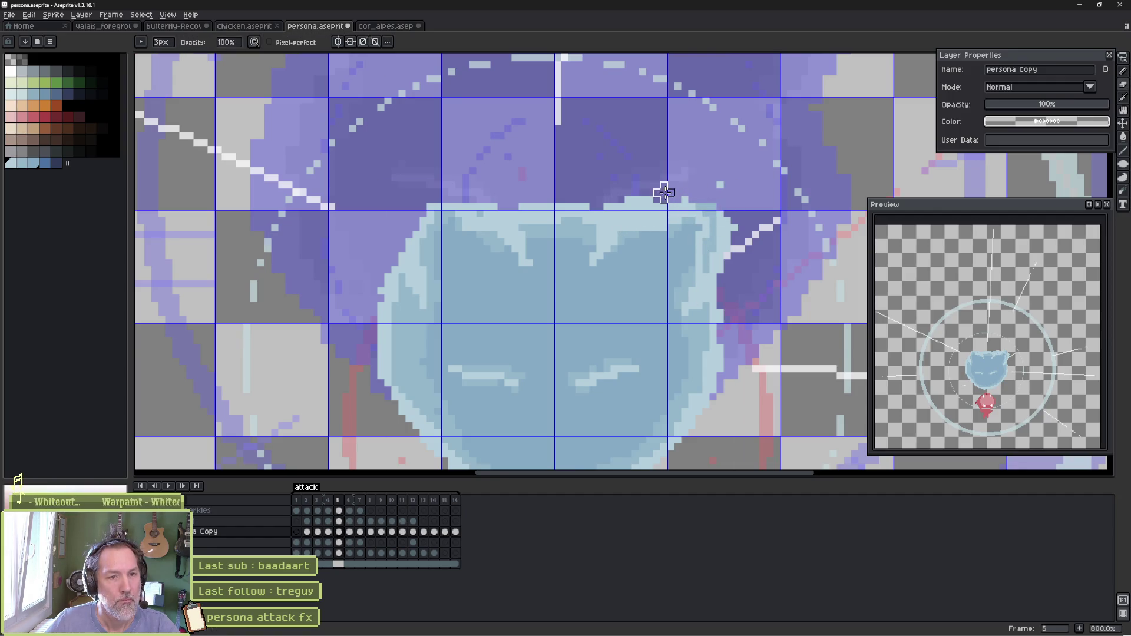
pyautogui.moveTo(711, 212); pyautogui.dragTo(720, 249)
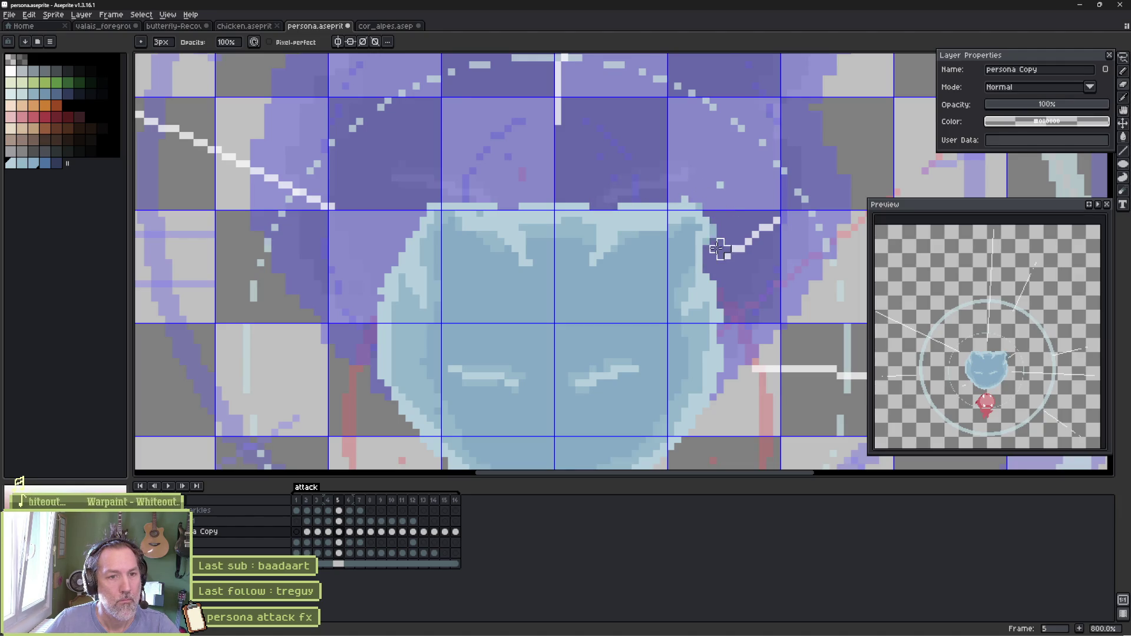
pyautogui.moveTo(697, 181)
pyautogui.mouseDown()
pyautogui.moveTo(684, 189)
pyautogui.moveTo(735, 181)
pyautogui.mouseUp()
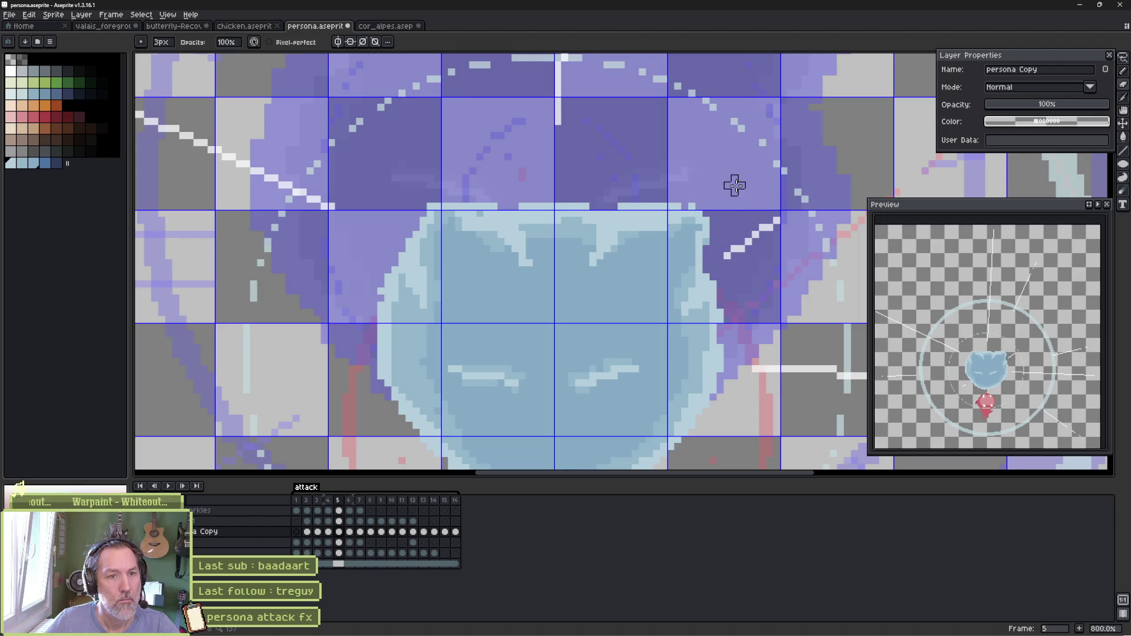
pyautogui.press('e')
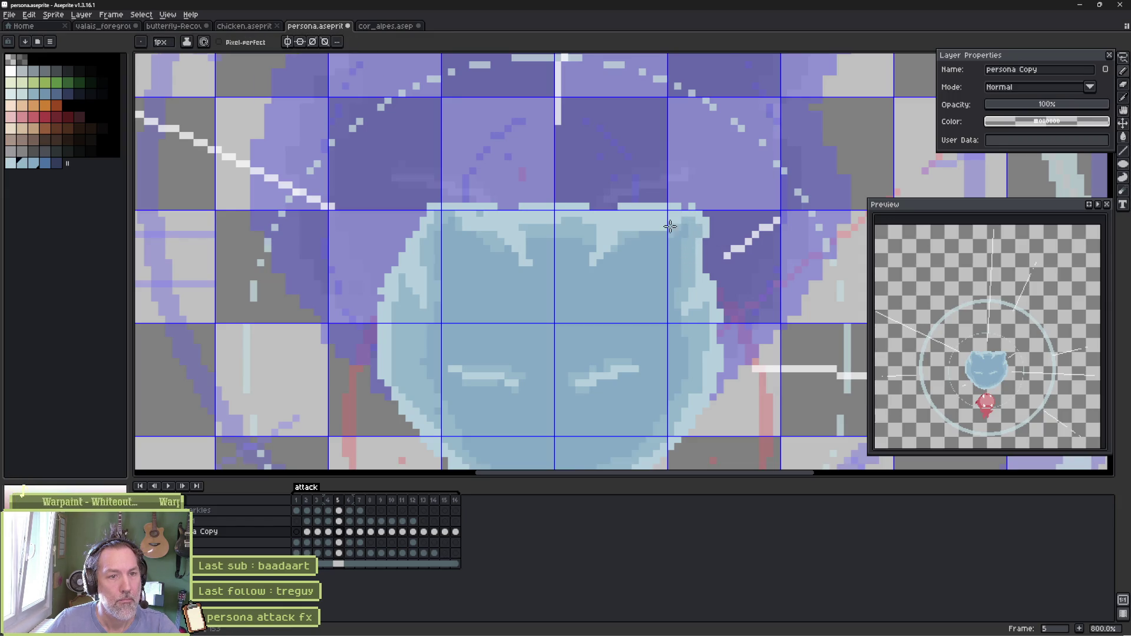
pyautogui.press('b')
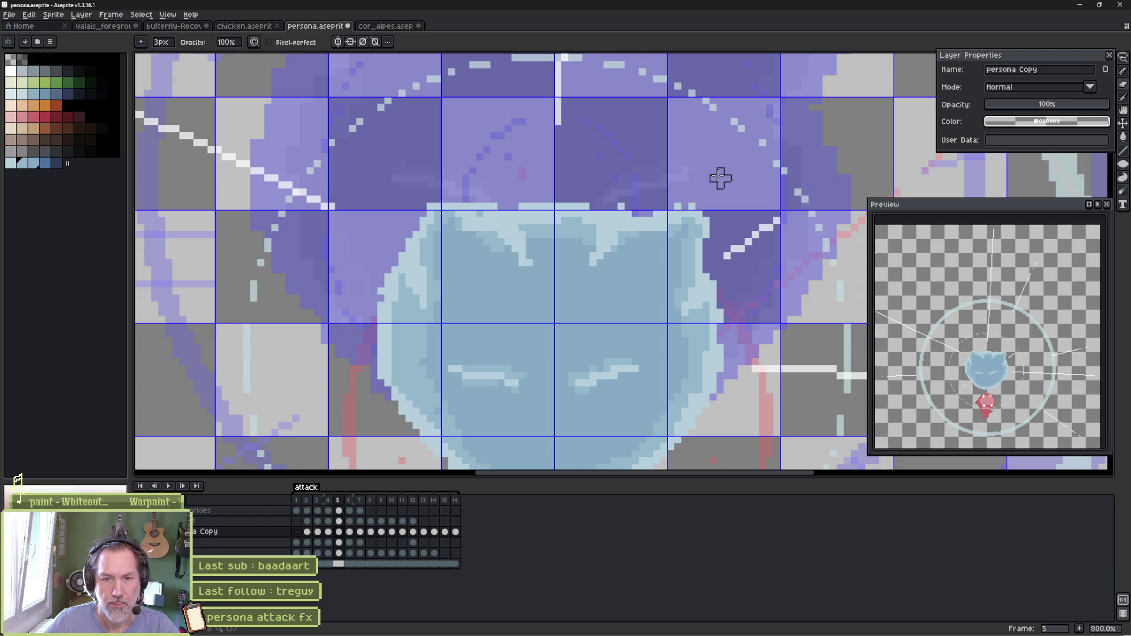
pyautogui.press('Left')
pyautogui.press('Right')
pyautogui.press('Right')
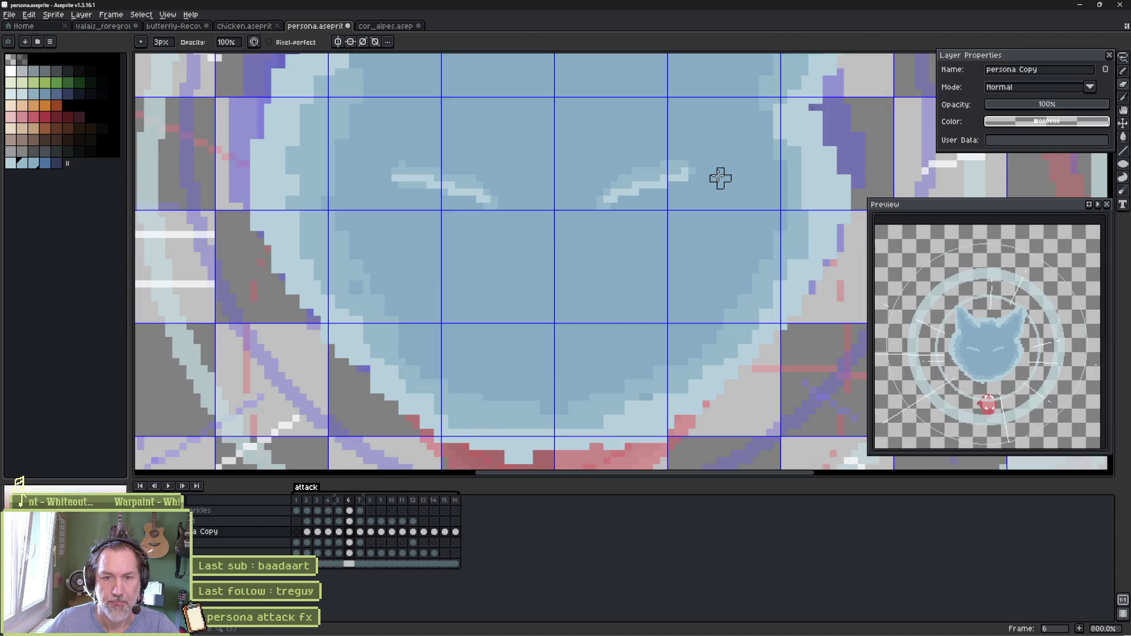
# Play and stop the attack animation, then try a lasso around the cat's ears
pyautogui.press('Return')
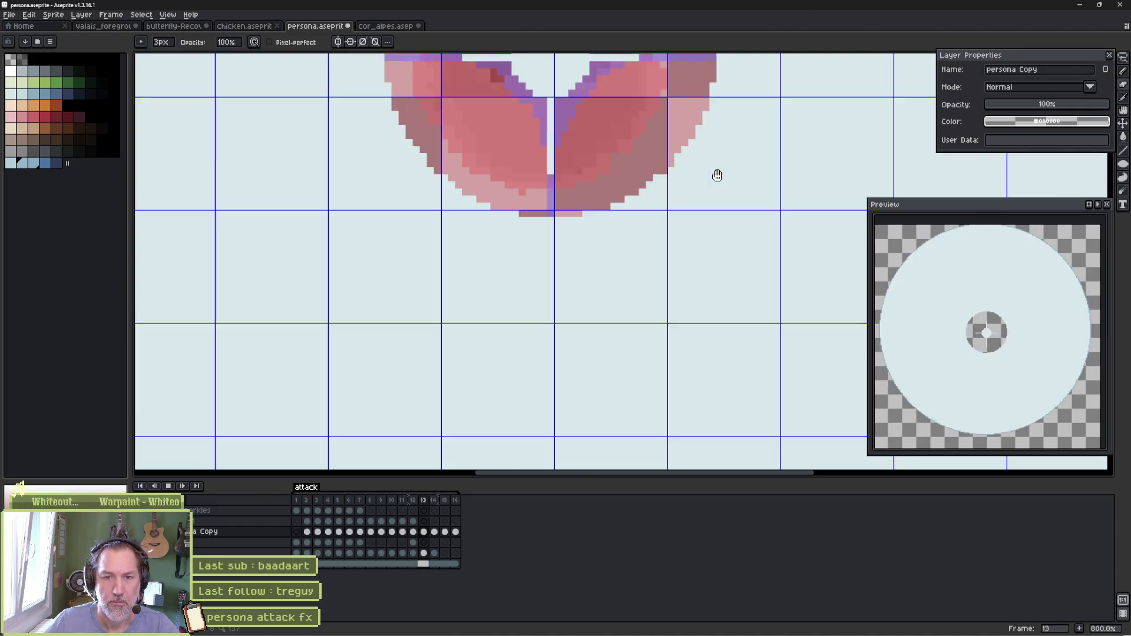
pyautogui.press('Return')
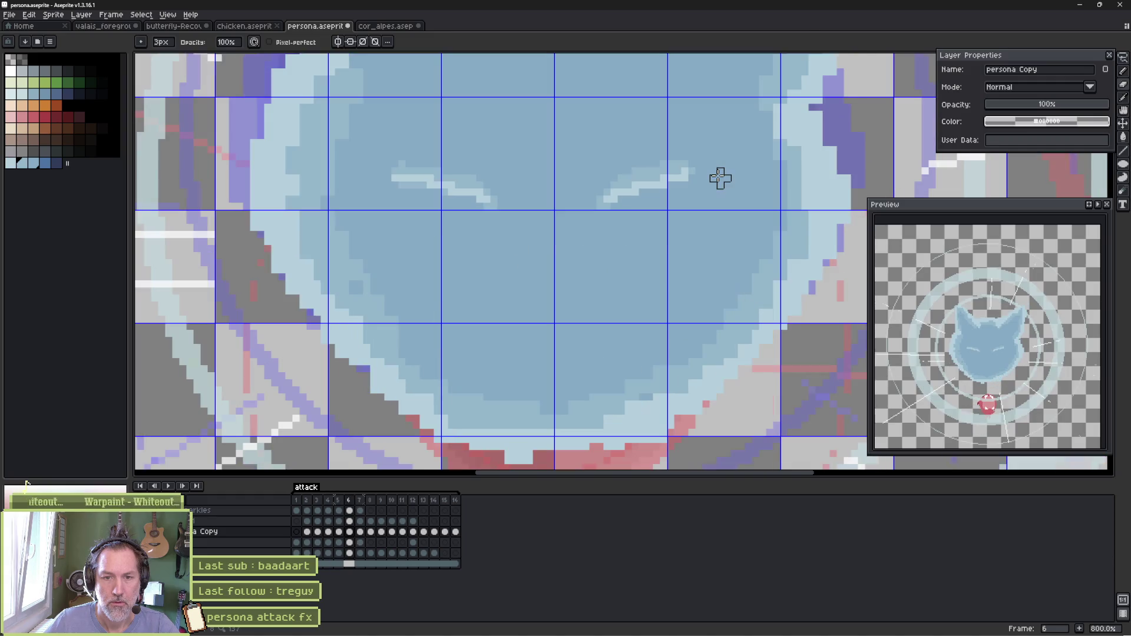
pyautogui.scroll(-3, 629, 172)
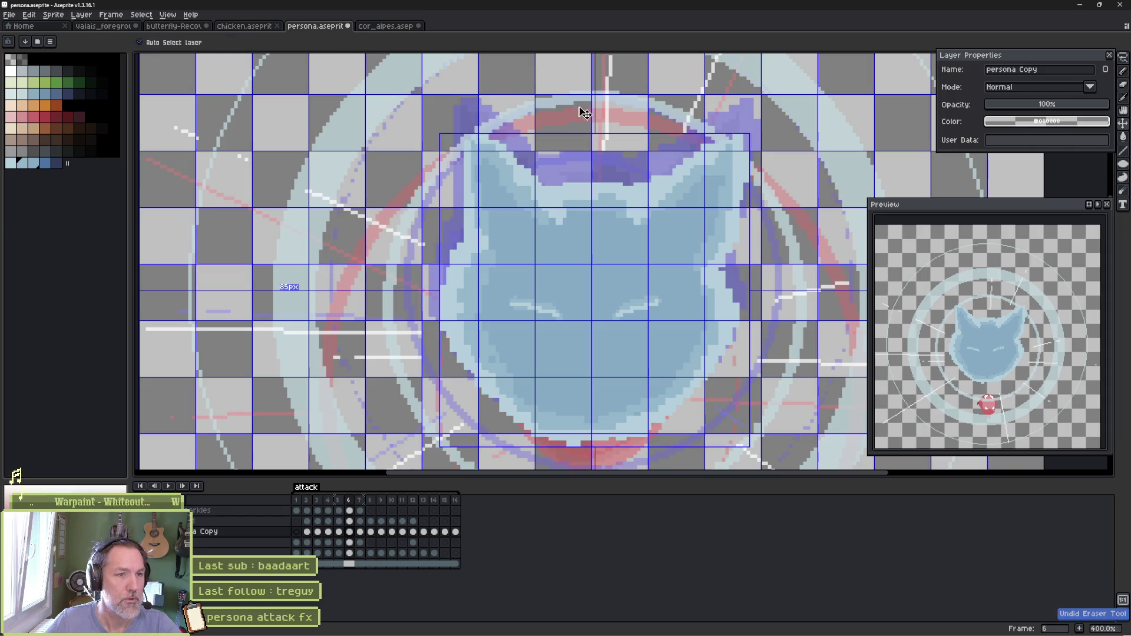
pyautogui.press('q')
pyautogui.moveTo(648, 95)
pyautogui.mouseDown()
pyautogui.moveTo(731, 215)
pyautogui.moveTo(493, 182)
pyautogui.moveTo(466, 100)
pyautogui.mouseUp()
pyautogui.hotkey('ctrl', 'd')
# On frame 7, lasso the cat's ears and nudge them down
pyautogui.press('Right')
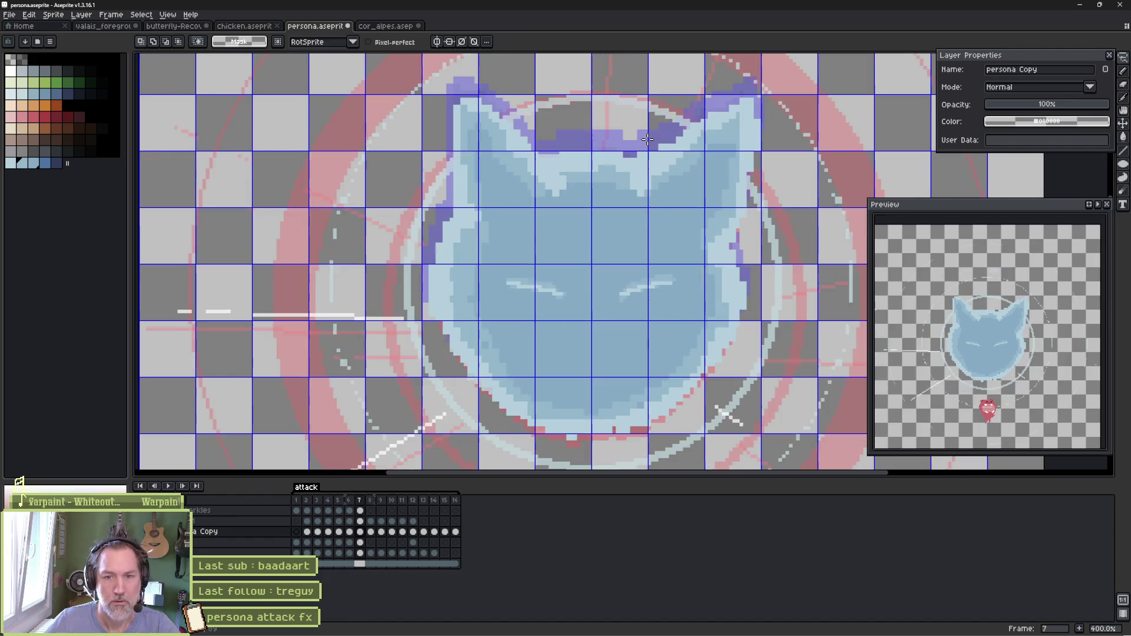
pyautogui.moveTo(627, 93)
pyautogui.mouseDown()
pyautogui.moveTo(789, 178)
pyautogui.moveTo(583, 131)
pyautogui.moveTo(406, 112)
pyautogui.moveTo(693, 63)
pyautogui.mouseUp()
pyautogui.press('Down')
pyautogui.press('Down')
pyautogui.press('Down')
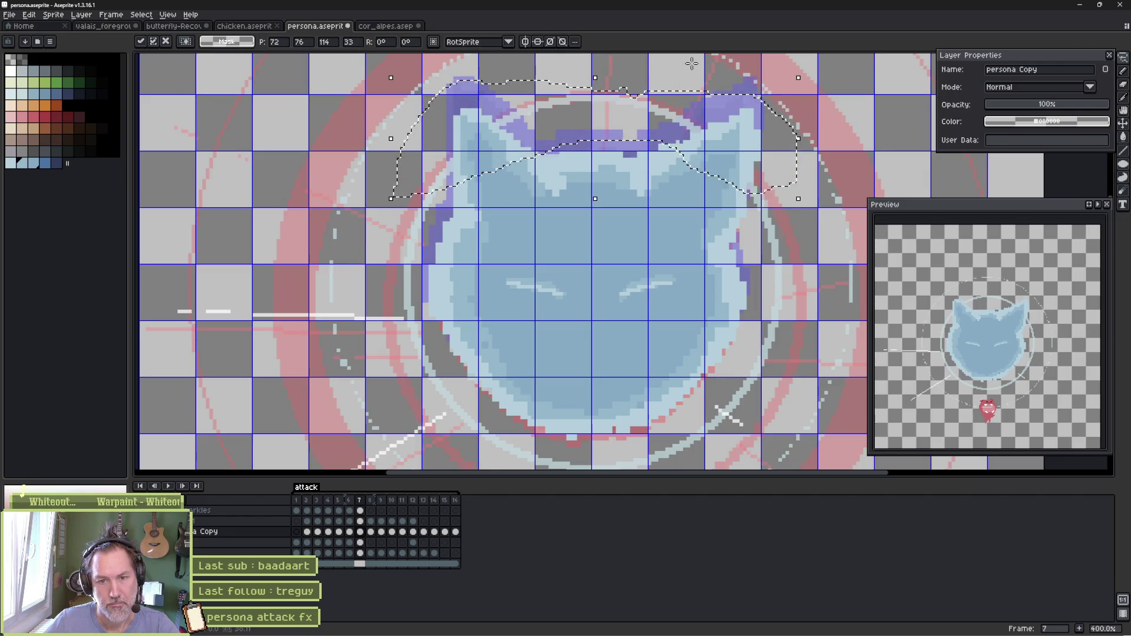
pyautogui.hotkey('ctrl', 'd')
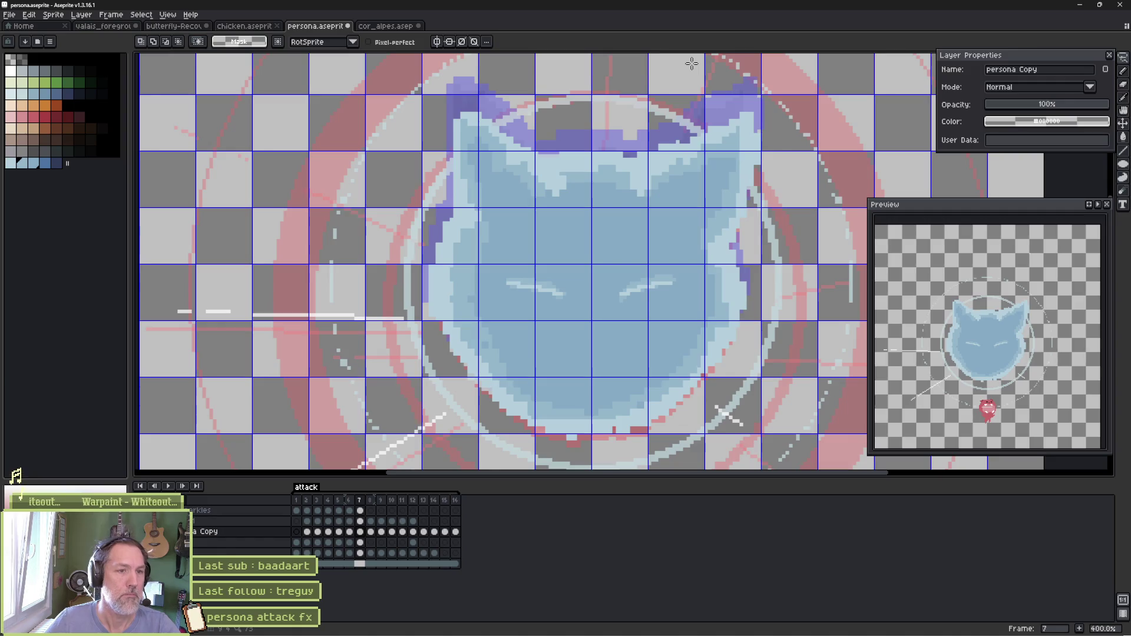
# On frame 8, lasso and transform the area around the ears, then replay the animation
pyautogui.press('Right')
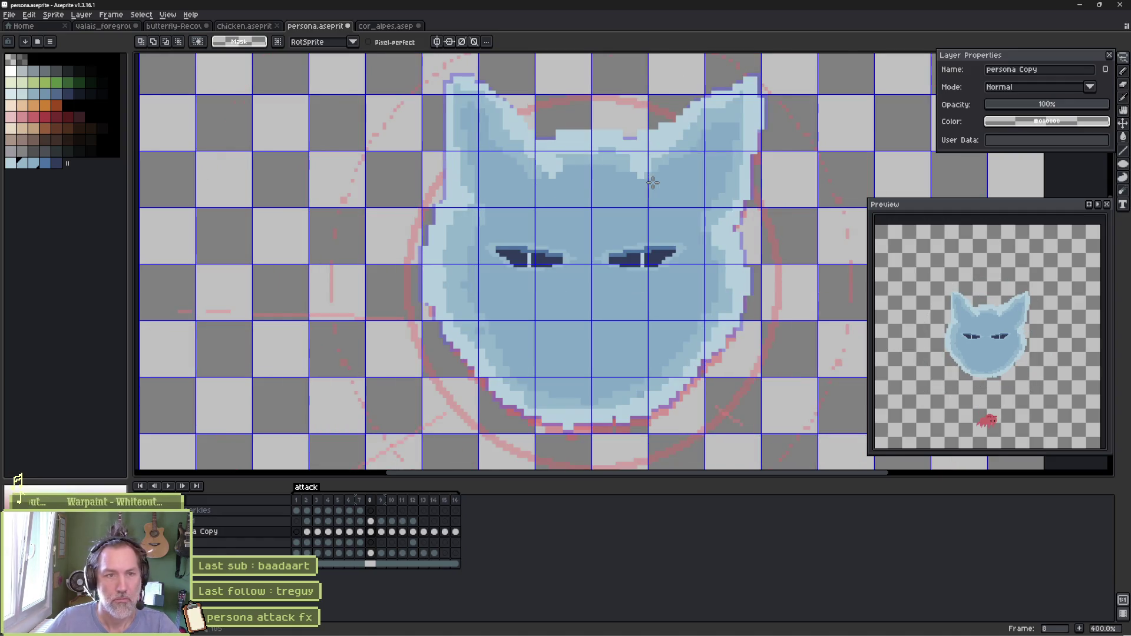
pyautogui.scroll(1, 695, 122)
pyautogui.scroll(-2, 674, 122)
pyautogui.moveTo(702, 108)
pyautogui.mouseDown()
pyautogui.moveTo(769, 218)
pyautogui.moveTo(670, 166)
pyautogui.mouseUp()
pyautogui.moveTo(588, 139)
pyautogui.mouseDown()
pyautogui.moveTo(465, 194)
pyautogui.moveTo(486, 96)
pyautogui.mouseUp()
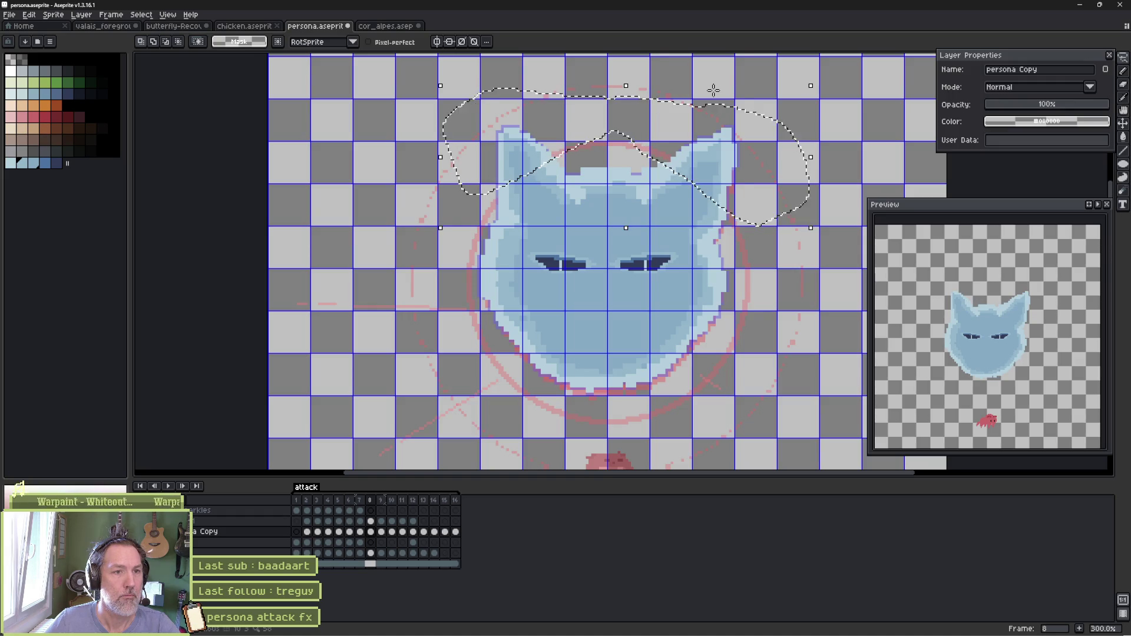
pyautogui.hotkey('ctrl', 't')
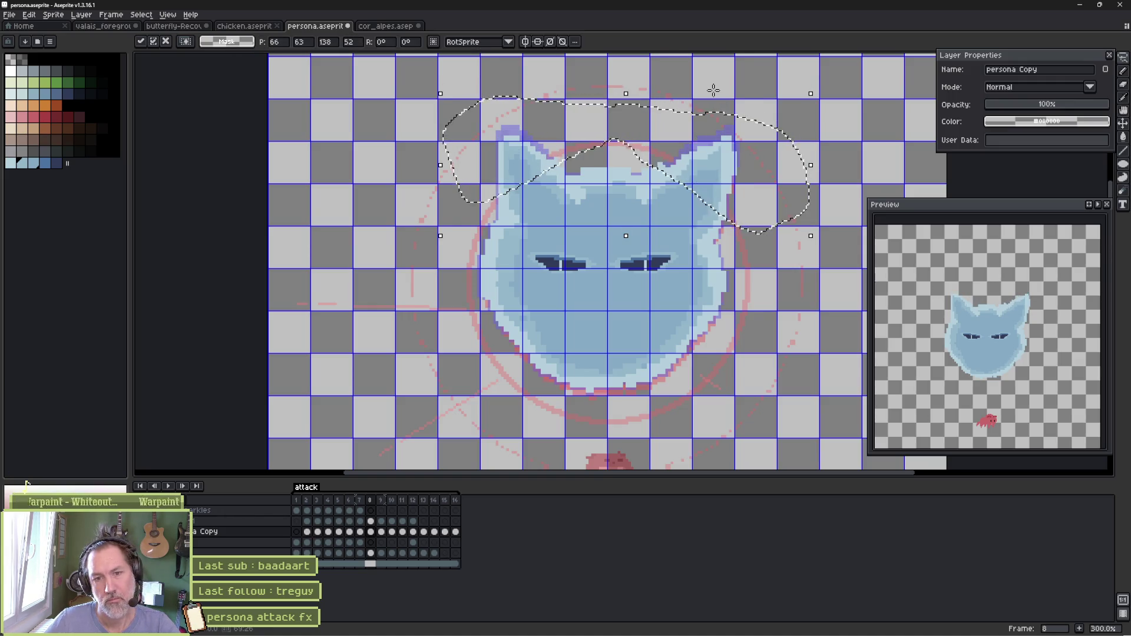
pyautogui.hotkey('ctrl', 'd')
pyautogui.press('Return')
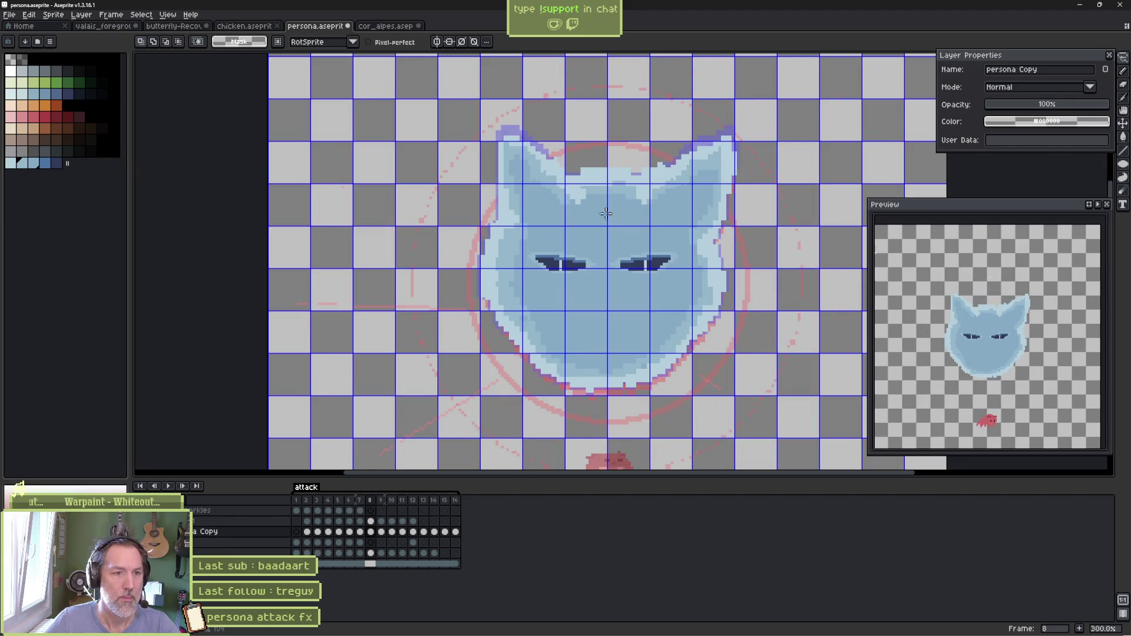
# Lasso and copy the dark eyes on frame 8
pyautogui.scroll(3, 606, 214)
pyautogui.moveTo(626, 259)
pyautogui.mouseDown()
pyautogui.moveTo(737, 254)
pyautogui.moveTo(429, 321)
pyautogui.moveTo(499, 235)
pyautogui.moveTo(652, 240)
pyautogui.moveTo(746, 265)
pyautogui.moveTo(461, 316)
pyautogui.mouseUp()
pyautogui.moveTo(422, 259); pyautogui.dragTo(645, 235)
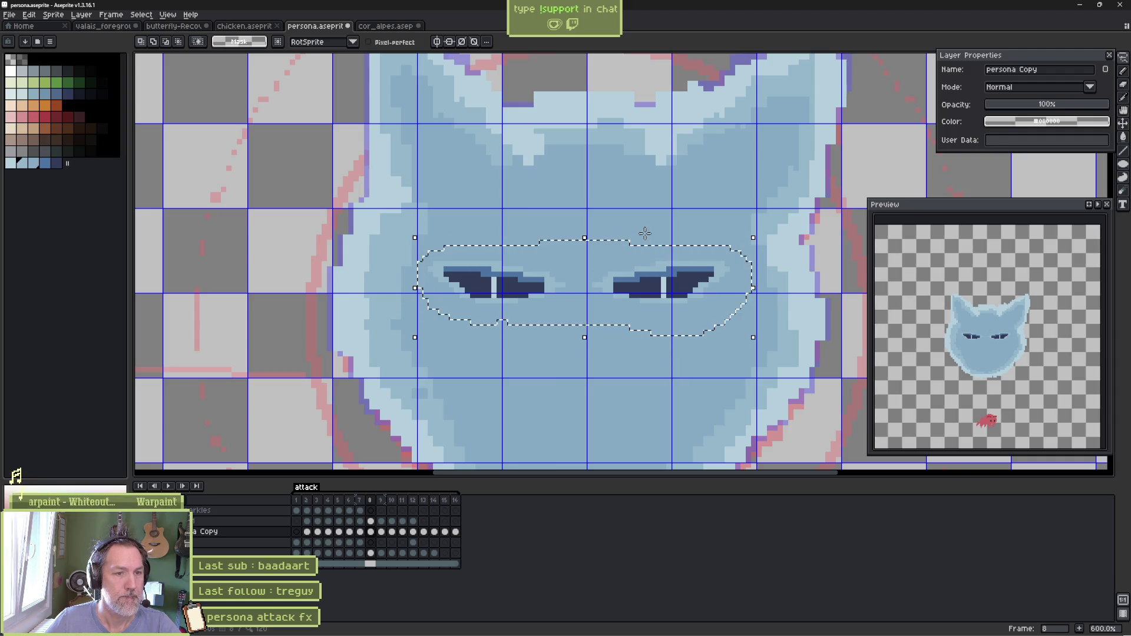
pyautogui.hotkey('ctrl', 'd')
pyautogui.press(',')
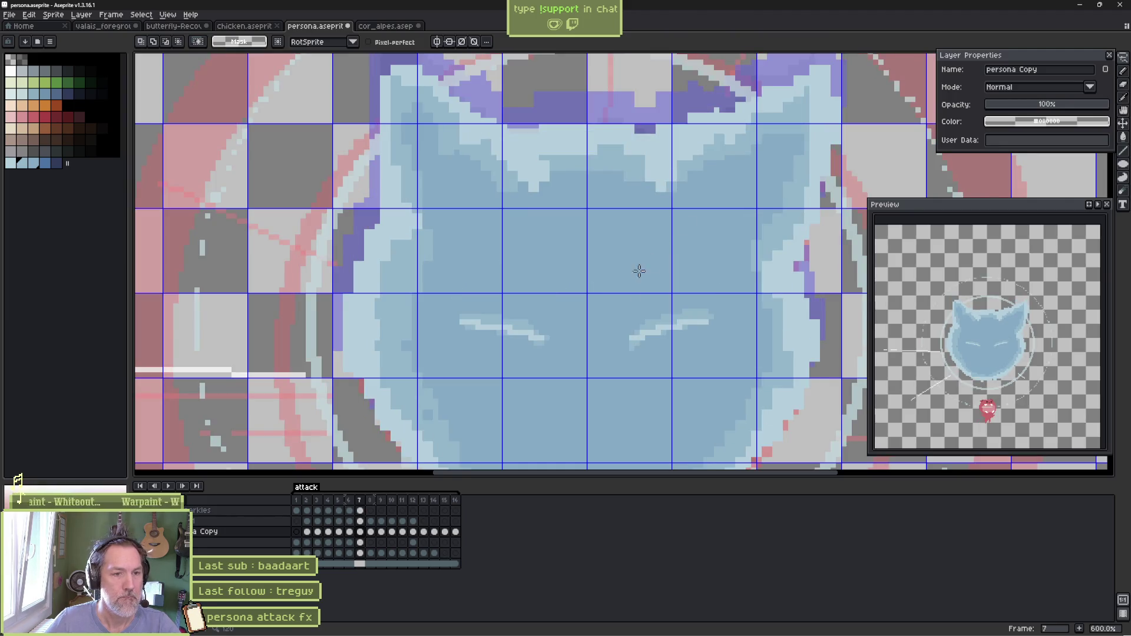
# On frame 7, clear the light eye strokes and paste in frame 8's dark eyes
pyautogui.moveTo(627, 284)
pyautogui.mouseDown()
pyautogui.moveTo(560, 391)
pyautogui.moveTo(493, 268)
pyautogui.moveTo(519, 268)
pyautogui.mouseUp()
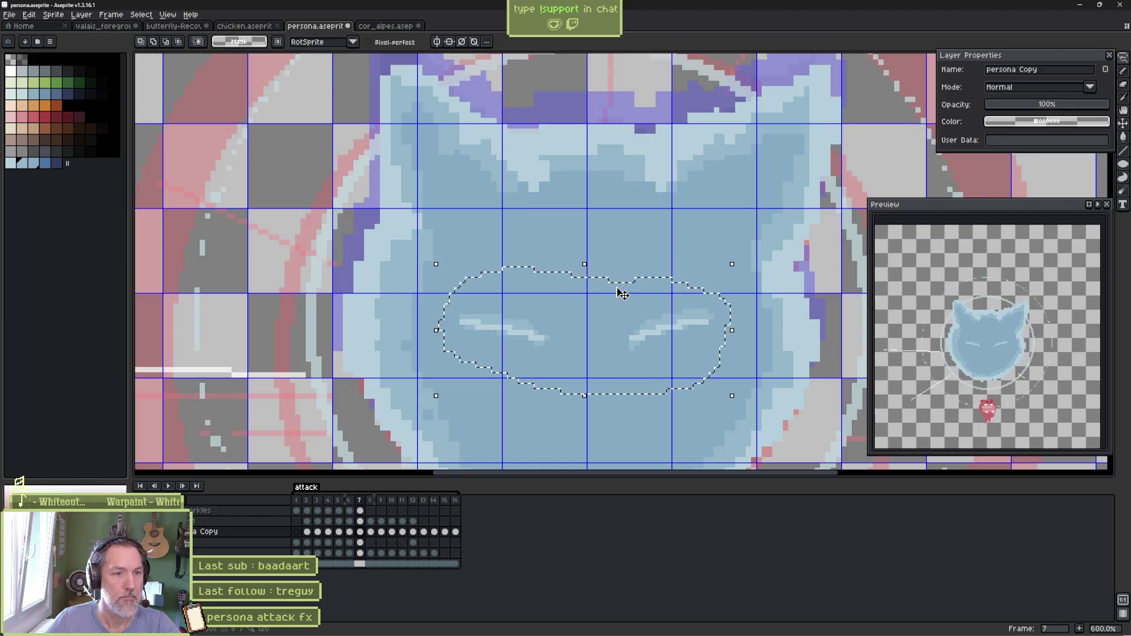
pyautogui.press('b')
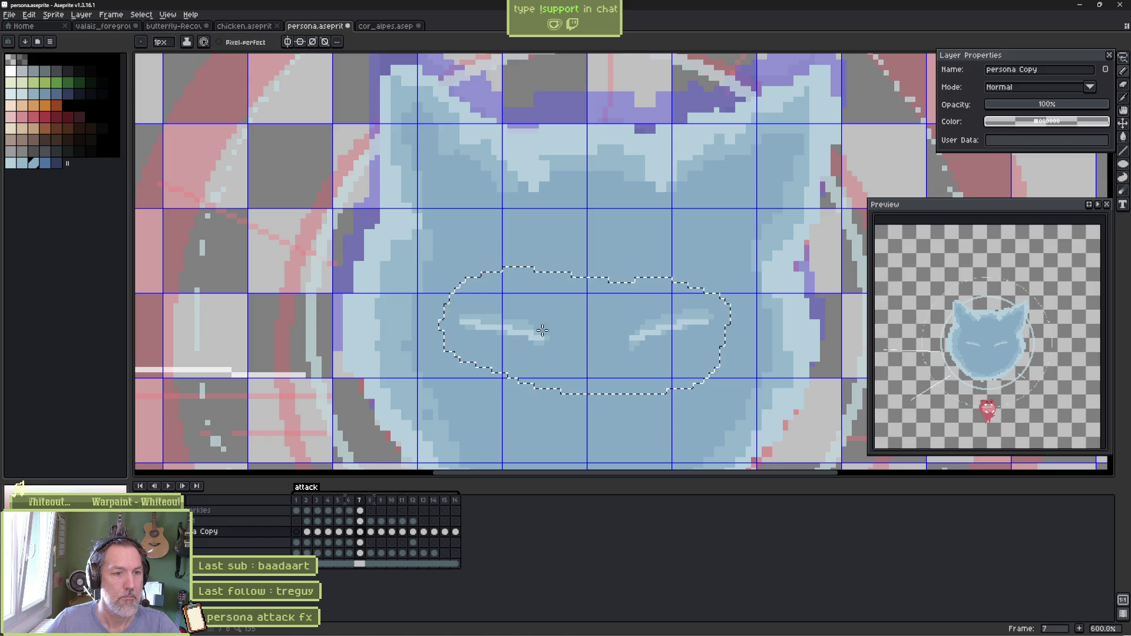
pyautogui.press('Delete')
pyautogui.hotkey('ctrl', 'v')
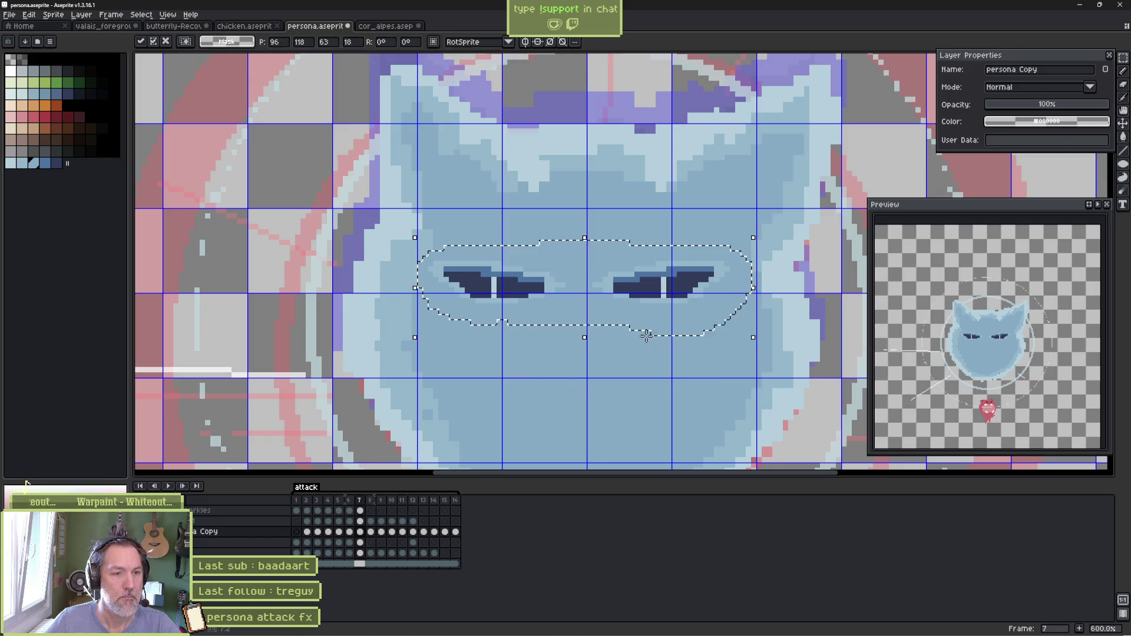
pyautogui.hotkey('ctrl', 'd')
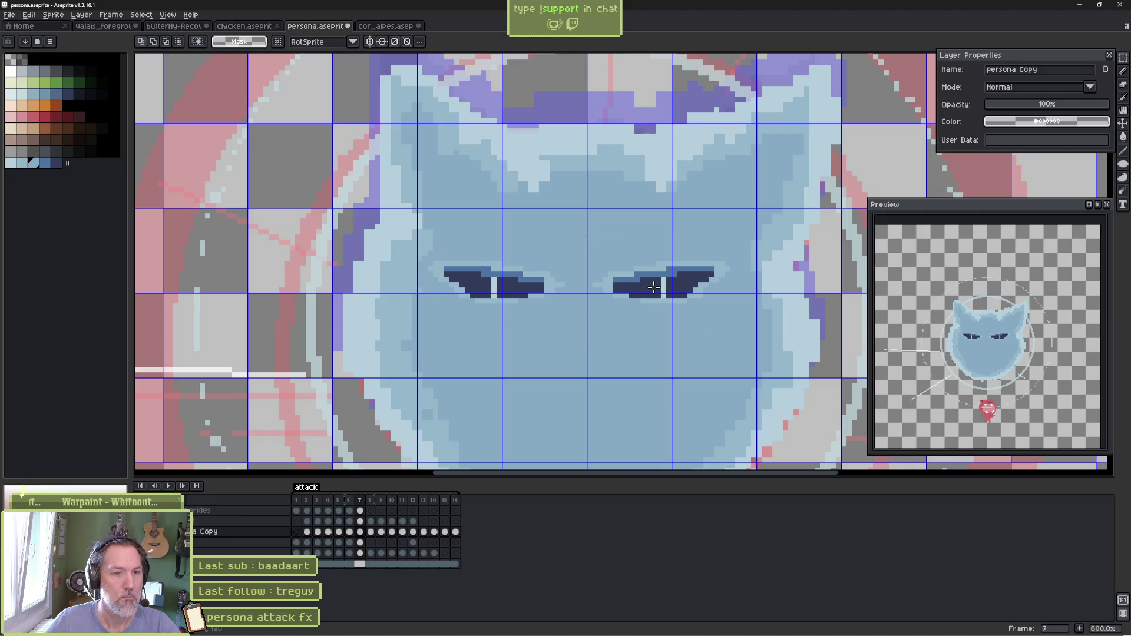
# Paste the purple eyebrow curve, break it, and fill both pieces with face colour
pyautogui.hotkey('ctrl', 'v')
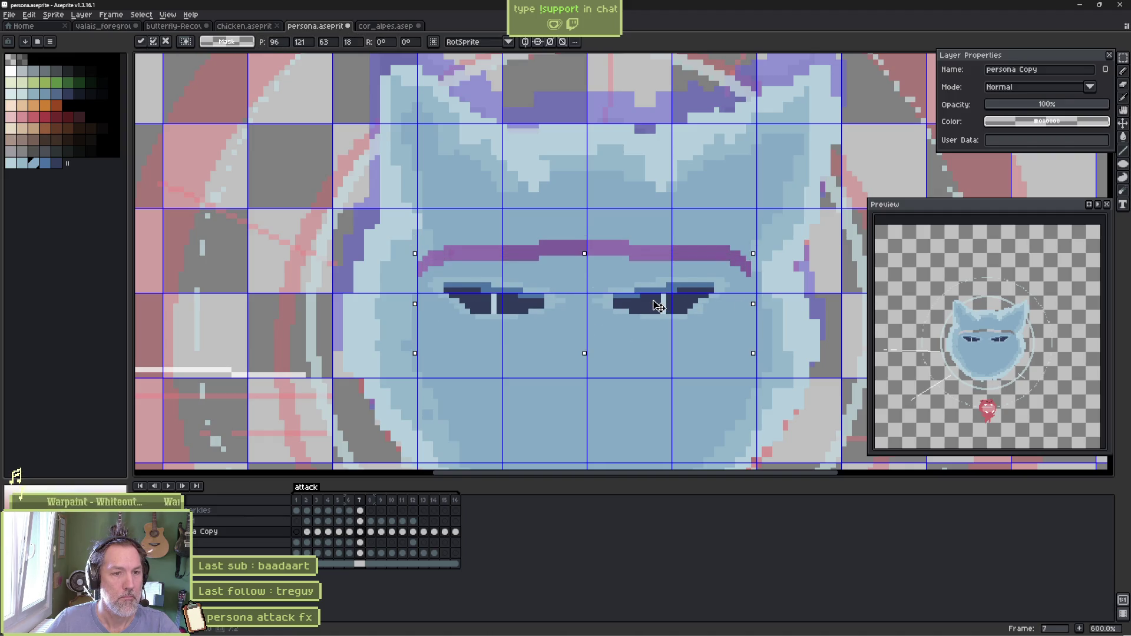
pyautogui.press('Return')
pyautogui.hotkey('ctrl', 'd')
pyautogui.press('e')
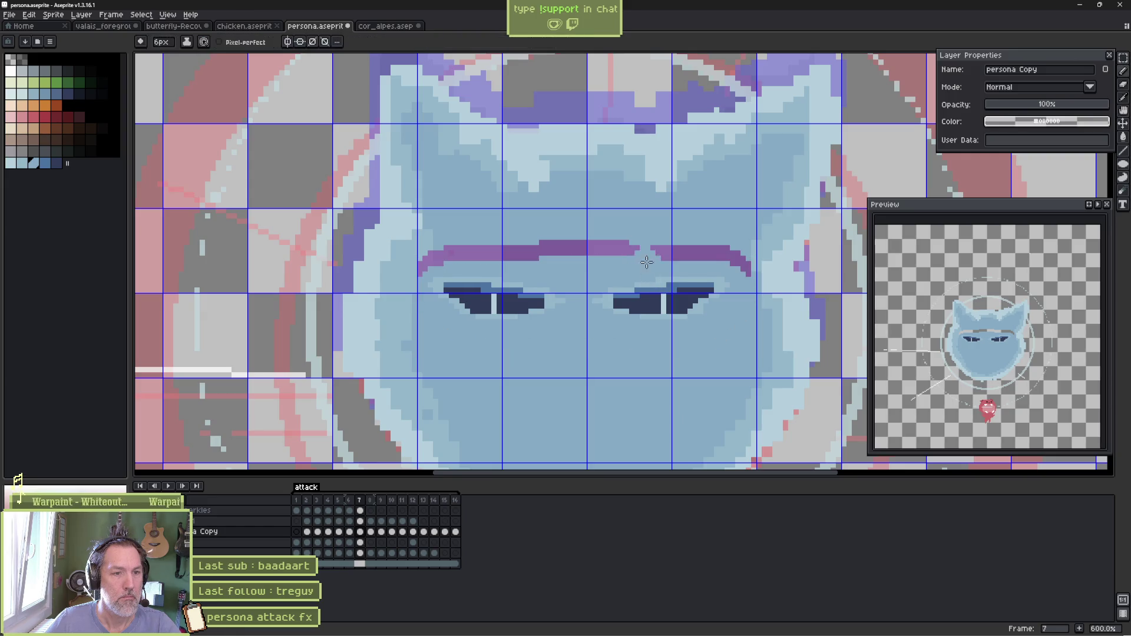
pyautogui.click(646, 259)
pyautogui.press('g')
pyautogui.click(594, 248)
pyautogui.click(698, 255)
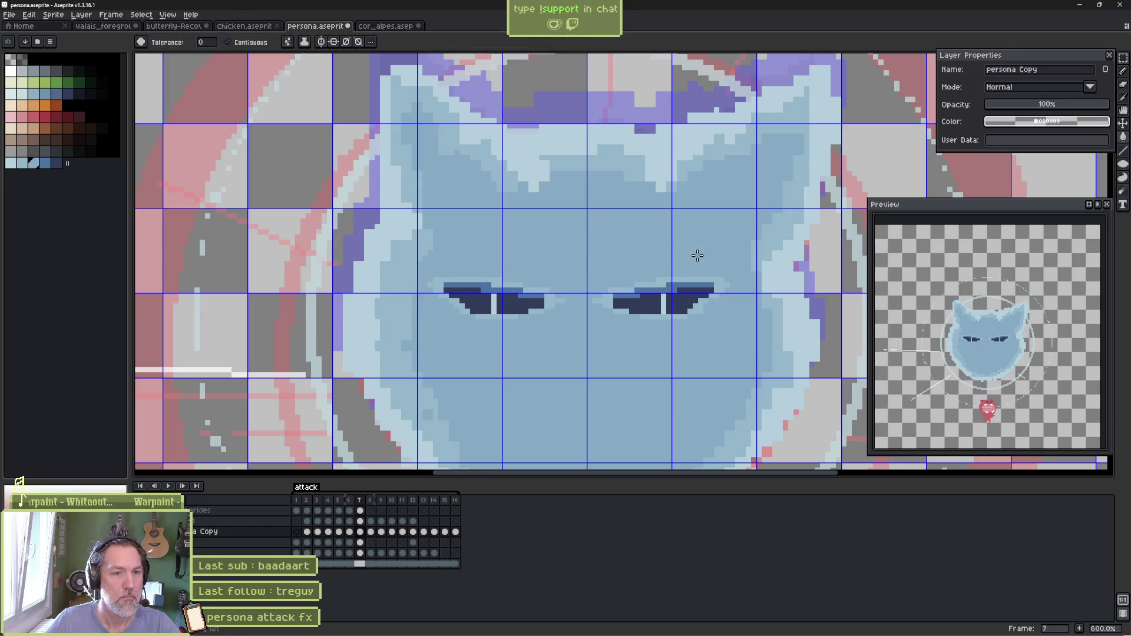
pyautogui.press(',')
pyautogui.press('Down')
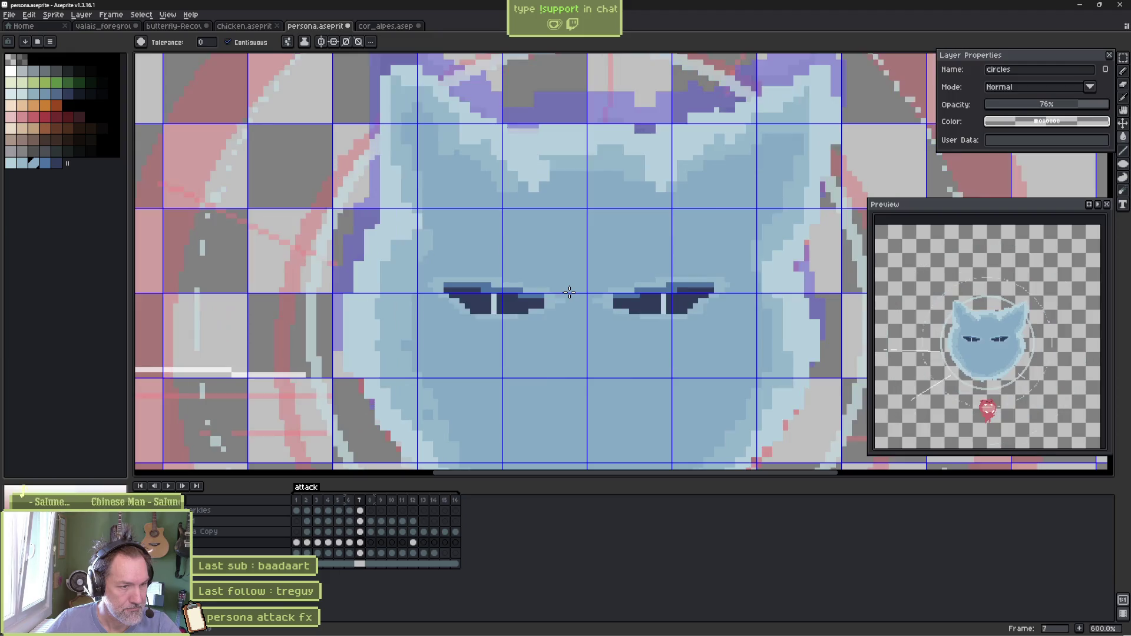
# Lasso and delete the lines beneath the cat's eyes on frame 7
pyautogui.scroll(1, 525, 331)
pyautogui.press('q')
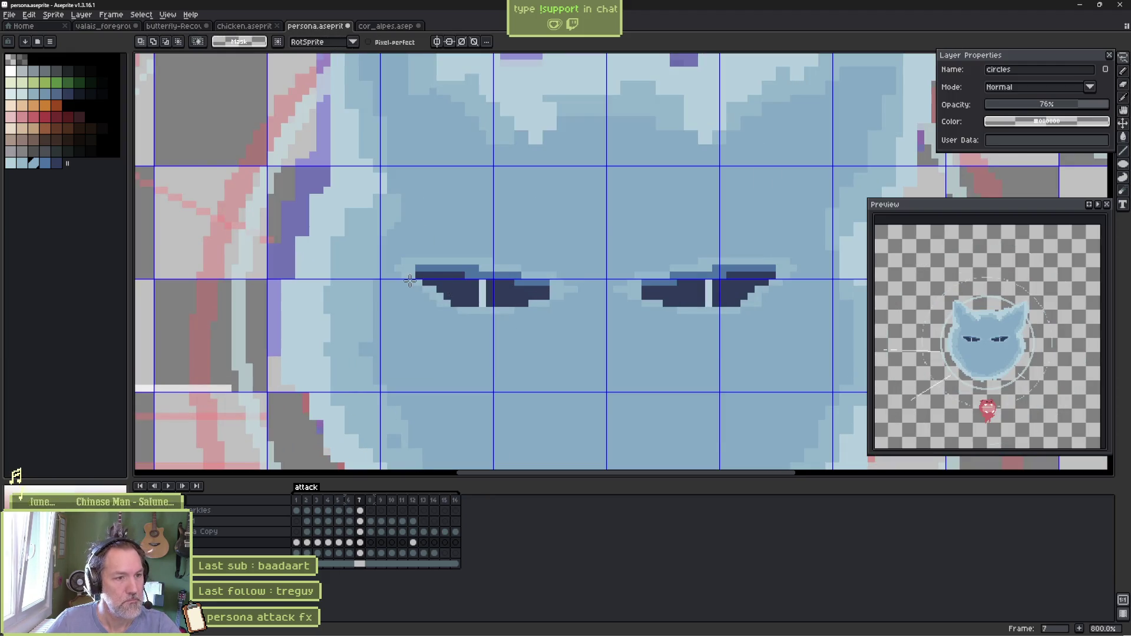
pyautogui.moveTo(404, 276); pyautogui.dragTo(586, 299)
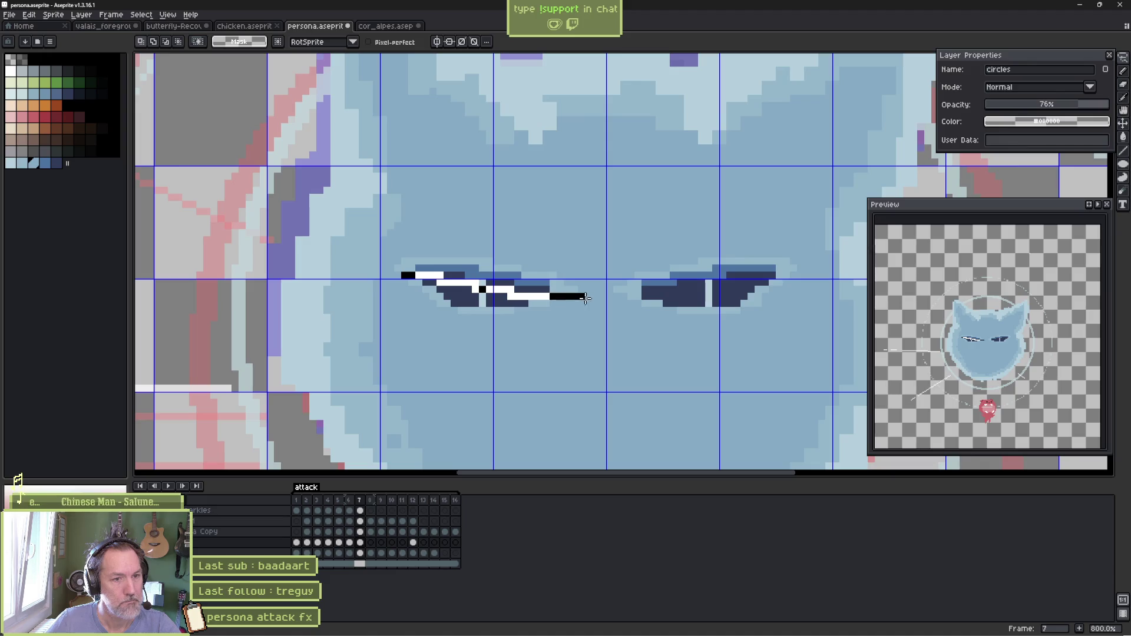
pyautogui.moveTo(729, 281)
pyautogui.mouseDown()
pyautogui.moveTo(786, 277)
pyautogui.moveTo(672, 348)
pyautogui.moveTo(407, 307)
pyautogui.moveTo(401, 280)
pyautogui.mouseUp()
pyautogui.press('Delete')
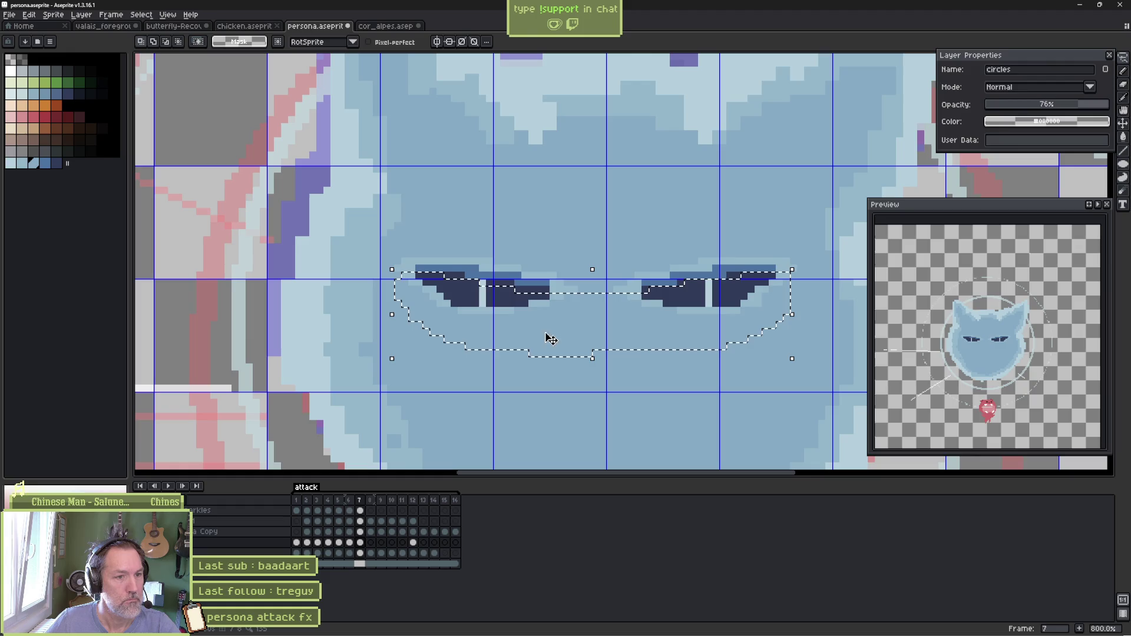
pyautogui.click(592, 357)
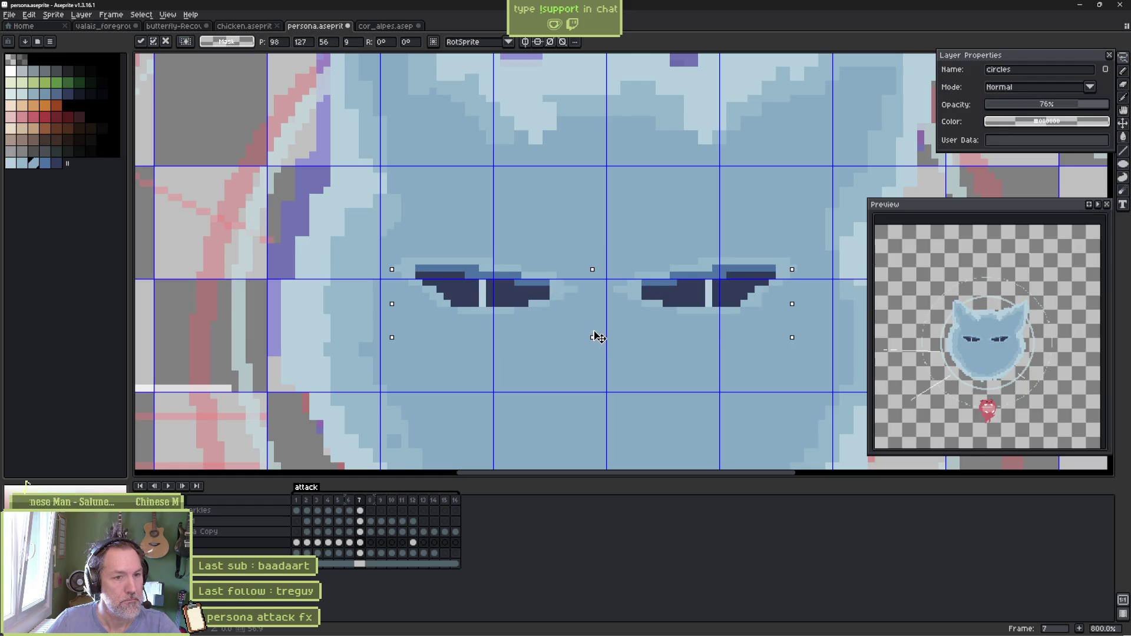
pyautogui.press('Return')
pyautogui.hotkey('ctrl', 'd')
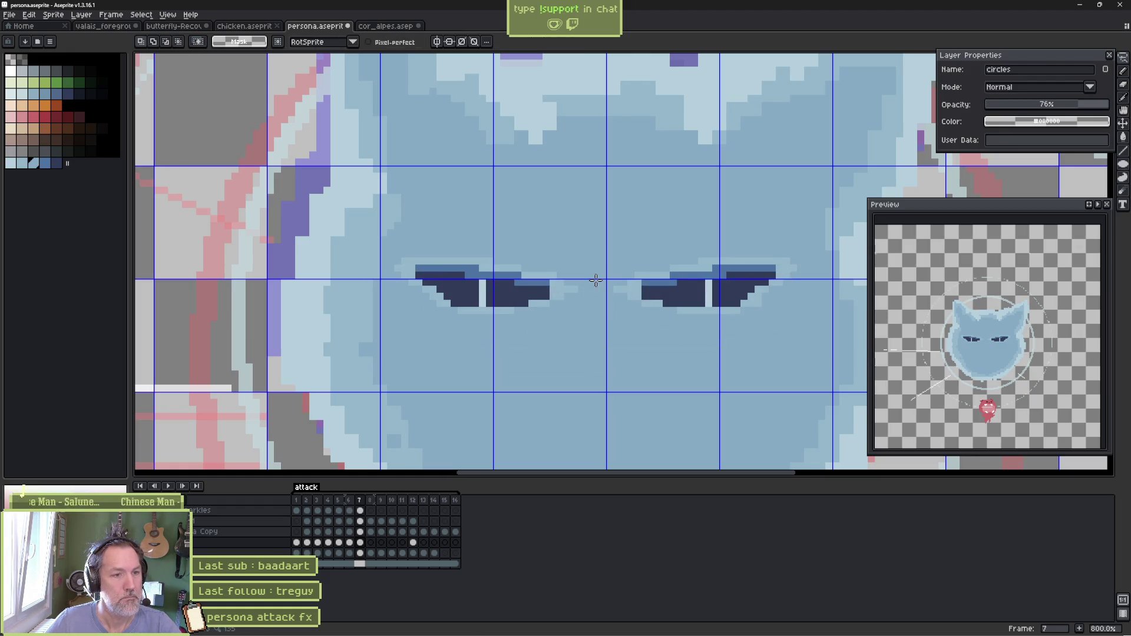
# Make persona Copy the active layer and lasso around both dark eyes
pyautogui.press('ctrl')
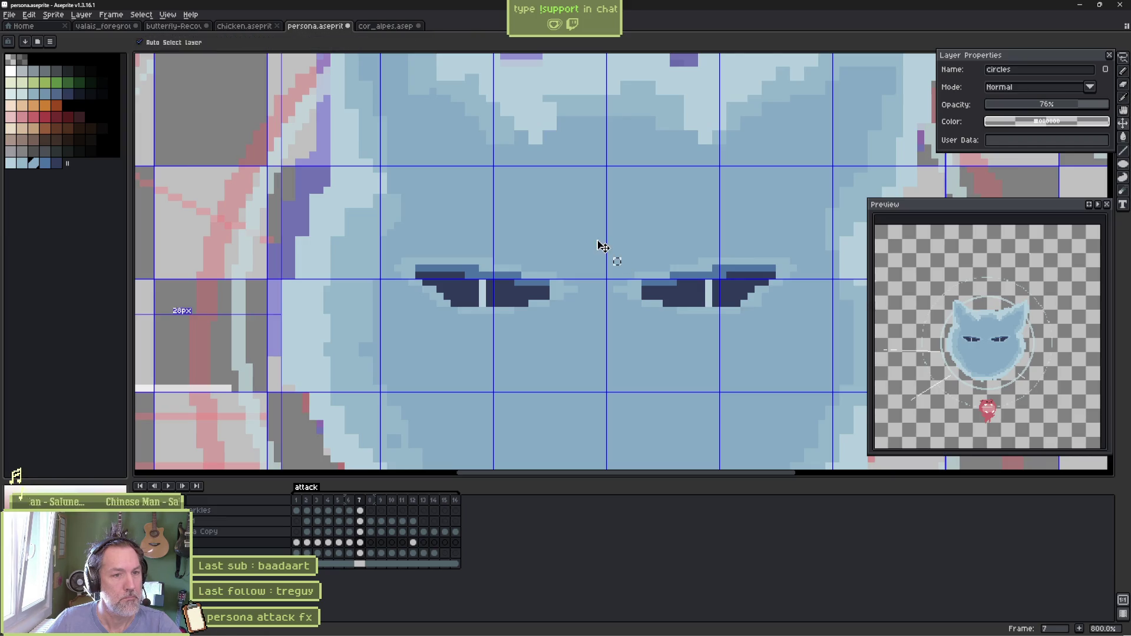
pyautogui.keyDown('ctrl'); pyautogui.click(601, 246); pyautogui.keyUp('ctrl')
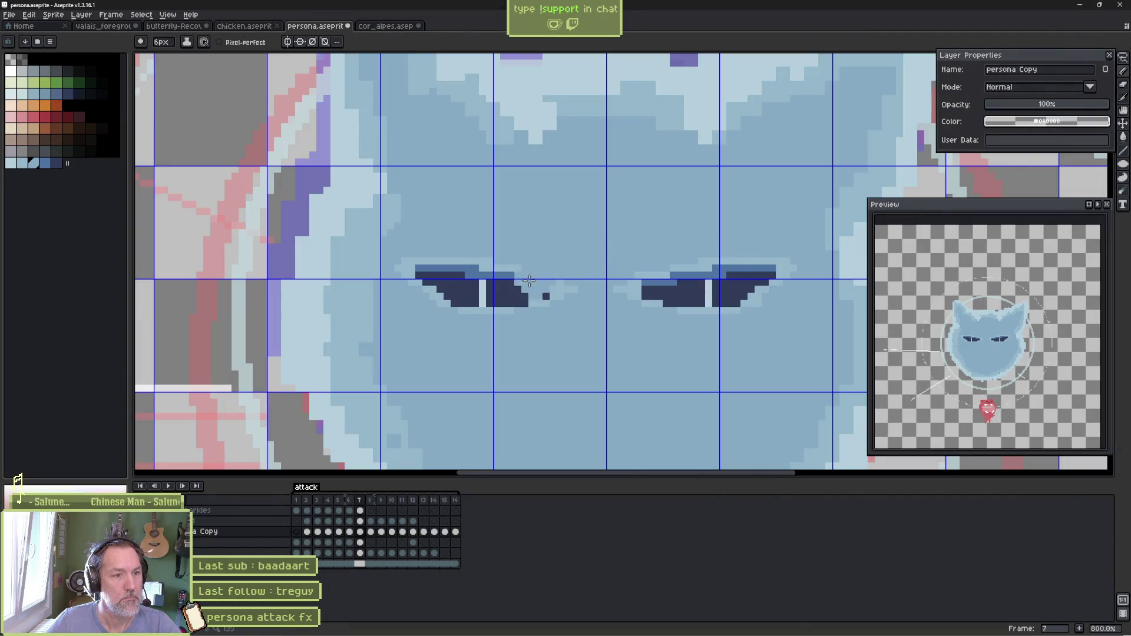
pyautogui.moveTo(459, 297); pyautogui.dragTo(474, 299)
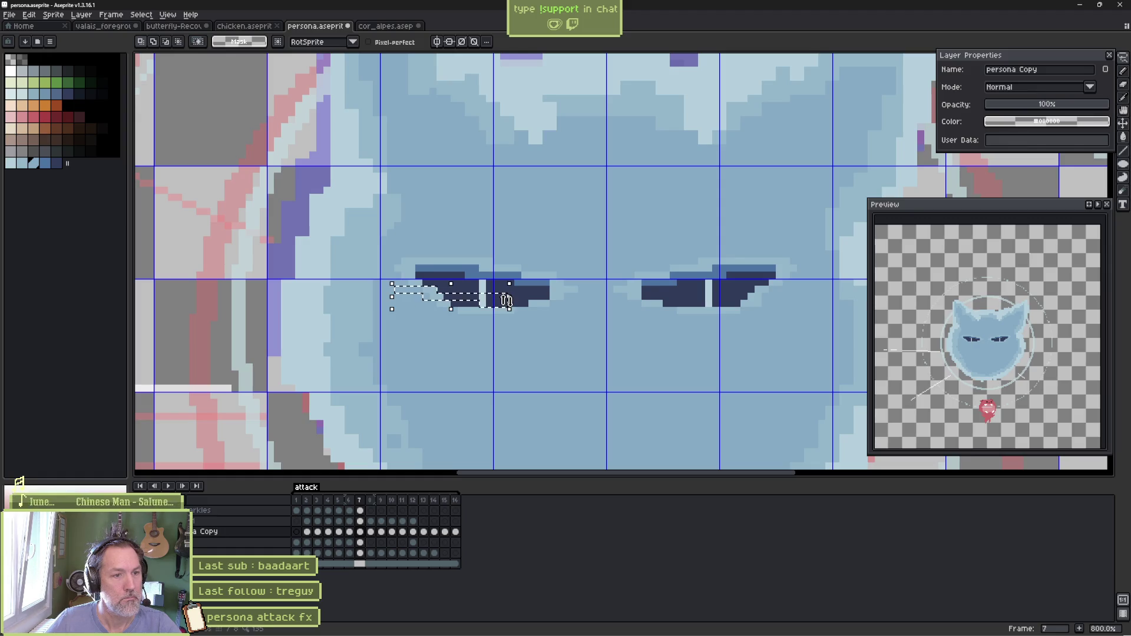
pyautogui.click(473, 299)
pyautogui.moveTo(402, 285); pyautogui.dragTo(421, 284)
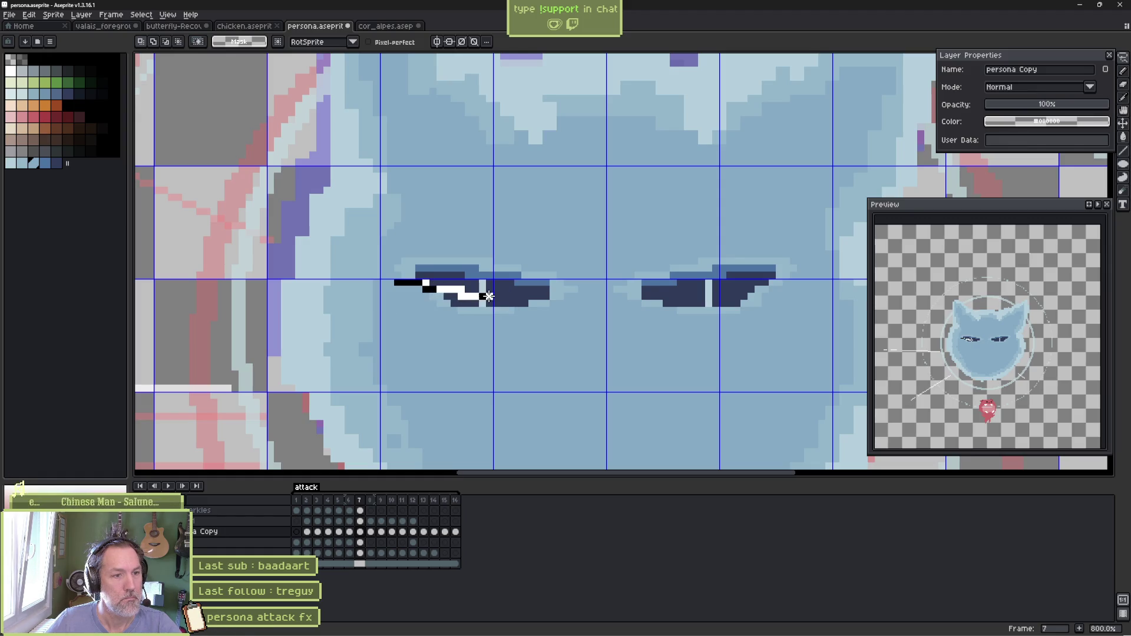
pyautogui.moveTo(489, 296); pyautogui.dragTo(579, 302)
pyautogui.moveTo(716, 289)
pyautogui.mouseDown()
pyautogui.moveTo(765, 328)
pyautogui.moveTo(405, 323)
pyautogui.moveTo(396, 303)
pyautogui.mouseUp()
# Squash the eyes from 12 to 9 pixels tall, remove stray purple, and play the animation
pyautogui.click(589, 370)
pyautogui.moveTo(589, 370); pyautogui.dragTo(595, 333)
pyautogui.press('b')
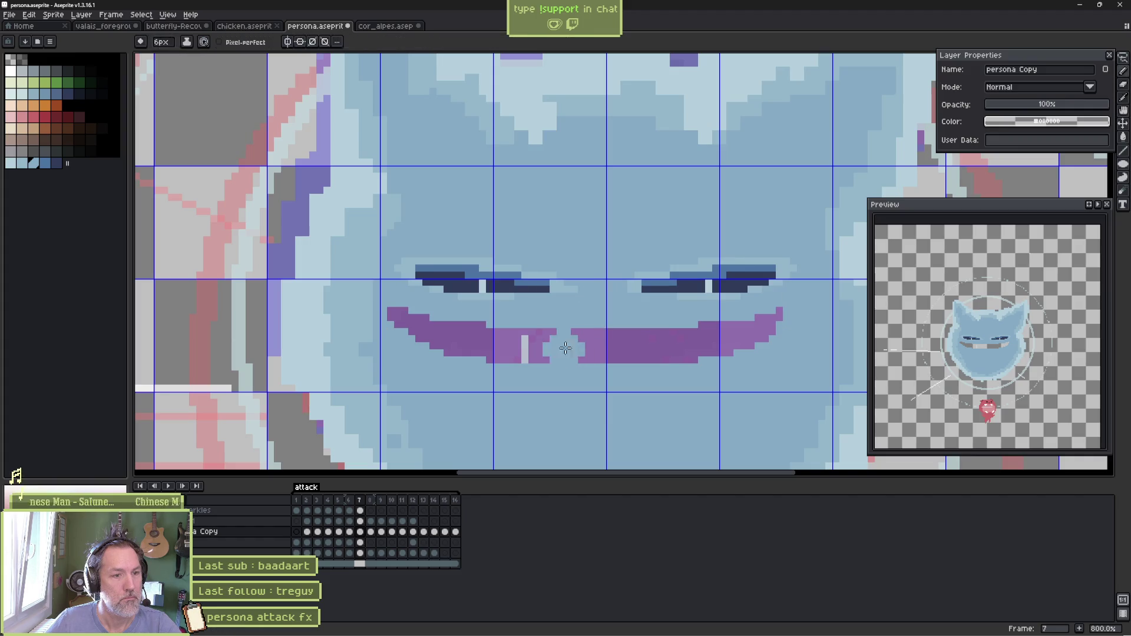
pyautogui.hotkey('ctrl', 'z')
pyautogui.hotkey('ctrl', 'z')
pyautogui.hotkey('ctrl', 'z')
pyautogui.press('g')
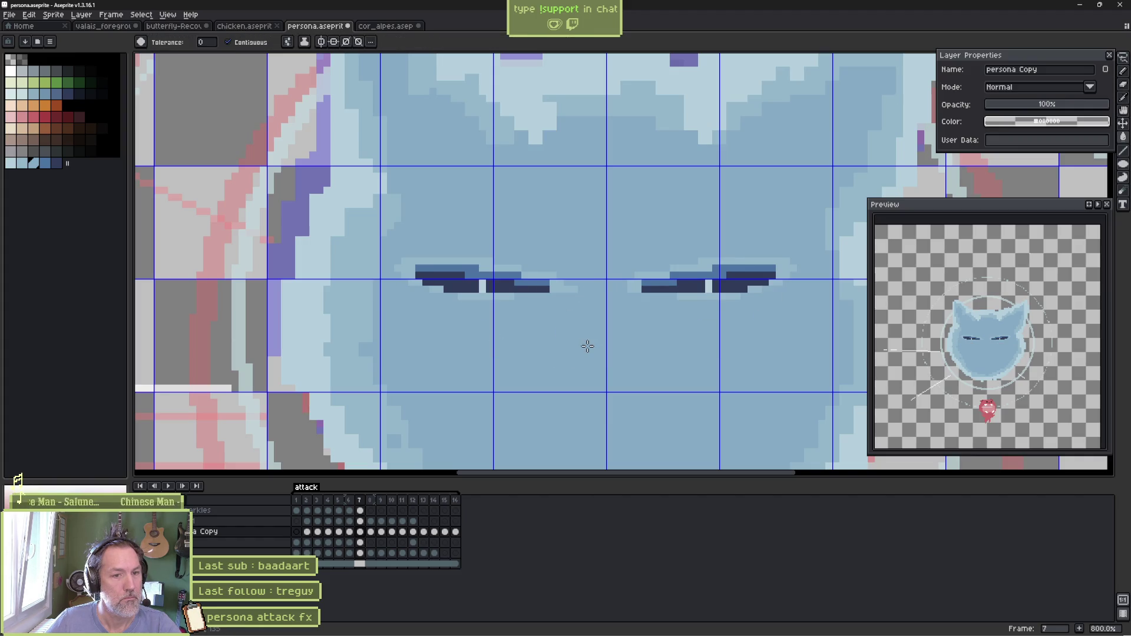
pyautogui.press('Return')
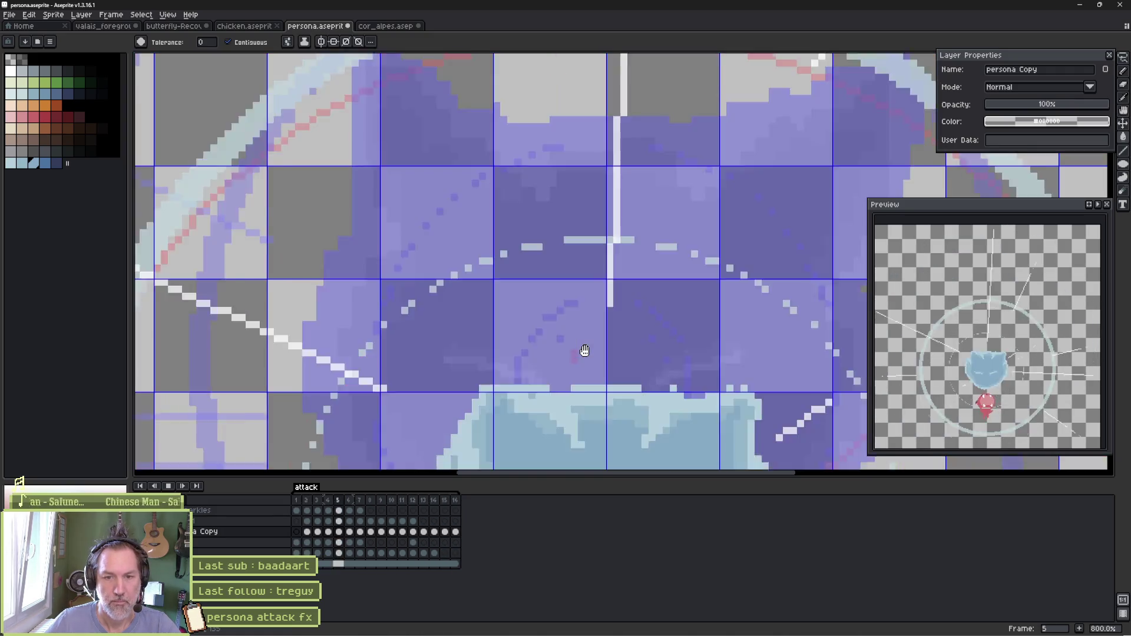
# Replay the animation, then move frame 4's eyes down one pixel
pyautogui.press('Return')
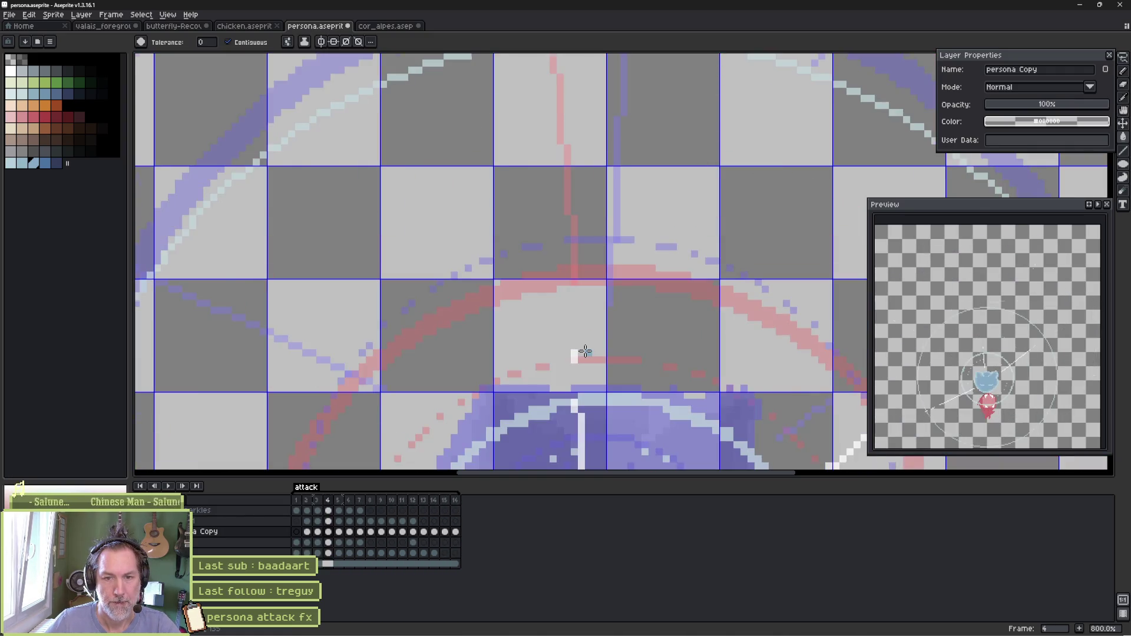
pyautogui.press('Return')
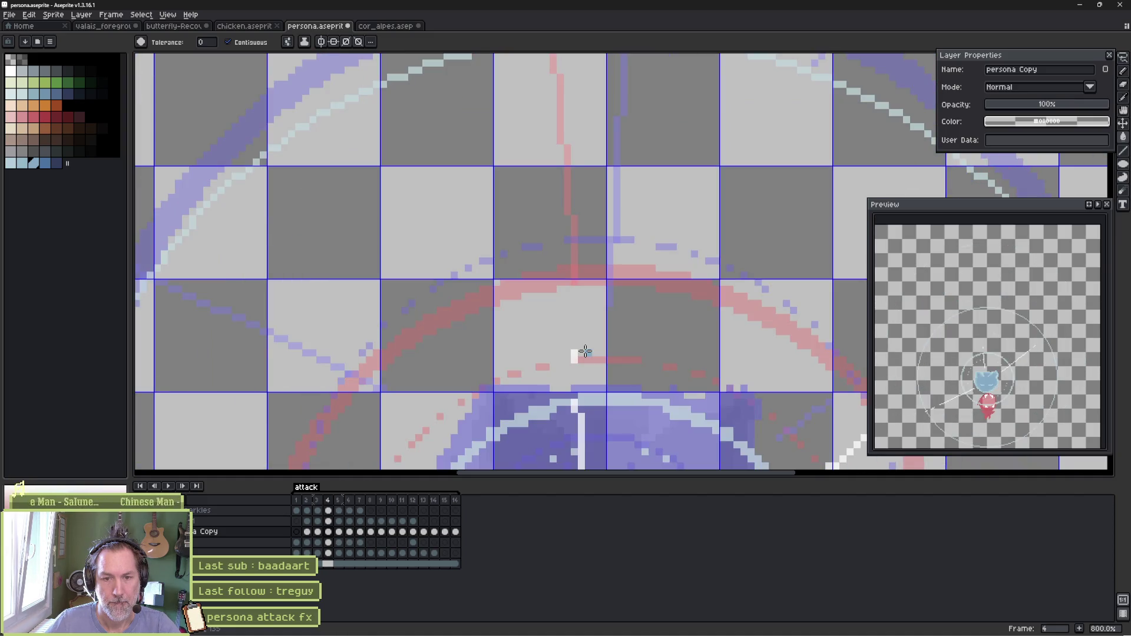
pyautogui.scroll(5, 585, 352)
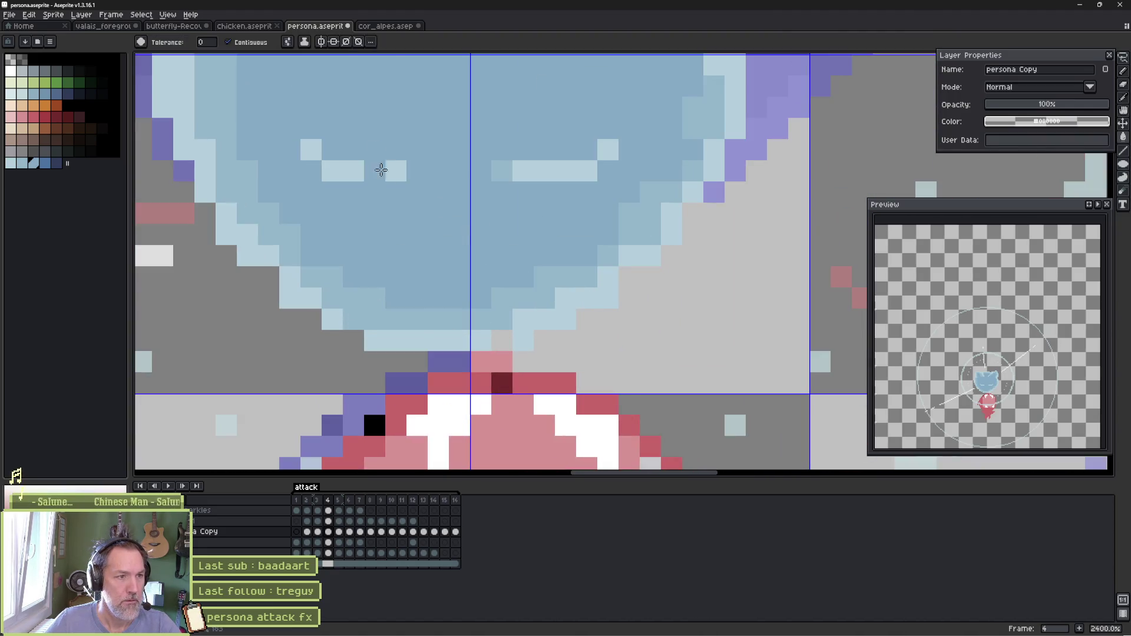
pyautogui.press('q')
pyautogui.moveTo(353, 107)
pyautogui.mouseDown()
pyautogui.moveTo(535, 129)
pyautogui.moveTo(538, 191)
pyautogui.moveTo(301, 169)
pyautogui.mouseUp()
pyautogui.moveTo(427, 177); pyautogui.dragTo(426, 198)
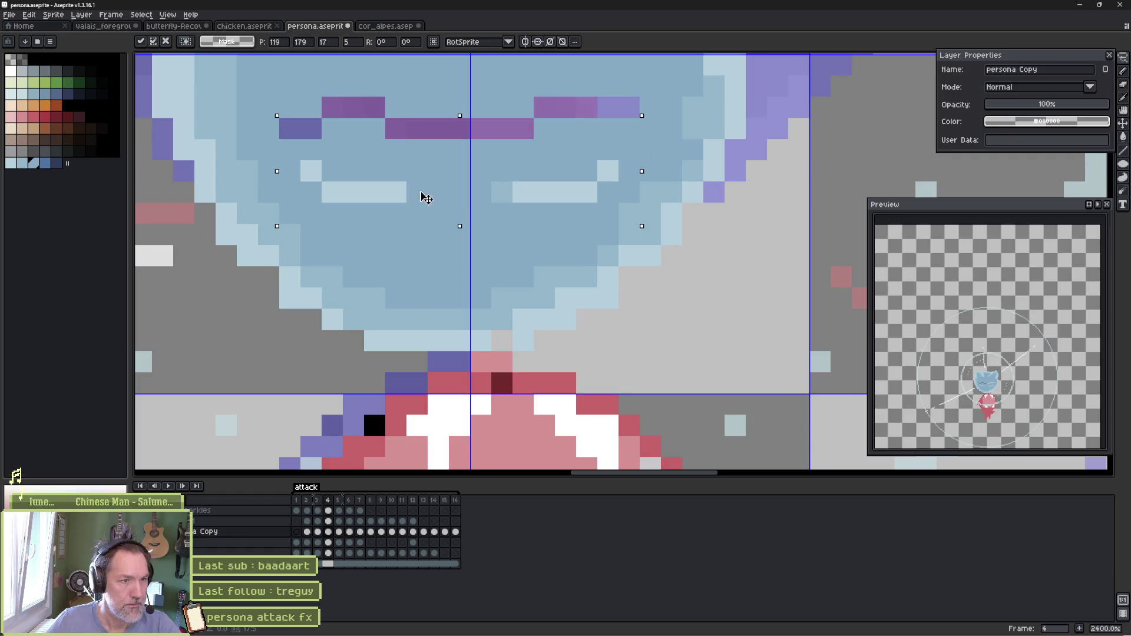
pyautogui.press('Down')
# Paint over frame 4's purple eyebrow patches with the face blue
pyautogui.press('b')
pyautogui.moveTo(406, 118)
pyautogui.mouseDown()
pyautogui.moveTo(464, 93)
pyautogui.moveTo(512, 129)
pyautogui.mouseUp()
pyautogui.press('g')
pyautogui.click(571, 126)
pyautogui.click(311, 129)
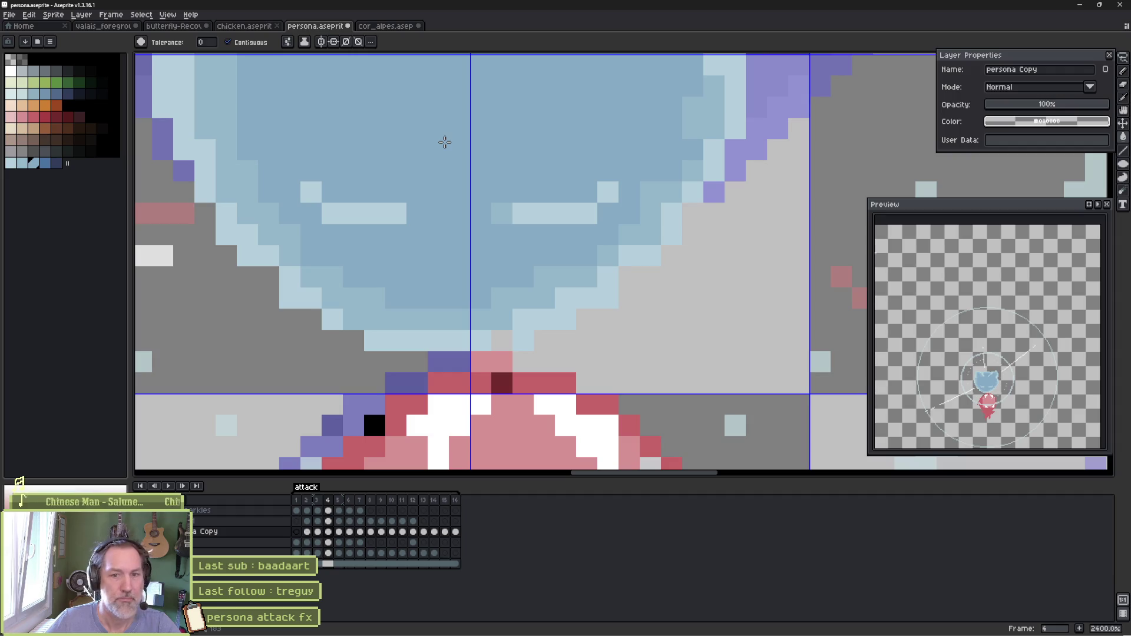
# On frame 5, isolate the eyes and fill the purple eyebrow strokes with face blue
pyautogui.press('.')
pyautogui.scroll(-3, 445, 142)
pyautogui.press('q')
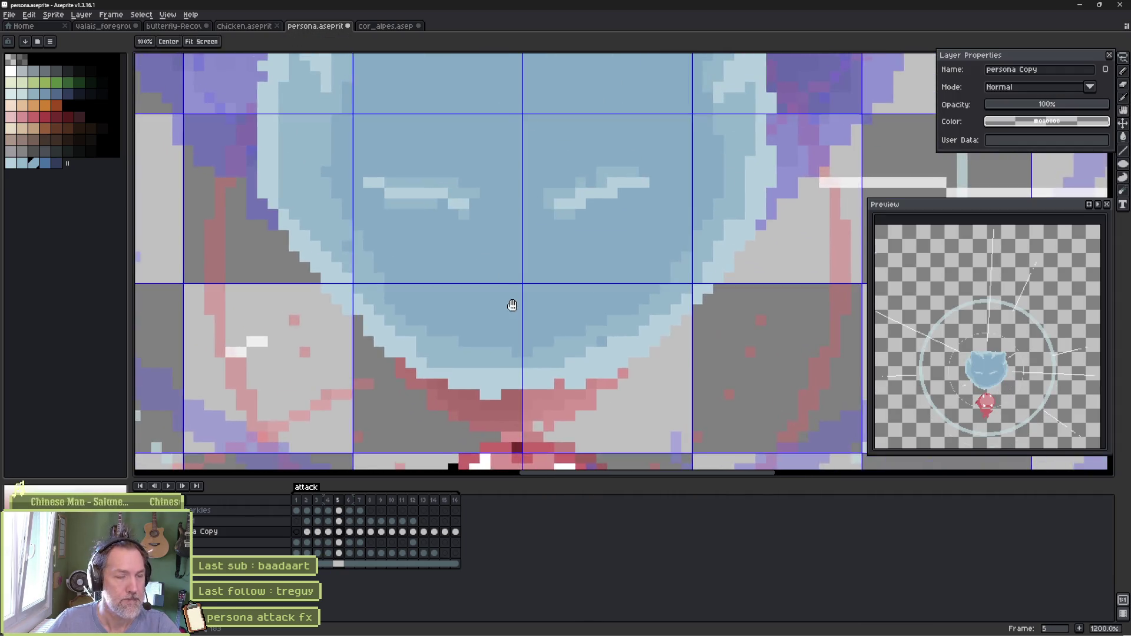
pyautogui.moveTo(521, 187)
pyautogui.mouseDown()
pyautogui.moveTo(652, 259)
pyautogui.moveTo(366, 259)
pyautogui.moveTo(513, 189)
pyautogui.mouseUp()
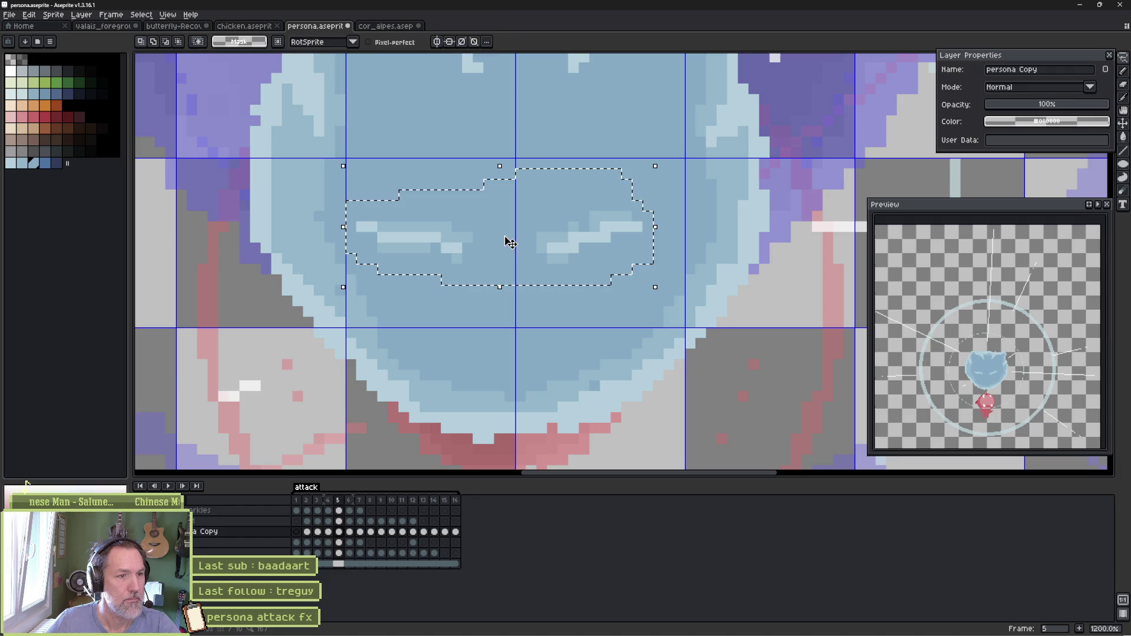
pyautogui.hotkey('ctrl', 't')
pyautogui.press('Return')
pyautogui.hotkey('ctrl', 'd')
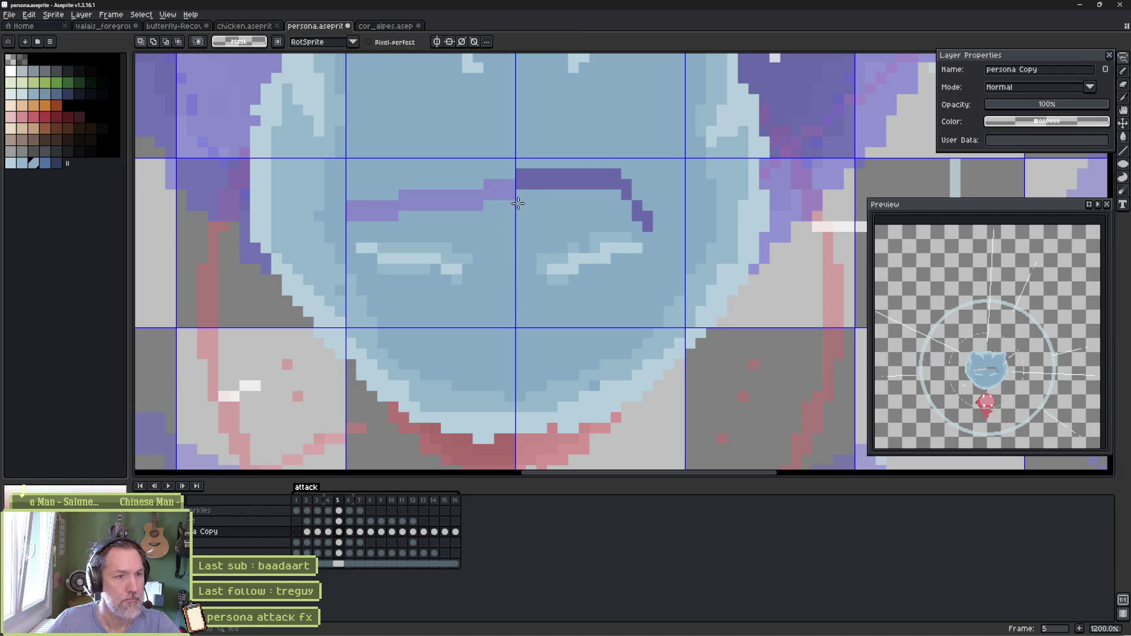
pyautogui.press('g')
pyautogui.click(542, 180)
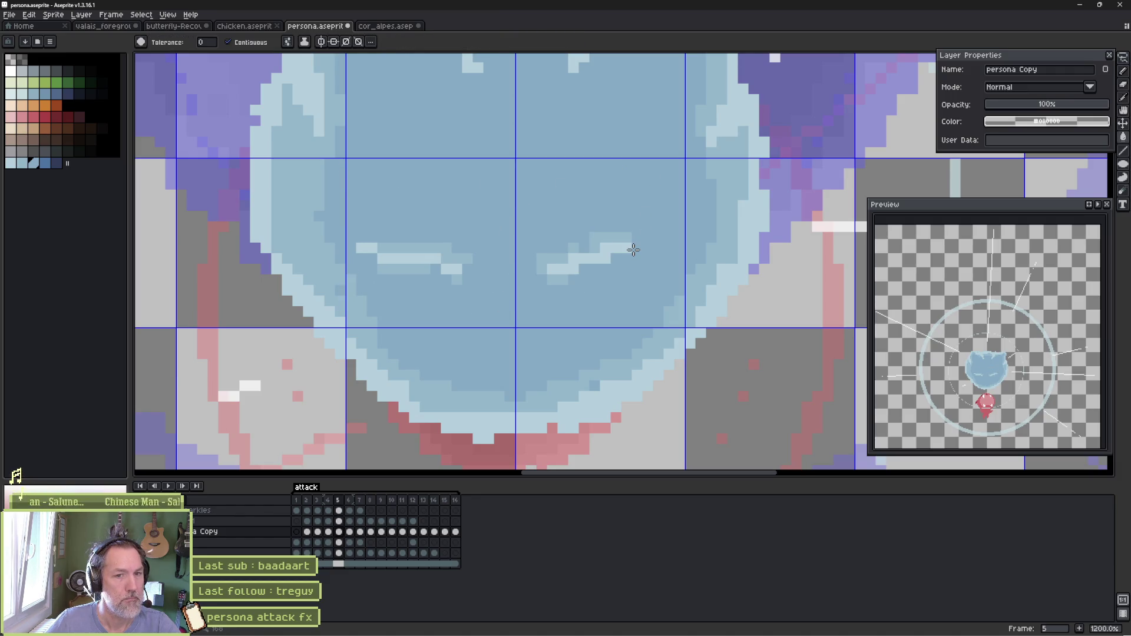
pyautogui.press(',')
pyautogui.press('.')
pyautogui.press('.')
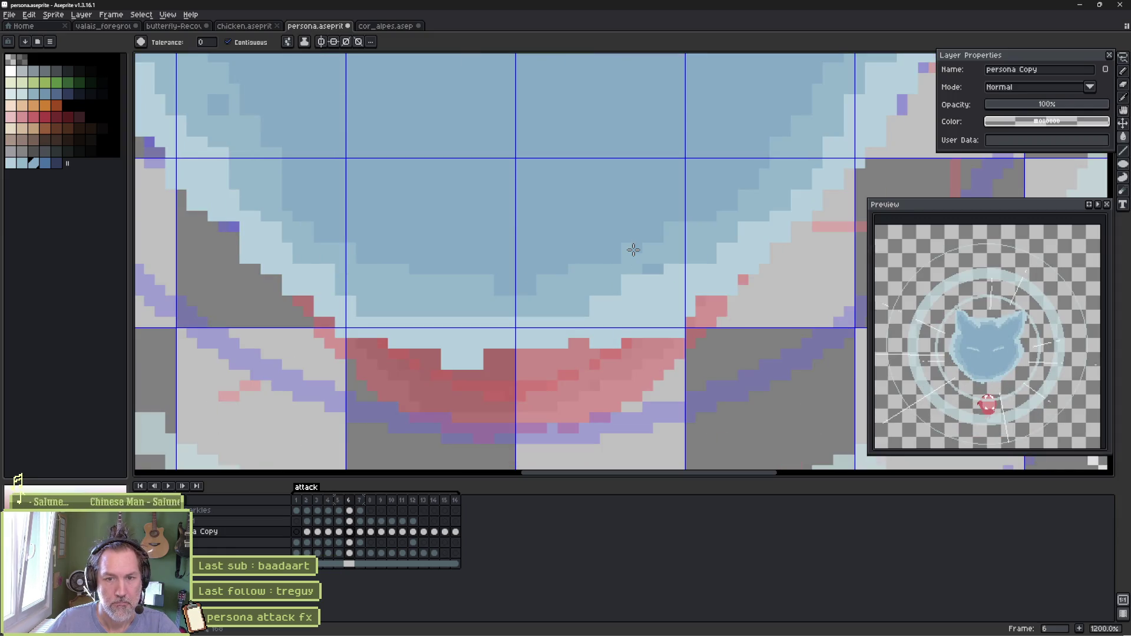
pyautogui.press('.')
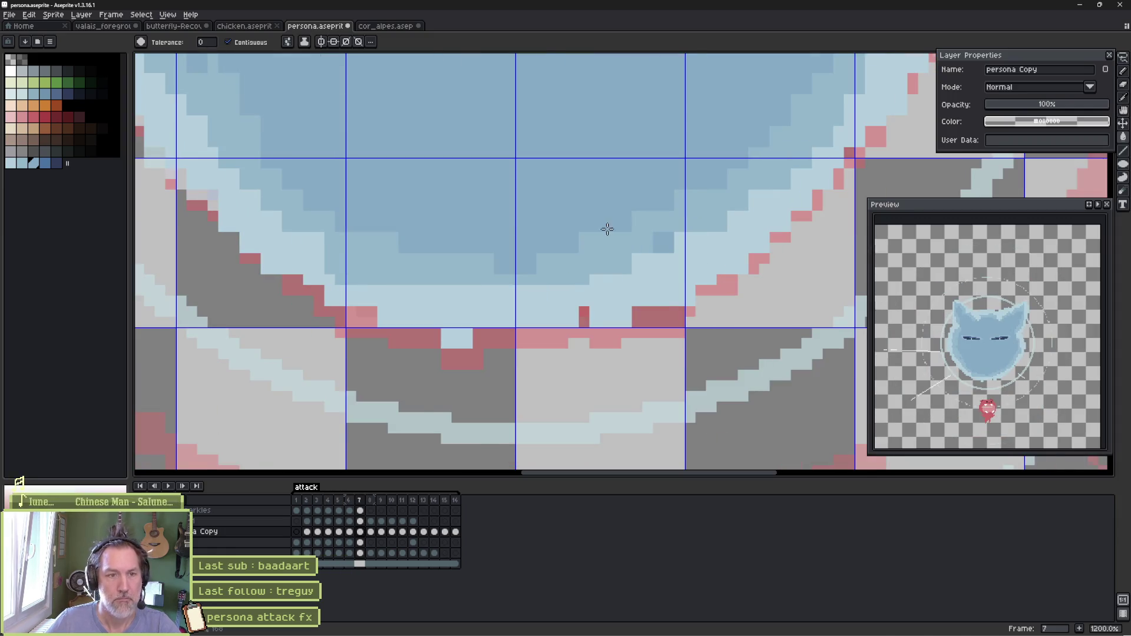
# Lasso the eyes on frame 7 and move them lower on the face
pyautogui.scroll(-4, 608, 229)
pyautogui.press('q')
pyautogui.moveTo(632, 152)
pyautogui.mouseDown()
pyautogui.moveTo(716, 177)
pyautogui.moveTo(454, 213)
pyautogui.moveTo(454, 171)
pyautogui.mouseUp()
pyautogui.moveTo(626, 177); pyautogui.dragTo(626, 198)
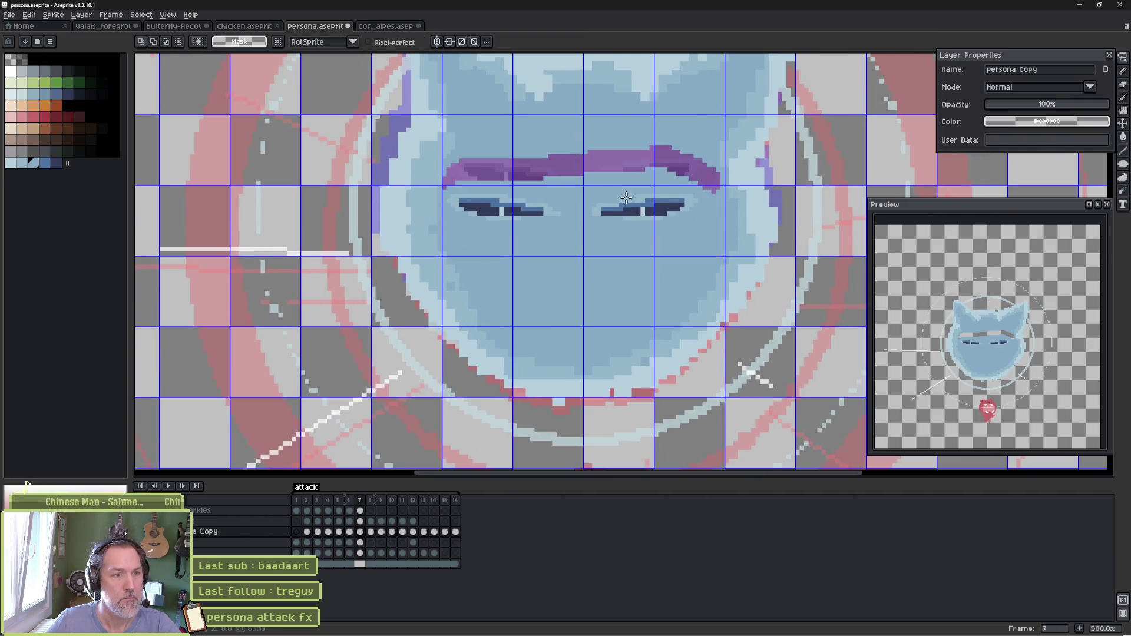
pyautogui.press('g')
pyautogui.press('.')
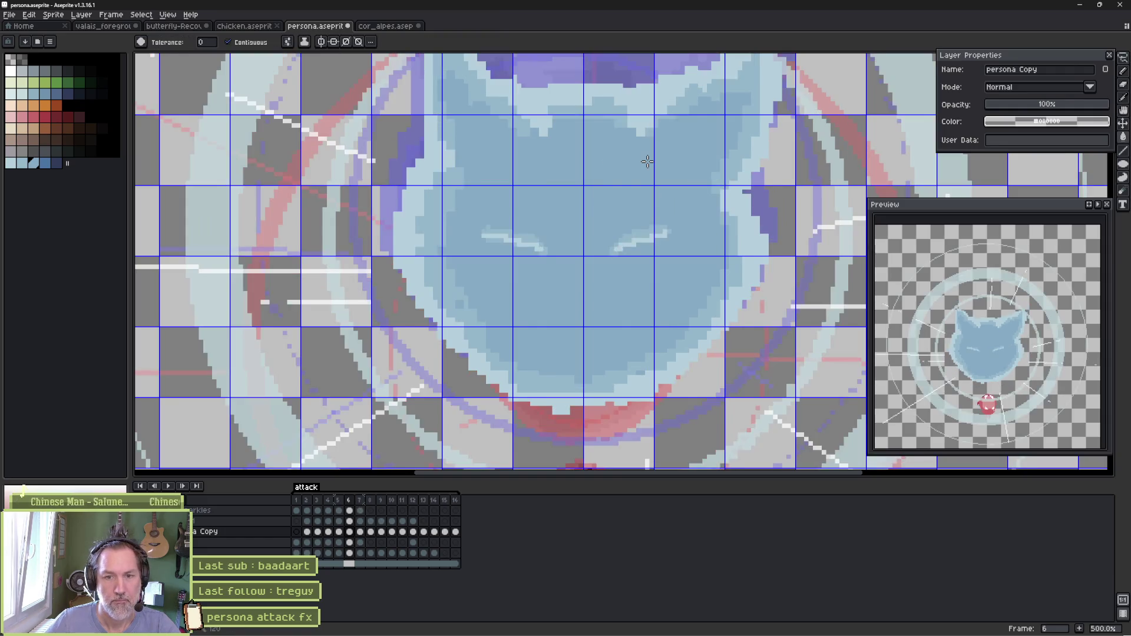
pyautogui.press('.')
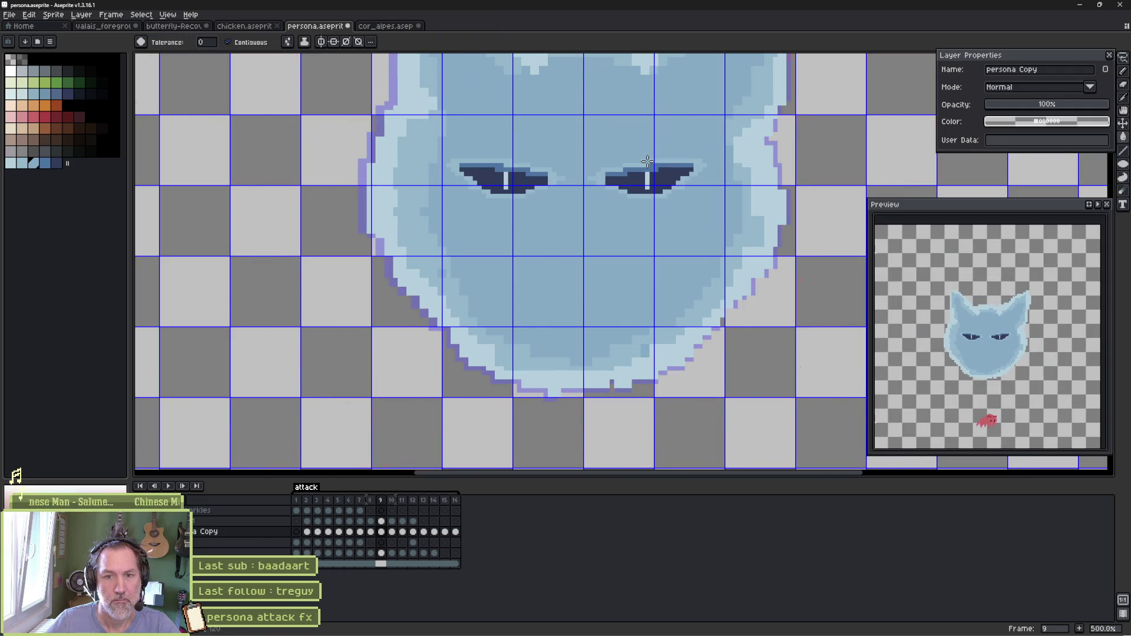
# Play the attack animation through and stop it
pyautogui.press('Return')
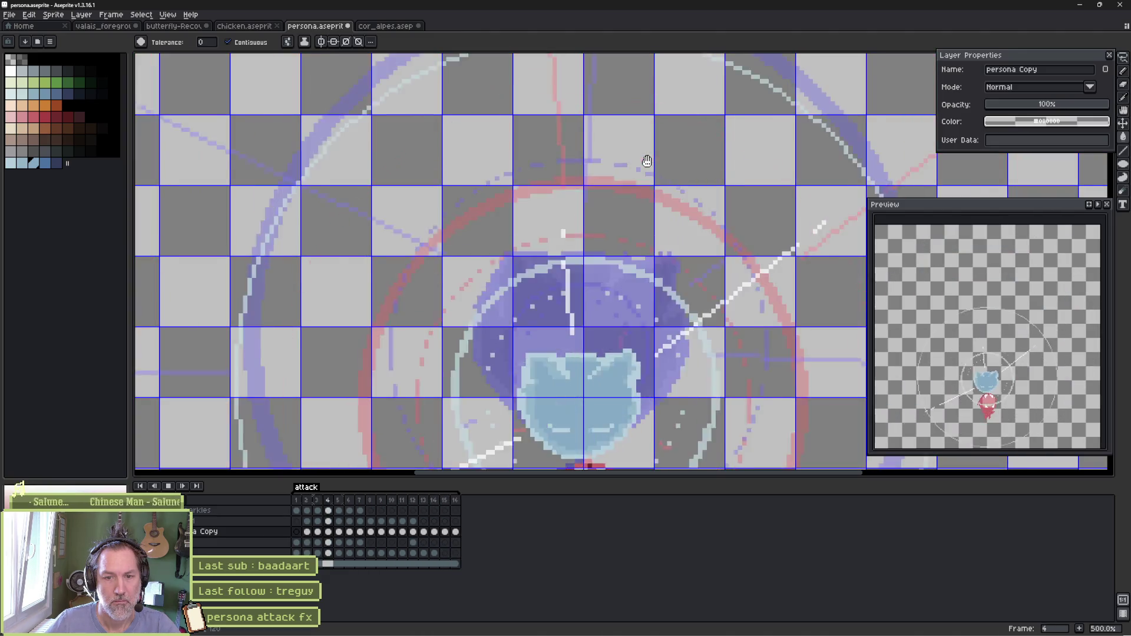
pyautogui.press('Return')
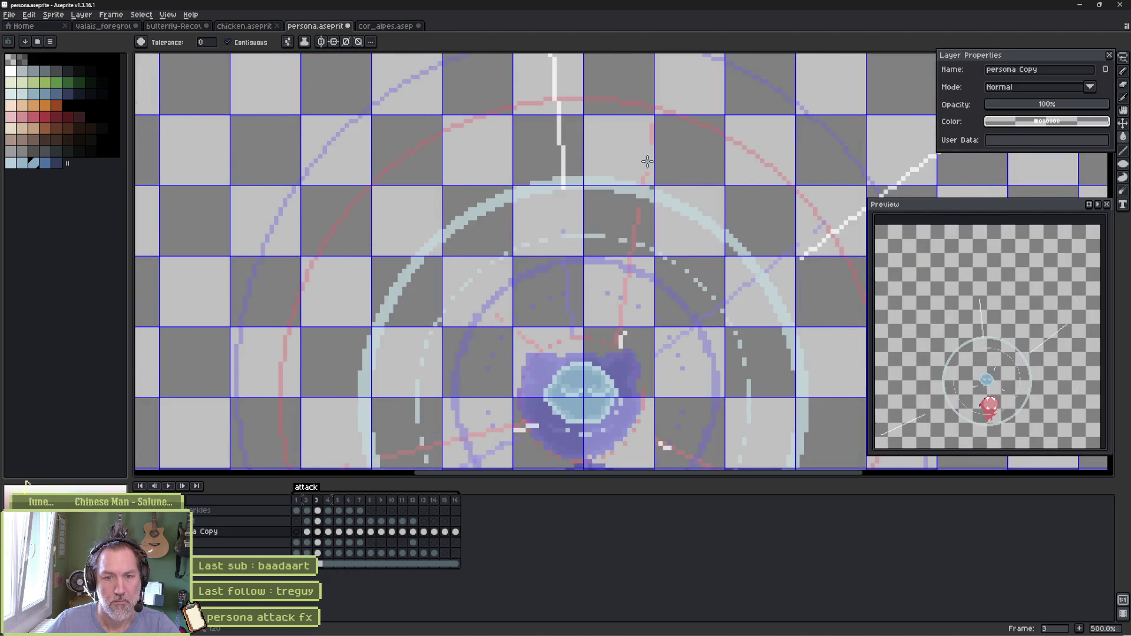
pyautogui.press('Return')
pyautogui.press('Return')
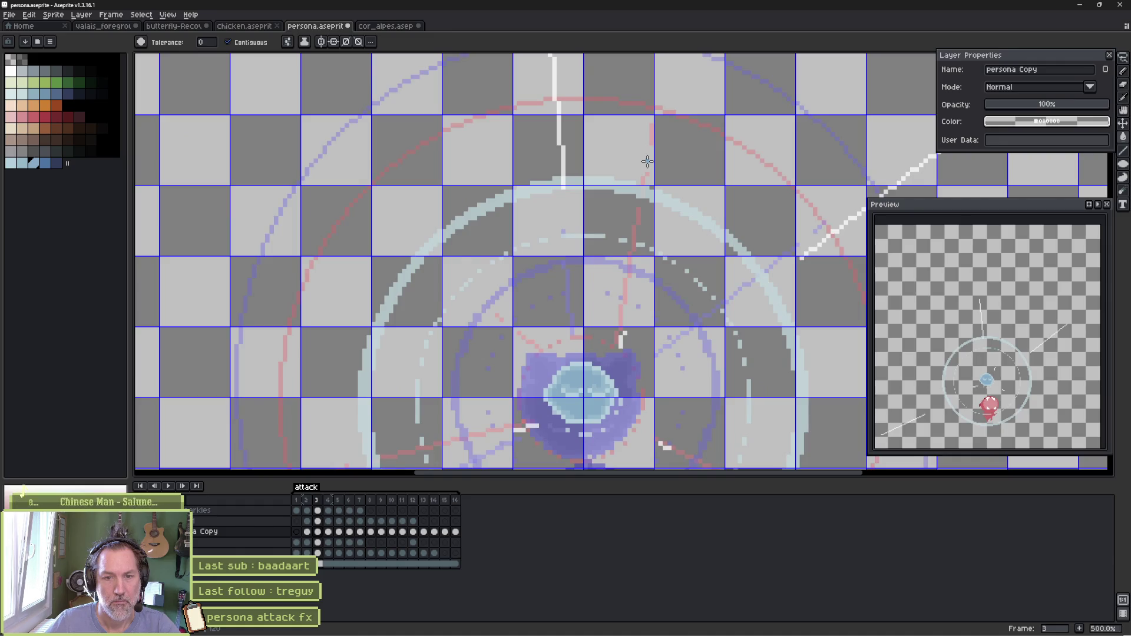
# Sketch a dark pencil stroke across the blue orb on frame 3
pyautogui.scroll(4, 599, 336)
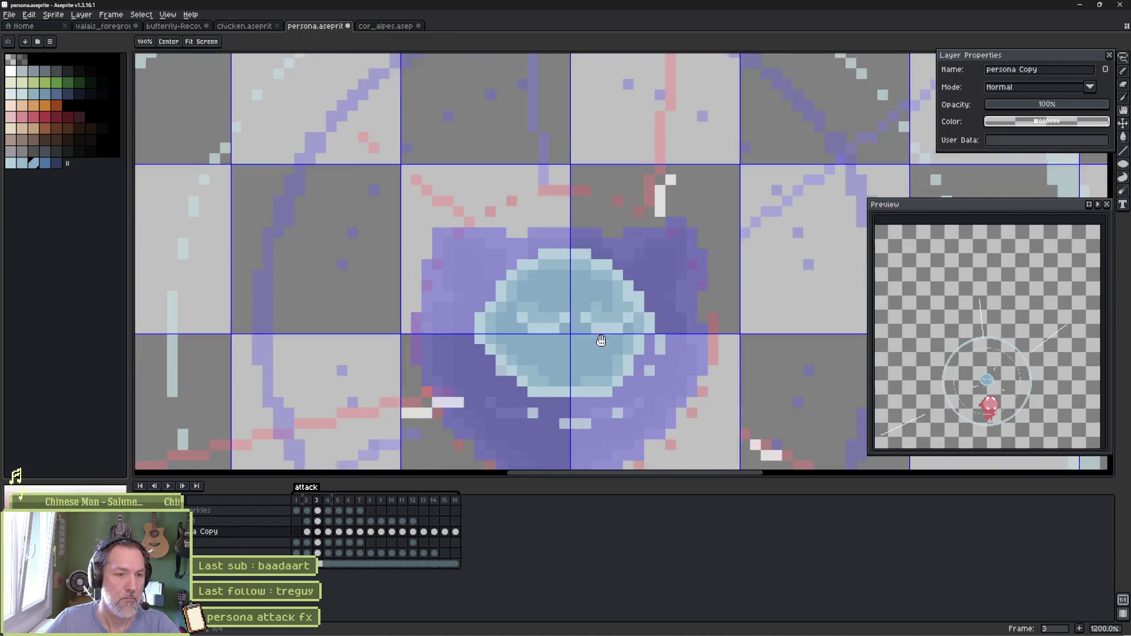
pyautogui.scroll(1, 628, 281)
pyautogui.press('b')
pyautogui.moveTo(597, 295)
pyautogui.mouseDown()
pyautogui.moveTo(624, 311)
pyautogui.moveTo(502, 337)
pyautogui.moveTo(514, 286)
pyautogui.mouseUp()
# Undo the dark and purple marks on the frame 3 orb, restoring its original highlights
pyautogui.hotkey('ctrl', 'z')
pyautogui.hotkey('ctrl', 'z')
pyautogui.hotkey('ctrl', 'z')
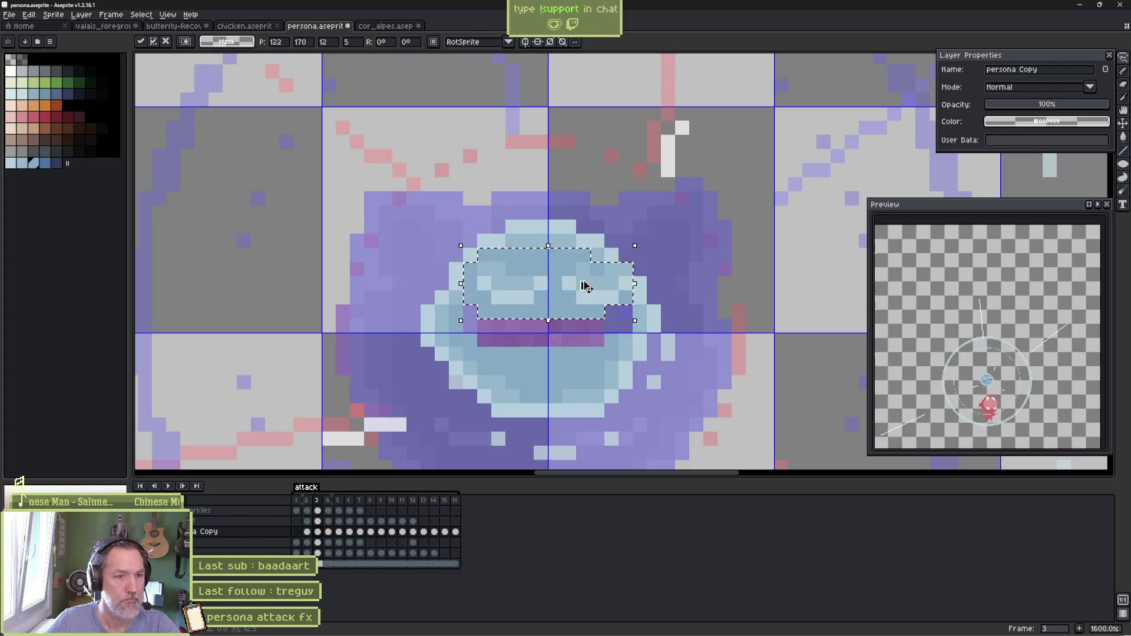
pyautogui.press('b')
pyautogui.hotkey('ctrl', 'z')
pyautogui.hotkey('ctrl', 'z')
pyautogui.press('g')
pyautogui.hotkey('ctrl', 'z')
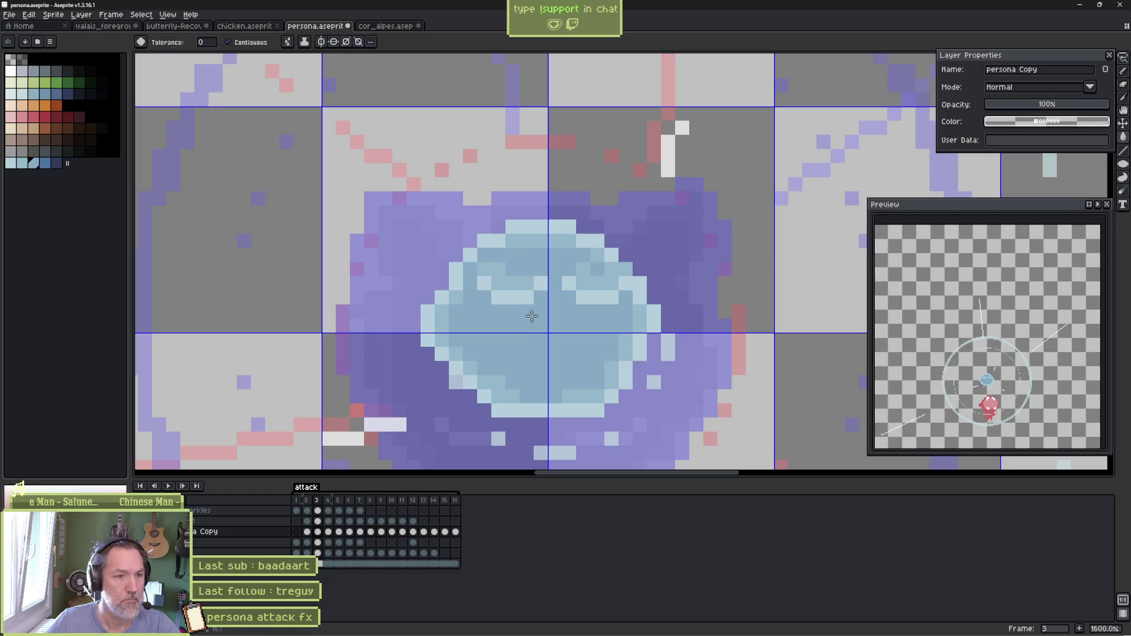
pyautogui.press('b')
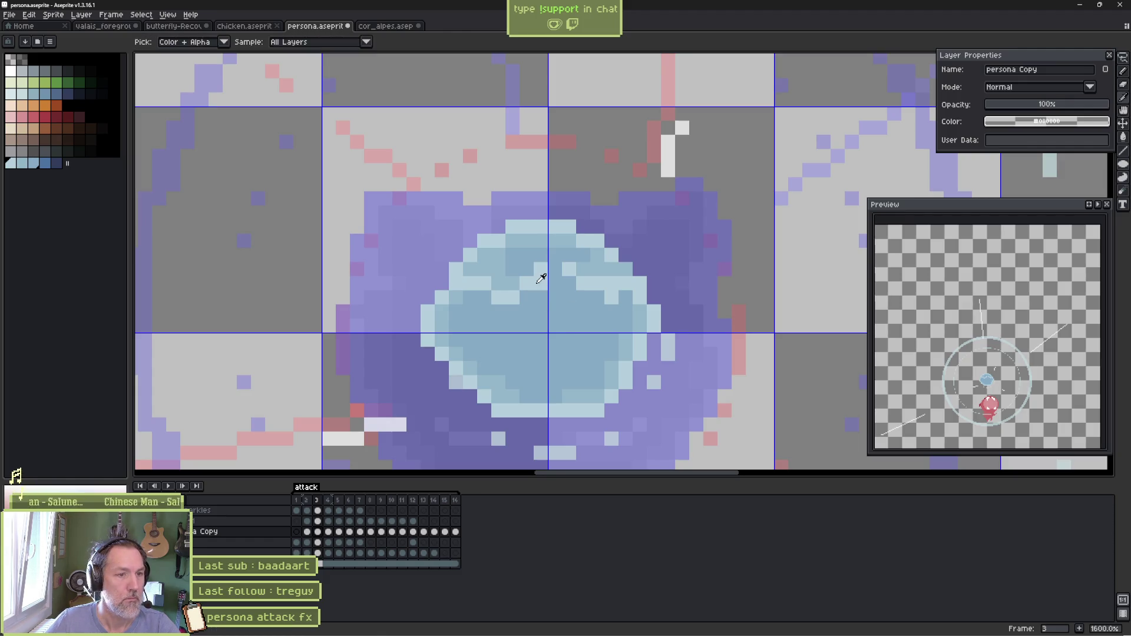
# Add light-blue pixels along the orb's lower edge and flip between frames 3–5 to compare
pyautogui.moveTo(506, 383); pyautogui.dragTo(515, 379)
pyautogui.click(581, 383)
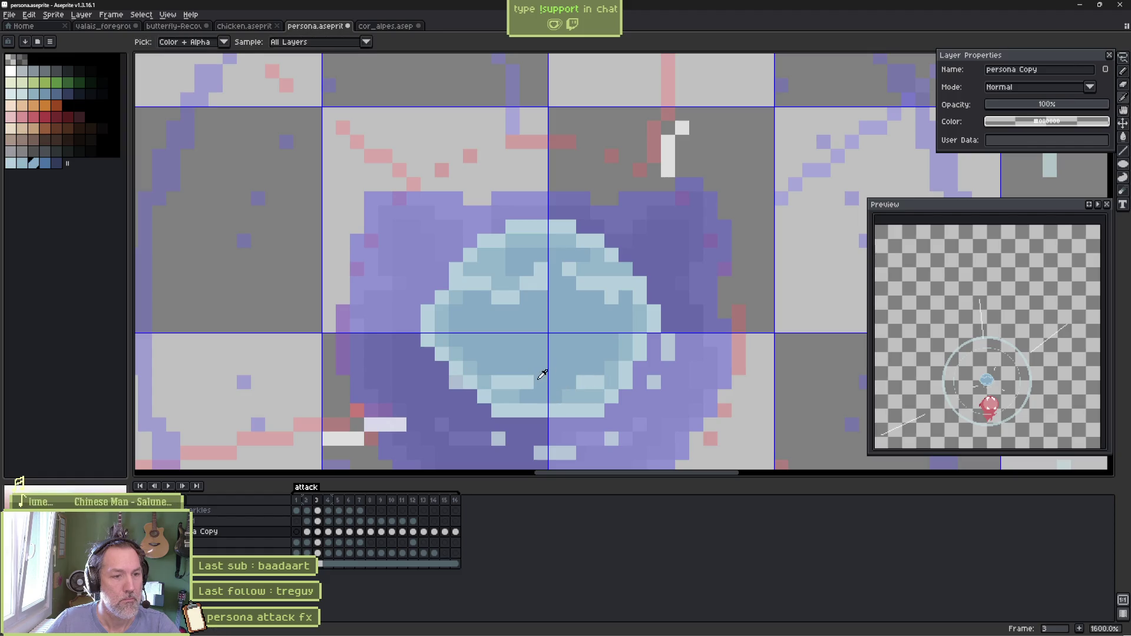
pyautogui.press('Right')
pyautogui.press('Left')
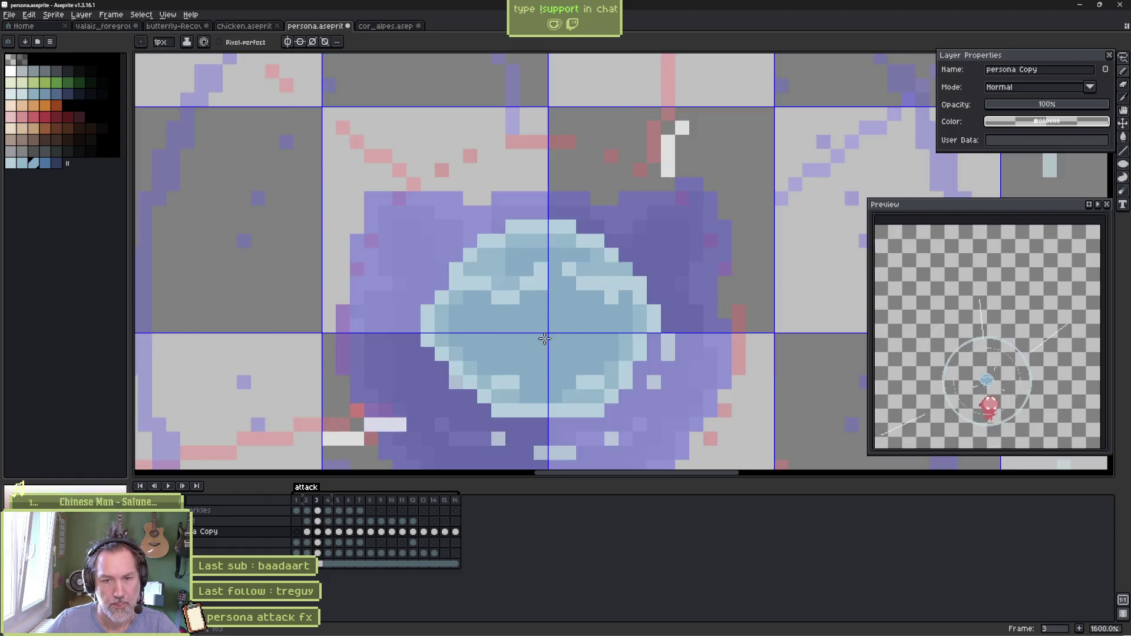
pyautogui.press('Right')
pyautogui.press('Right')
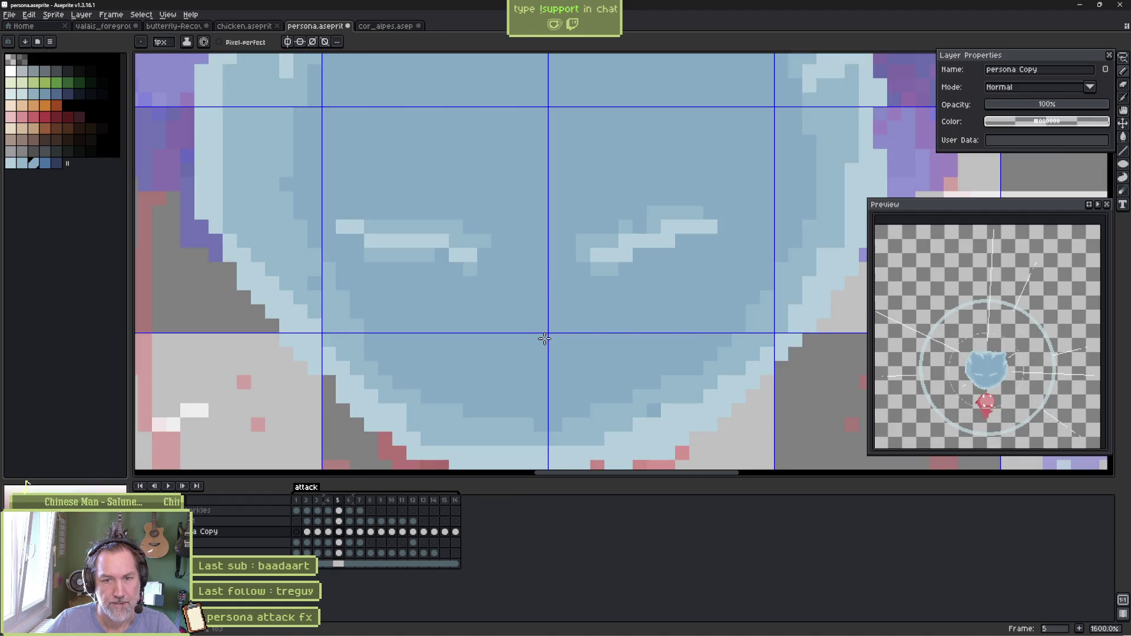
pyautogui.press('Left')
pyautogui.press('Left')
pyautogui.press('Right')
pyautogui.press('Right')
pyautogui.press('Left')
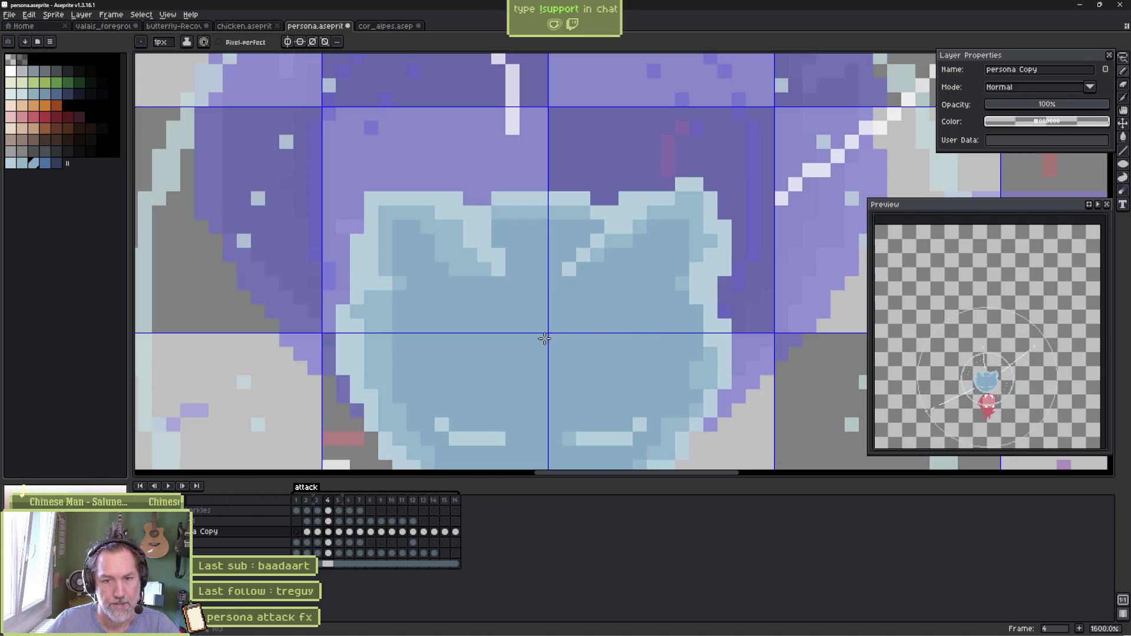
pyautogui.press('Left')
pyautogui.press('Right')
# Raise the cat head three pixels on frame 4 and lower it one pixel on frame 5
pyautogui.press('v')
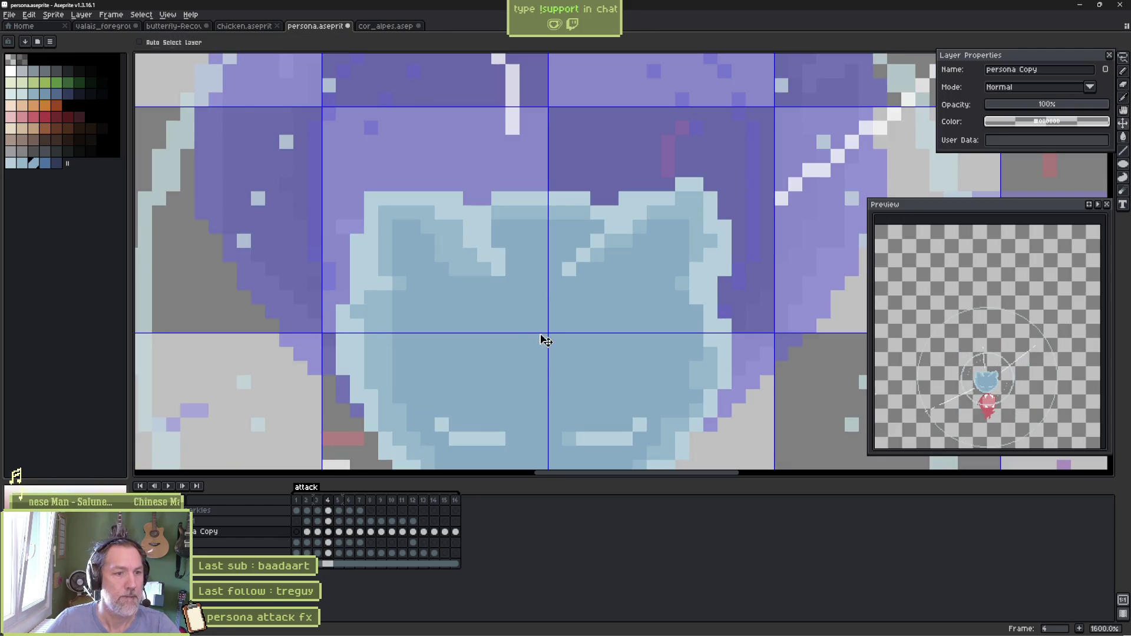
pyautogui.moveTo(529, 354); pyautogui.dragTo(533, 315)
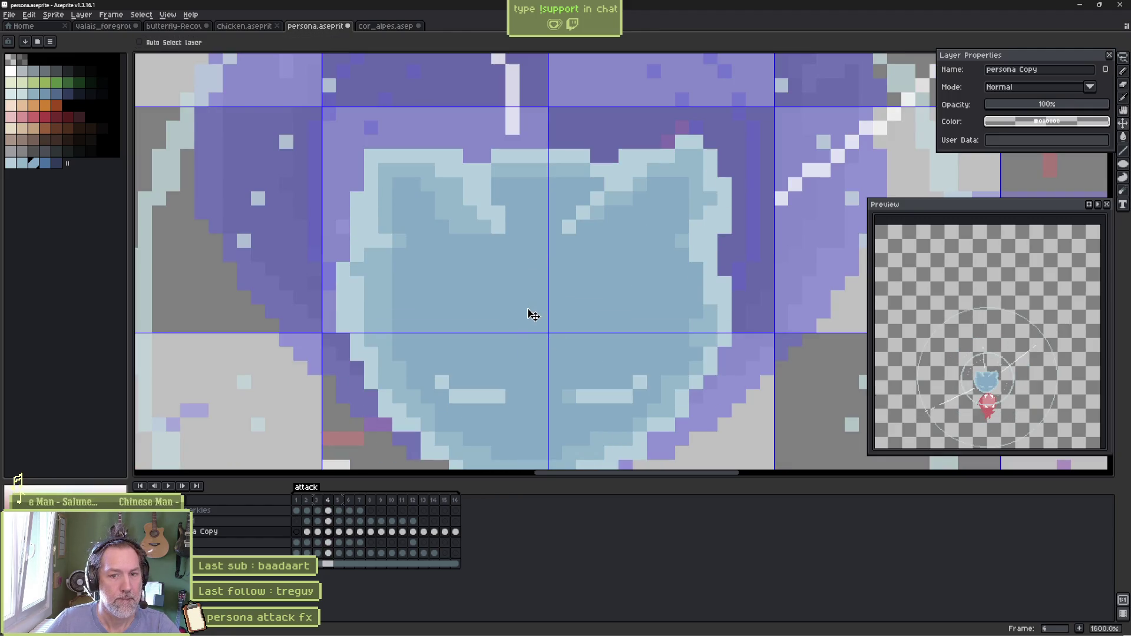
pyautogui.press('Left')
pyautogui.press('Right')
pyautogui.press('Right')
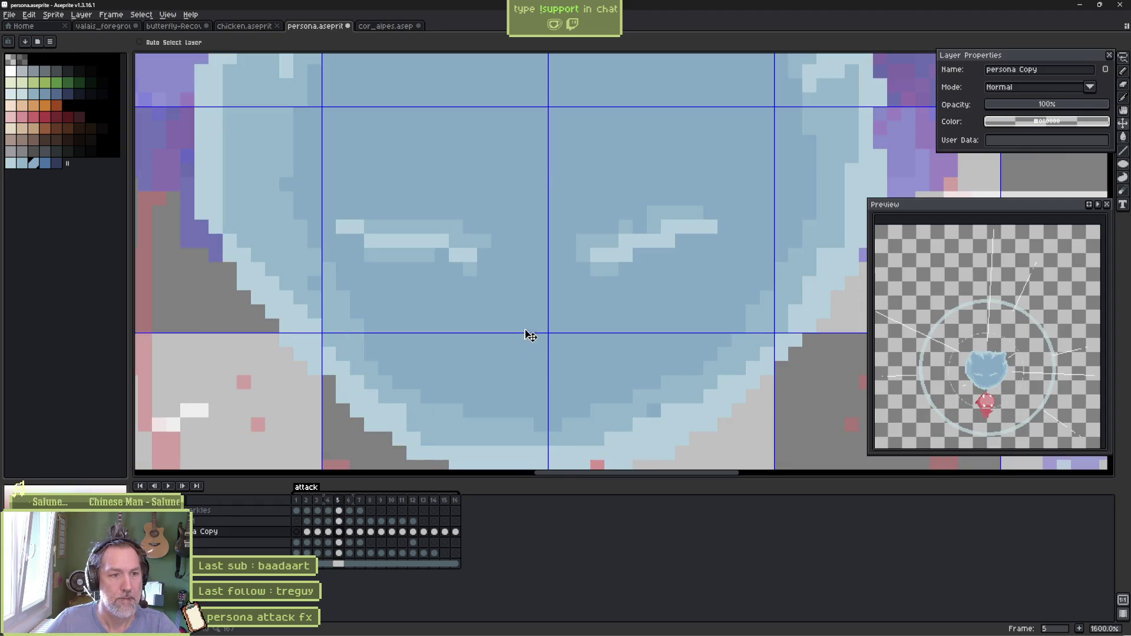
pyautogui.moveTo(519, 317); pyautogui.dragTo(525, 334)
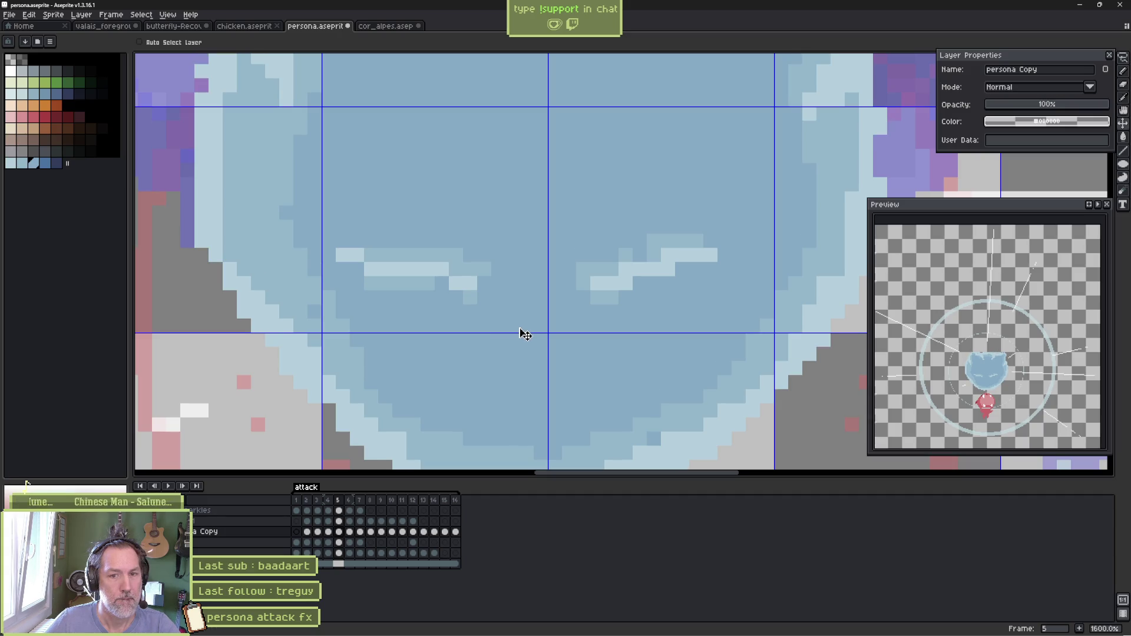
pyautogui.press('Left')
pyautogui.press('Left')
pyautogui.press('Left')
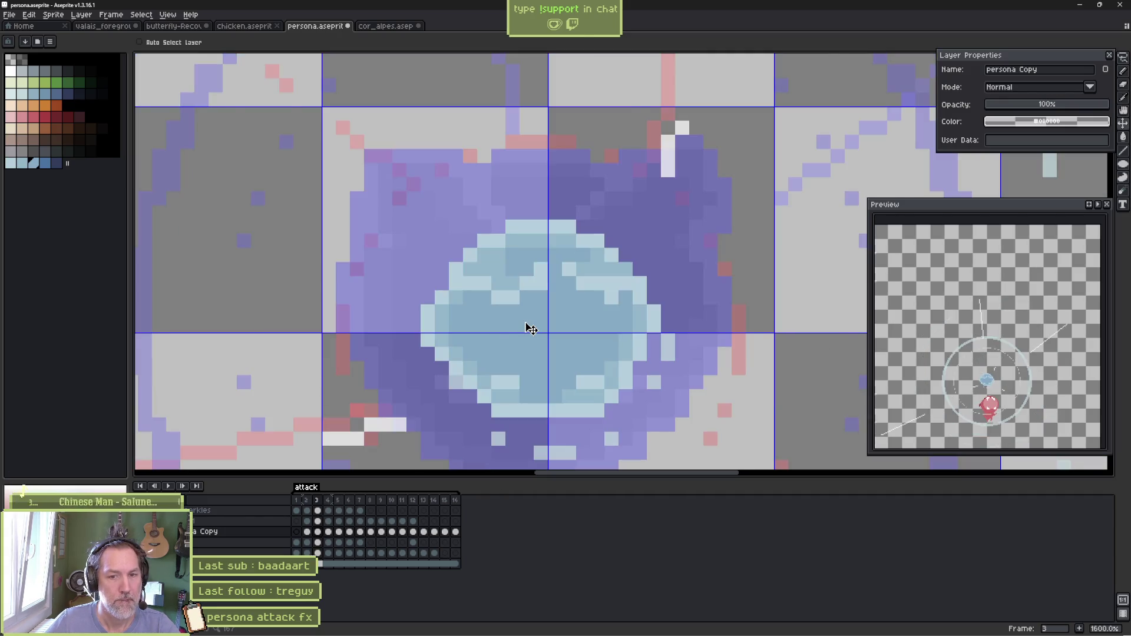
pyautogui.press('Right')
pyautogui.press('Right')
pyautogui.press('Right')
pyautogui.press('Right')
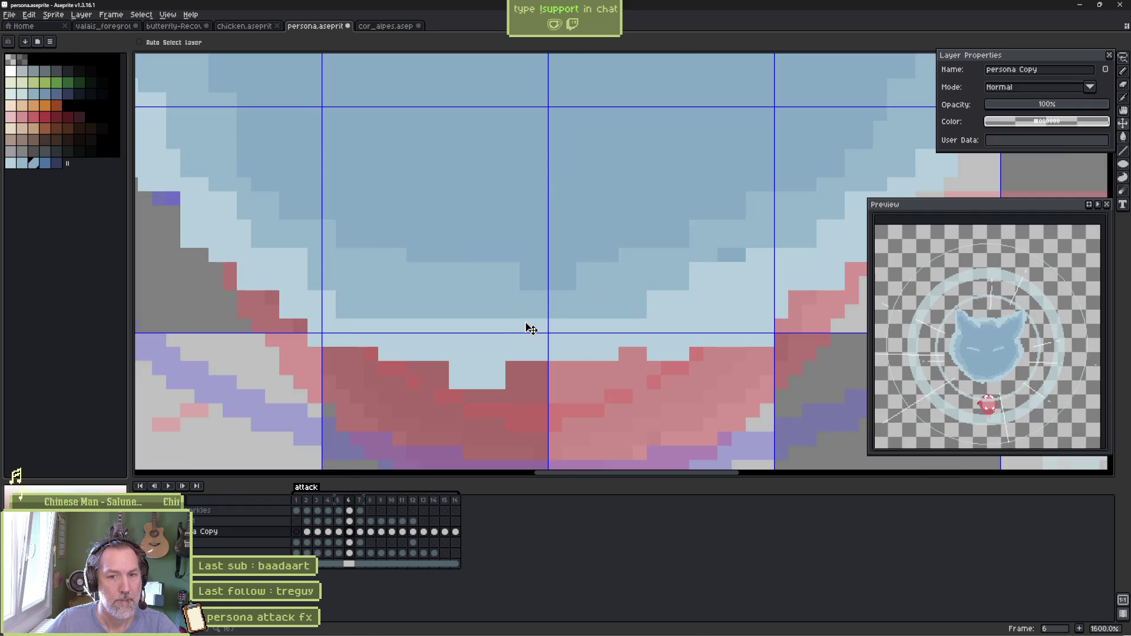
# Play the attack animation to check the repositioned cat head
pyautogui.press('Return')
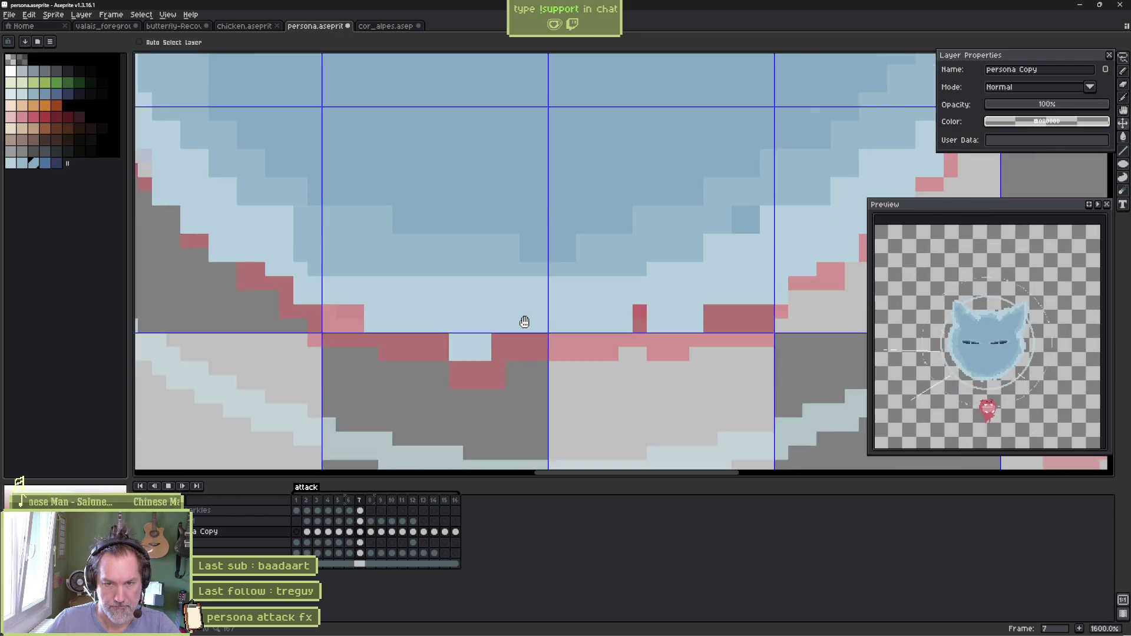
pyautogui.press('Return')
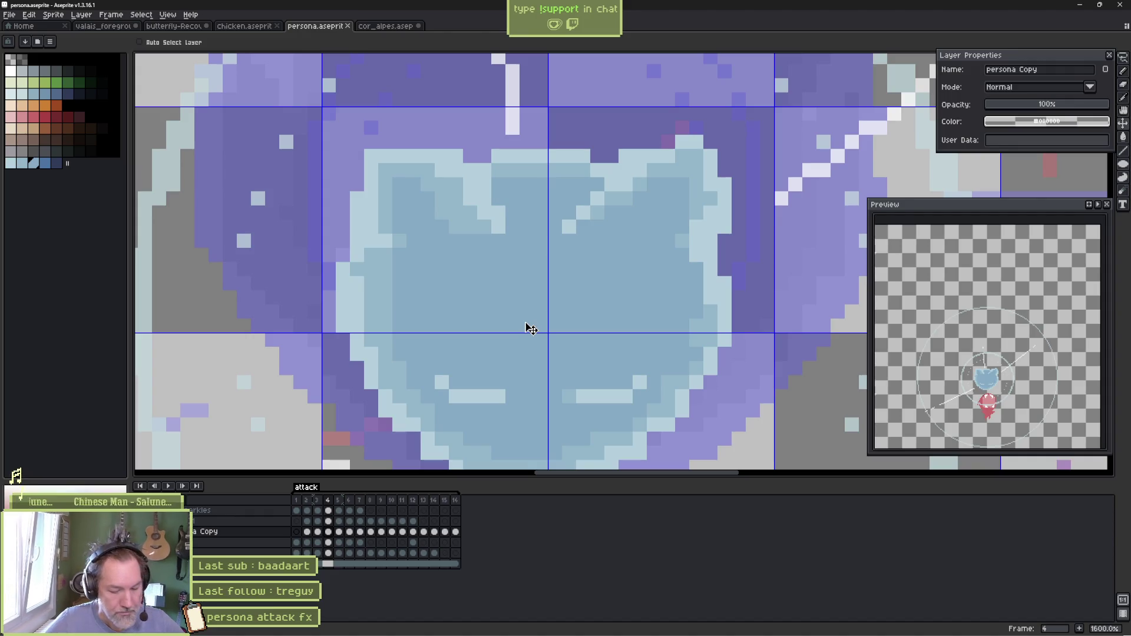
pyautogui.scroll(-4, 522, 330)
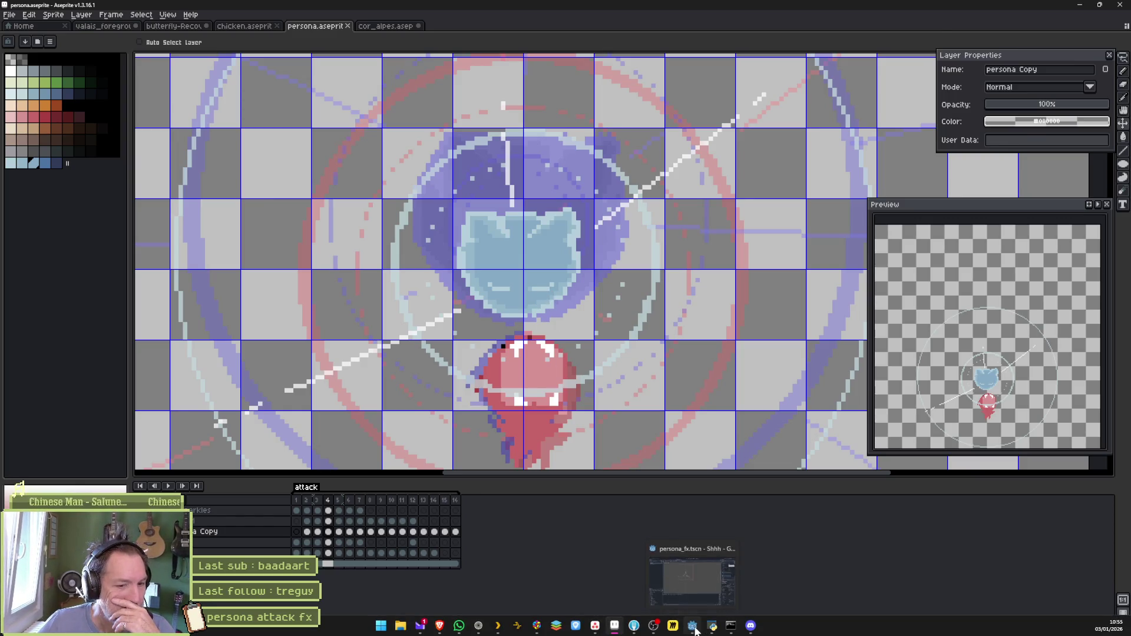
# Run the Godot project with F5 and stop it
pyautogui.click(692, 633)
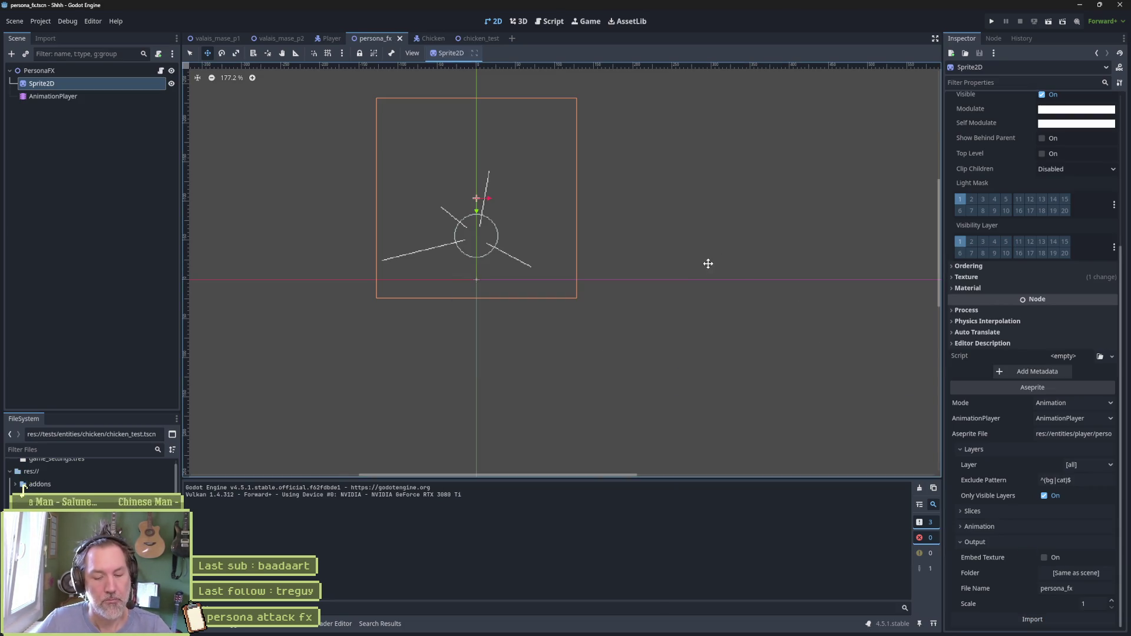
pyautogui.press('F5')
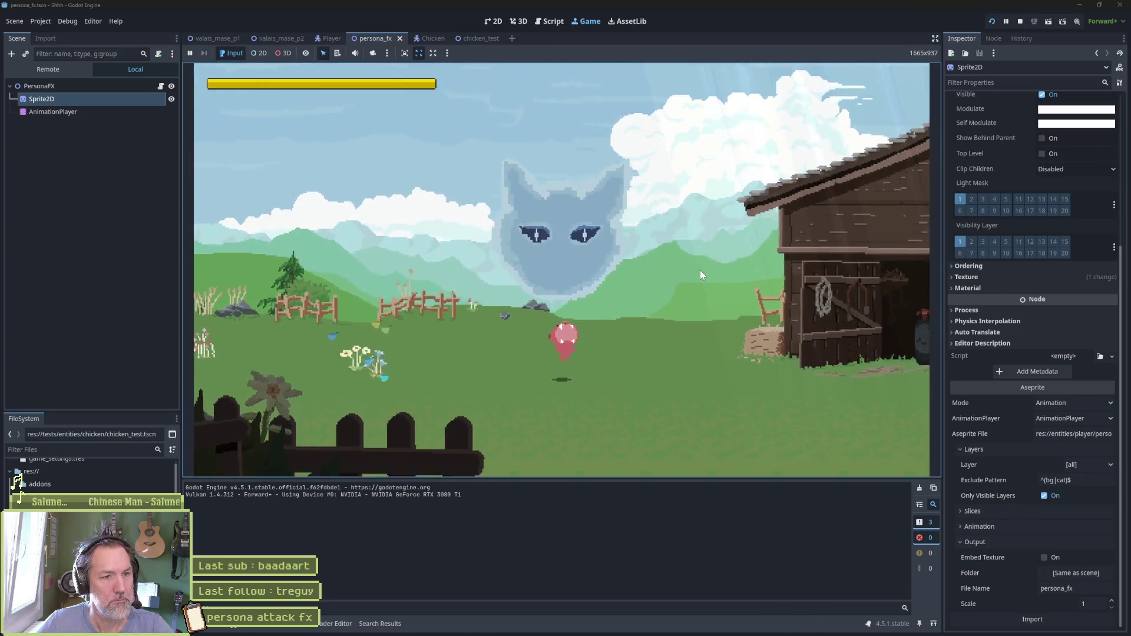
pyautogui.press('F8')
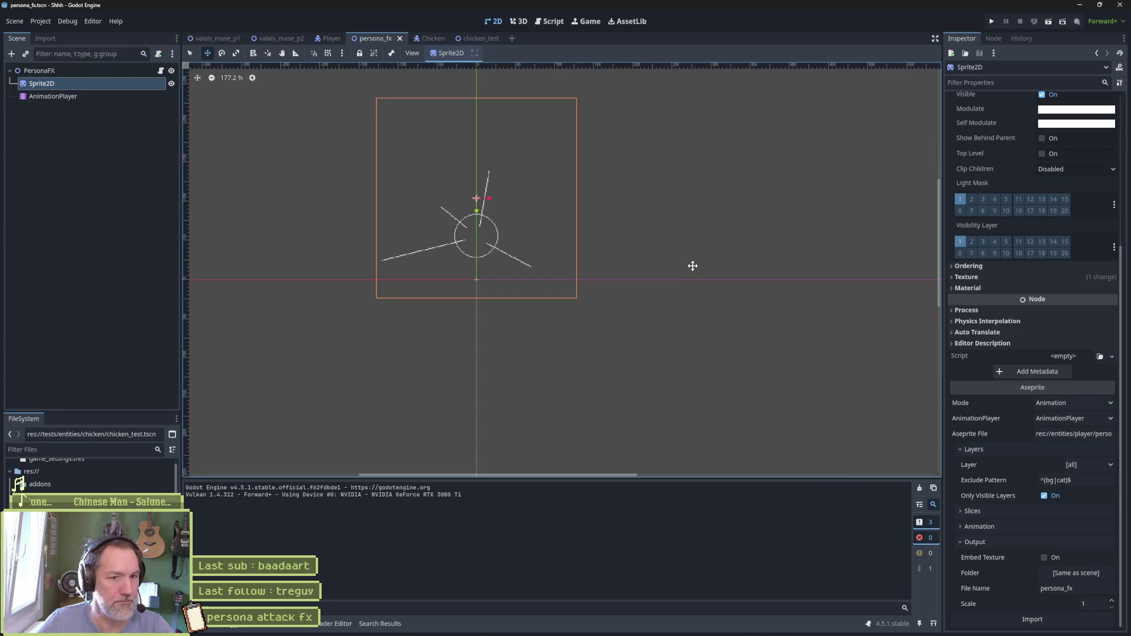
# Set the AnimationPlayer to the 'attack' animation, then save, run and stop the game
pyautogui.click(105, 96)
pyautogui.click(752, 489)
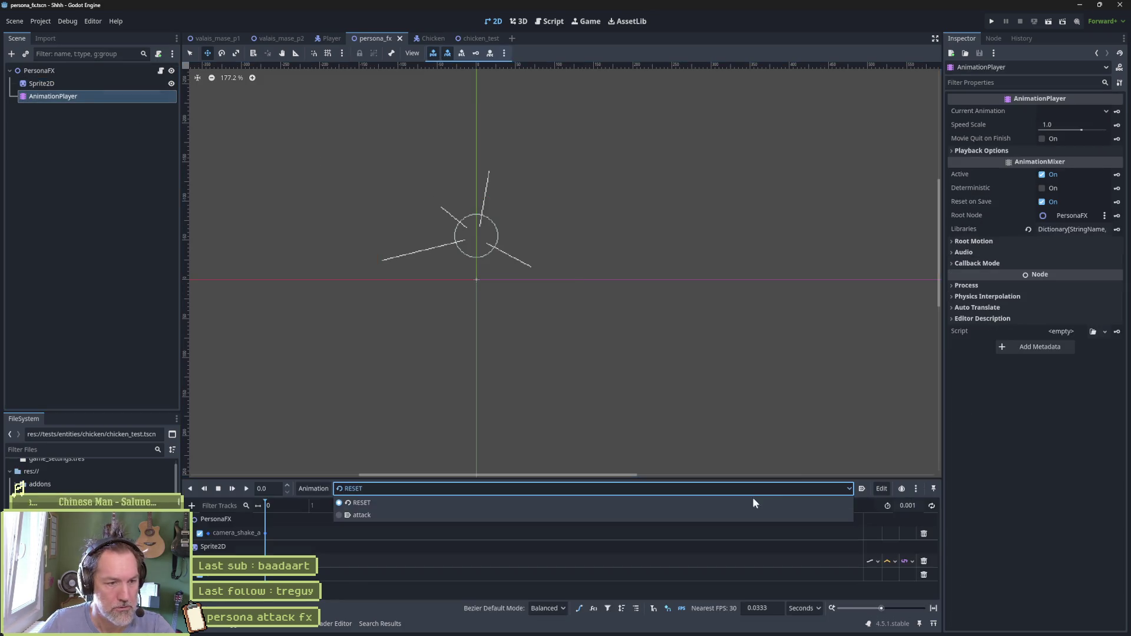
pyautogui.click(634, 514)
pyautogui.press('F5')
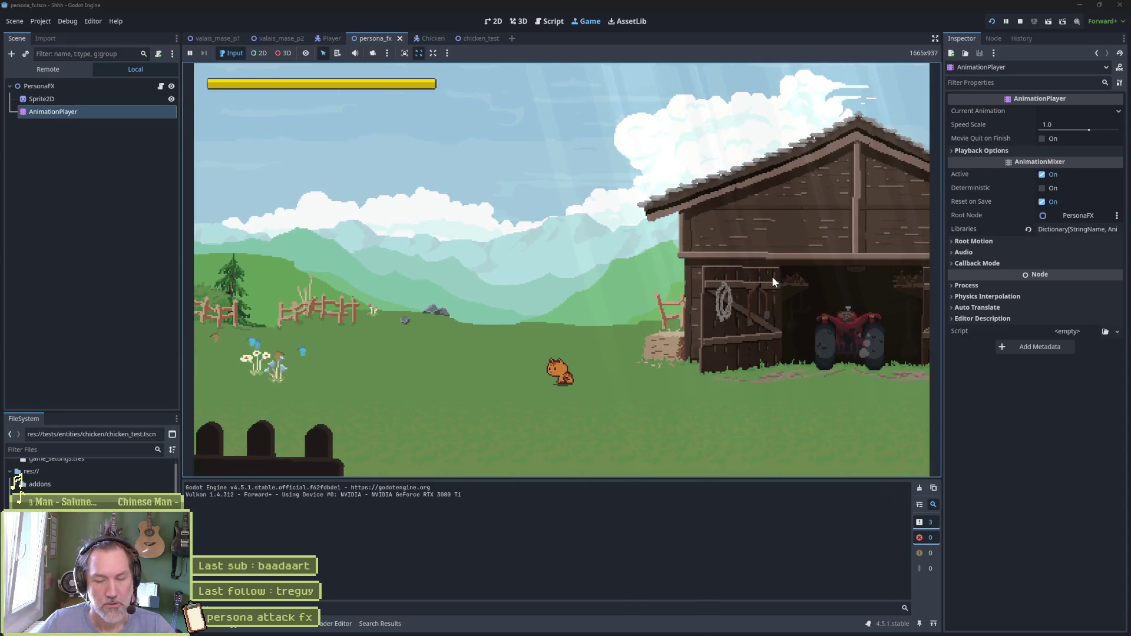
pyautogui.press('F8')
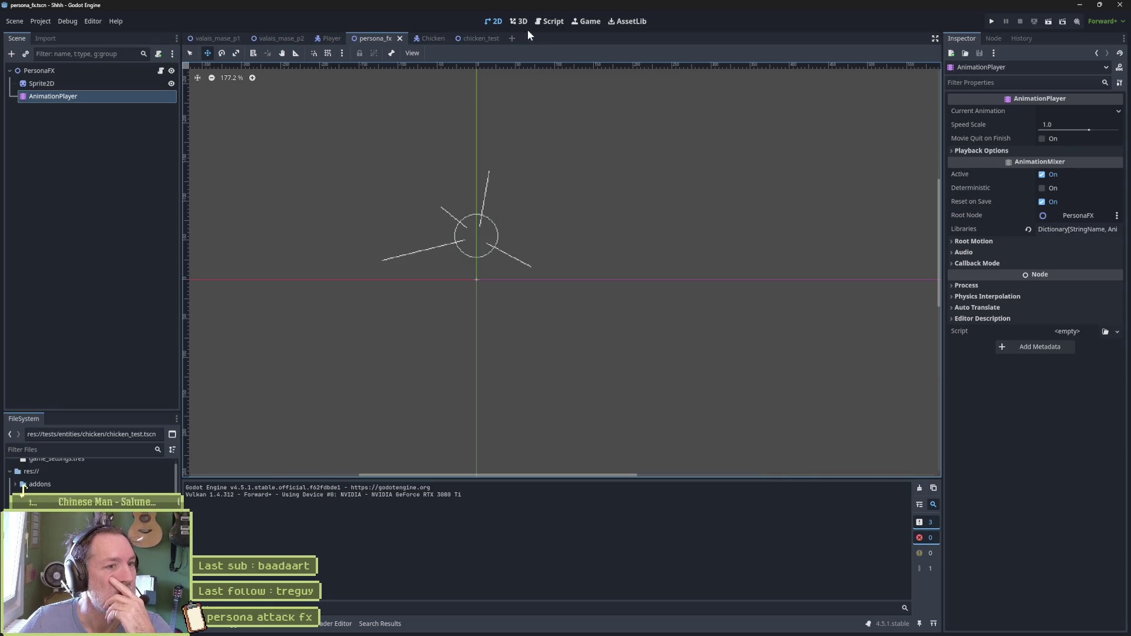
# Show the attack animation timeline, fit it in view, and preview the ring frames around 1.4 s
pyautogui.click(294, 630)
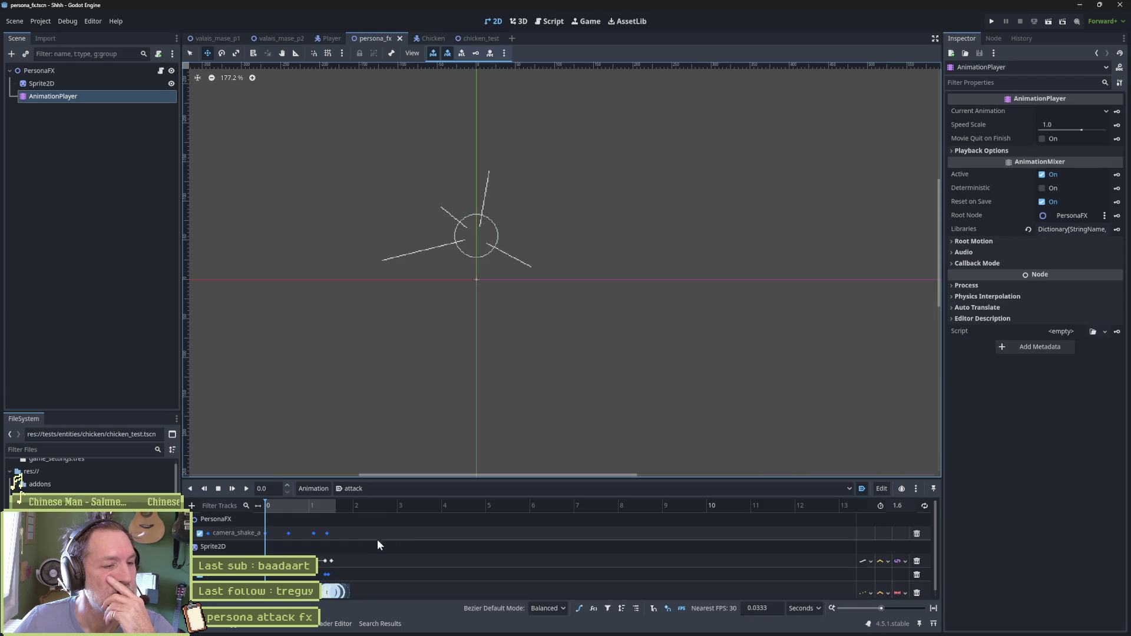
pyautogui.click(933, 608)
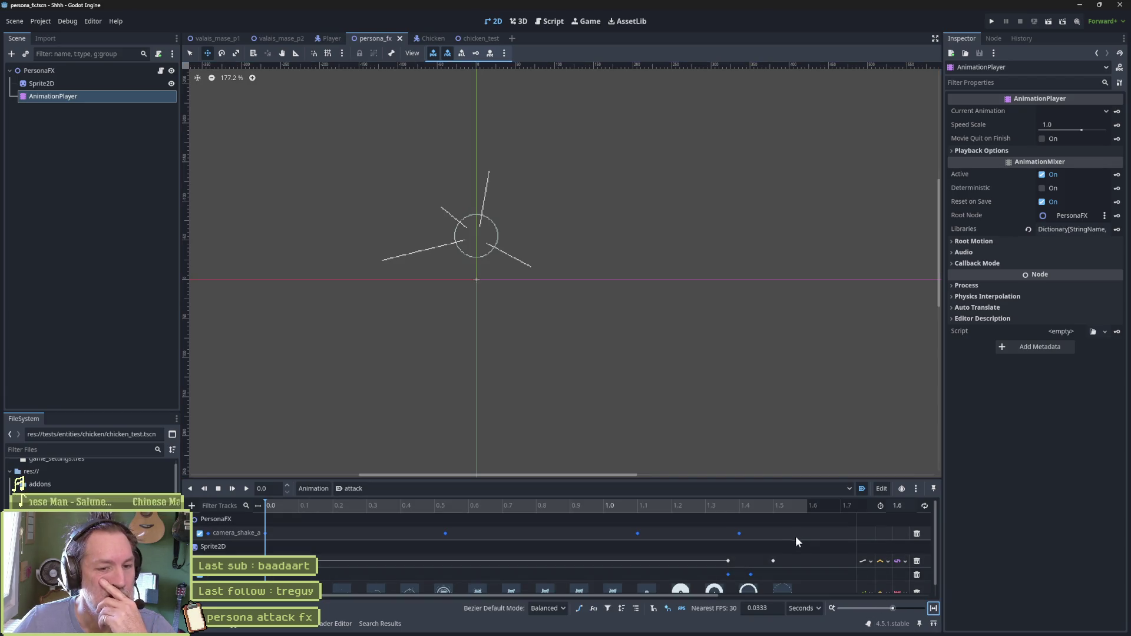
pyautogui.scroll(-1, 807, 548)
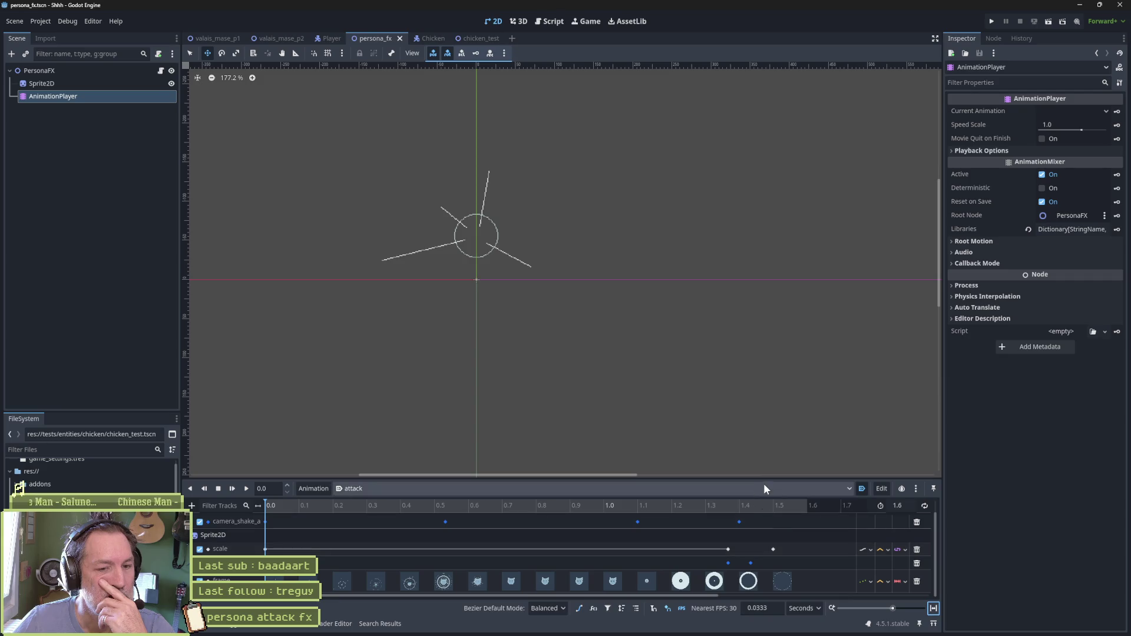
pyautogui.moveTo(768, 479); pyautogui.dragTo(770, 459)
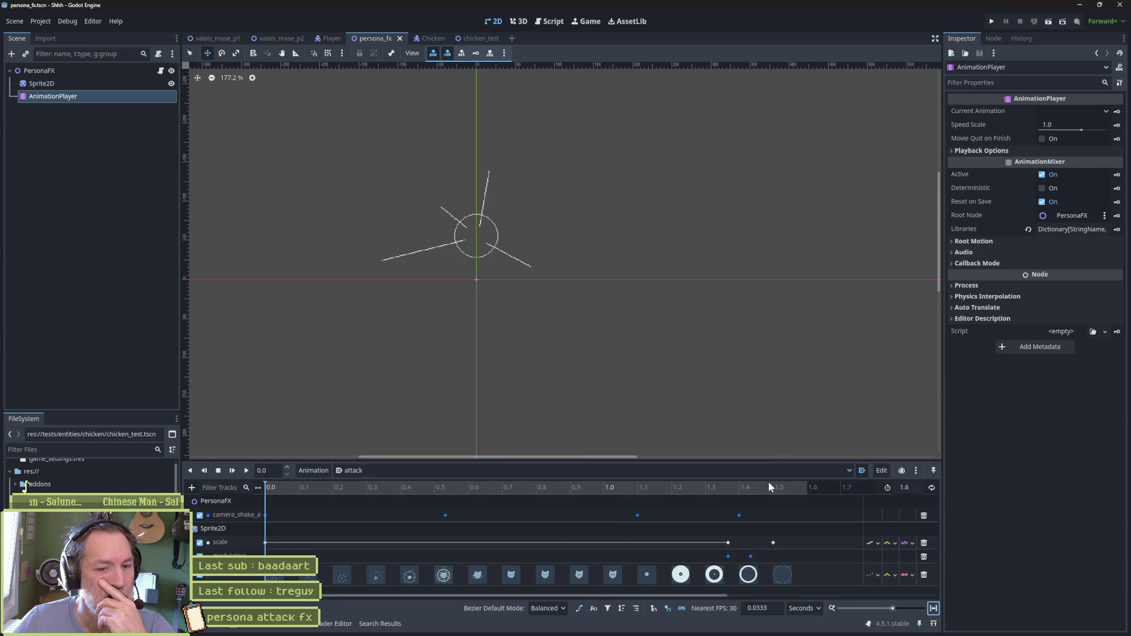
pyautogui.click(755, 470)
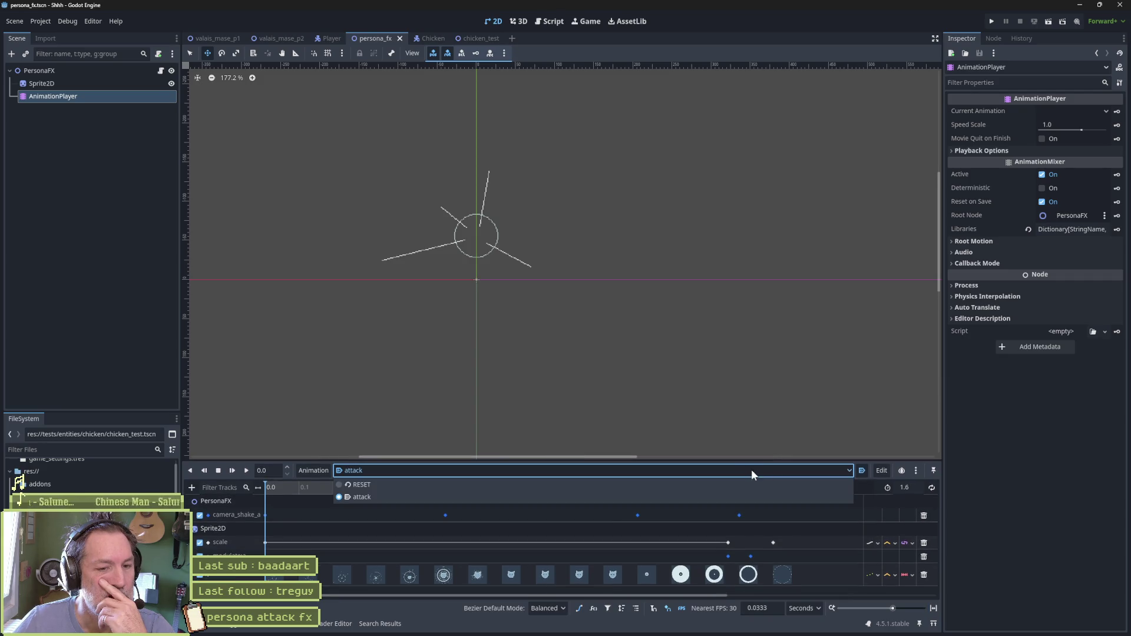
pyautogui.click(866, 512)
pyautogui.moveTo(730, 491)
pyautogui.mouseDown()
pyautogui.moveTo(717, 491)
pyautogui.moveTo(739, 493)
pyautogui.mouseUp()
pyautogui.moveTo(743, 498)
pyautogui.mouseDown()
pyautogui.moveTo(727, 496)
pyautogui.moveTo(743, 497)
pyautogui.mouseUp()
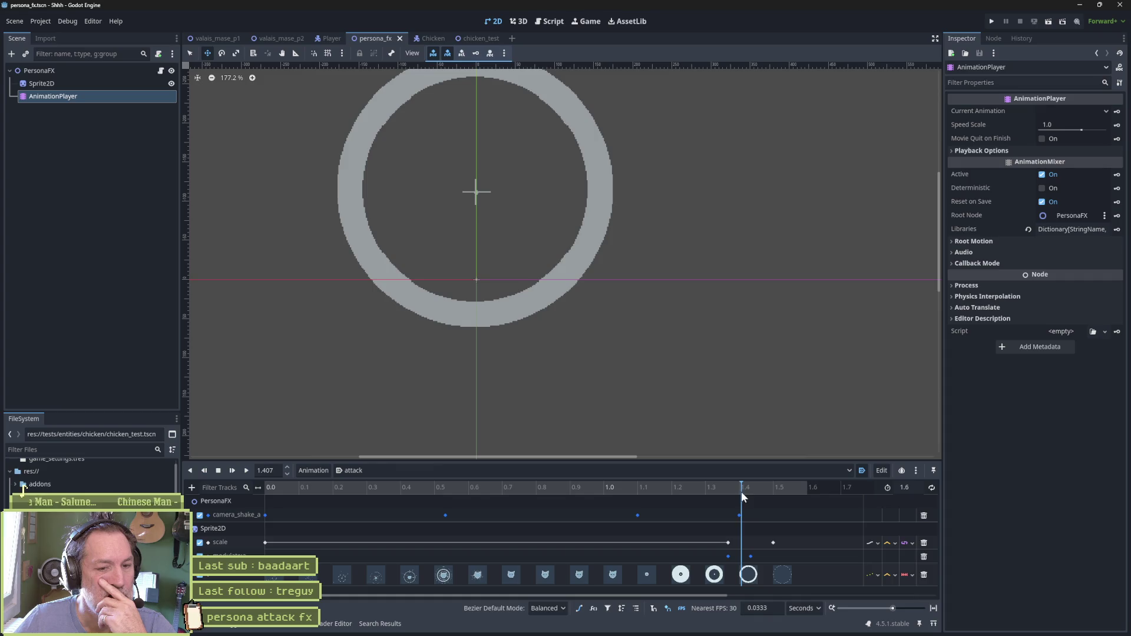
# Move the Sprite2D scale keyframe from 1.3667 s to 1.4333 s, then save and run the scene
pyautogui.click(730, 543)
pyautogui.moveTo(751, 548); pyautogui.dragTo(751, 545)
pyautogui.moveTo(745, 495)
pyautogui.mouseDown()
pyautogui.moveTo(724, 489)
pyautogui.moveTo(766, 498)
pyautogui.moveTo(748, 521)
pyautogui.moveTo(755, 572)
pyautogui.moveTo(751, 557)
pyautogui.moveTo(796, 560)
pyautogui.mouseUp()
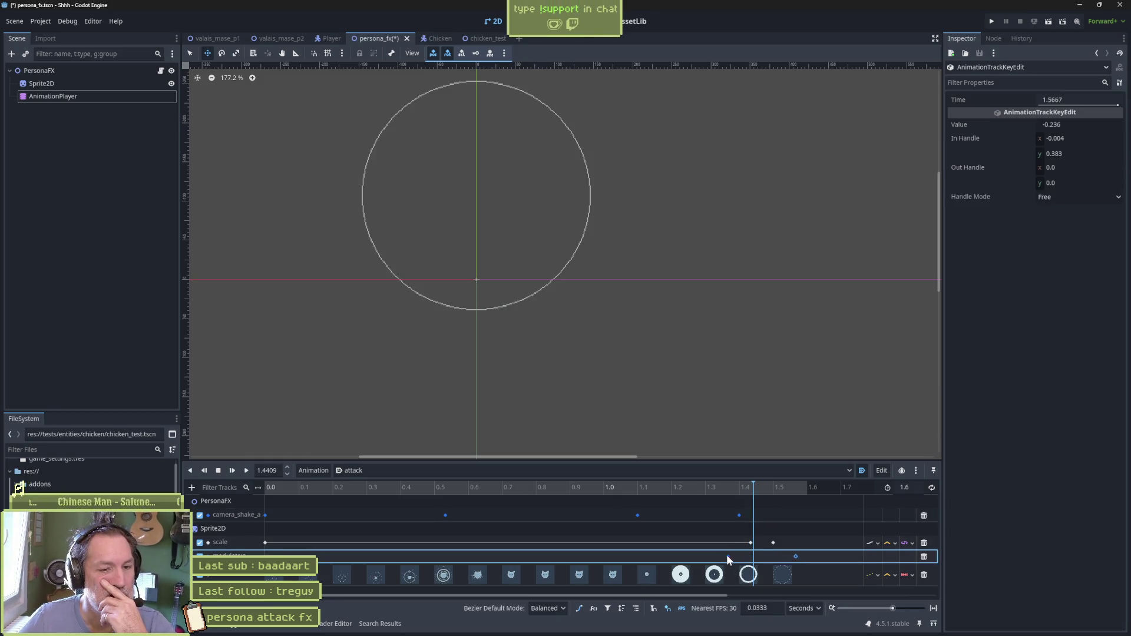
pyautogui.moveTo(753, 489)
pyautogui.mouseDown()
pyautogui.moveTo(737, 484)
pyautogui.moveTo(783, 497)
pyautogui.mouseUp()
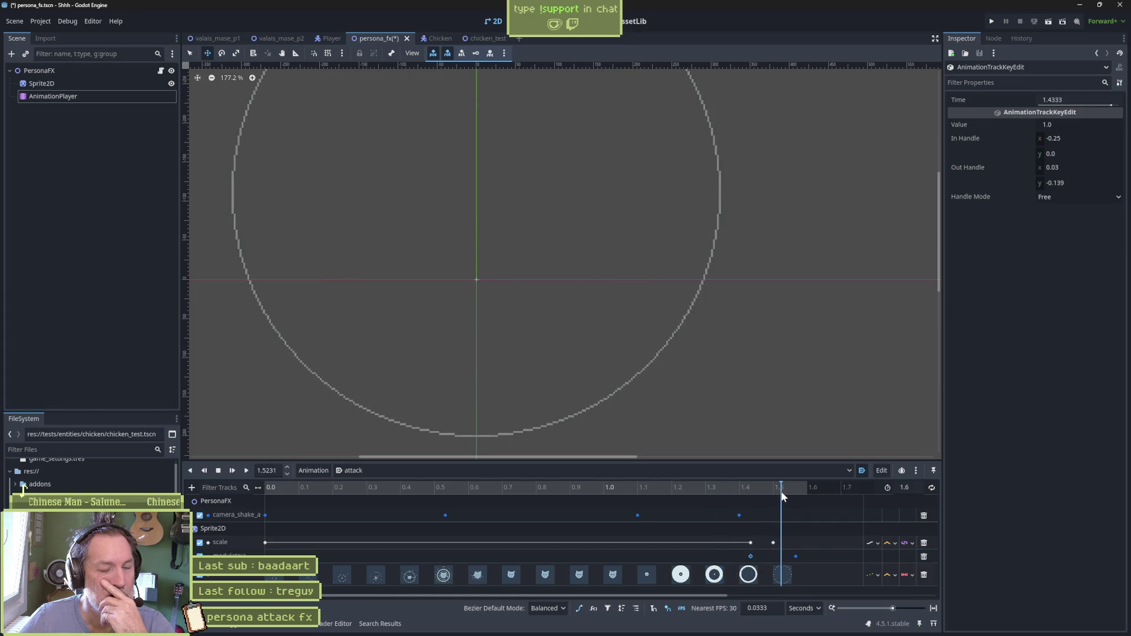
pyautogui.press('F6')
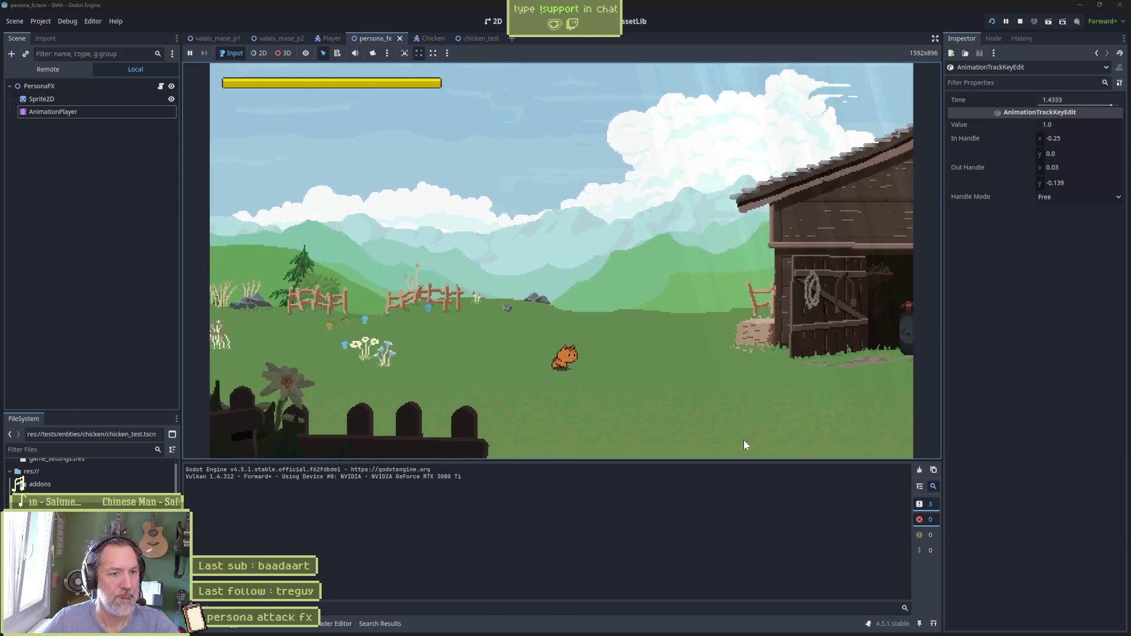
# Stop the game and select the attack animation's scale keyframe at 1.5 s
pyautogui.press('F8')
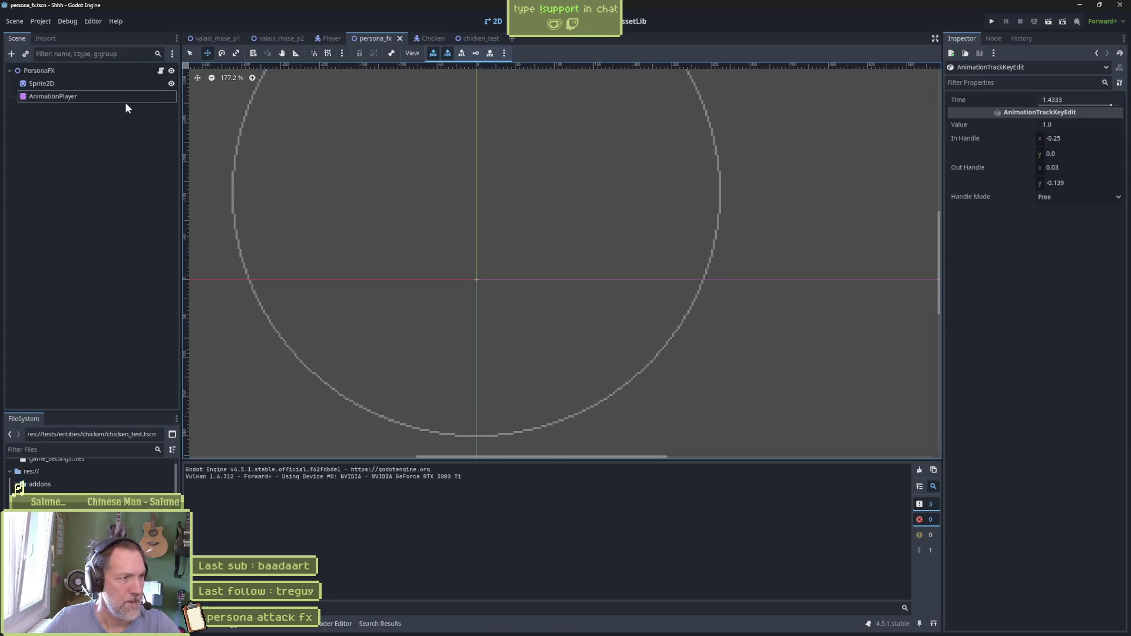
pyautogui.click(126, 97)
pyautogui.click(796, 558)
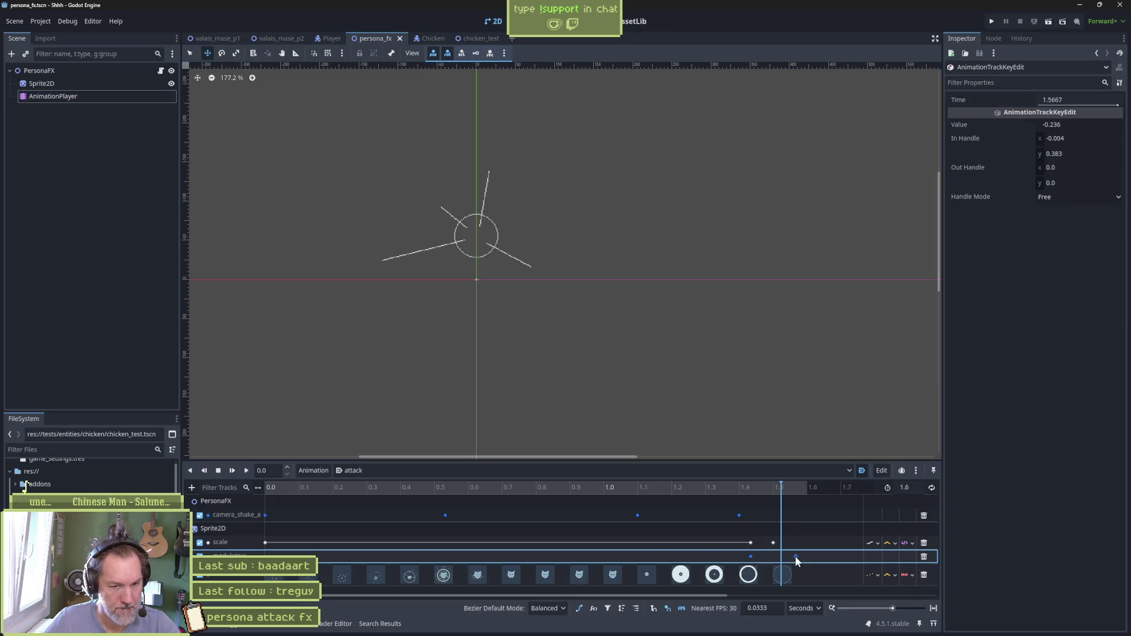
pyautogui.click(773, 543)
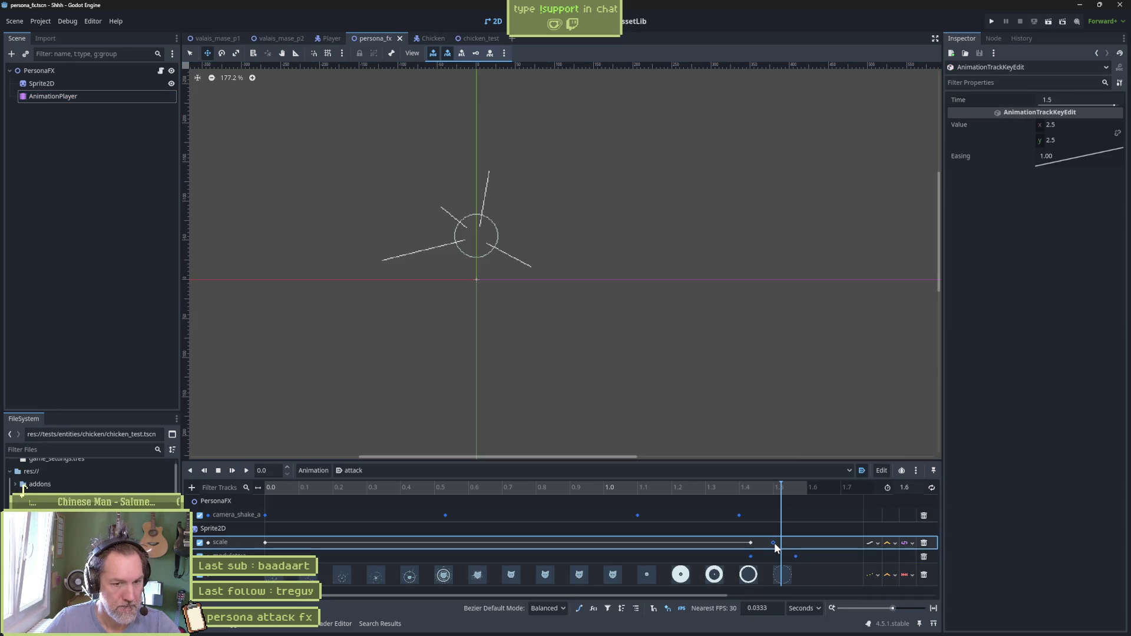
# Set that keyframe's scale to 2 × 2, then save, run and stop the game
pyautogui.click(1089, 125)
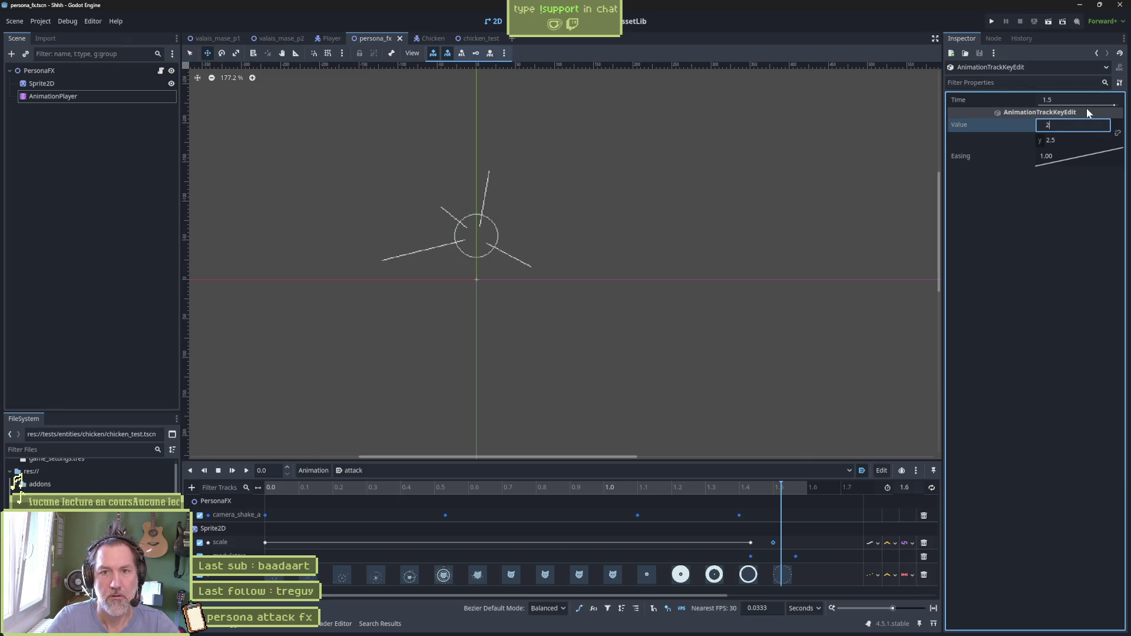
pyautogui.write('2')
pyautogui.press('Return')
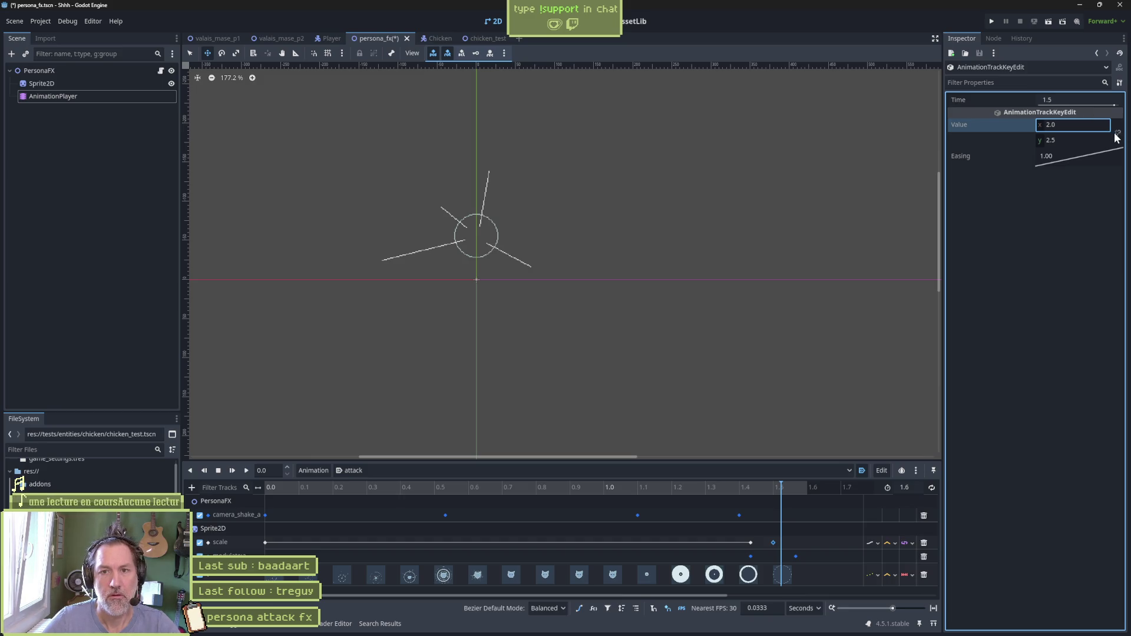
pyautogui.click(1088, 141)
pyautogui.write('2')
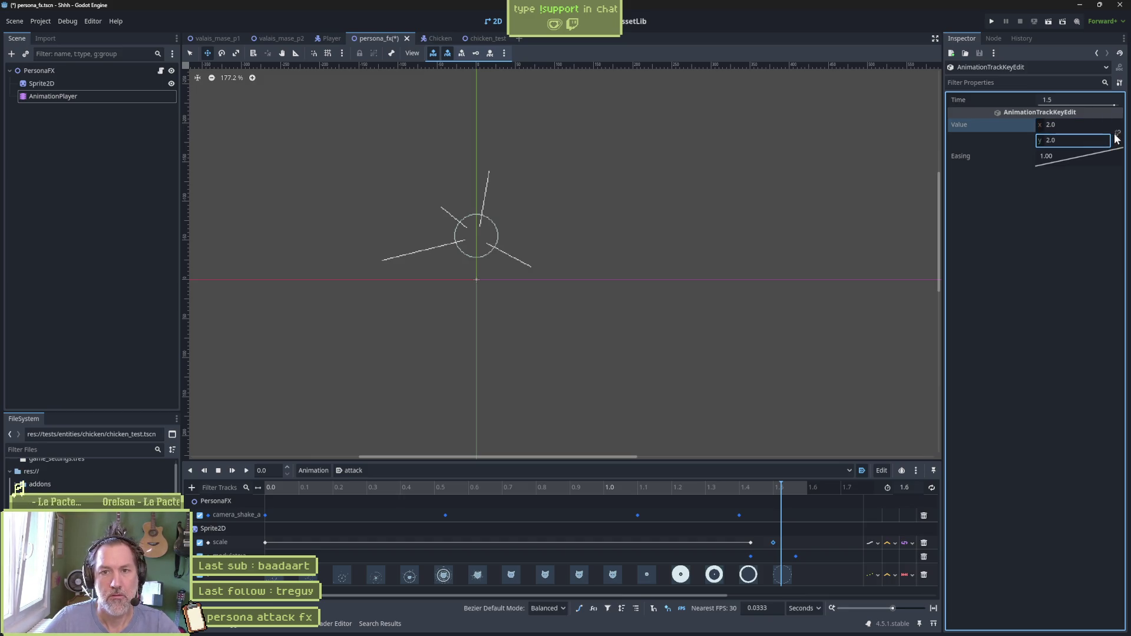
pyautogui.press('F6')
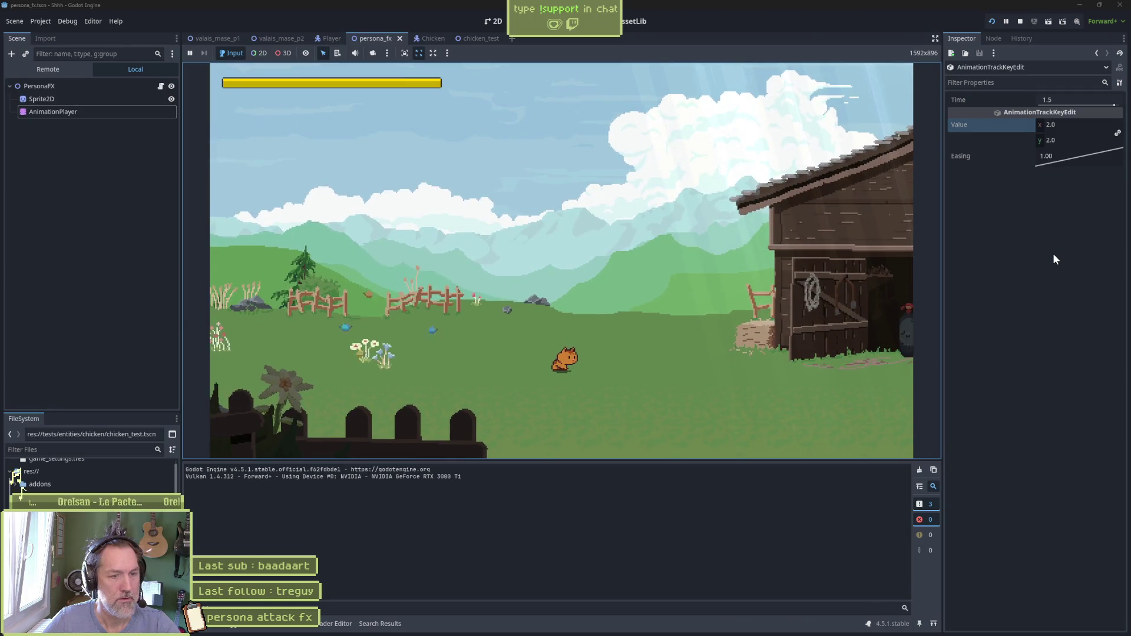
pyautogui.press('F8')
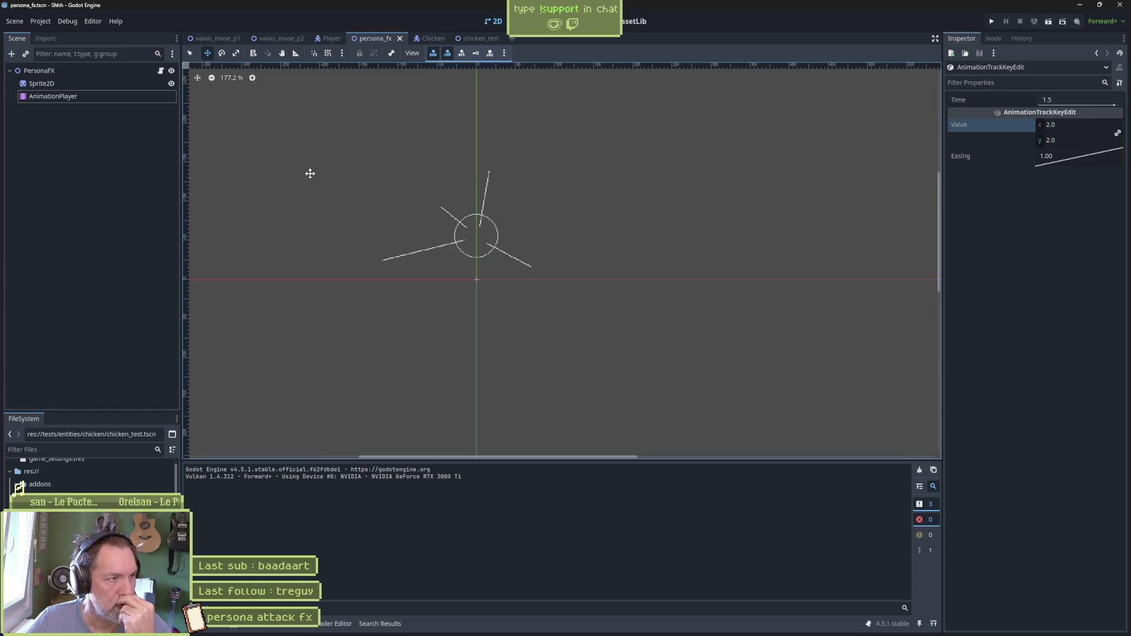
# Lengthen the attack animation to about 1.82 s, moving the modulate key to 1.5667 s and the final scale key later
pyautogui.click(65, 96)
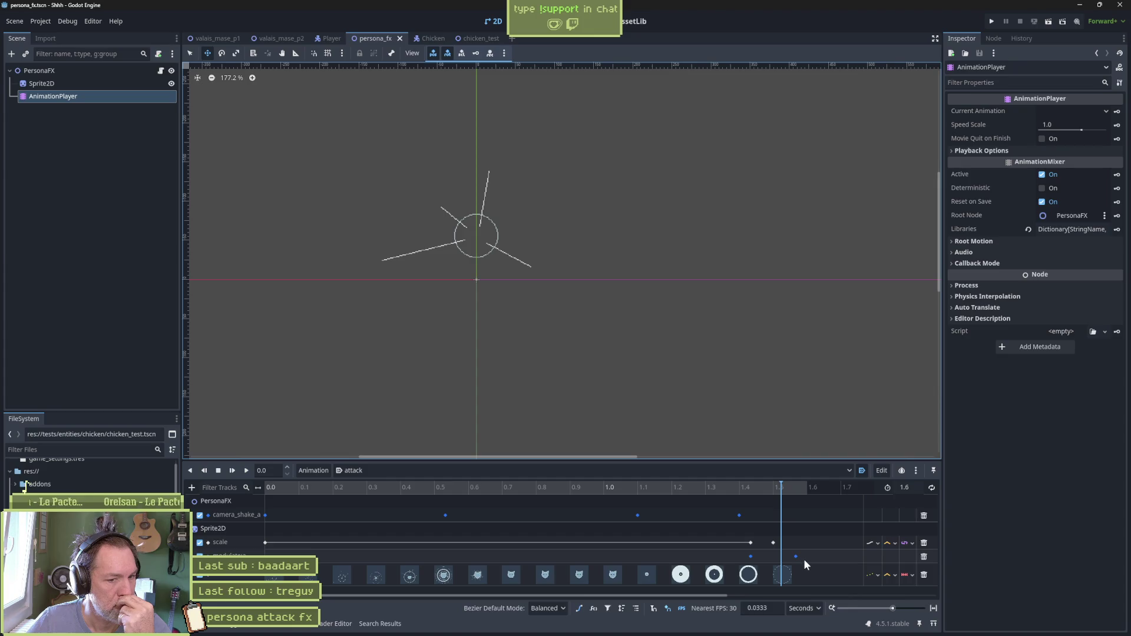
pyautogui.moveTo(907, 490); pyautogui.dragTo(921, 489)
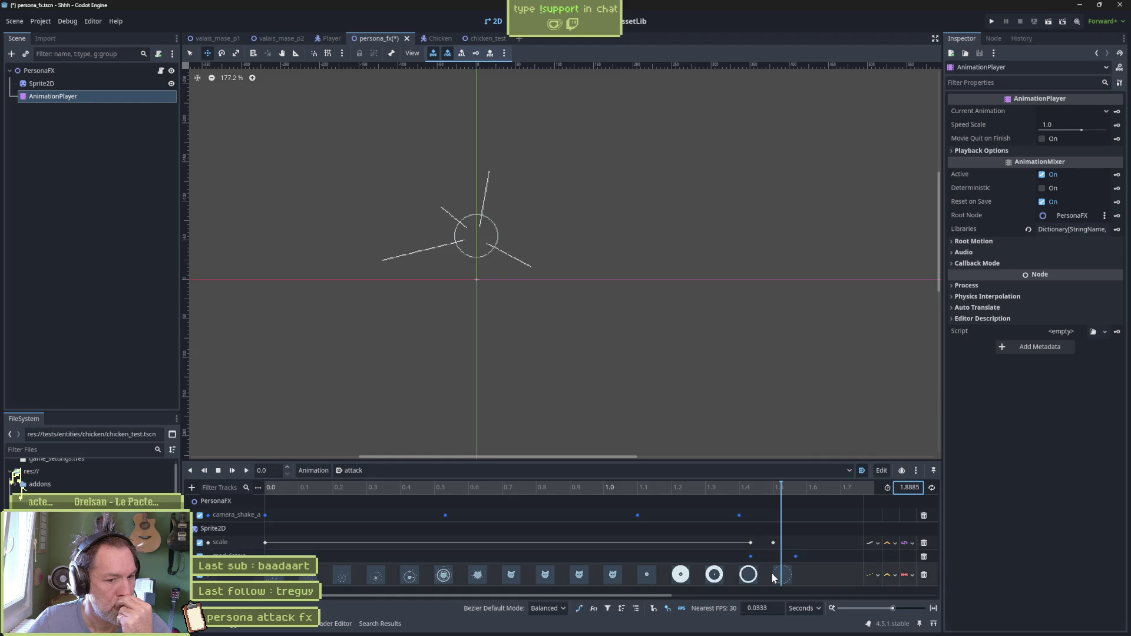
pyautogui.click(935, 608)
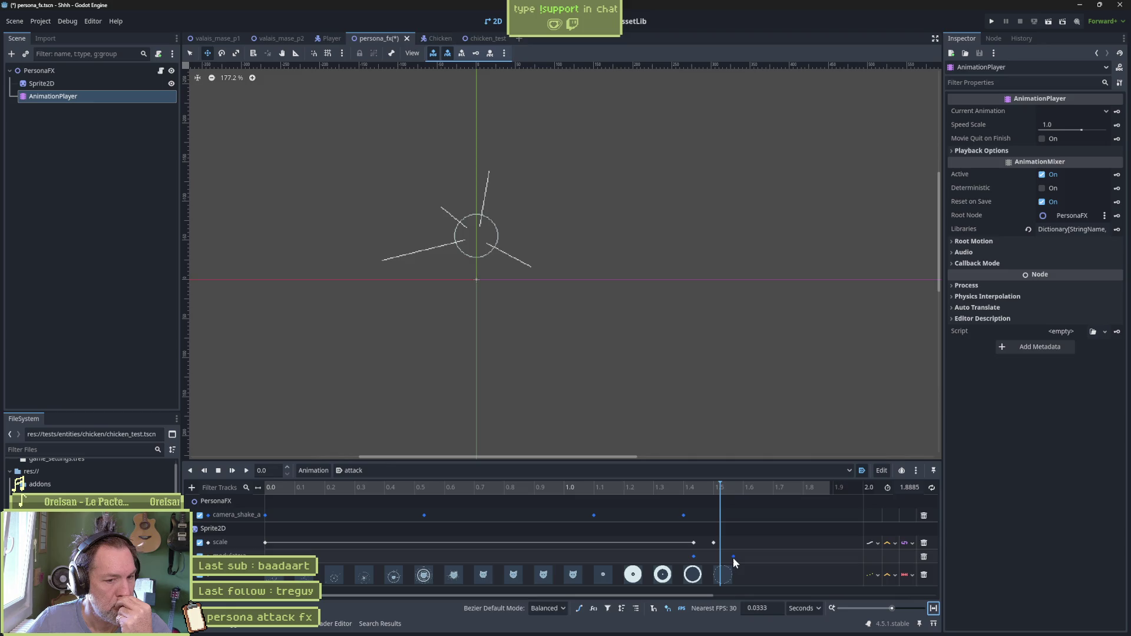
pyautogui.moveTo(733, 557); pyautogui.dragTo(832, 559)
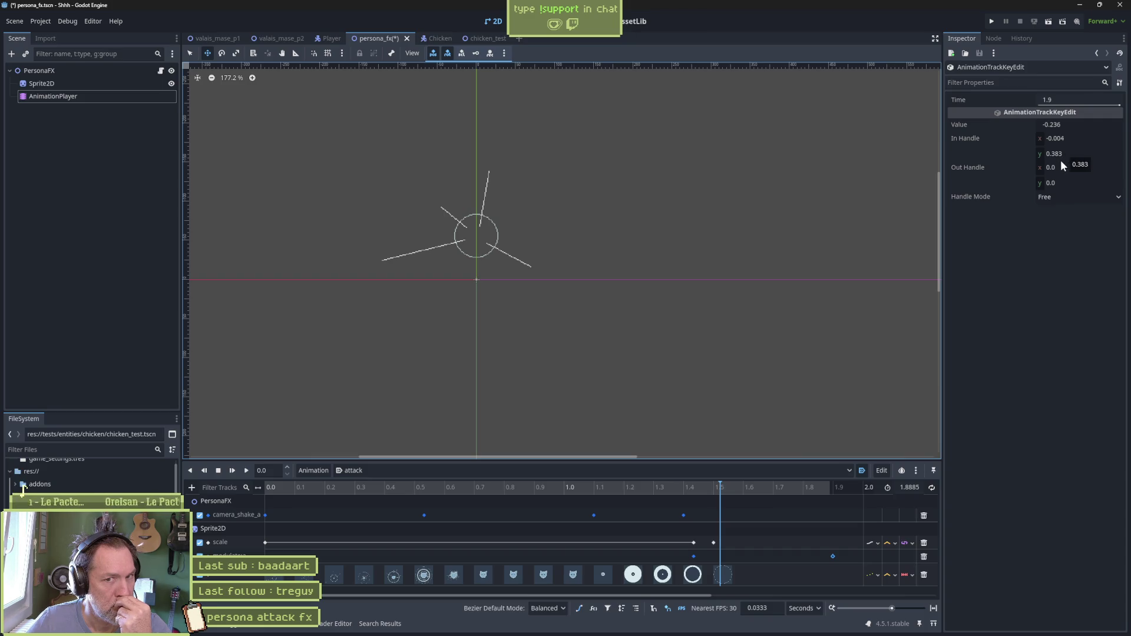
pyautogui.moveTo(833, 556)
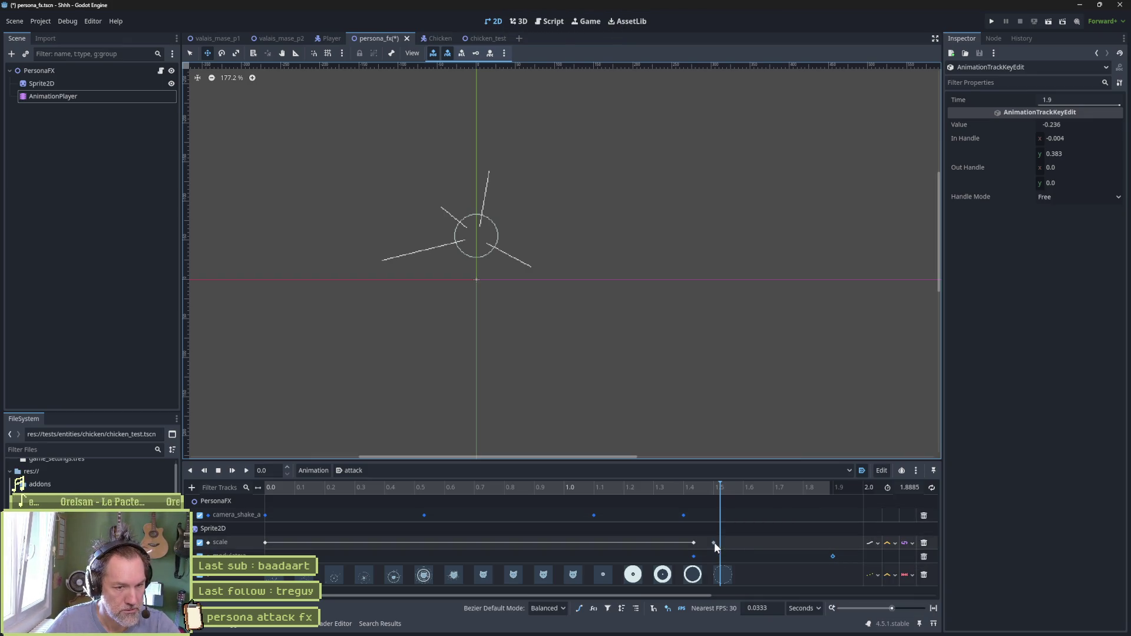
pyautogui.moveTo(713, 542); pyautogui.dragTo(811, 538)
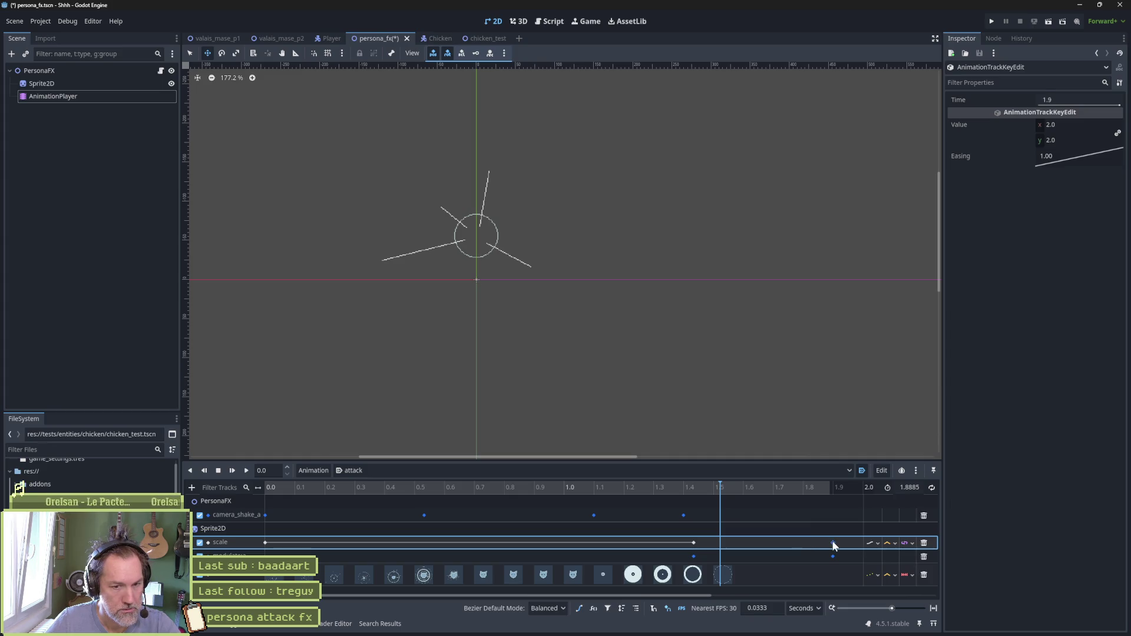
# Set the animation length to 1.9 s with its last scale key at 2.5, then playtest the scene
pyautogui.click(911, 488)
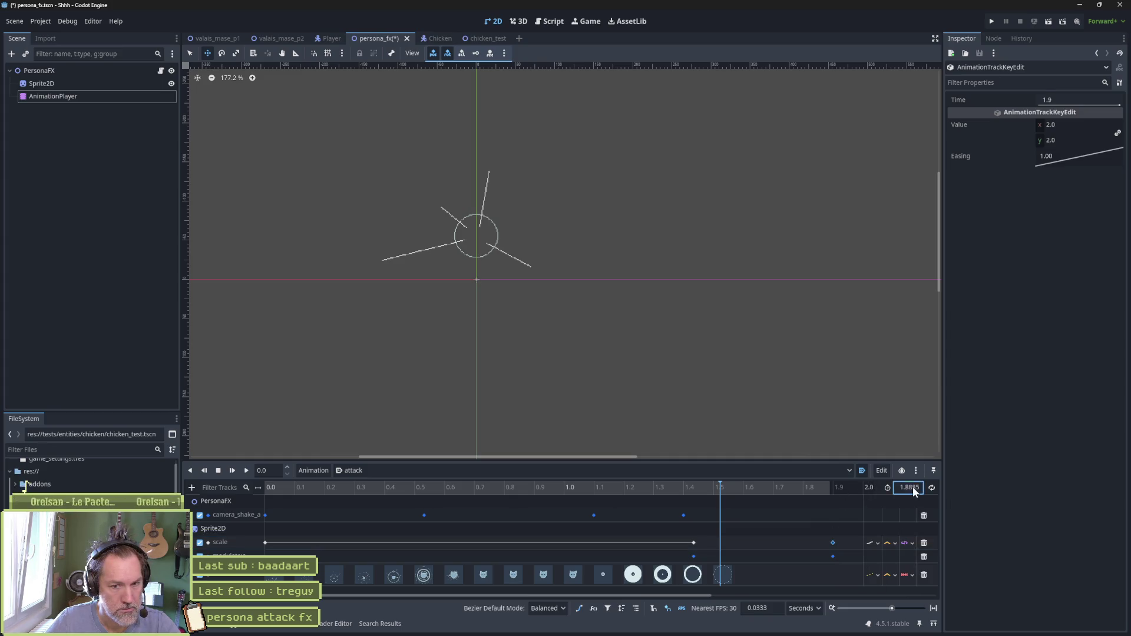
pyautogui.write('1.9')
pyautogui.press('Return')
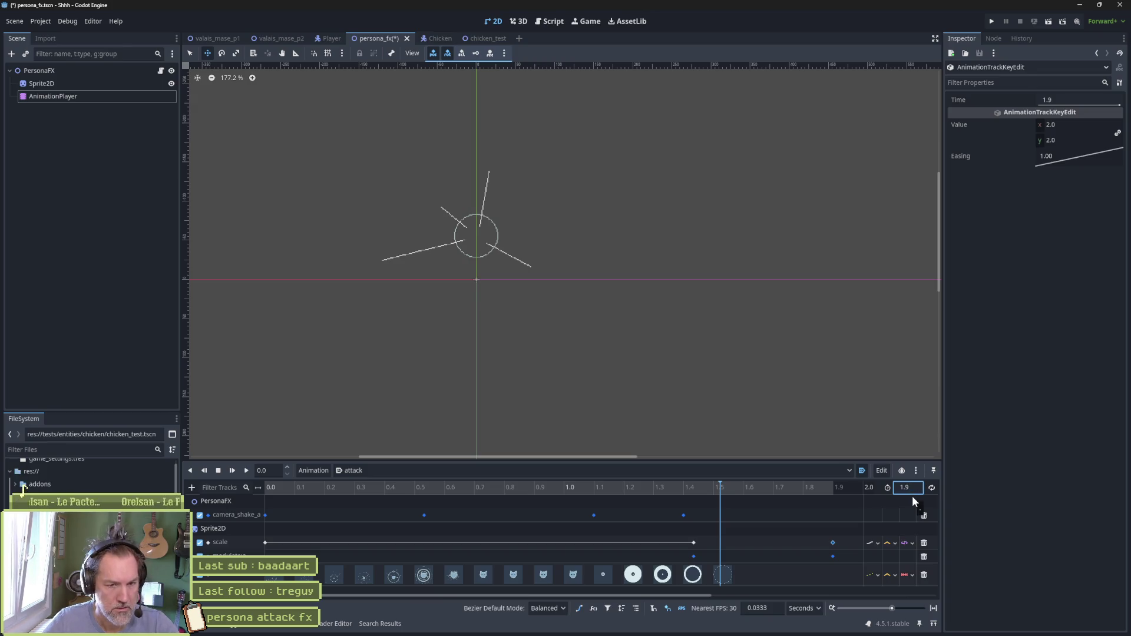
pyautogui.click(832, 541)
pyautogui.click(1099, 125)
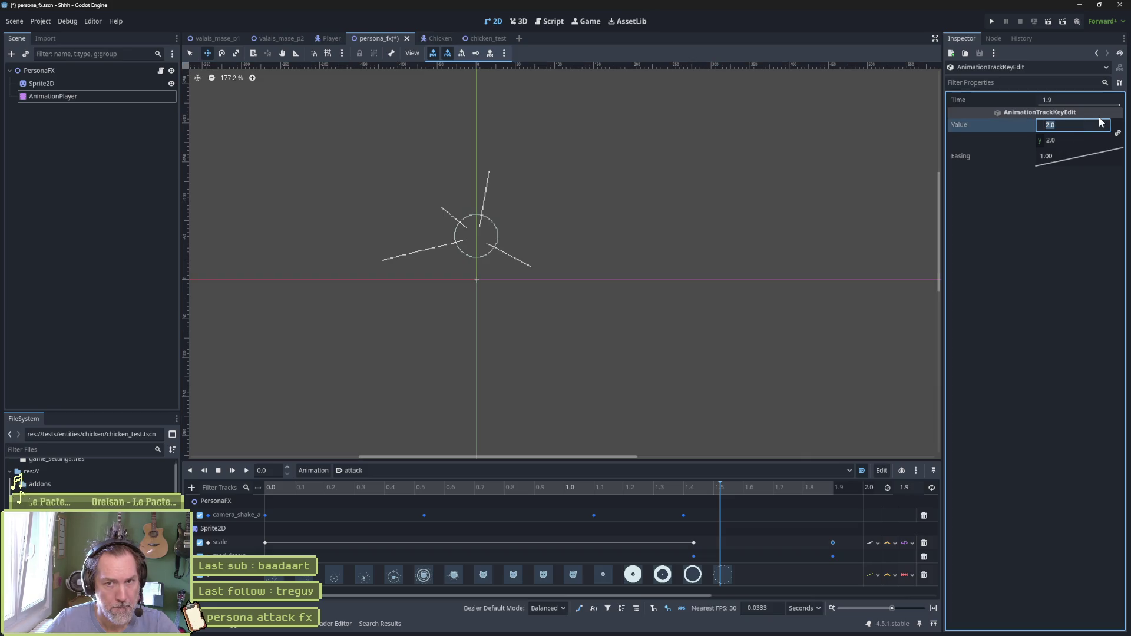
pyautogui.write('2.5')
pyautogui.press('F6')
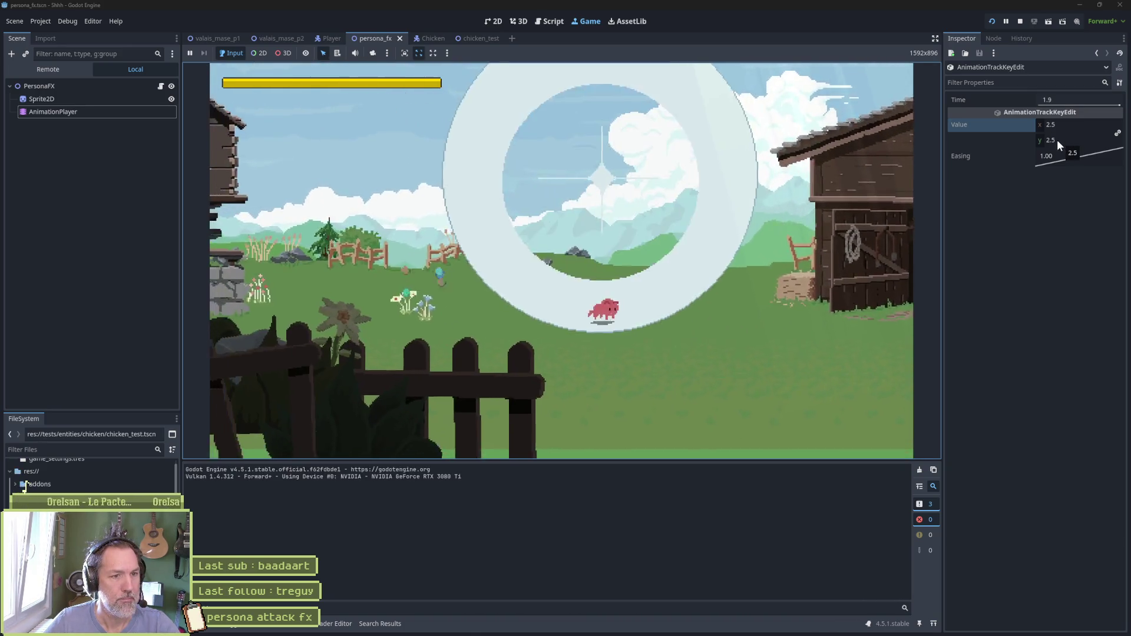
pyautogui.press('F8')
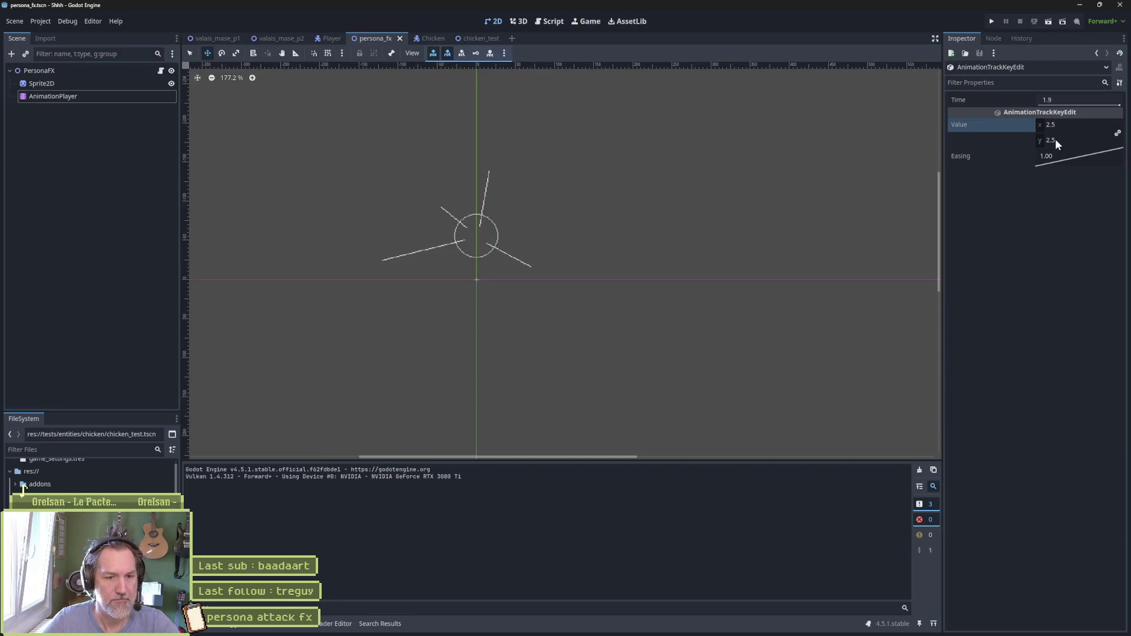
pyautogui.click(107, 96)
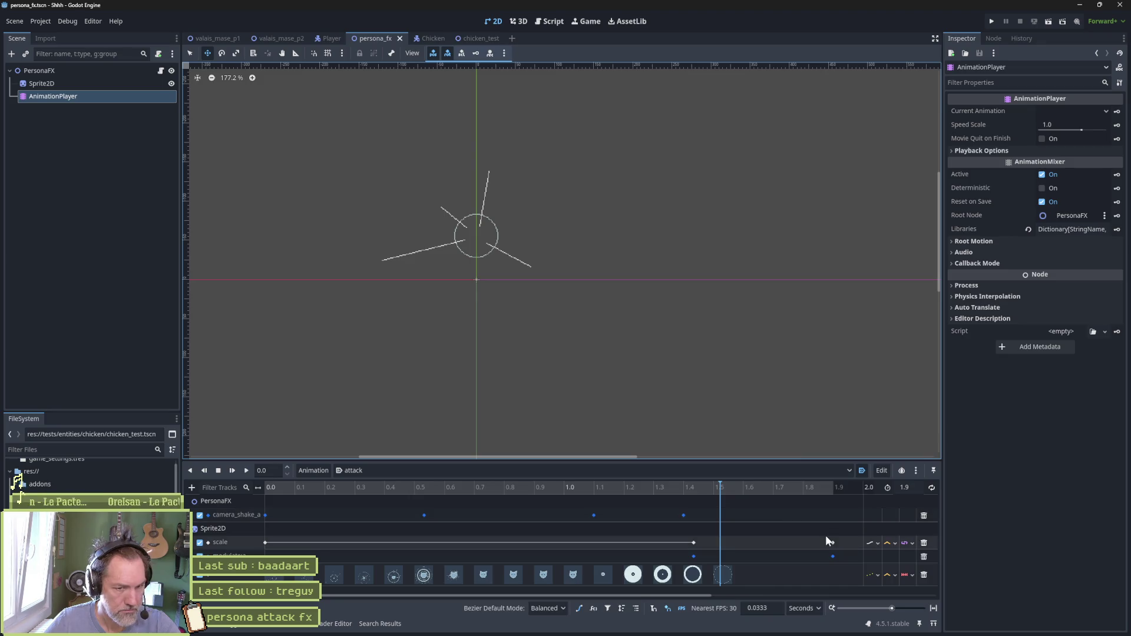
# Select the final scale and modulate keys and playtest the attack effect
pyautogui.moveTo(825, 534)
pyautogui.mouseDown()
pyautogui.moveTo(837, 571)
pyautogui.moveTo(809, 547)
pyautogui.mouseUp()
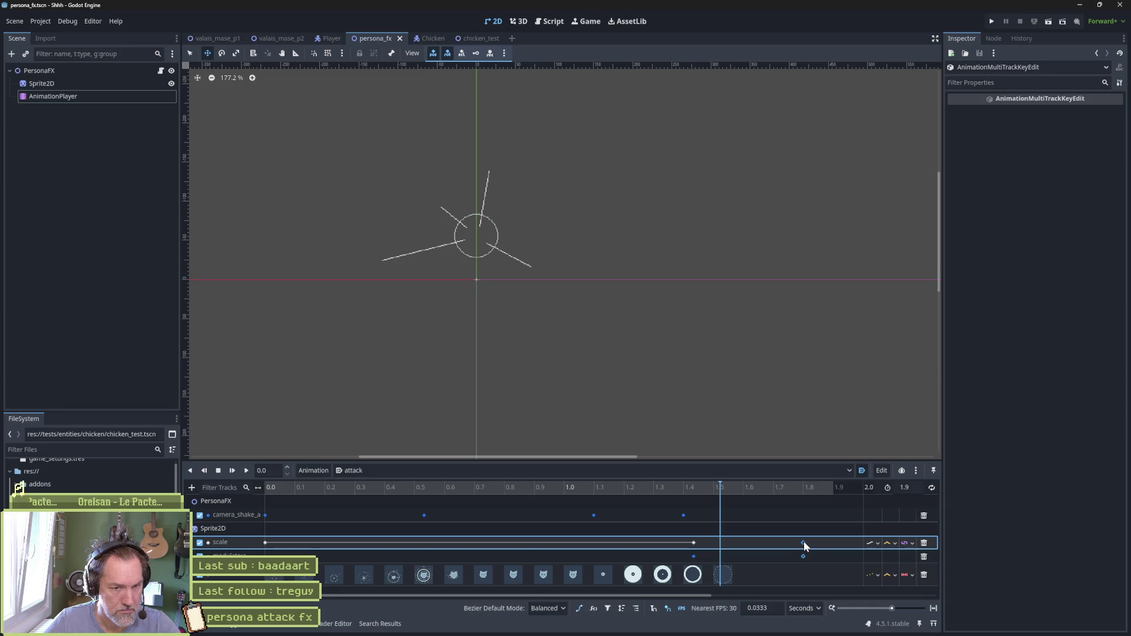
pyautogui.press('F5')
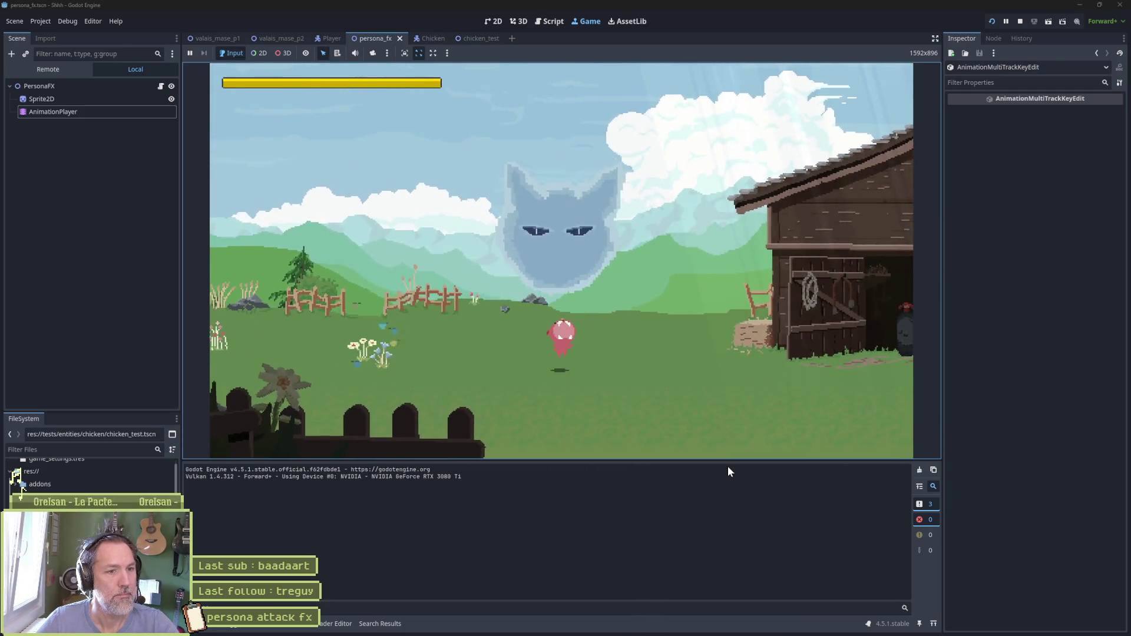
pyautogui.press('F8')
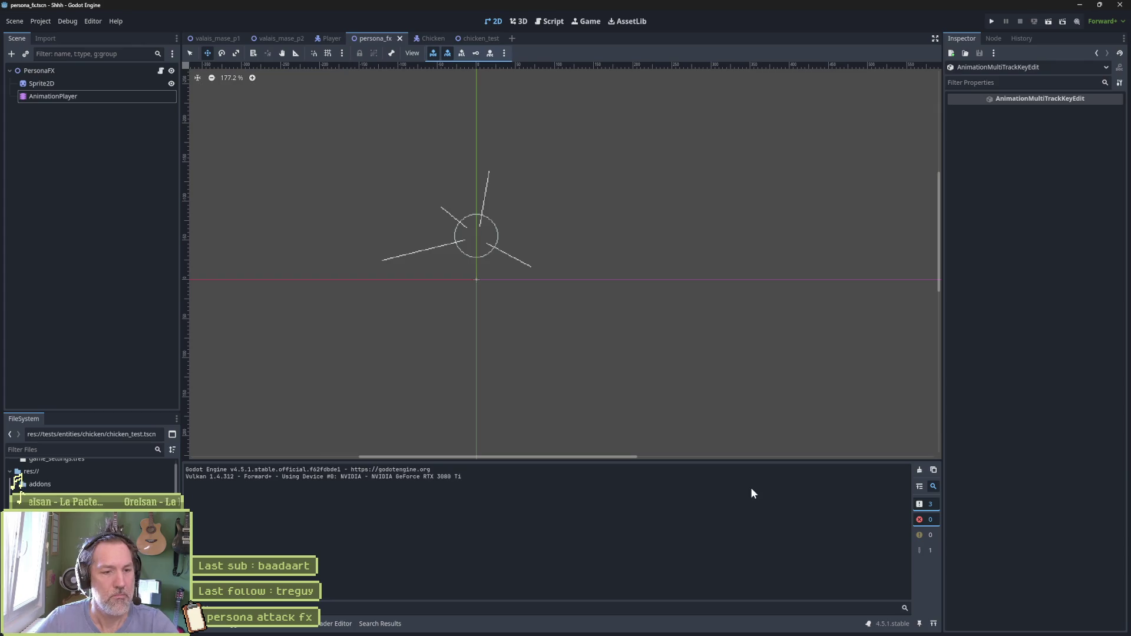
pyautogui.click(118, 96)
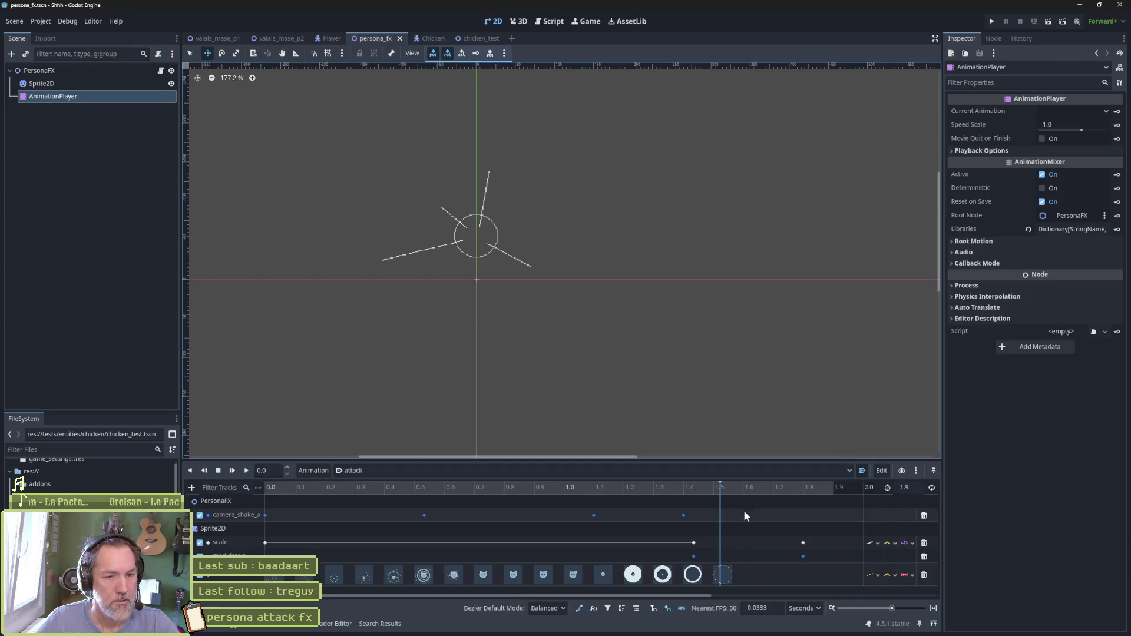
# Shift the final scale and modulate keys to about 1.7 s, playtest again, and enable Movie Maker mode
pyautogui.moveTo(797, 541)
pyautogui.mouseDown()
pyautogui.moveTo(807, 554)
pyautogui.moveTo(773, 542)
pyautogui.mouseUp()
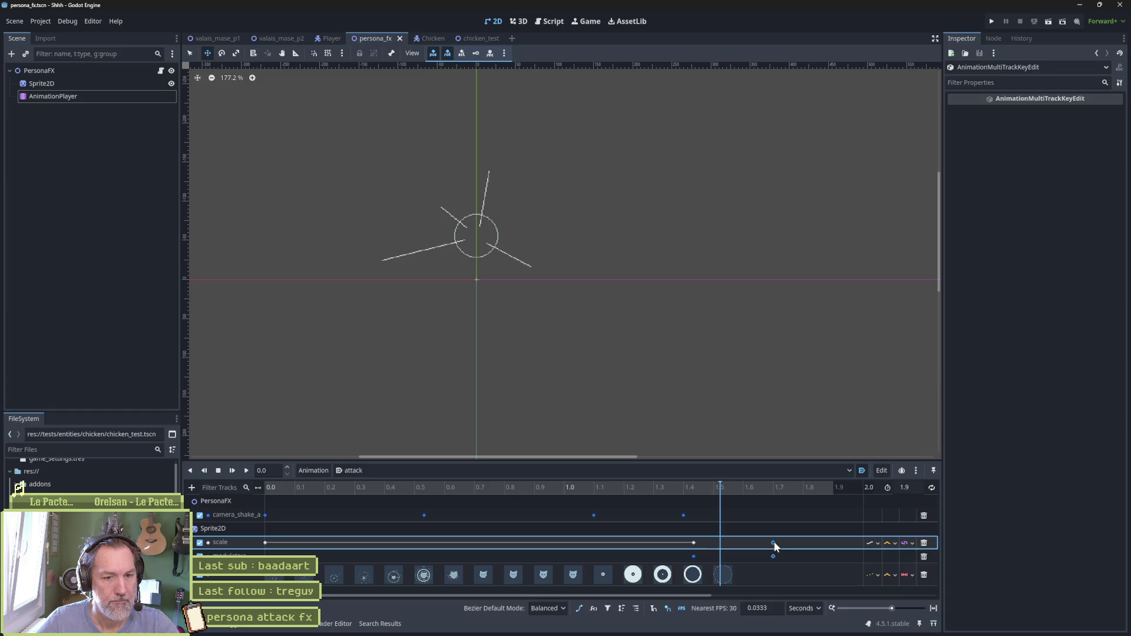
pyautogui.hotkey('ctrl', 's')
pyautogui.press('F5')
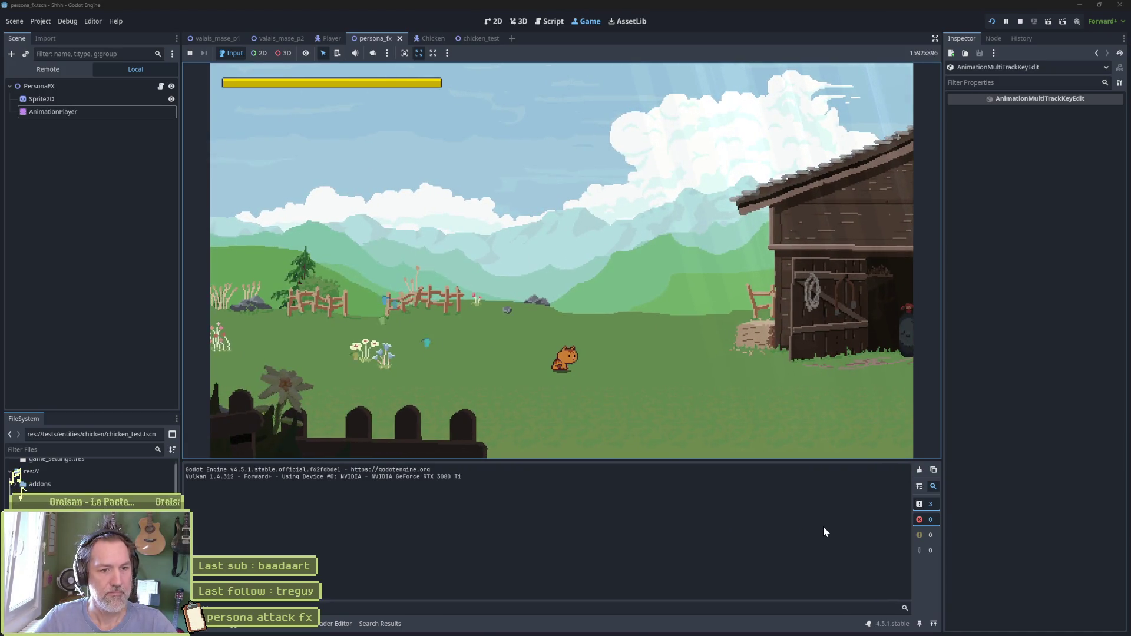
pyautogui.press('F8')
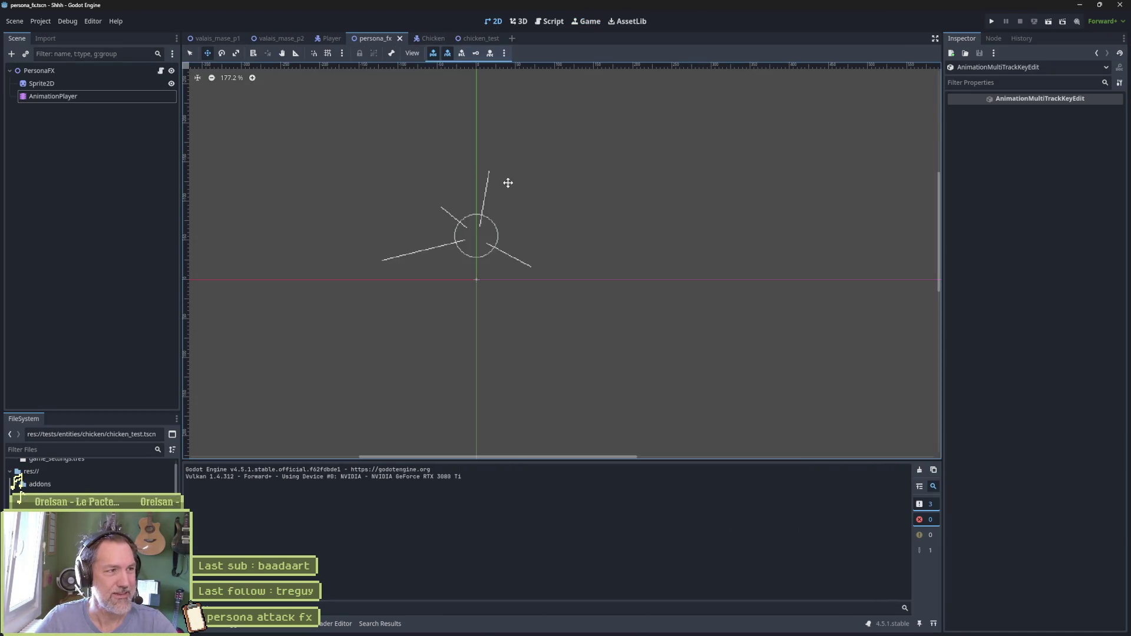
pyautogui.click(110, 97)
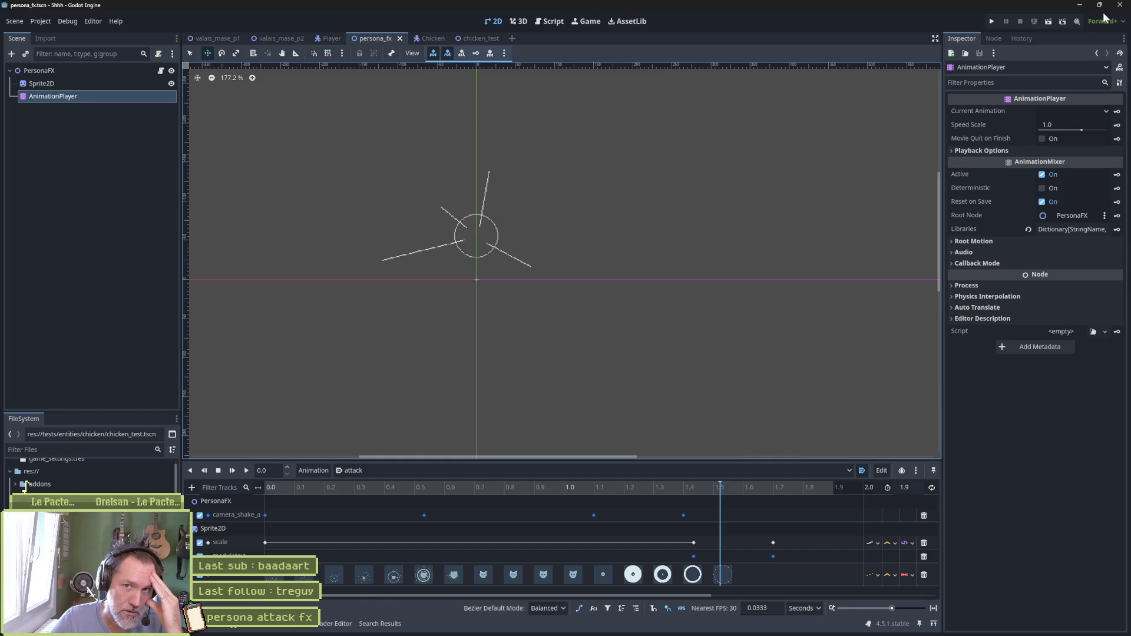
pyautogui.click(1076, 22)
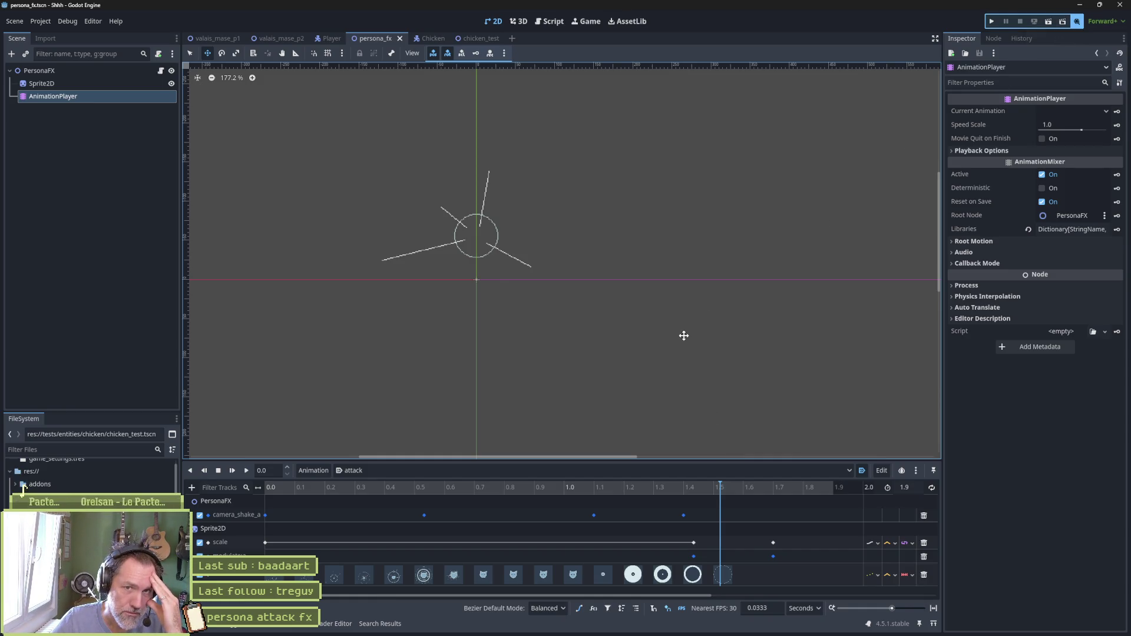
# Run the game while recording a movie, enlarge the game view, and trigger the persona attack
pyautogui.press('F5')
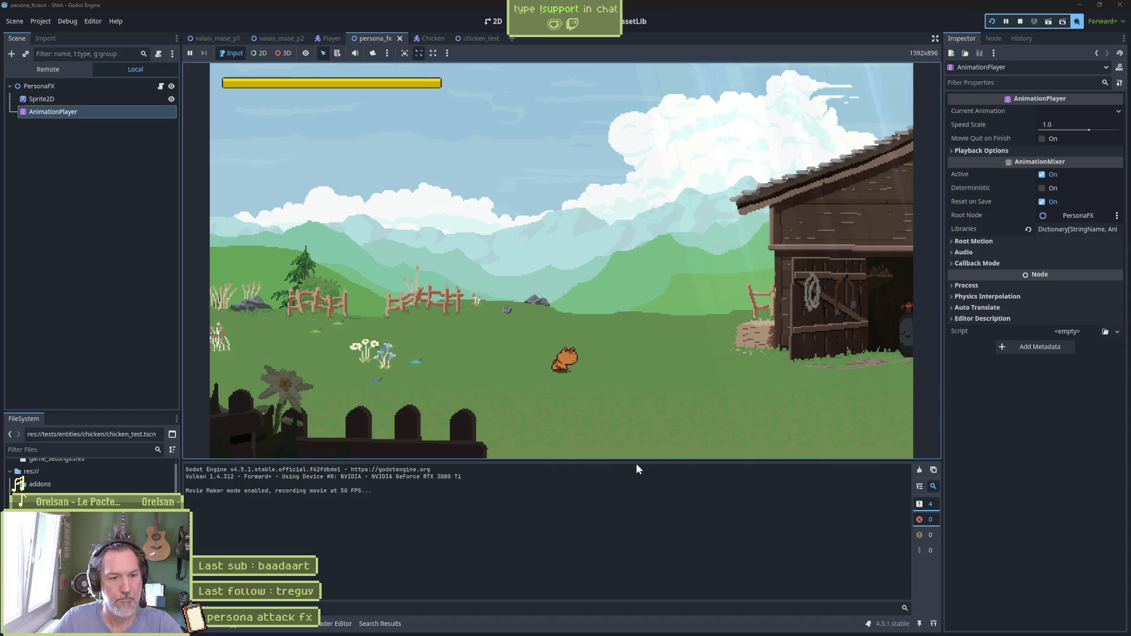
pyautogui.moveTo(635, 463); pyautogui.dragTo(645, 490)
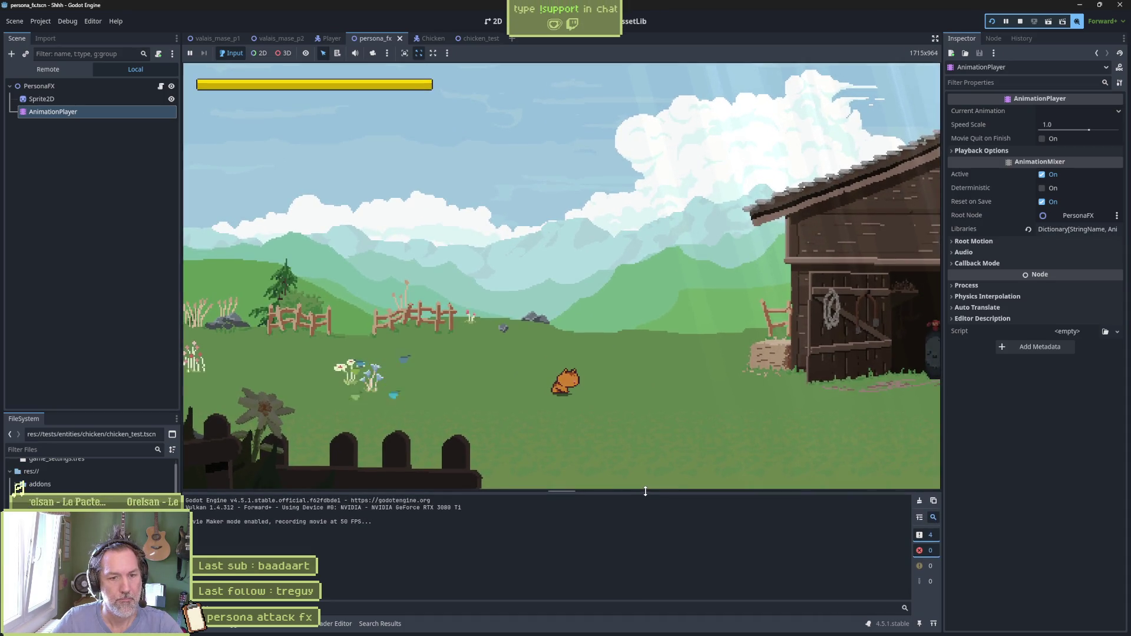
pyautogui.click(742, 421)
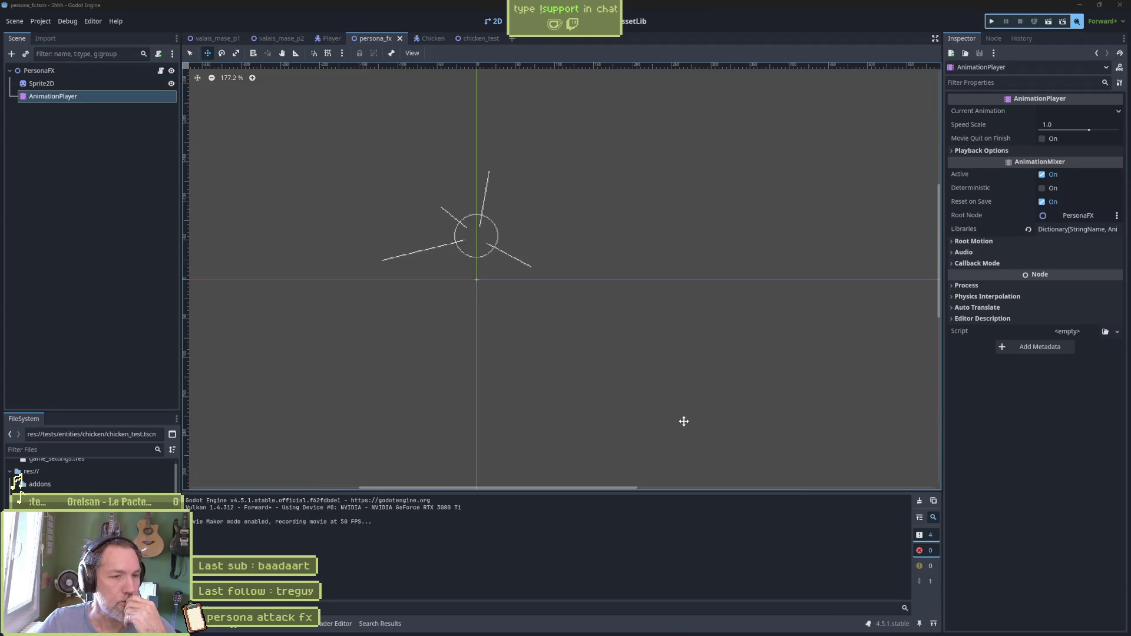
pyautogui.moveTo(587, 613)
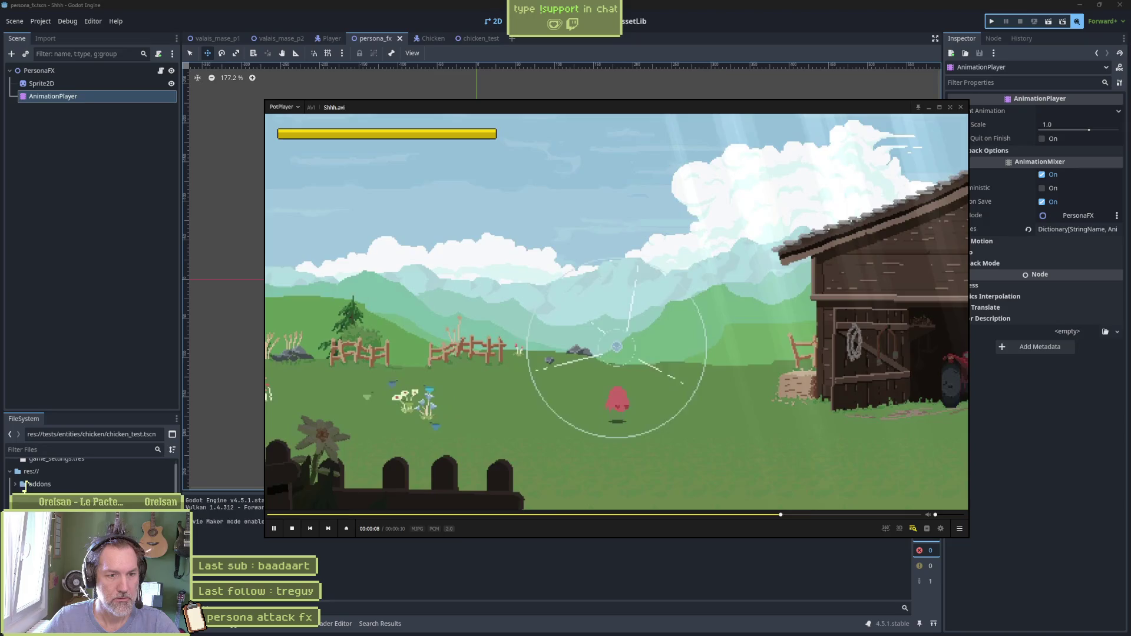
# Pause the recording, seek to around 7 seconds, and step forward through the attack frames
pyautogui.press('space')
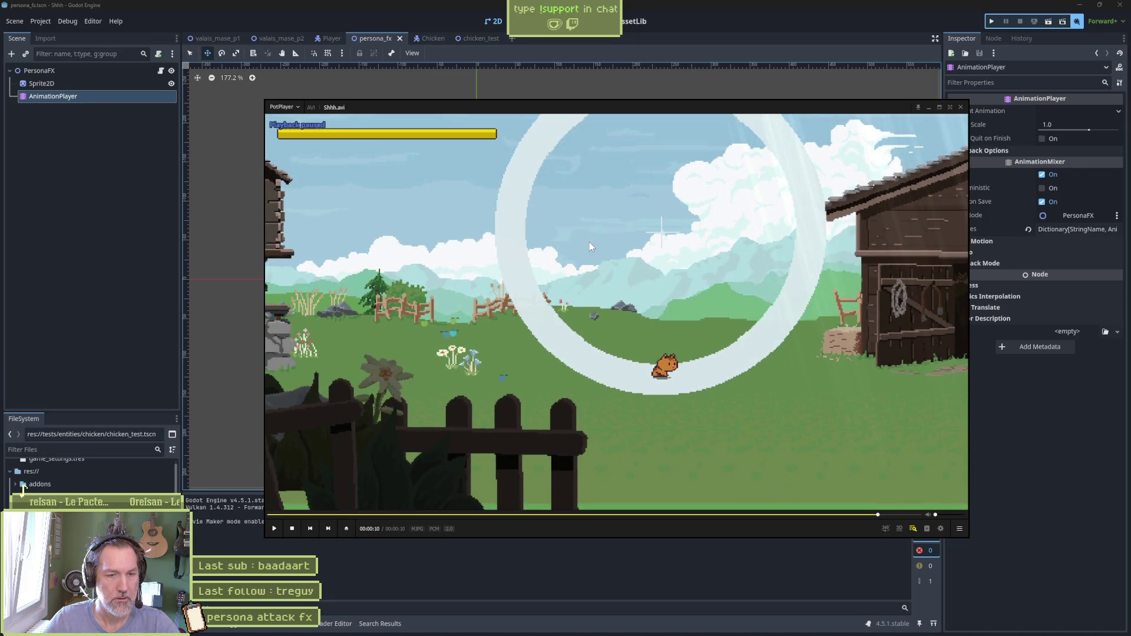
pyautogui.press('f')
pyautogui.press('f')
pyautogui.press('f')
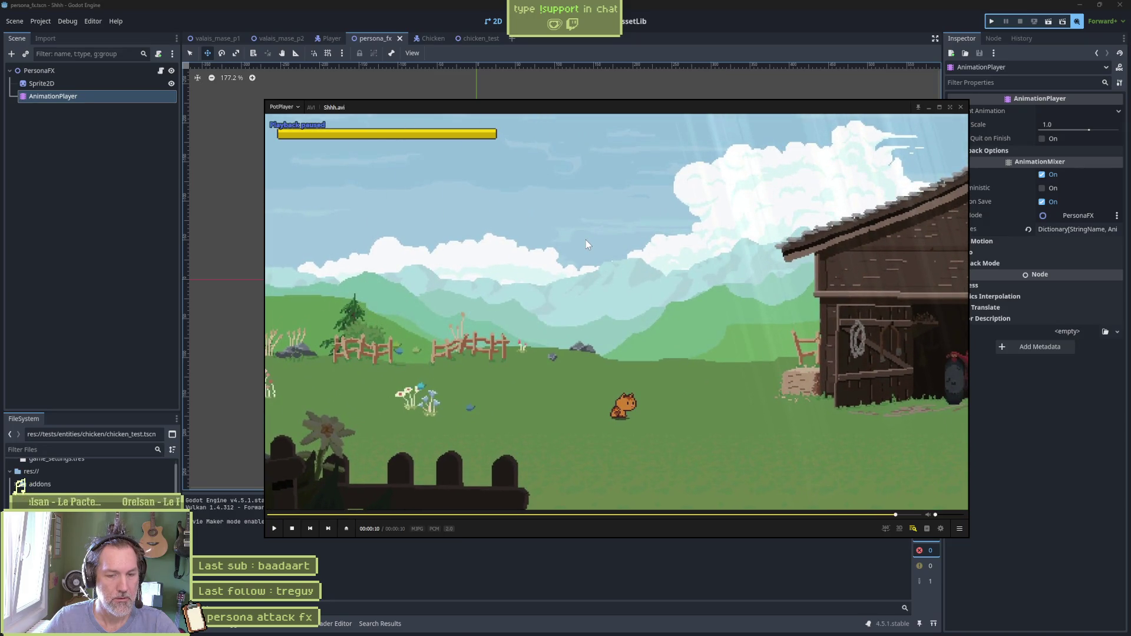
pyautogui.press('Left')
pyautogui.press('Left')
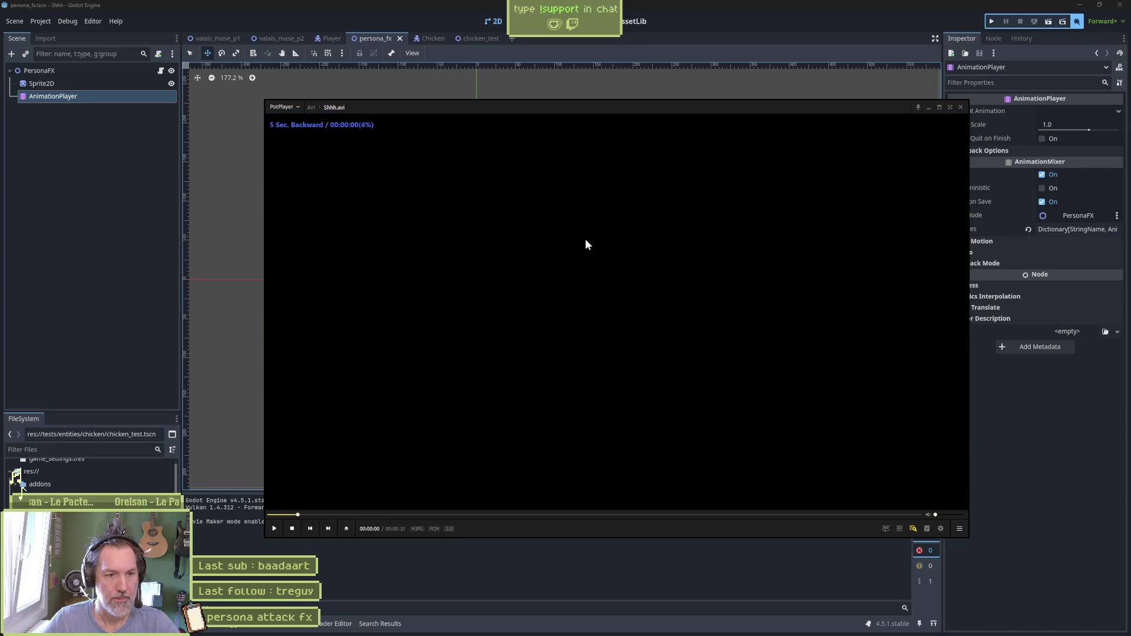
pyautogui.moveTo(816, 515)
pyautogui.mouseDown()
pyautogui.moveTo(747, 515)
pyautogui.moveTo(800, 517)
pyautogui.mouseUp()
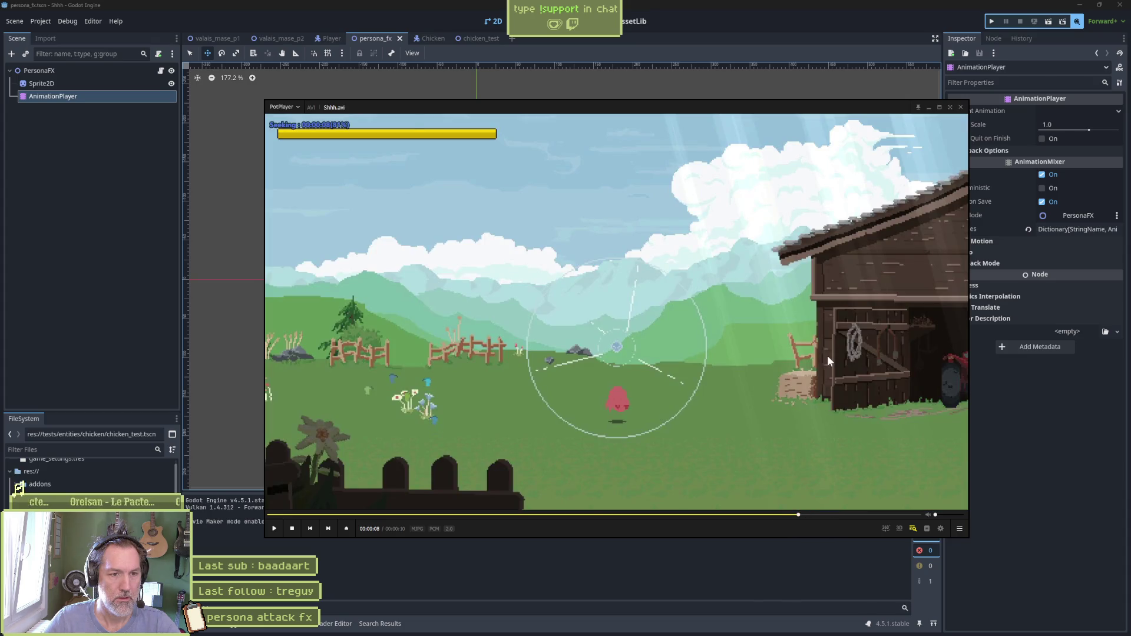
pyautogui.press('f')
pyautogui.press('f')
pyautogui.press('f')
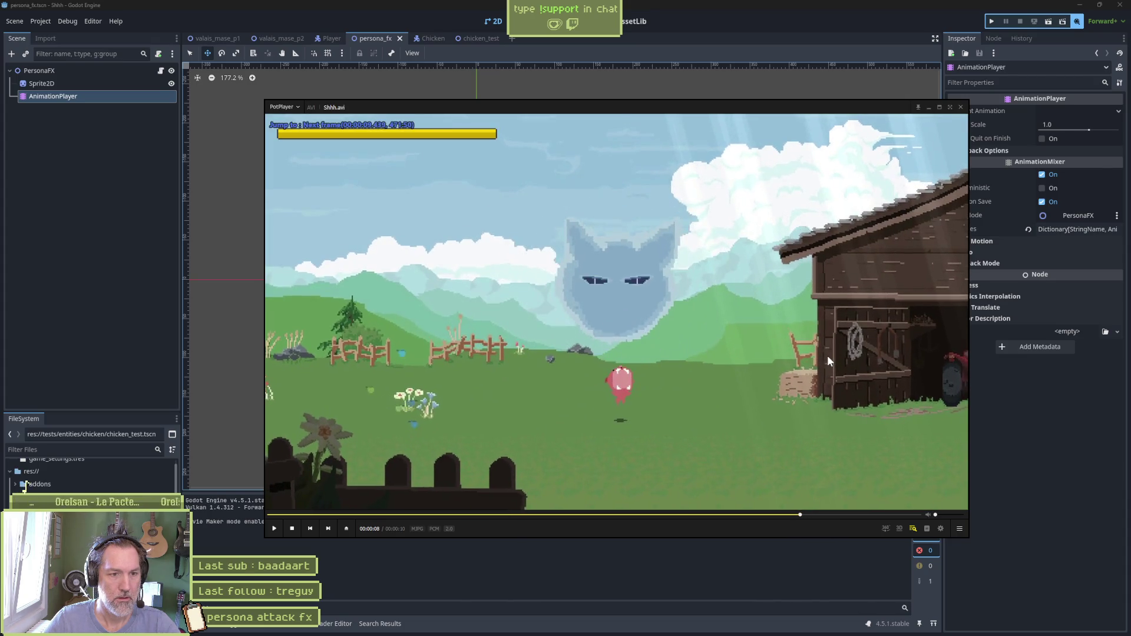
pyautogui.press('f')
pyautogui.press('f')
pyautogui.press('f')
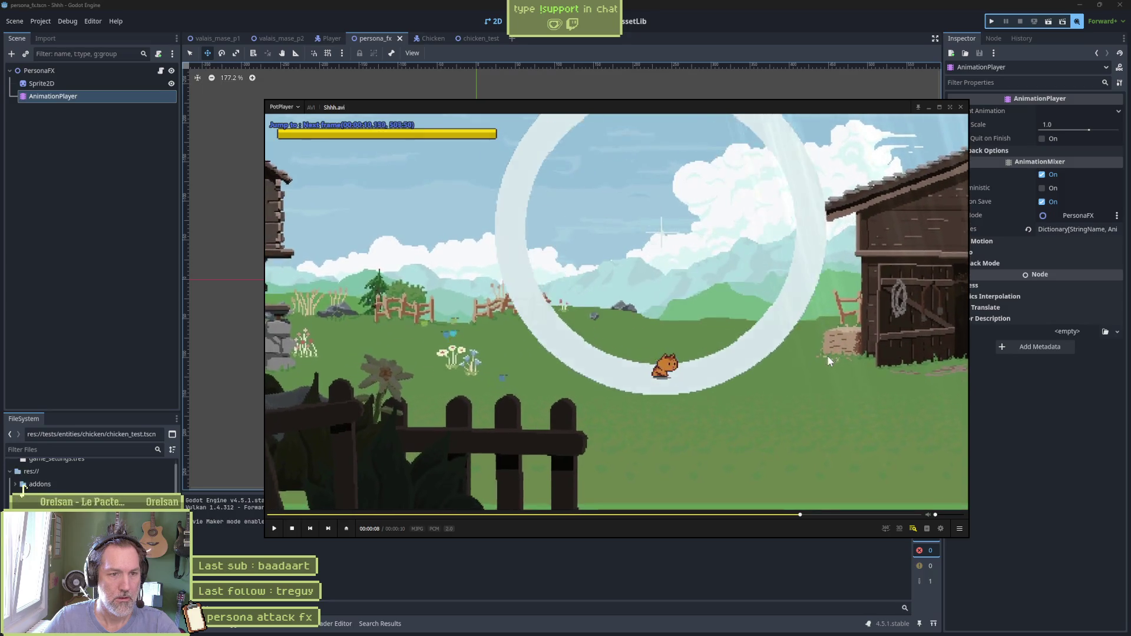
# Step back and forth over the expanding ring frames, then close the video player
pyautogui.press('f')
pyautogui.press('f')
pyautogui.press('d')
pyautogui.press('d')
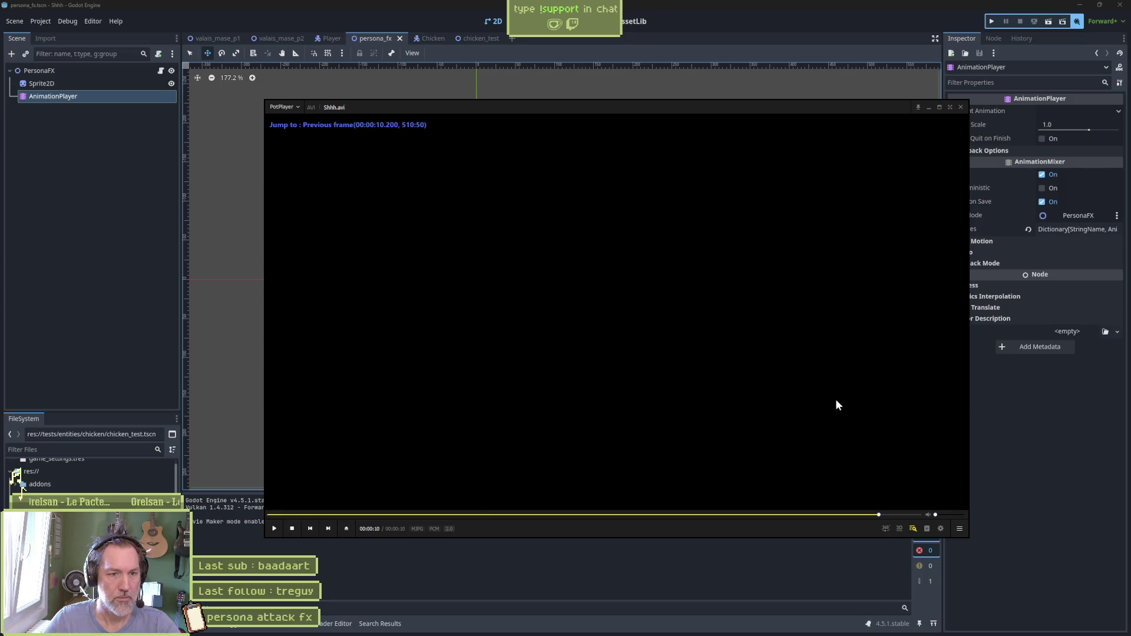
pyautogui.press('d')
pyautogui.press('d')
pyautogui.press('d')
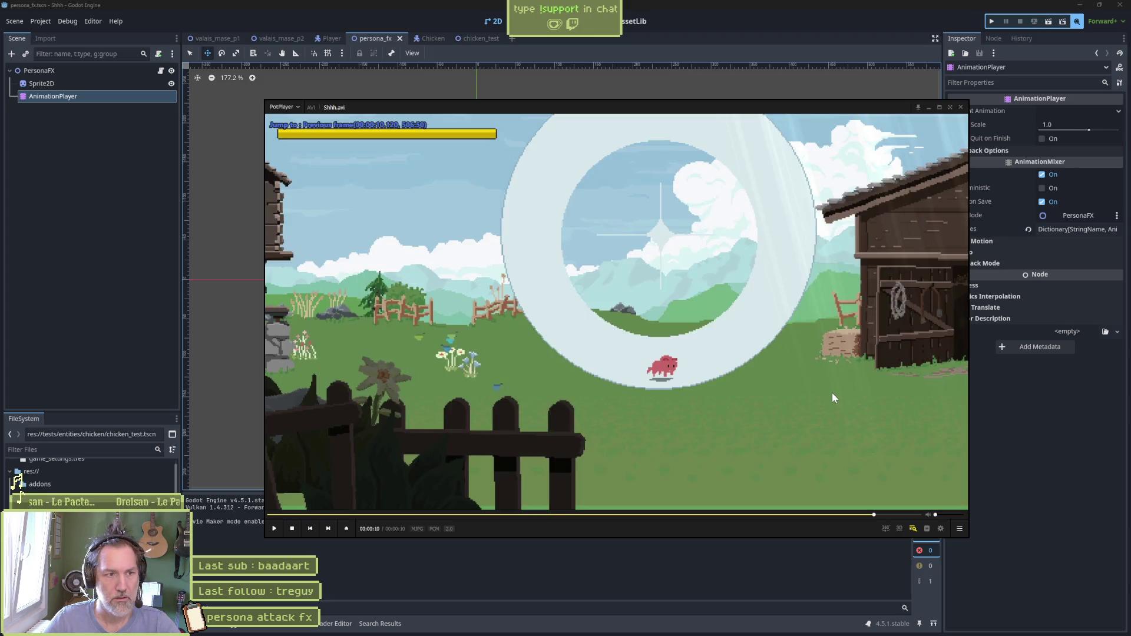
pyautogui.press('d')
pyautogui.press('d')
pyautogui.press('d')
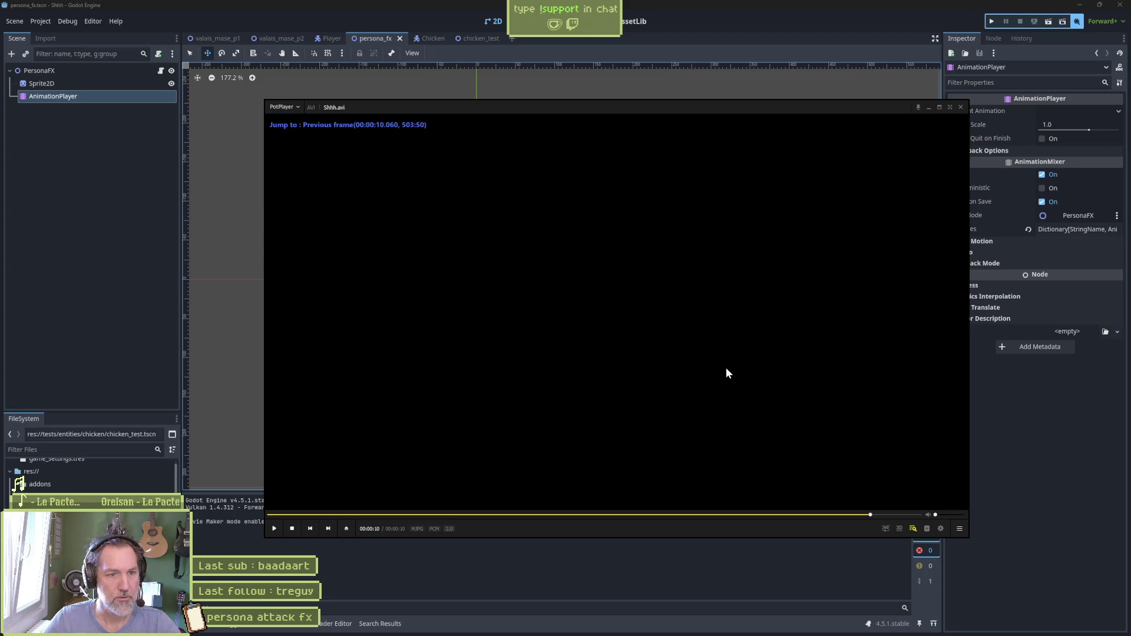
pyautogui.press('d')
pyautogui.press('d')
pyautogui.press('d')
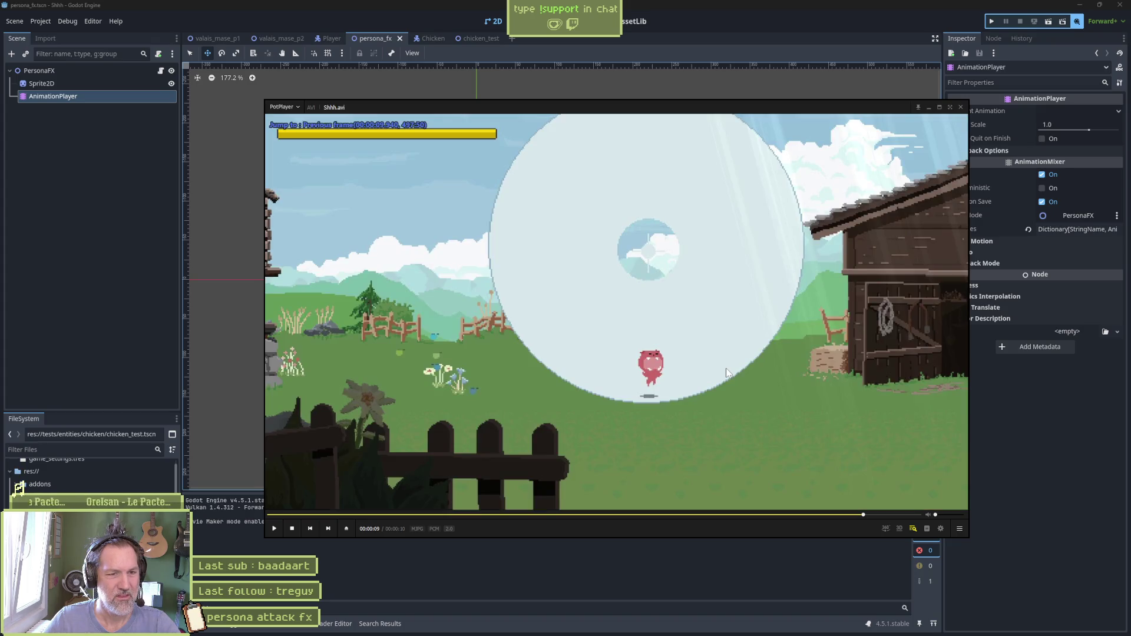
pyautogui.press('f')
pyautogui.press('f')
pyautogui.press('f')
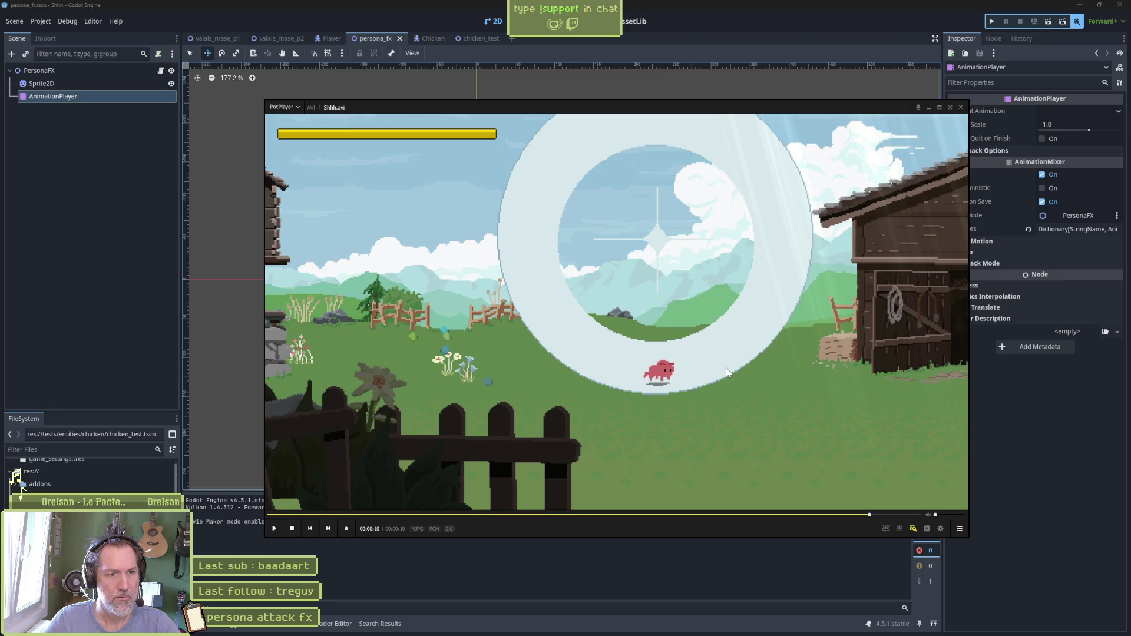
pyautogui.click(771, 52)
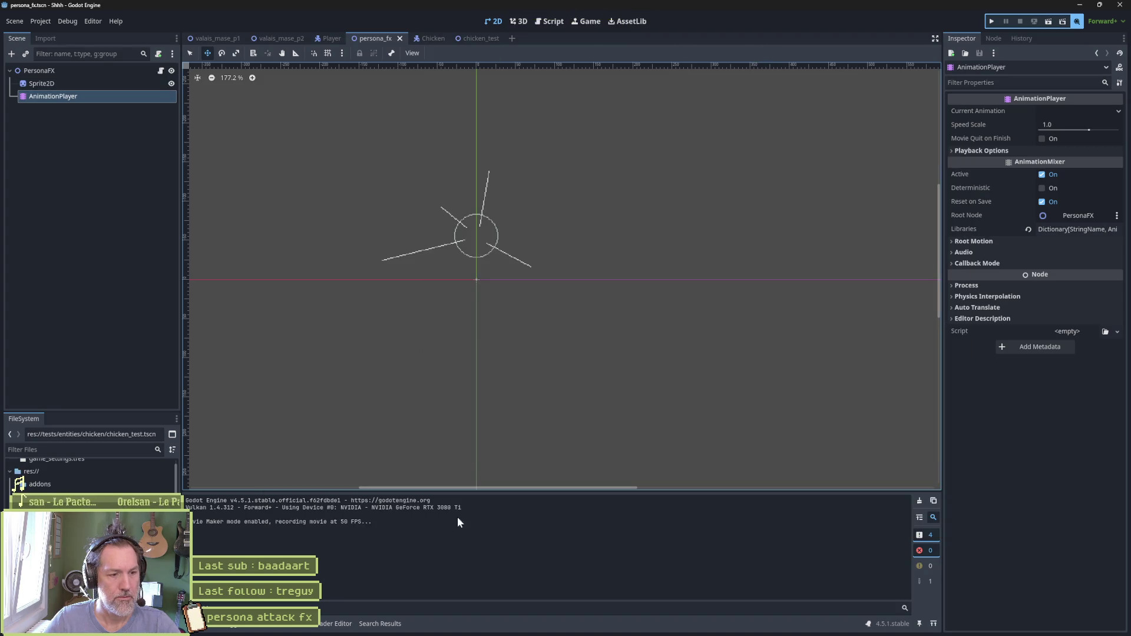
# Move the Sprite2D scale key from 1.43 s to 1.2 s in the attack animation
pyautogui.click(311, 630)
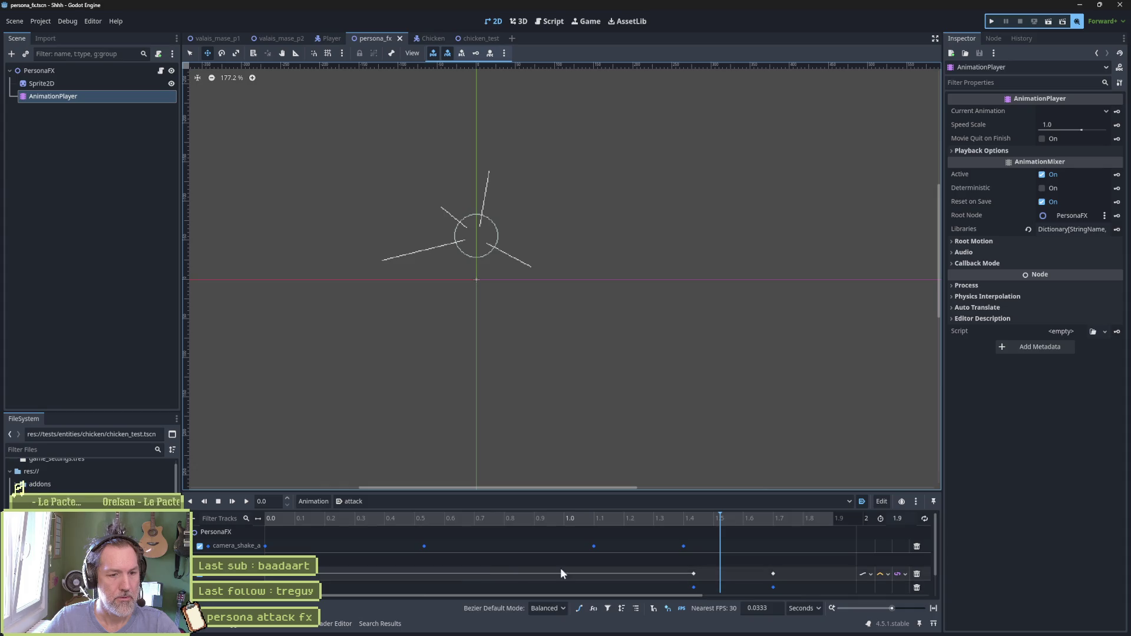
pyautogui.moveTo(638, 490); pyautogui.dragTo(647, 468)
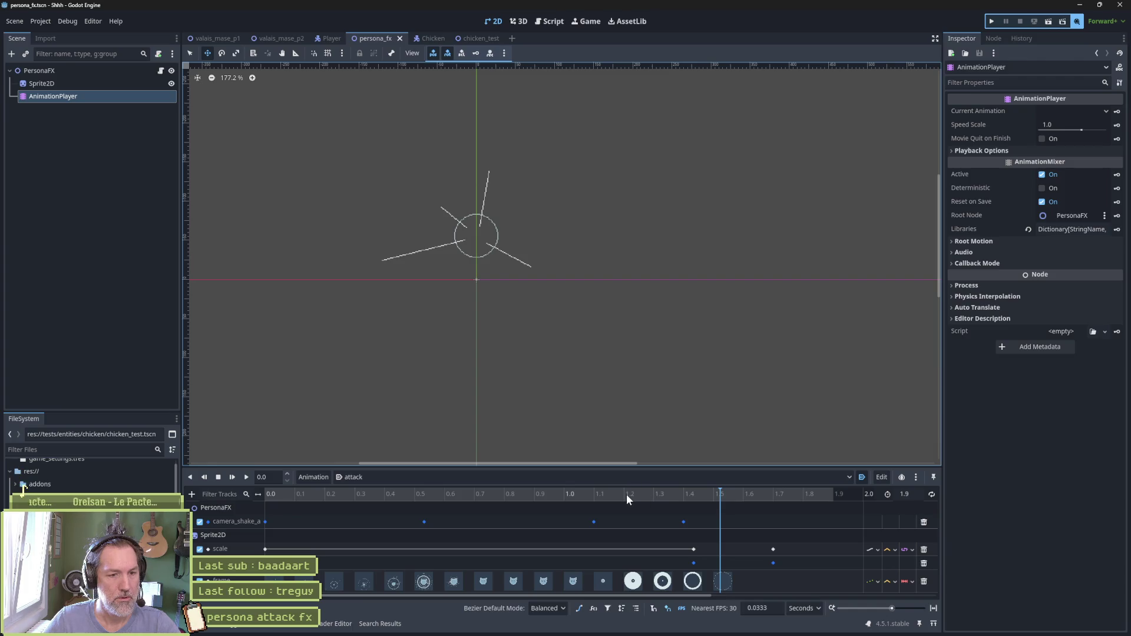
pyautogui.moveTo(693, 551); pyautogui.dragTo(624, 551)
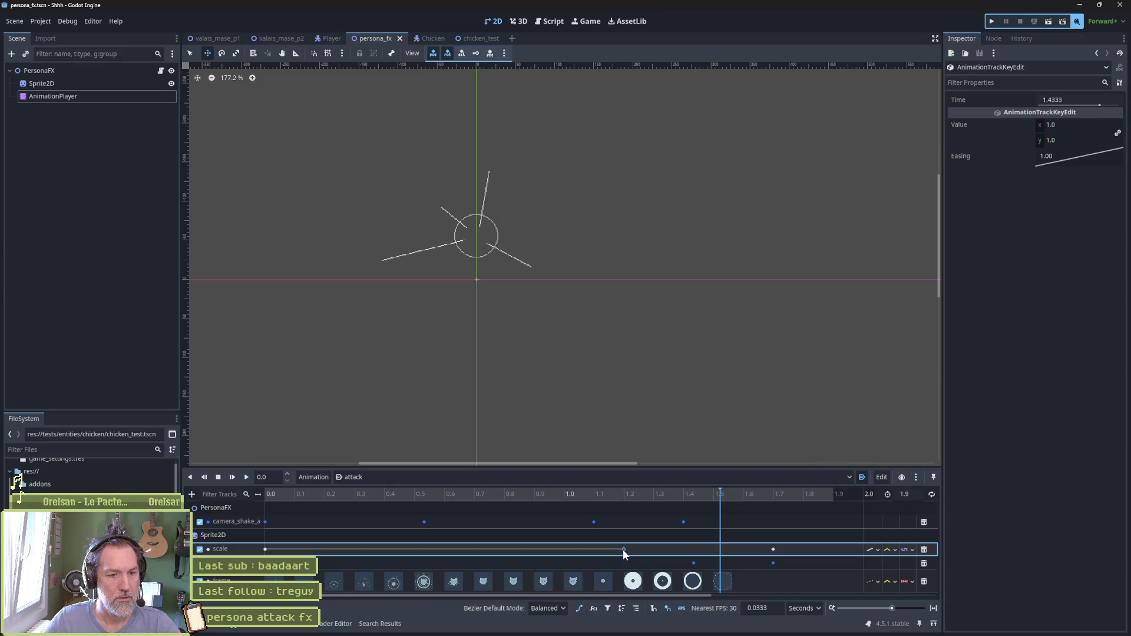
# Playtest the new timing twice, stop the game, and bring up persona.aseprite in Aseprite
pyautogui.press('F6')
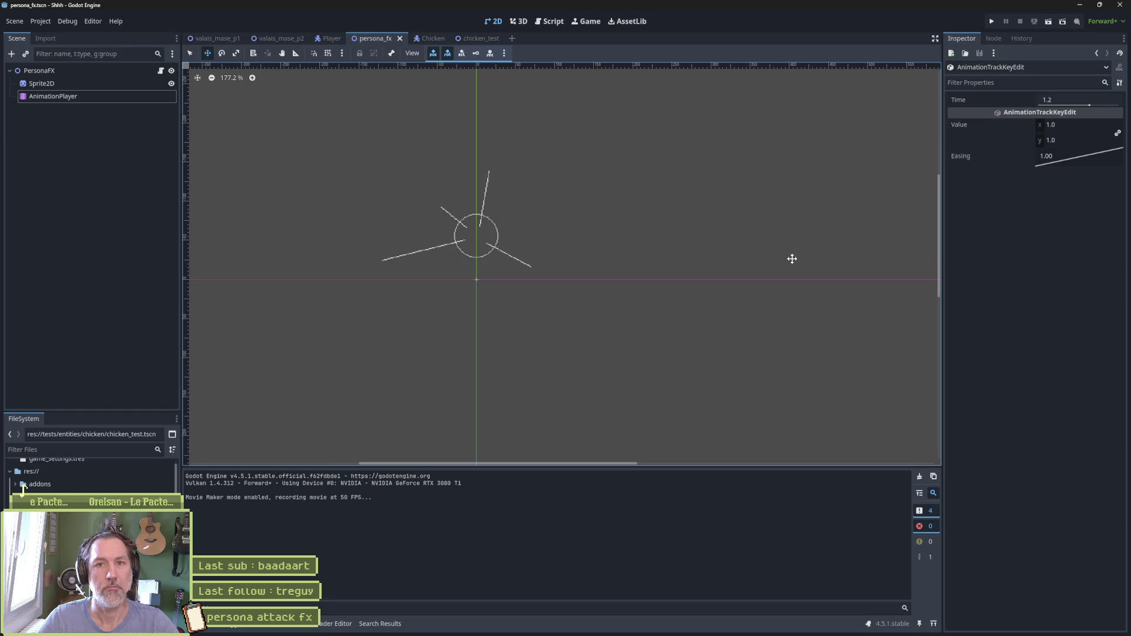
pyautogui.press('F5')
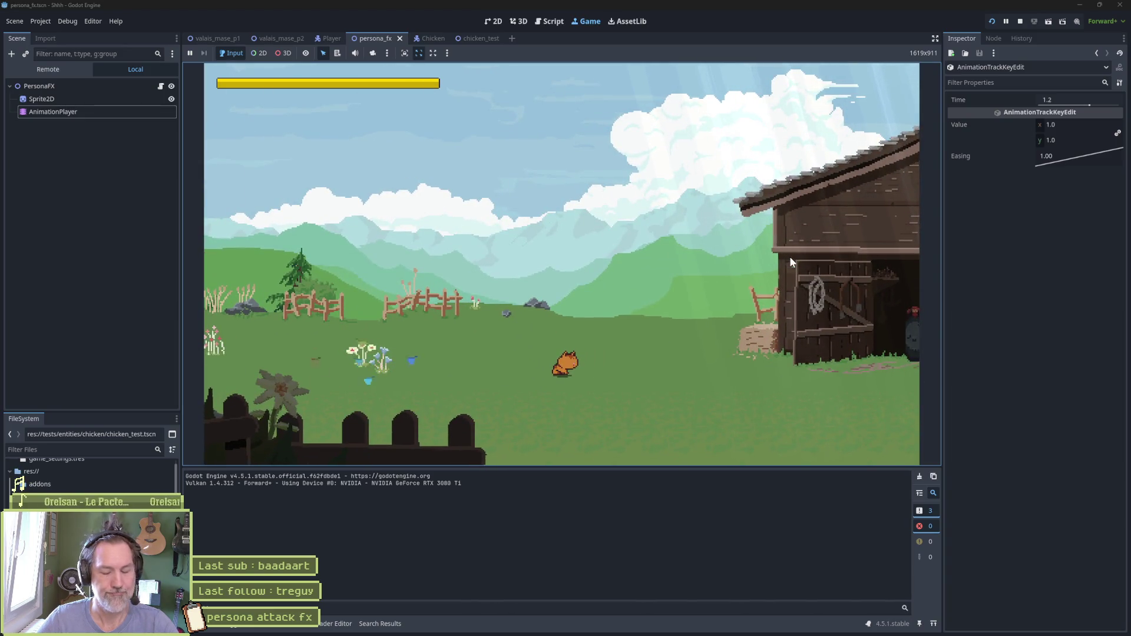
pyautogui.press('F8')
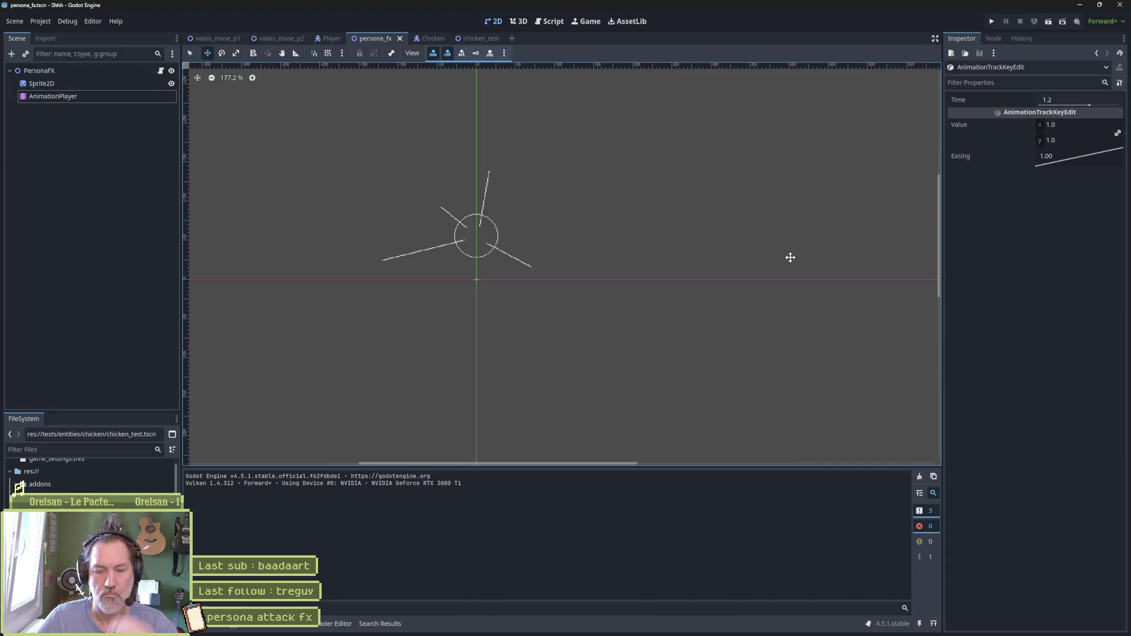
pyautogui.click(605, 628)
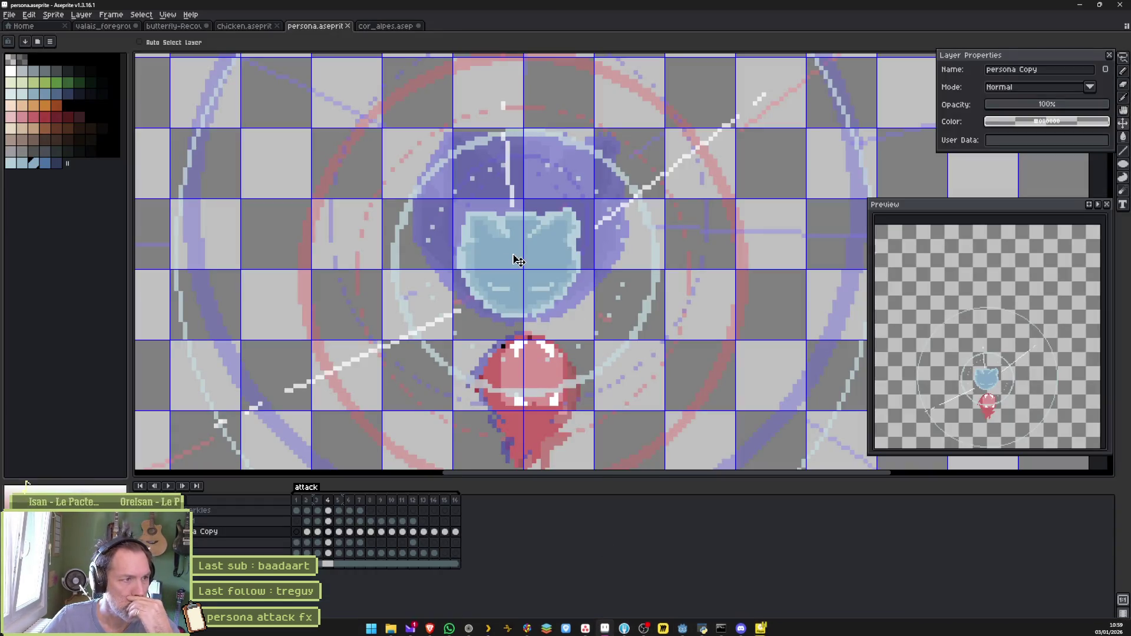
# Turn off onion skin and play the attack frames 12–15 as an animation
pyautogui.scroll(-3, 518, 261)
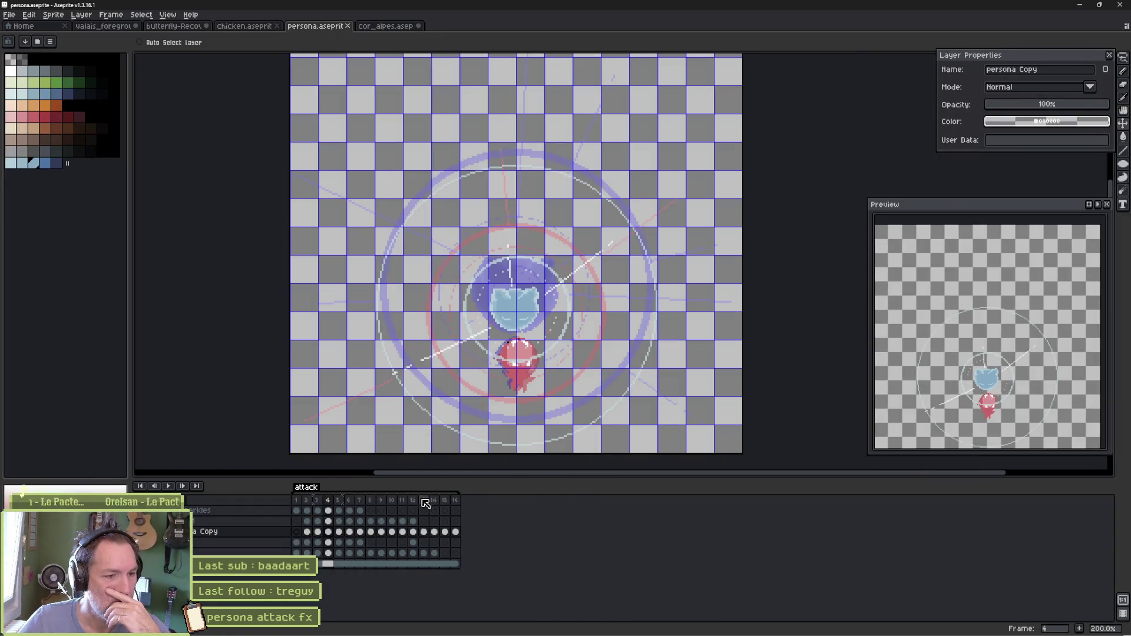
pyautogui.click(187, 503)
pyautogui.moveTo(413, 500)
pyautogui.mouseDown()
pyautogui.moveTo(439, 502)
pyautogui.moveTo(424, 501)
pyautogui.mouseUp()
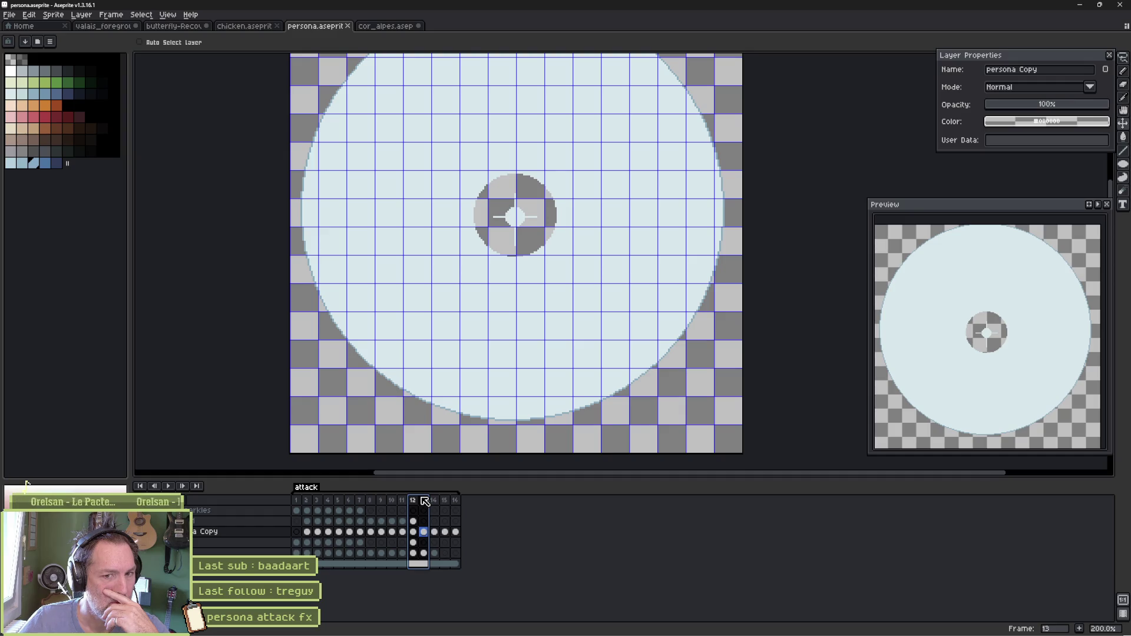
pyautogui.moveTo(427, 501); pyautogui.dragTo(435, 501)
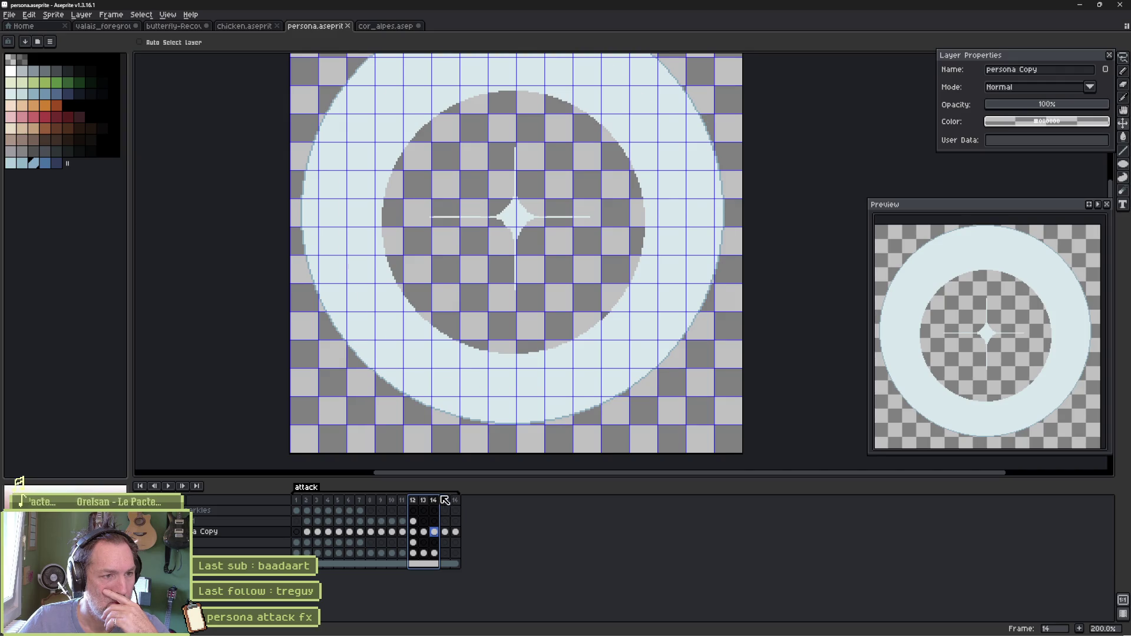
pyautogui.moveTo(445, 500); pyautogui.dragTo(455, 498)
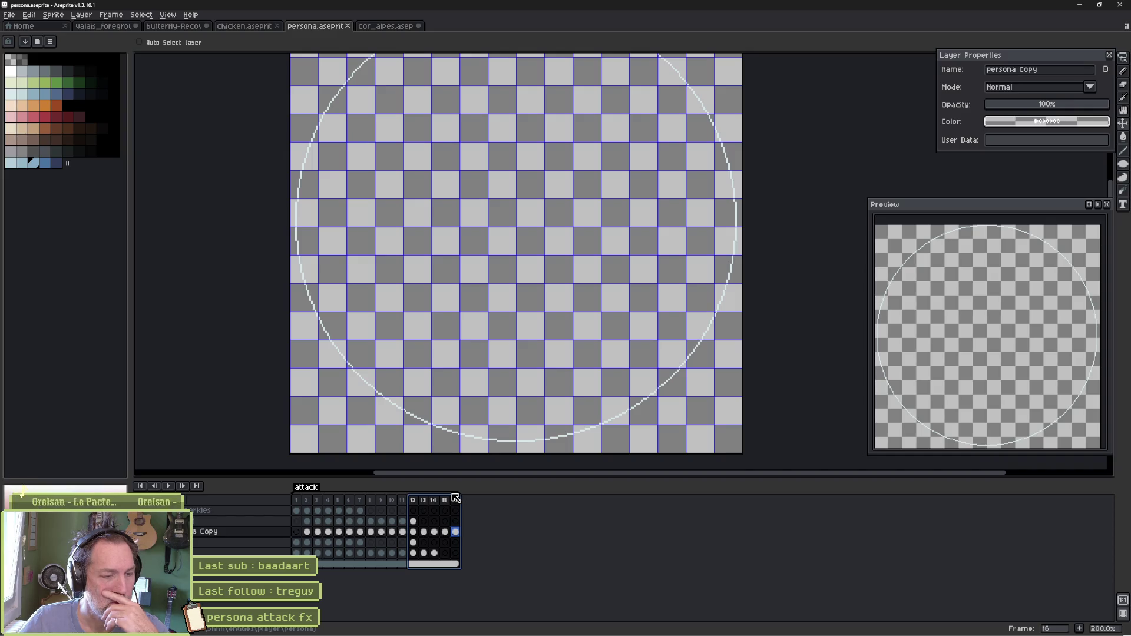
pyautogui.moveTo(455, 499); pyautogui.dragTo(445, 504)
pyautogui.press('Return')
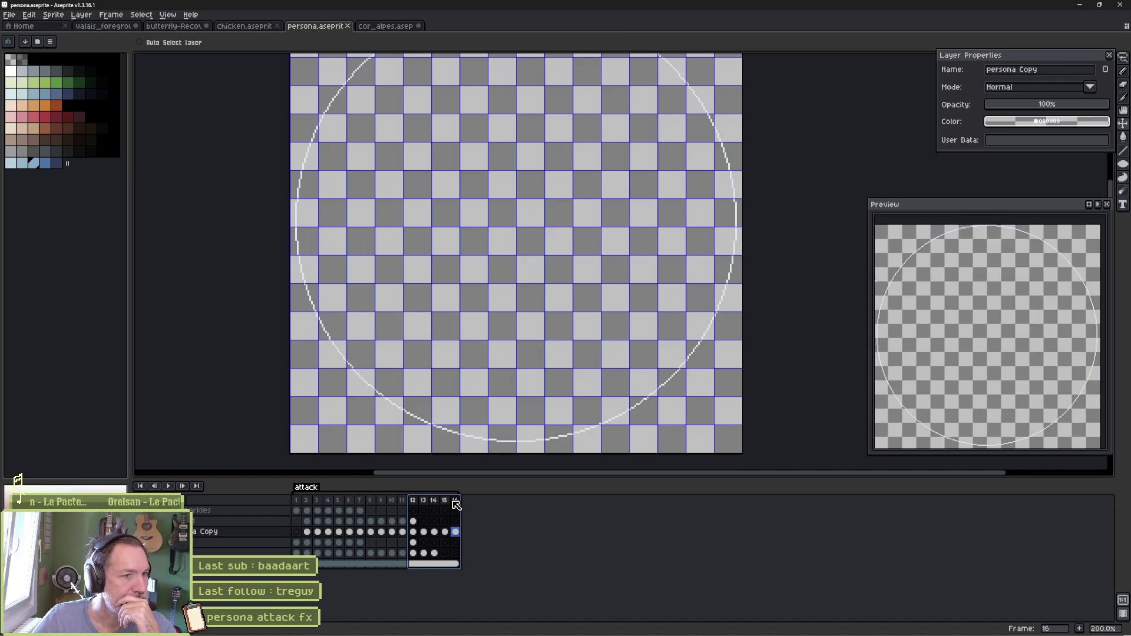
# Select frames 12–13, then step forward to the thin circle on frame 16
pyautogui.click(414, 501)
pyautogui.moveTo(415, 500); pyautogui.dragTo(446, 501)
pyautogui.click(455, 510)
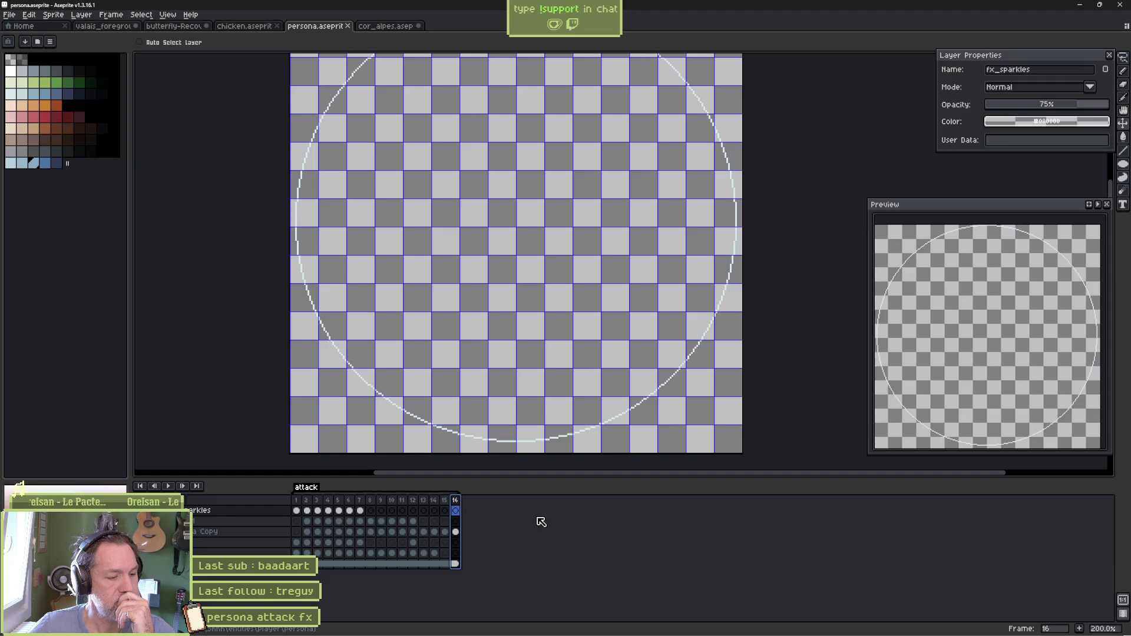
# Loop frames 10–13 and scrub through the cat frames to the big circle
pyautogui.press('Return')
pyautogui.moveTo(424, 500)
pyautogui.mouseDown()
pyautogui.moveTo(391, 500)
pyautogui.moveTo(414, 501)
pyautogui.mouseUp()
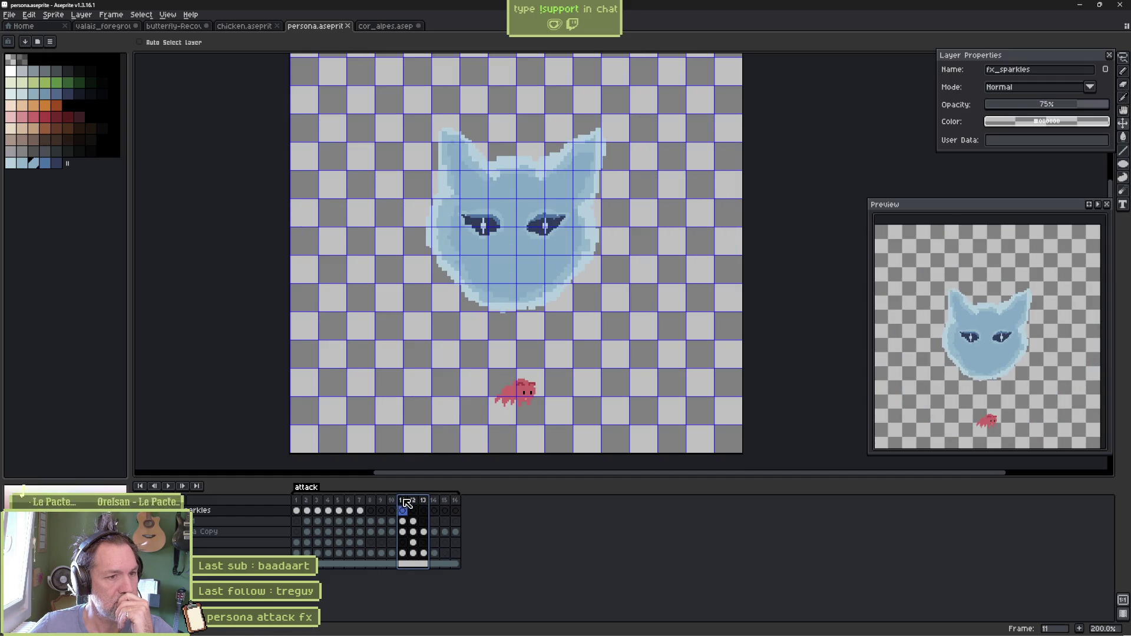
pyautogui.click(425, 501)
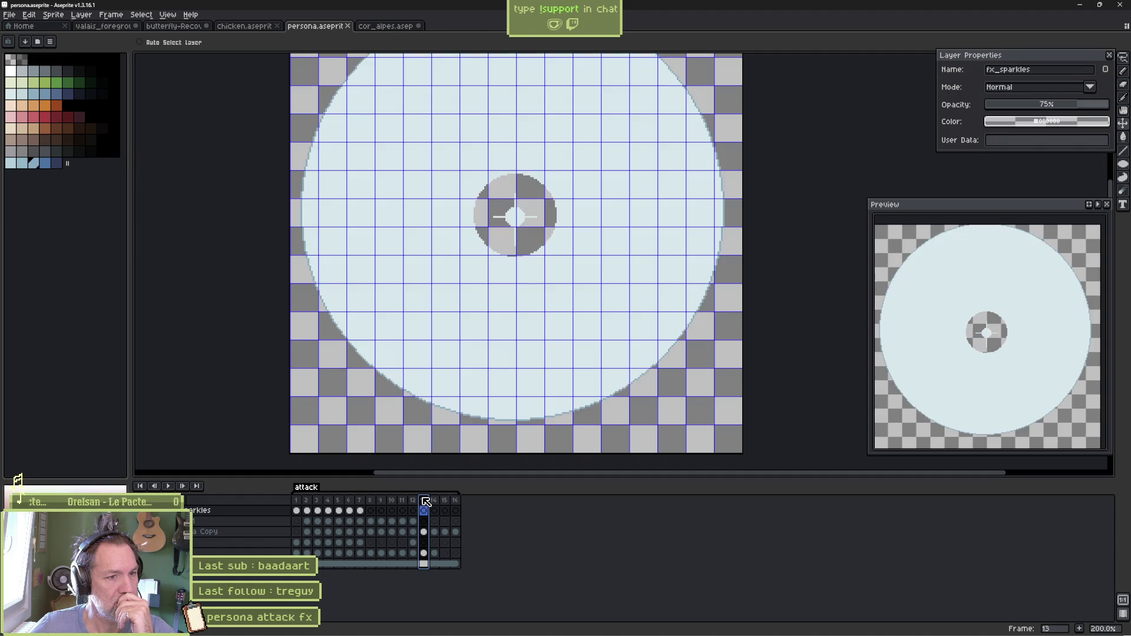
pyautogui.moveTo(425, 500)
pyautogui.mouseDown()
pyautogui.moveTo(391, 500)
pyautogui.moveTo(427, 500)
pyautogui.moveTo(403, 500)
pyautogui.moveTo(427, 498)
pyautogui.moveTo(417, 497)
pyautogui.mouseUp()
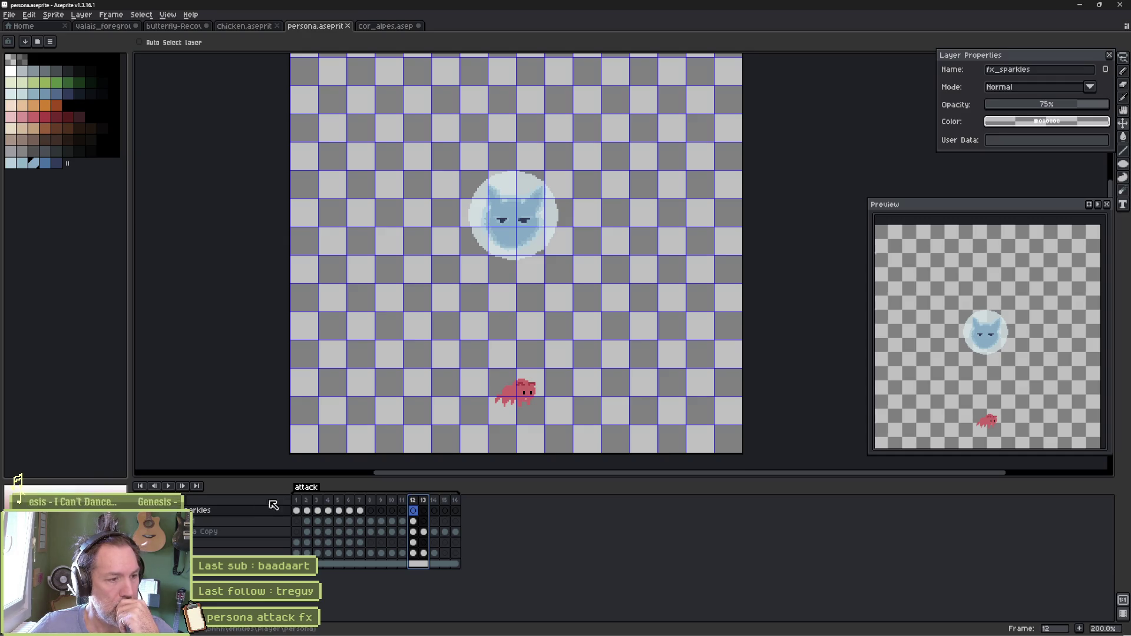
# Raise the circles layer opacity from 76% to 100% in Layer Properties
pyautogui.doubleClick(244, 510)
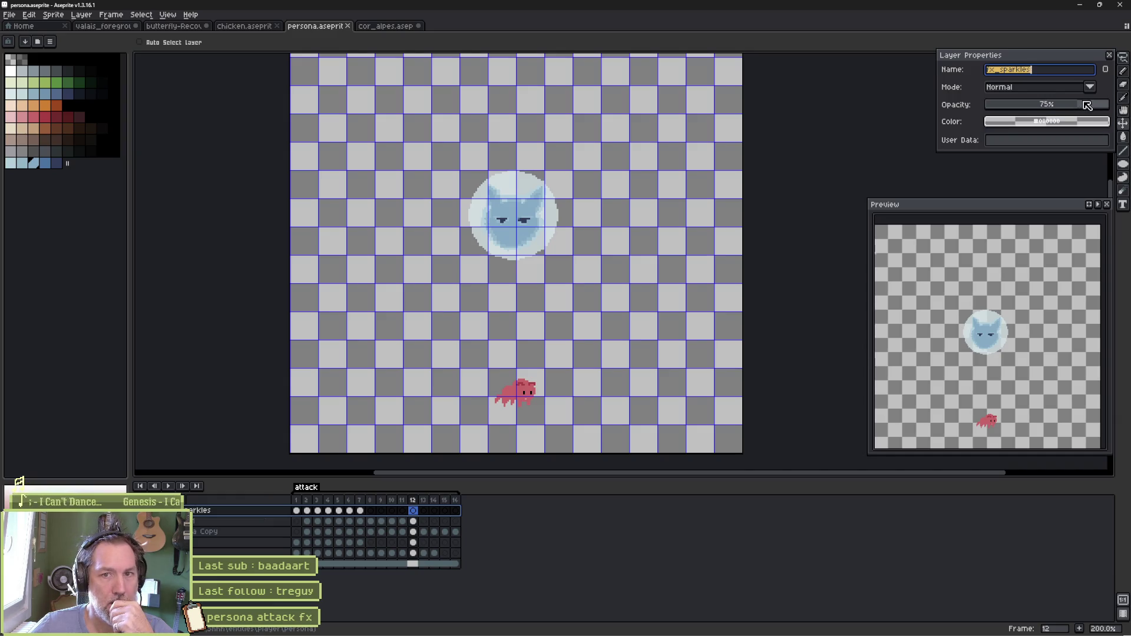
pyautogui.click(256, 522)
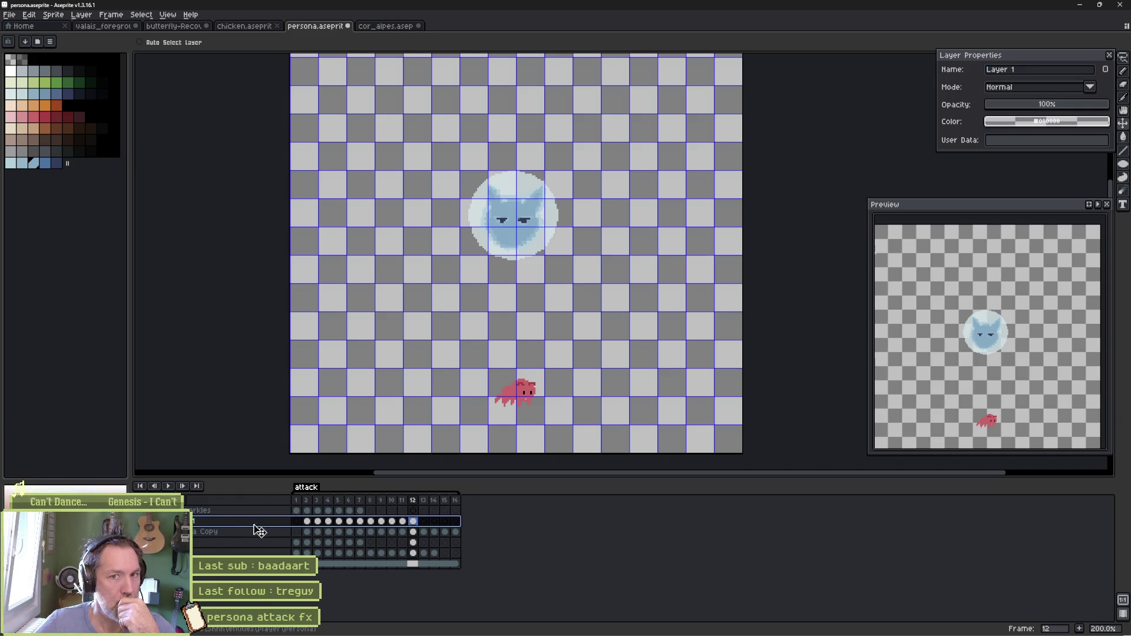
pyautogui.click(259, 532)
pyautogui.click(274, 543)
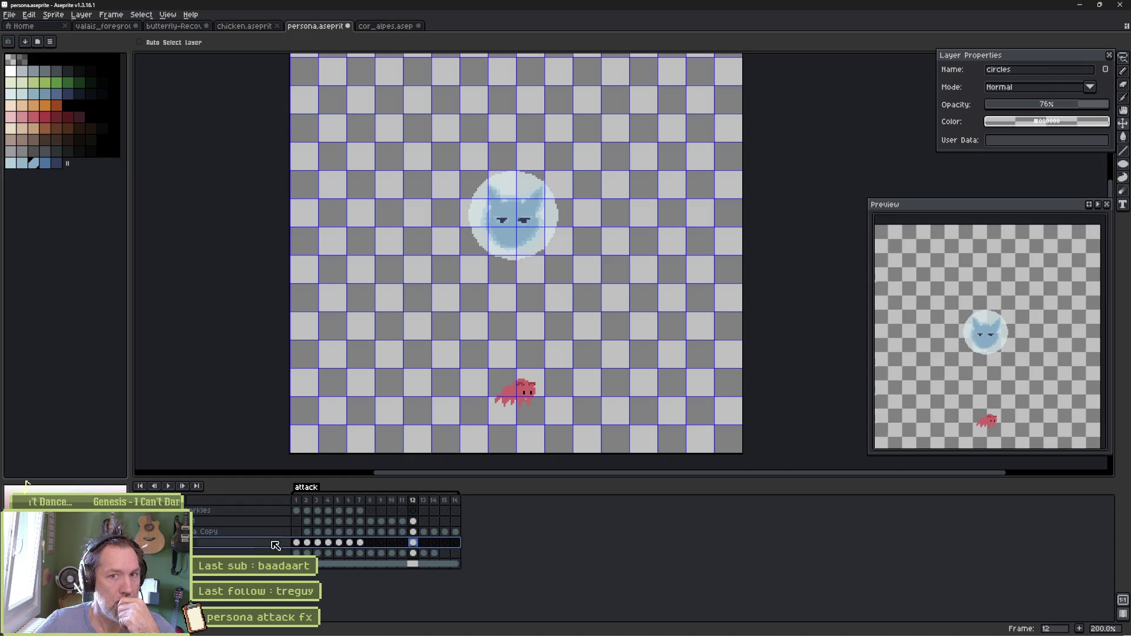
pyautogui.moveTo(1091, 109); pyautogui.dragTo(1109, 105)
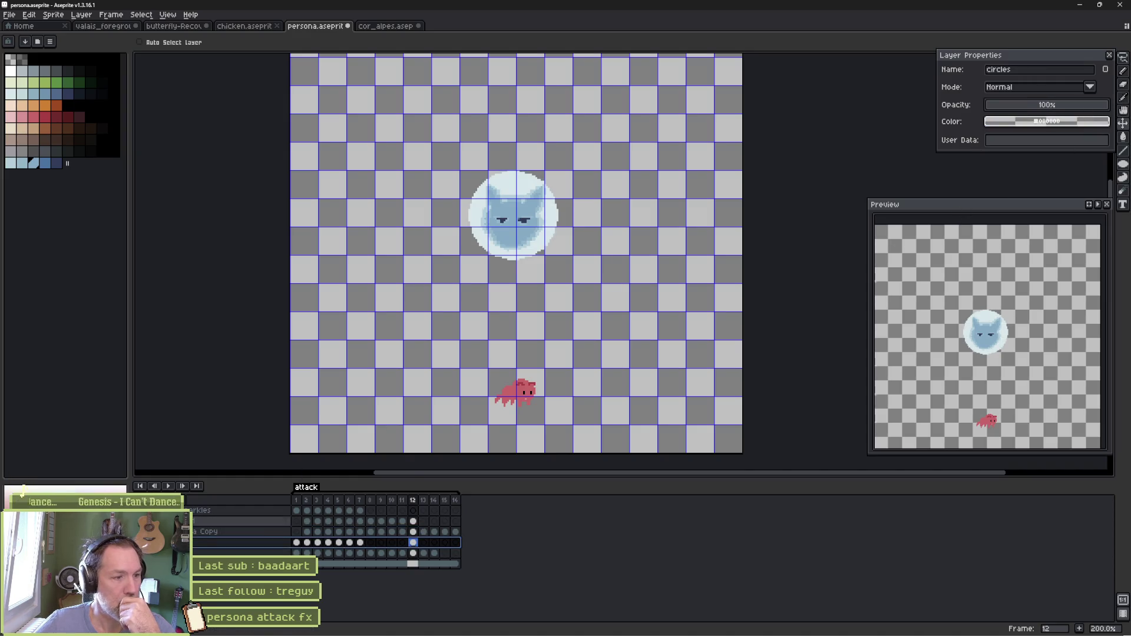
# Save persona.aseprite and return to Godot Engine
pyautogui.hotkey('ctrl', 's')
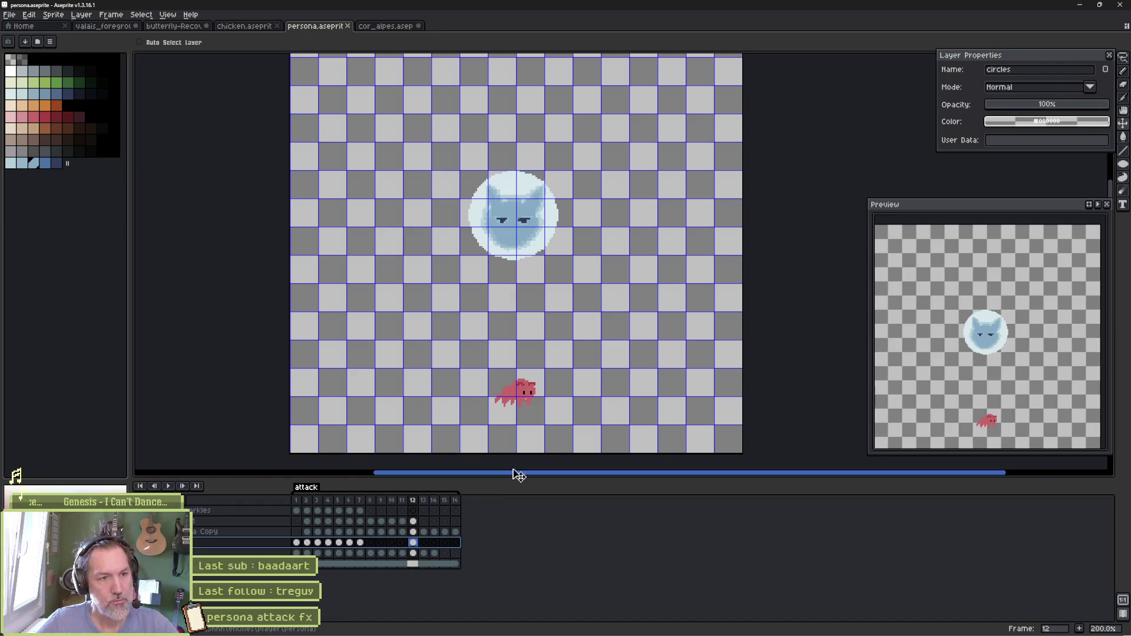
pyautogui.moveTo(611, 630)
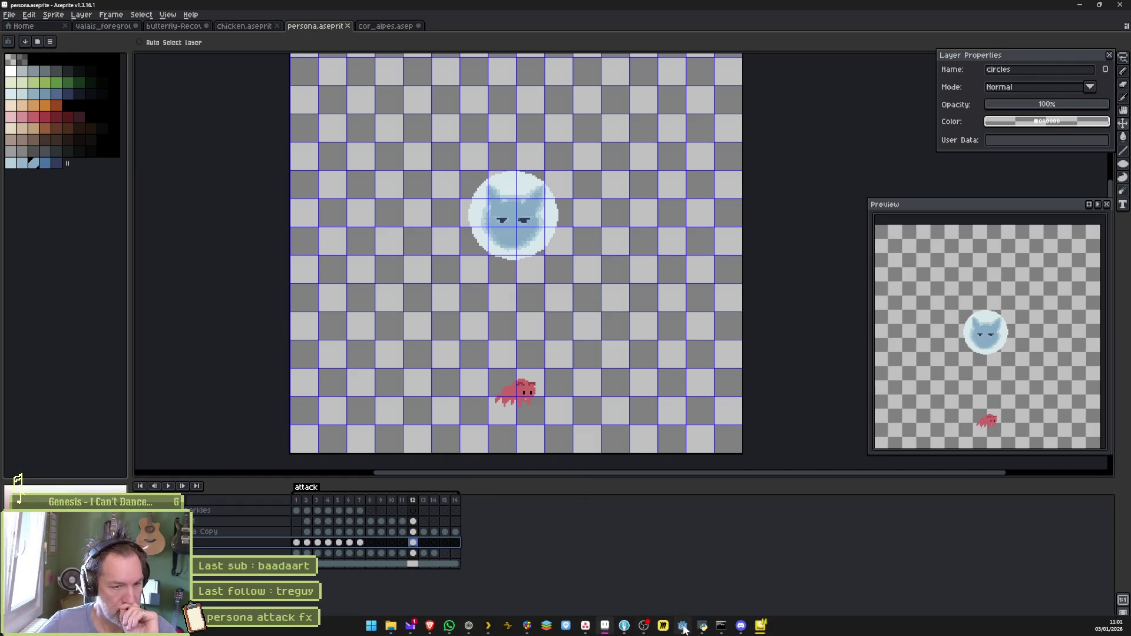
pyautogui.click(683, 630)
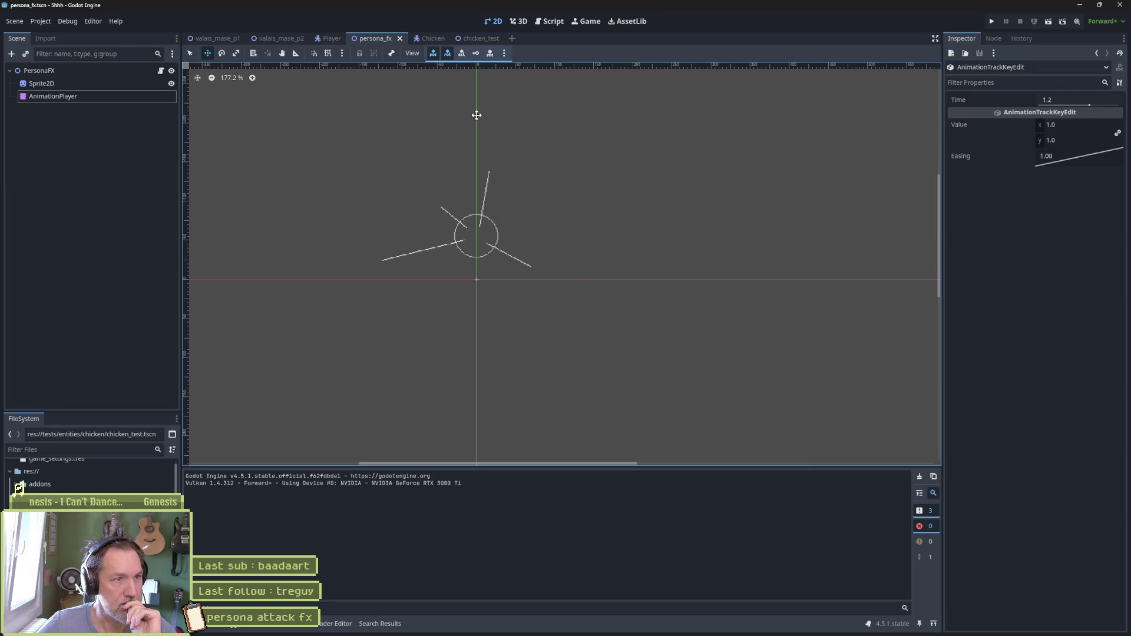
# Lower the Sprite2D's Modulate alpha to 142 for semi-transparency, then save, run and stop the game
pyautogui.click(95, 83)
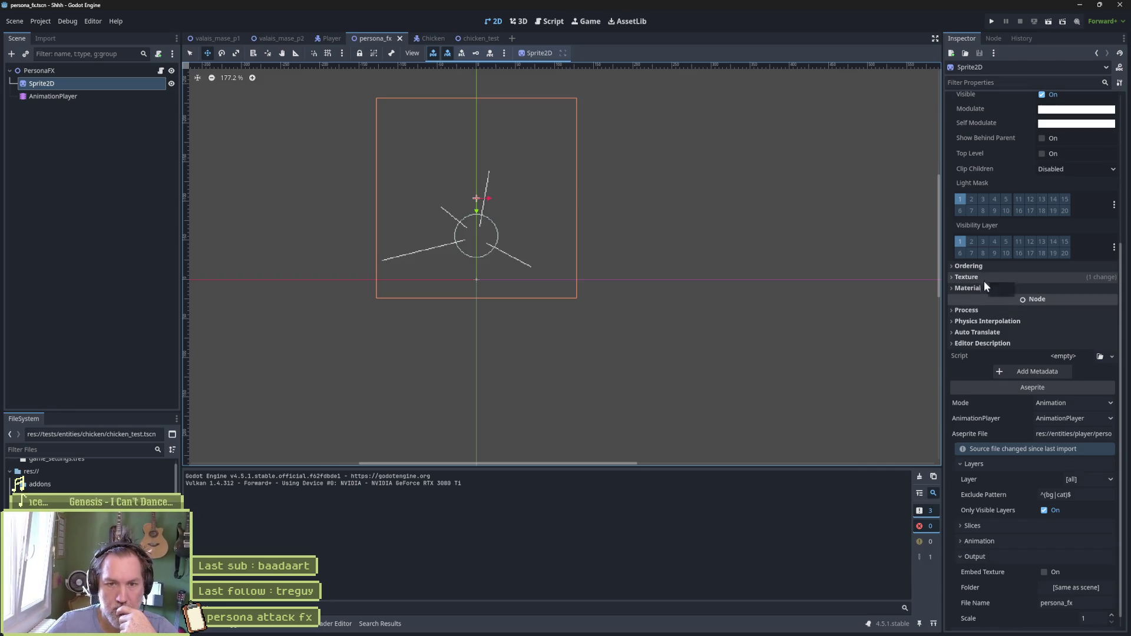
pyautogui.click(1049, 109)
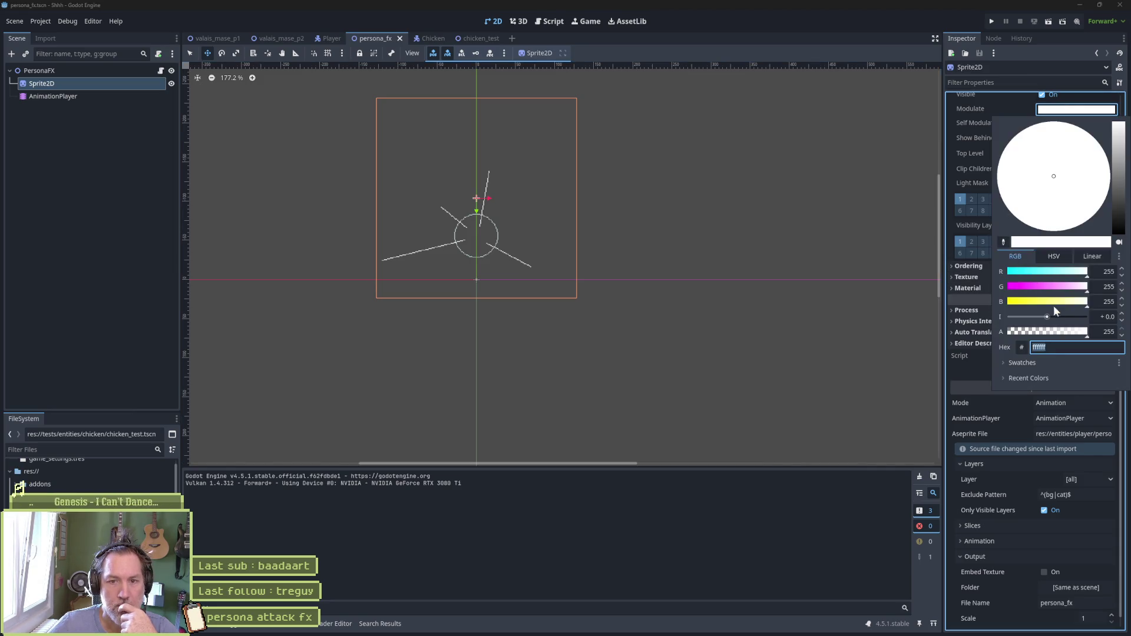
pyautogui.click(1058, 331)
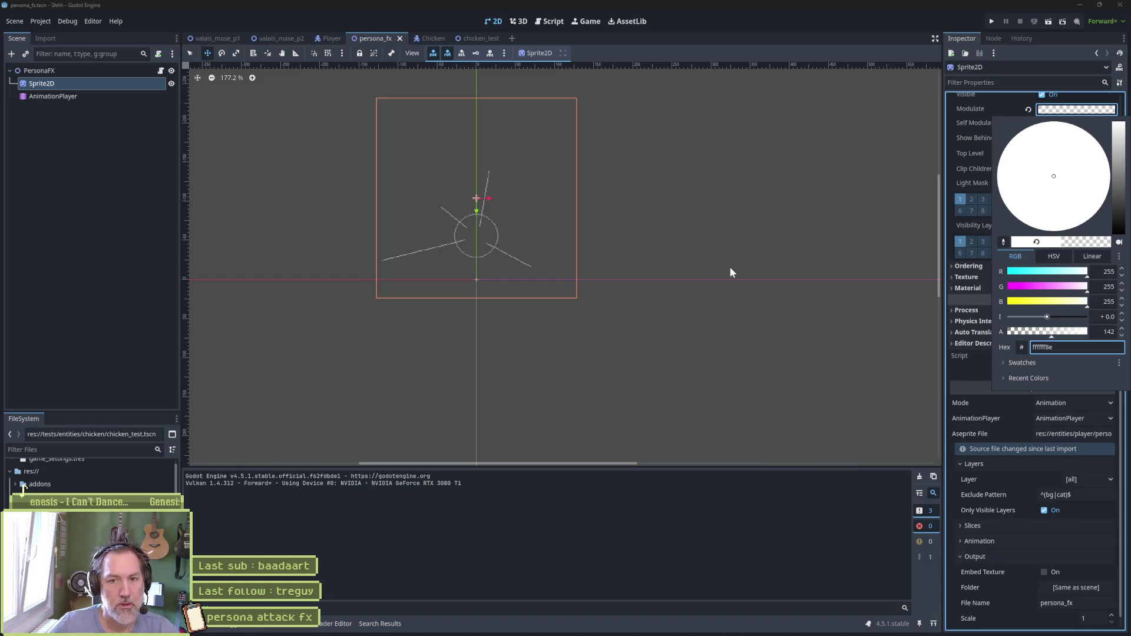
pyautogui.press('F5')
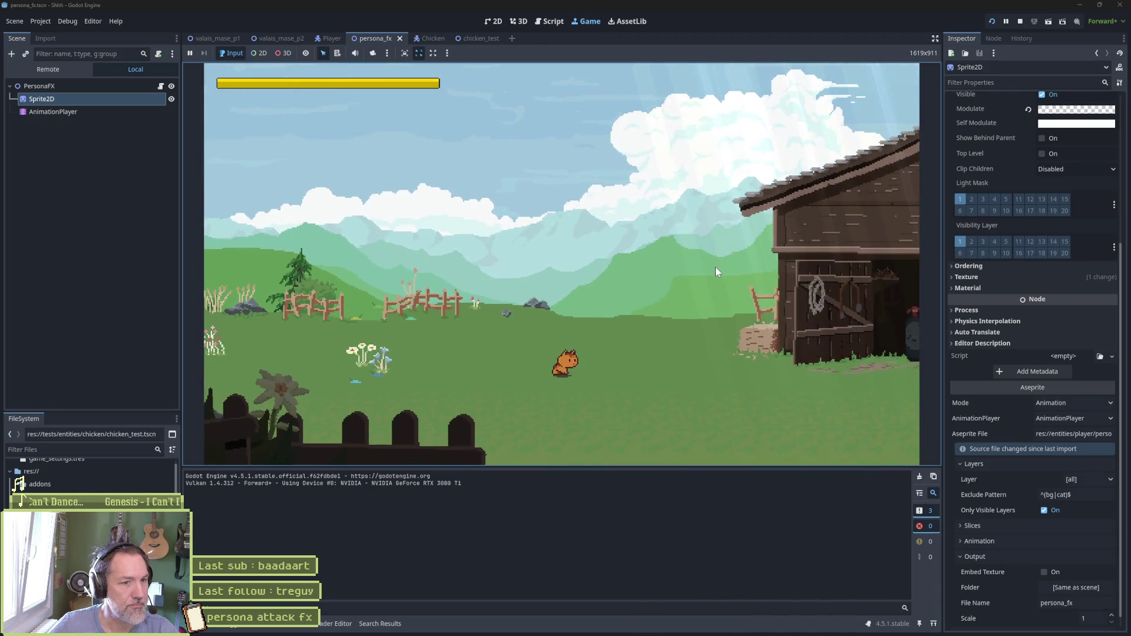
pyautogui.press('F8')
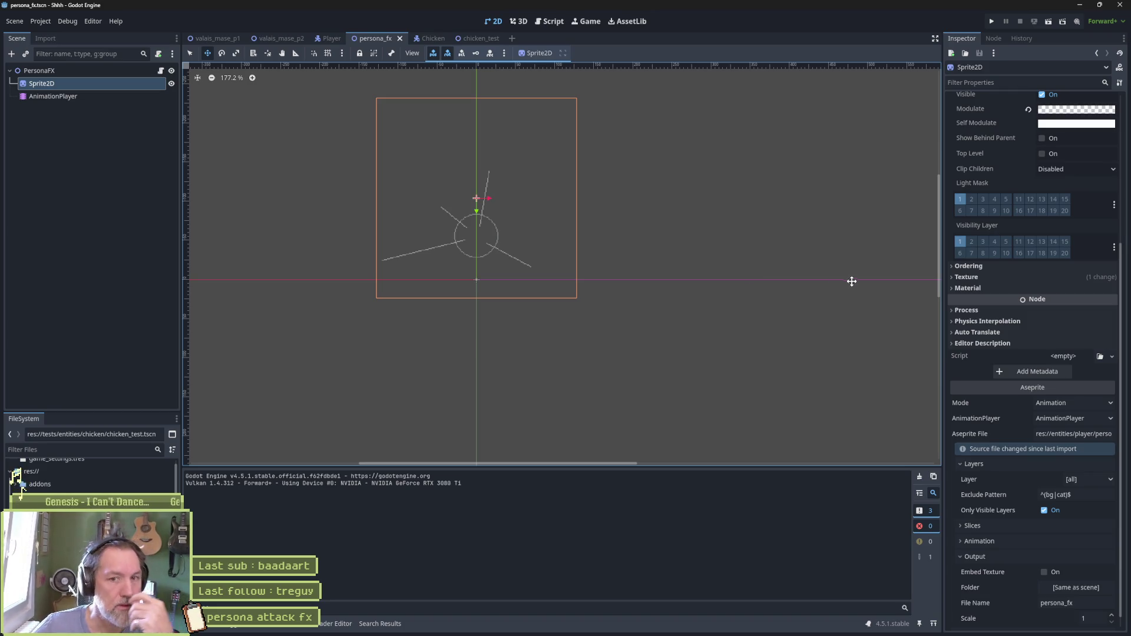
# Remove the empty track from the PersonaFX RESET animation and playtest the scene
pyautogui.click(118, 96)
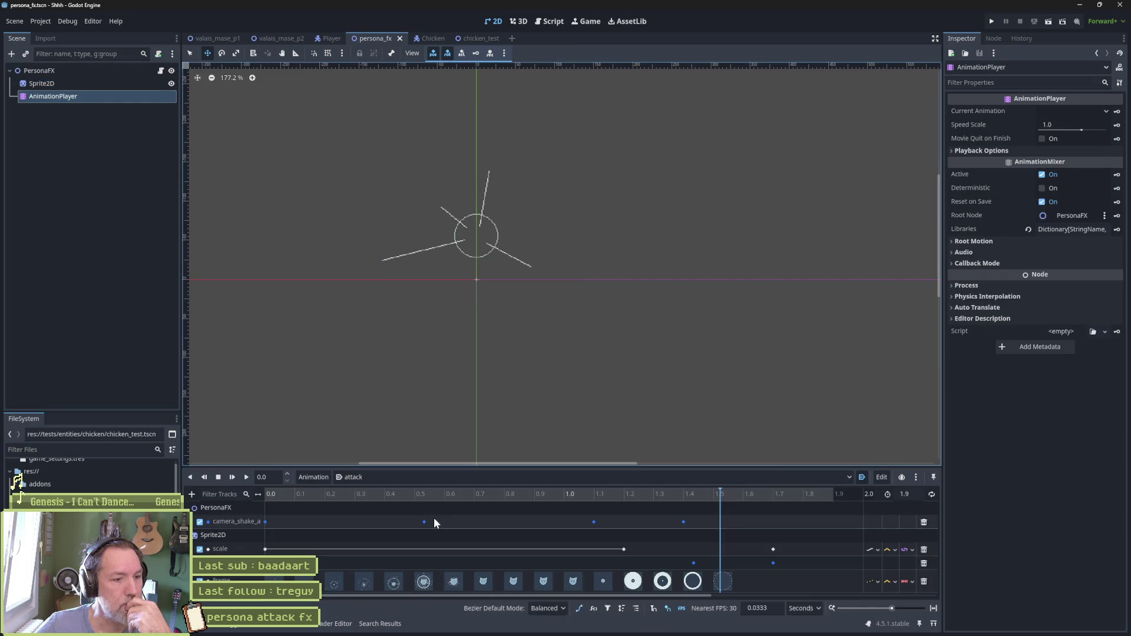
pyautogui.click(442, 477)
pyautogui.click(441, 493)
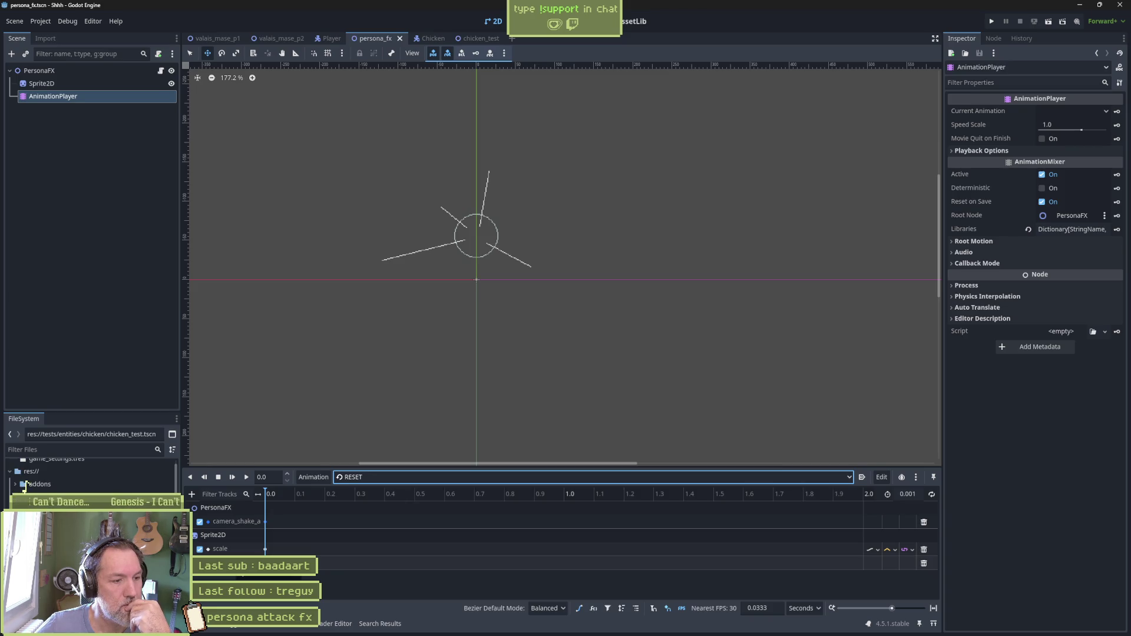
pyautogui.click(924, 563)
pyautogui.press('F6')
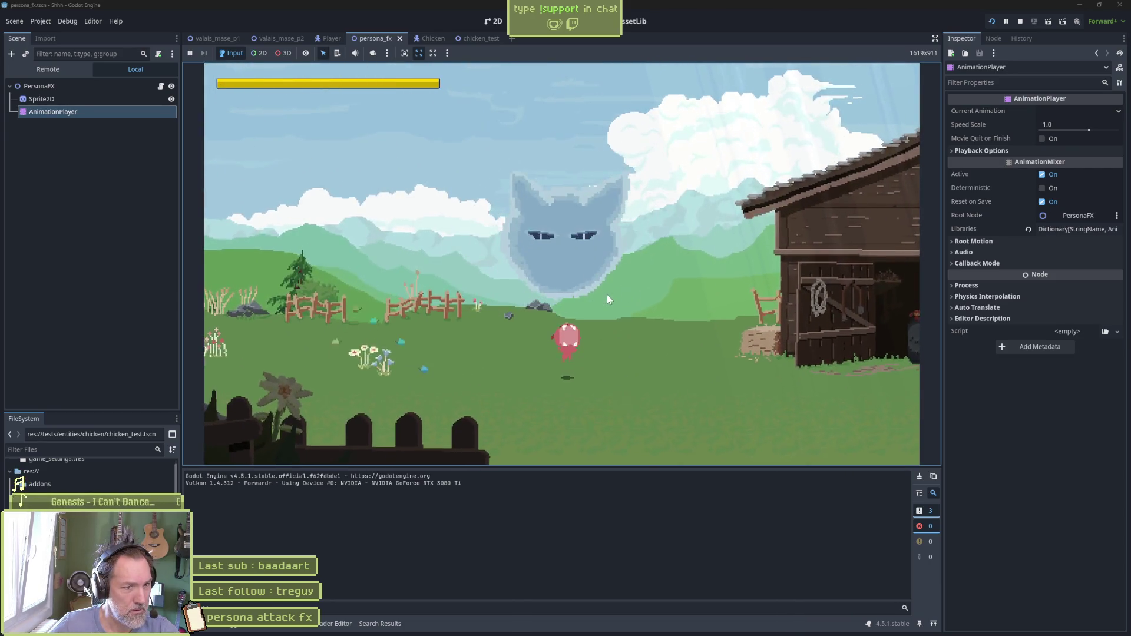
pyautogui.press('F8')
# Lower the Sprite2D Modulate alpha to 158 (ffffff9e) and playtest the change
pyautogui.click(41, 83)
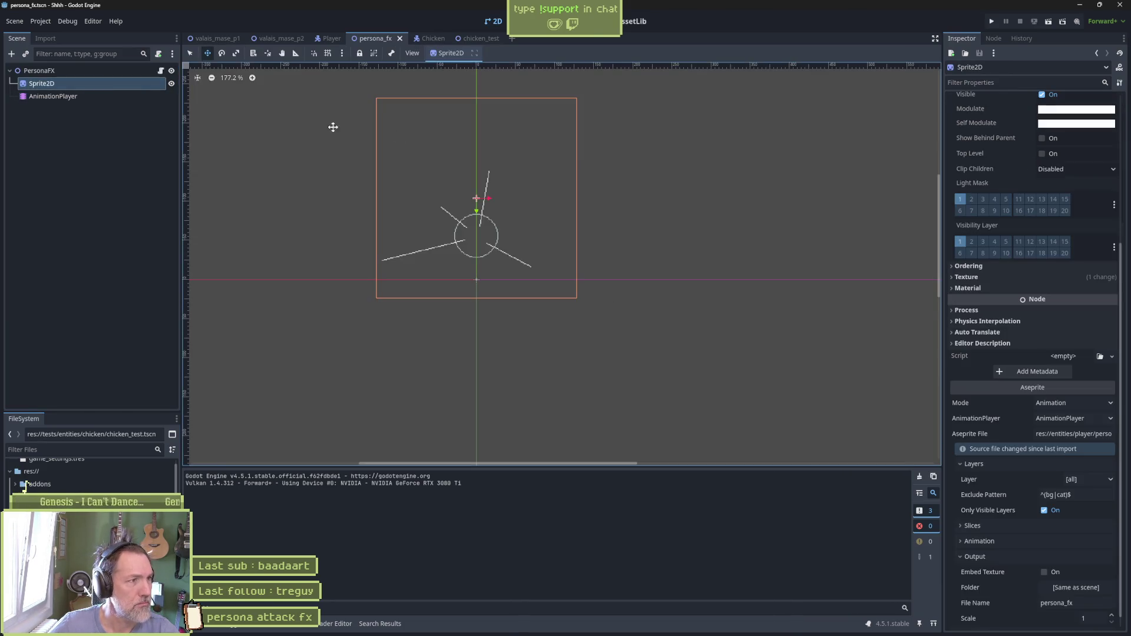
pyautogui.click(1077, 109)
pyautogui.click(1056, 331)
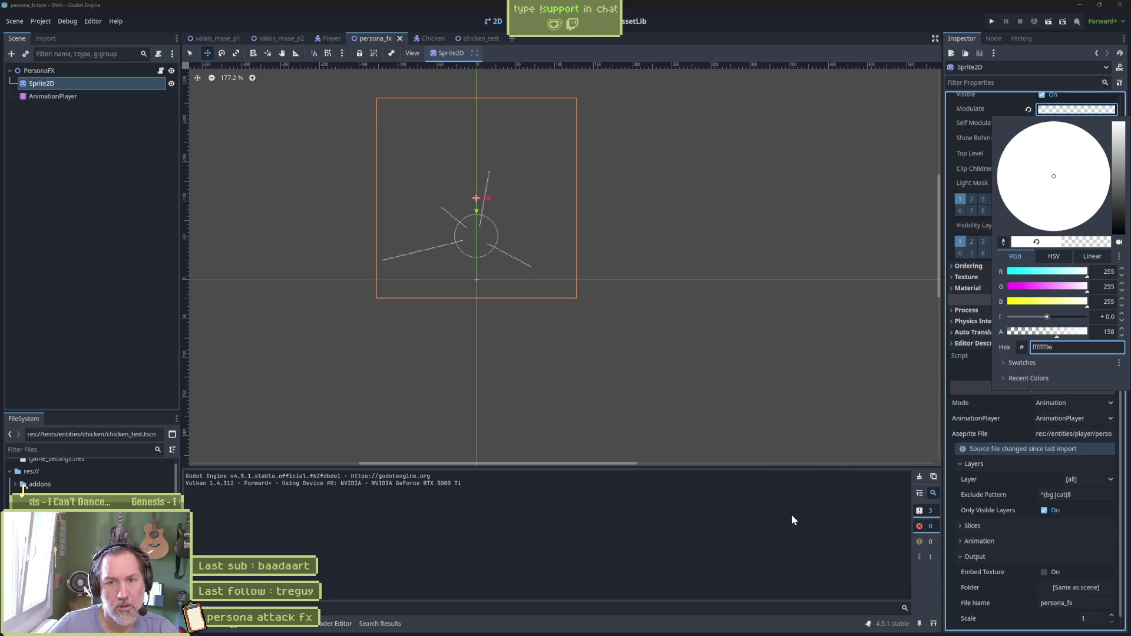
pyautogui.press('Escape')
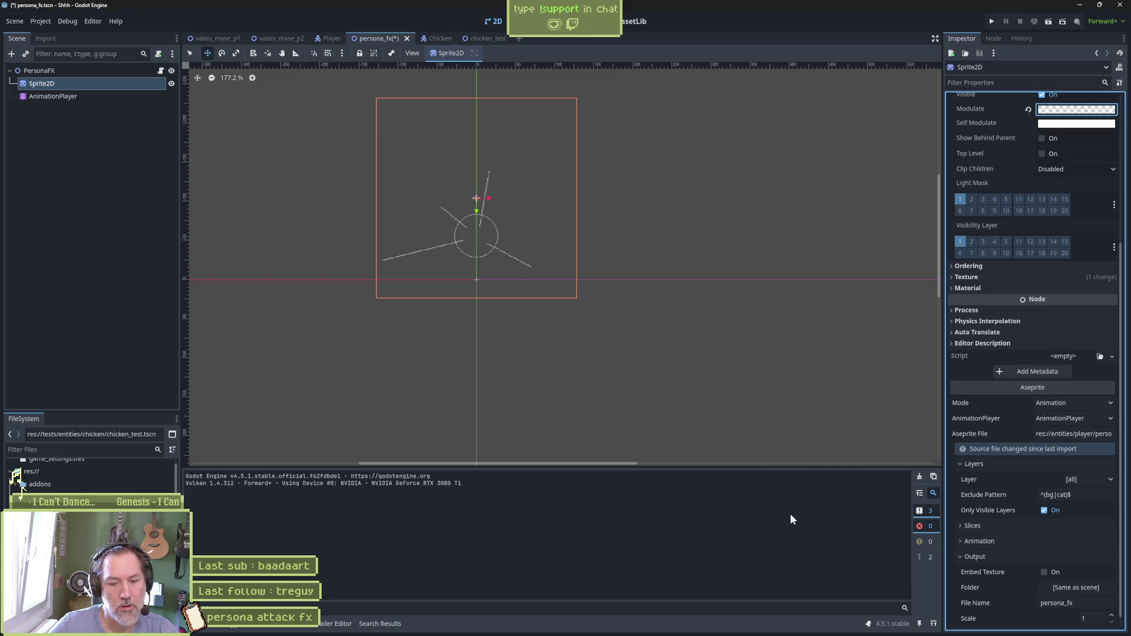
pyautogui.press('F6')
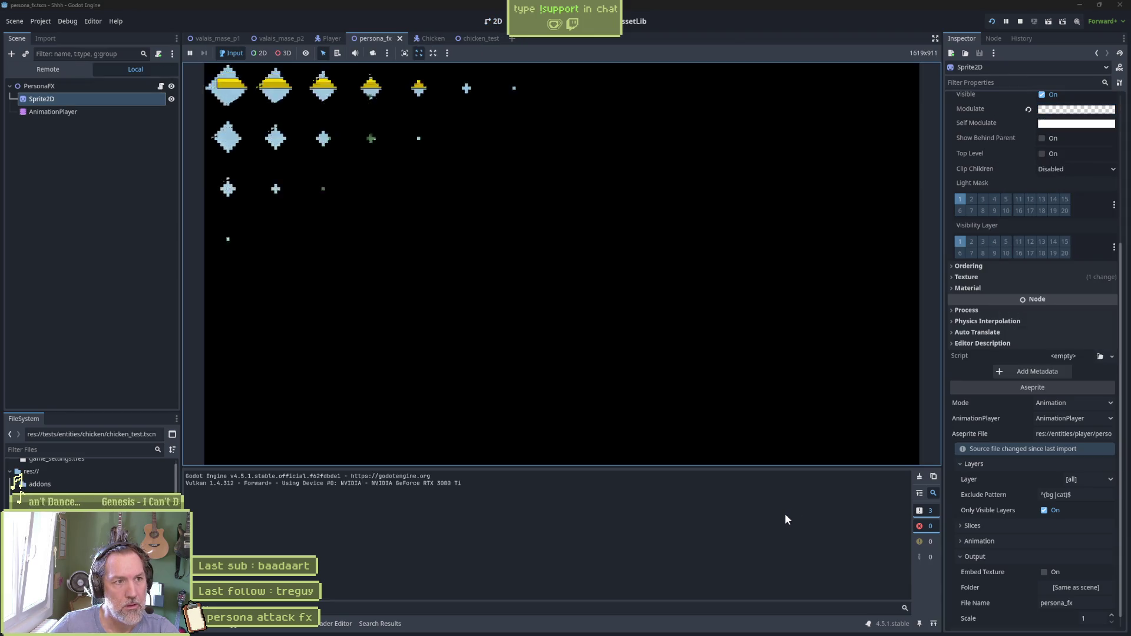
pyautogui.press('F8')
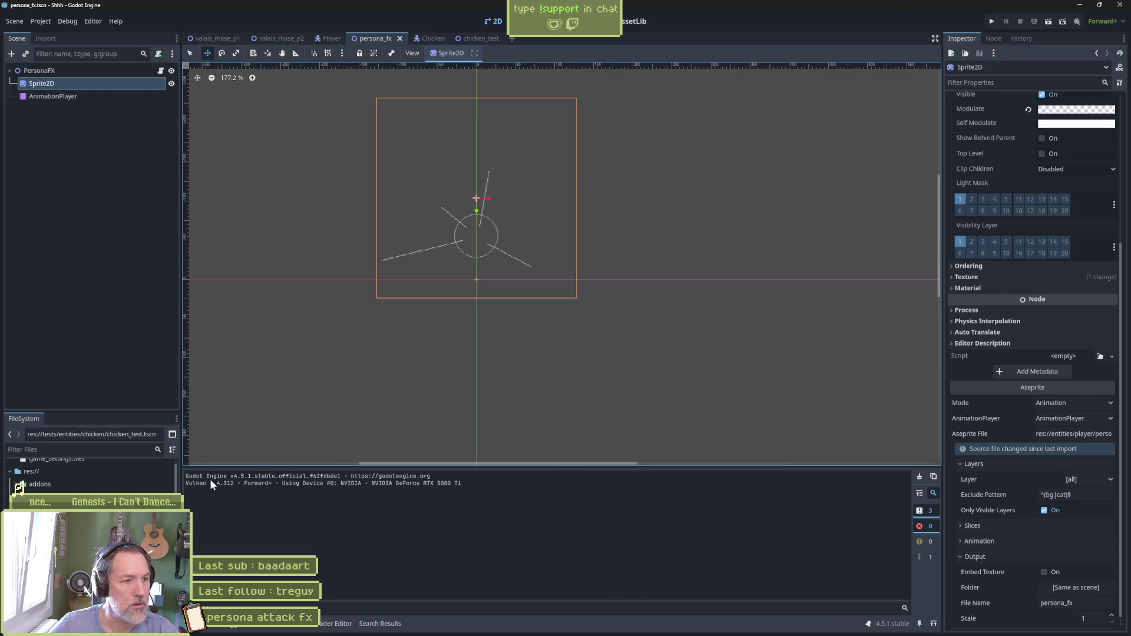
pyautogui.click(98, 95)
# Delete the extra track from the attack animation and preview it at the cat-head frame
pyautogui.click(395, 479)
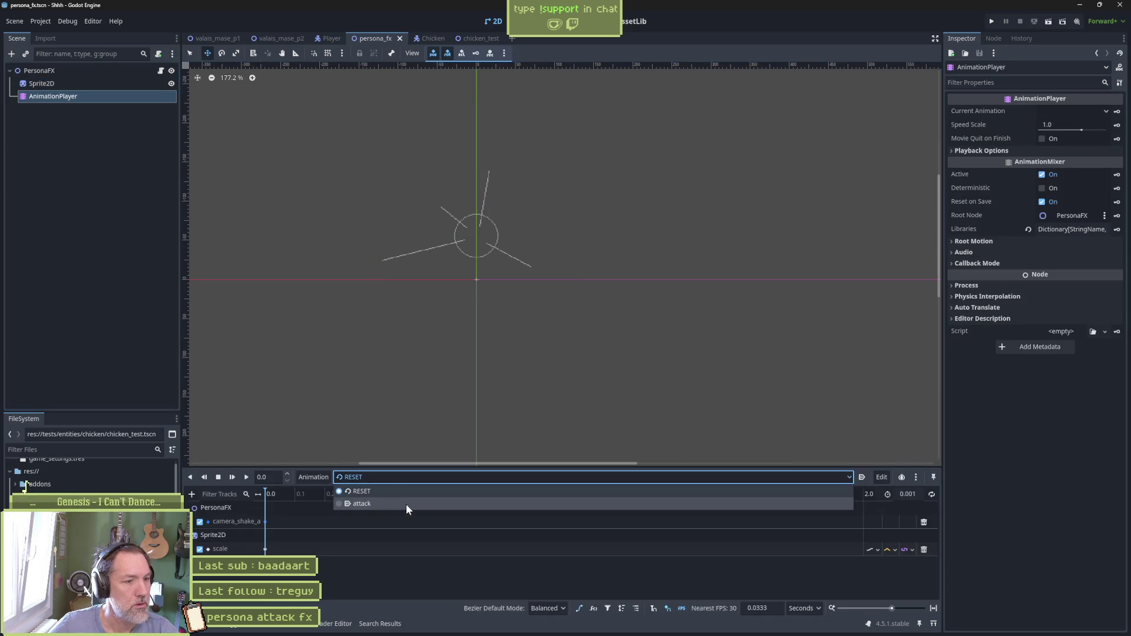
pyautogui.click(406, 504)
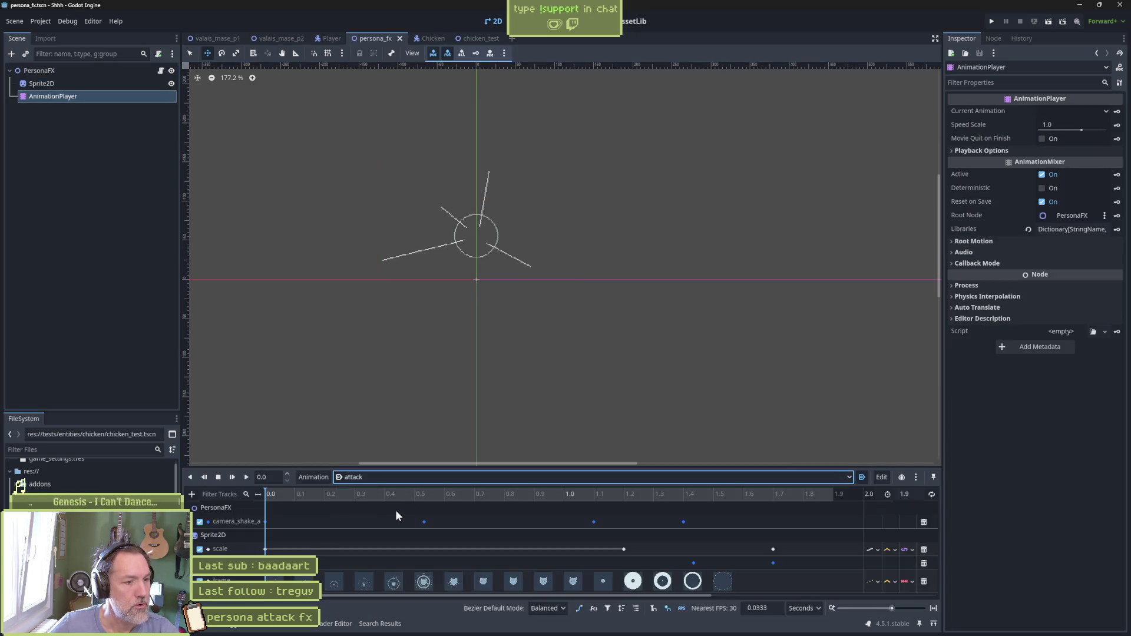
pyautogui.click(924, 563)
pyautogui.moveTo(360, 495)
pyautogui.mouseDown()
pyautogui.moveTo(312, 487)
pyautogui.moveTo(498, 495)
pyautogui.mouseUp()
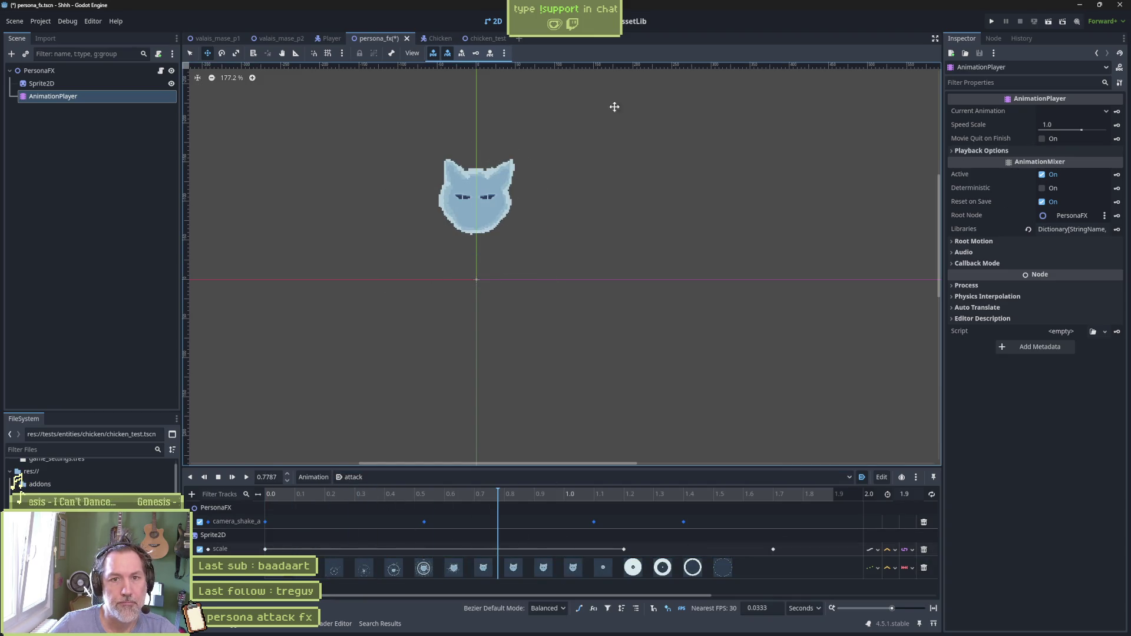
# Lower the Sprite2D Modulate alpha to 142 for a semi-transparent cat head, then playtest
pyautogui.click(43, 83)
pyautogui.click(1060, 109)
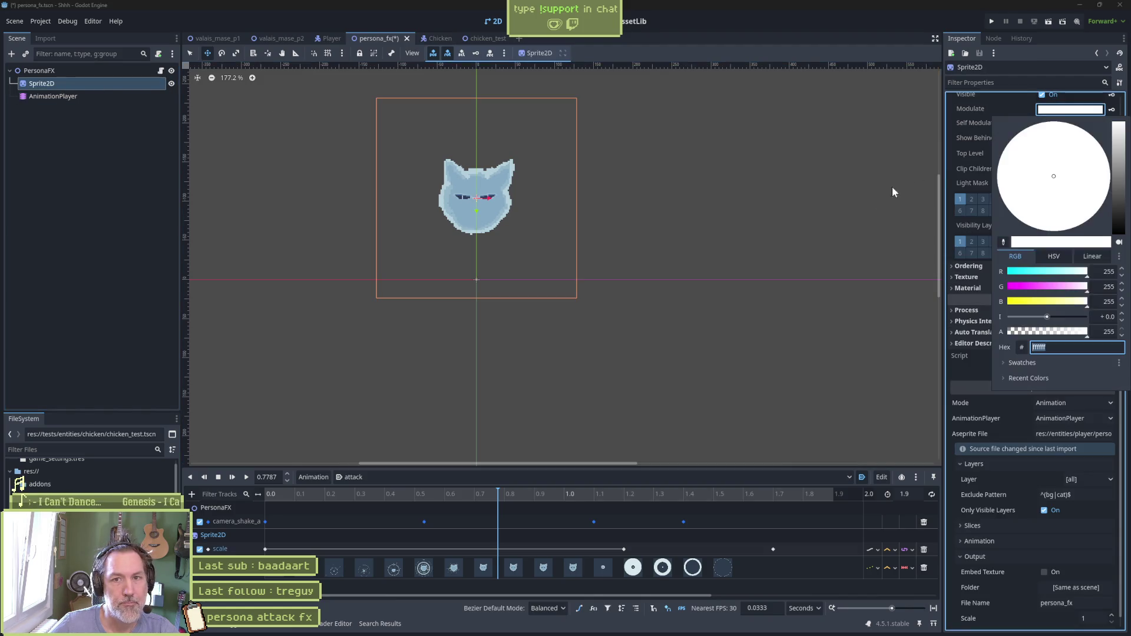
pyautogui.moveTo(1088, 332)
pyautogui.mouseDown()
pyautogui.moveTo(1039, 333)
pyautogui.moveTo(1051, 332)
pyautogui.mouseUp()
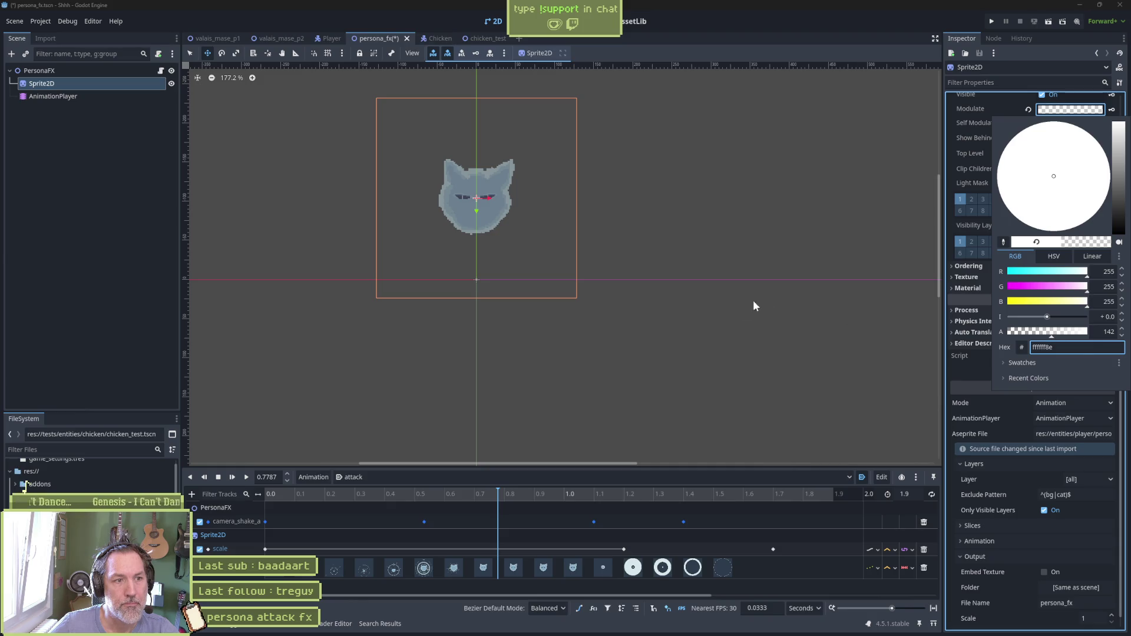
pyautogui.press('F6')
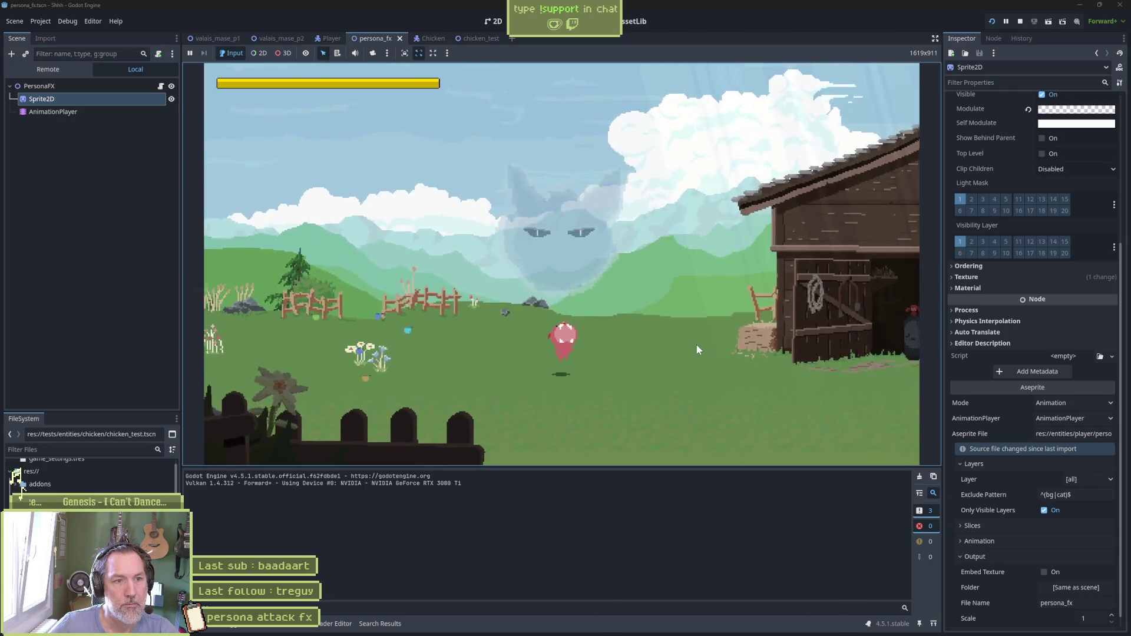
pyautogui.press('F8')
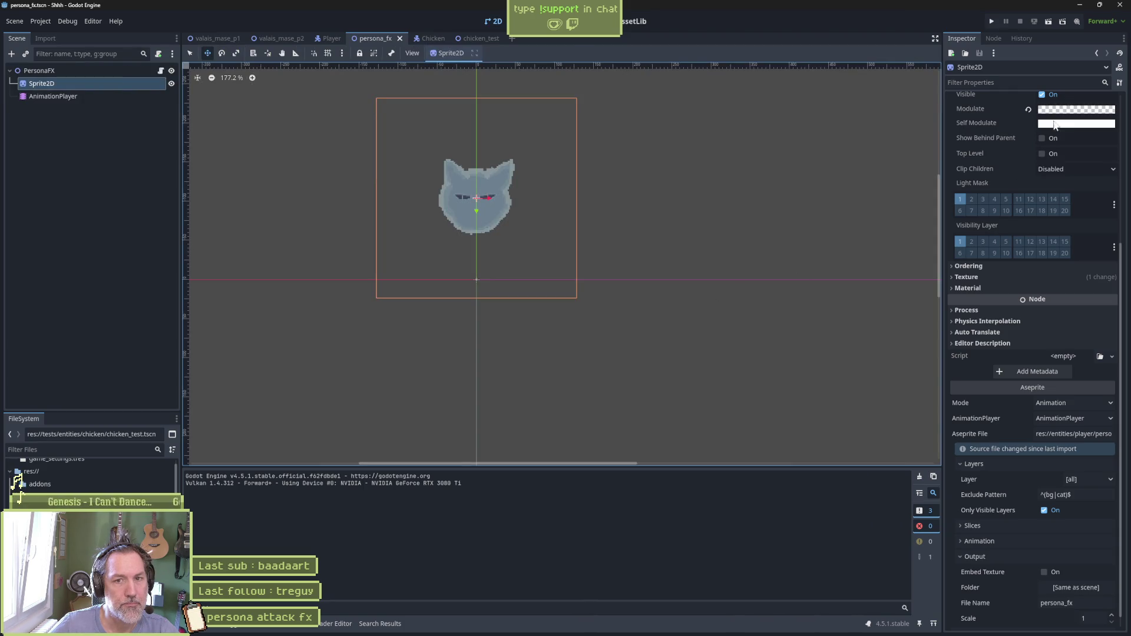
# Playtest the cat head at its current semi-transparent Modulate setting
pyautogui.click(1058, 109)
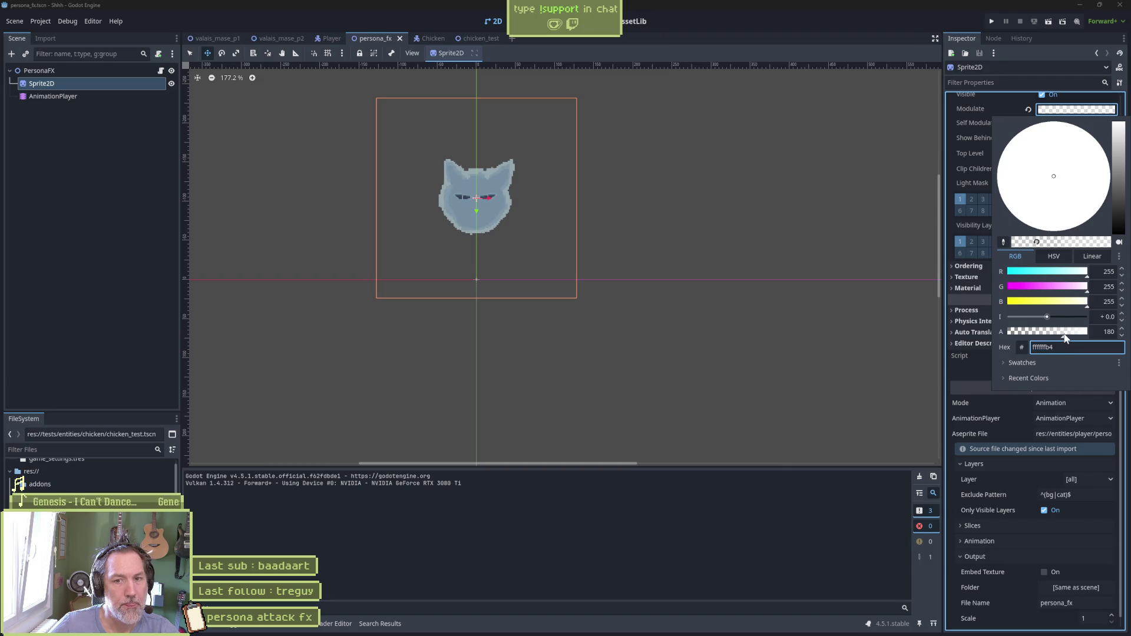
pyautogui.click(702, 540)
pyautogui.press('F6')
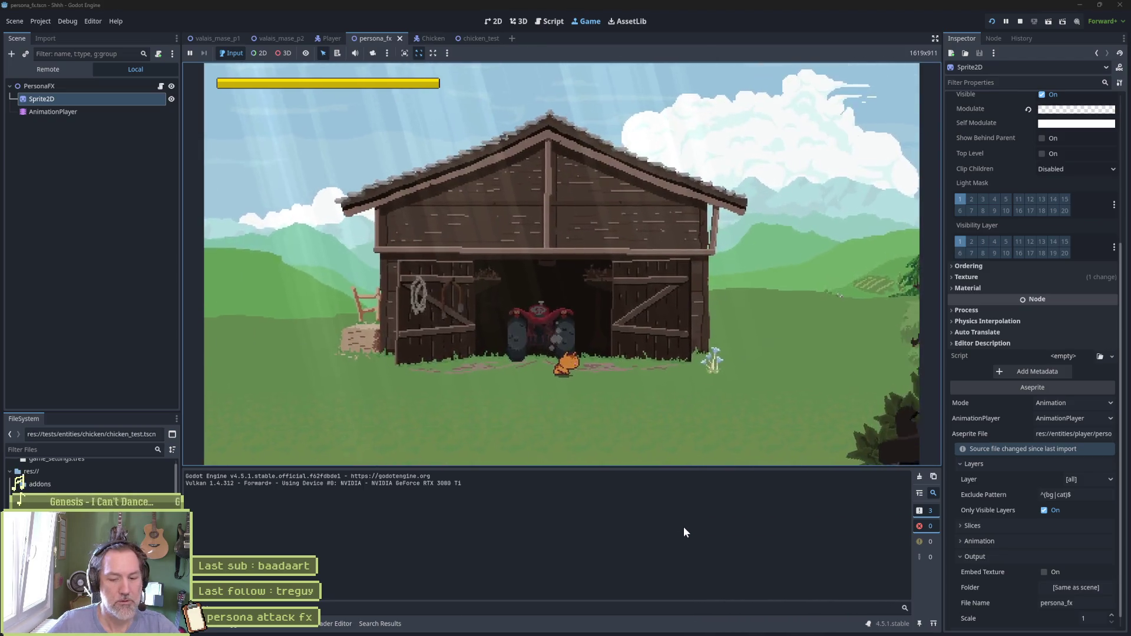
pyautogui.press('F8')
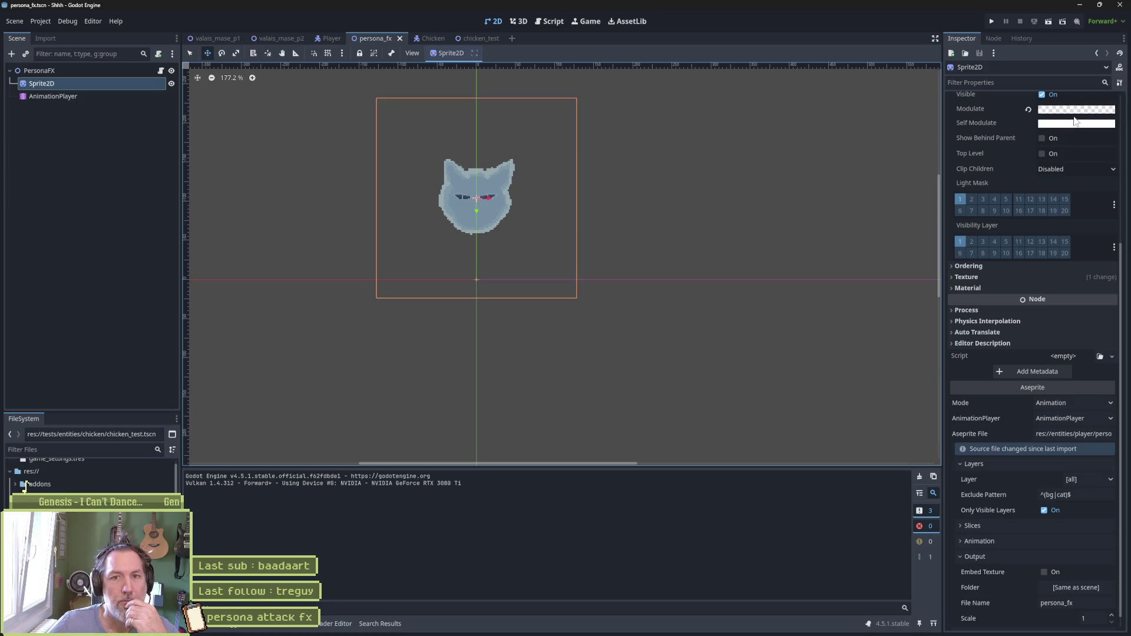
# Set the Modulate alpha to 200 and intensity to about 0.79, then playtest the brighter cat head
pyautogui.click(1079, 110)
pyautogui.moveTo(1064, 333); pyautogui.dragTo(1072, 336)
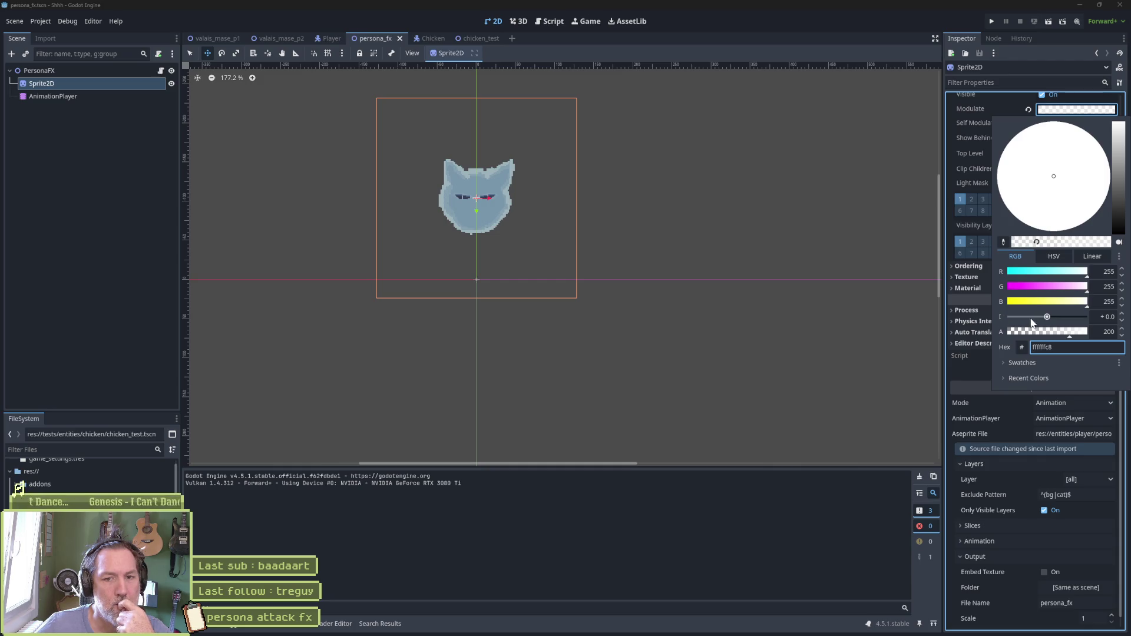
pyautogui.moveTo(1047, 317); pyautogui.dragTo(1051, 321)
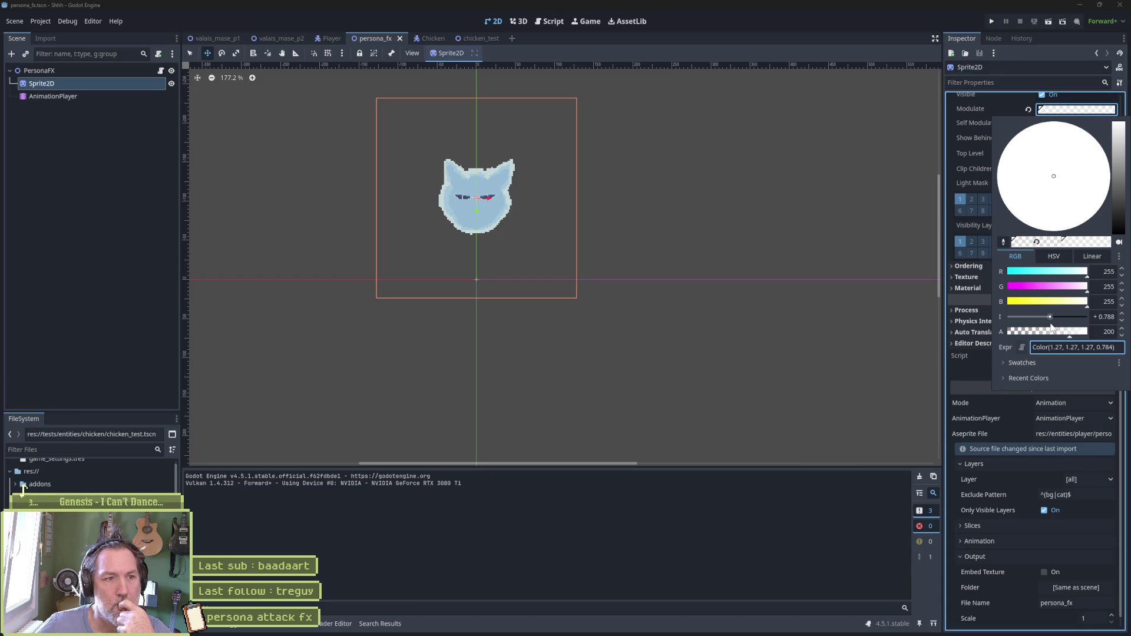
pyautogui.click(849, 325)
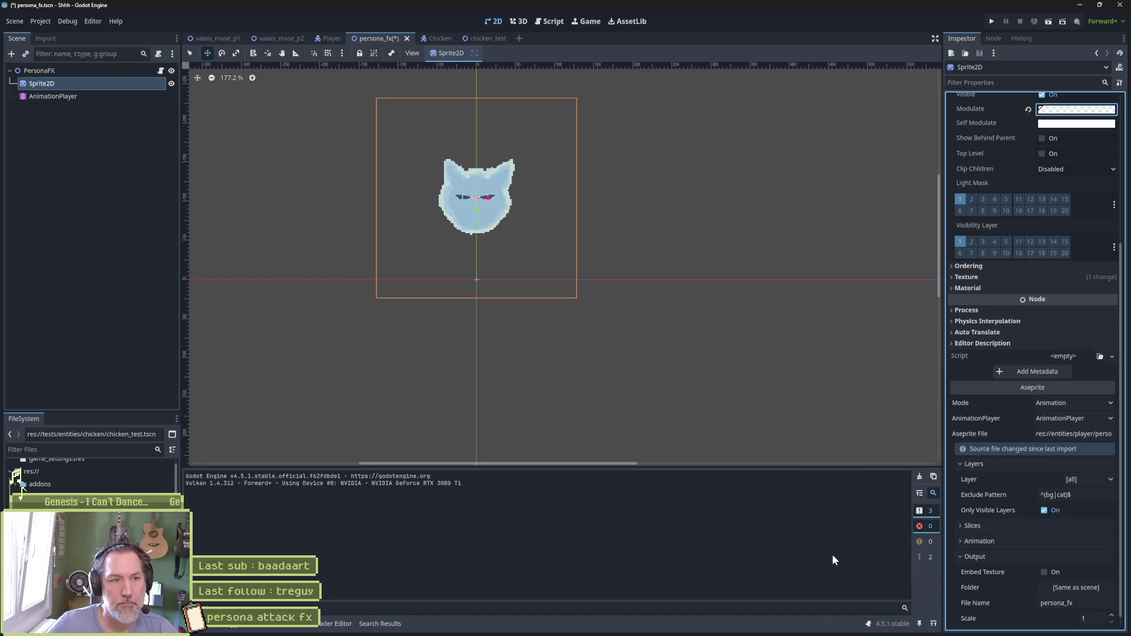
pyautogui.press('F6')
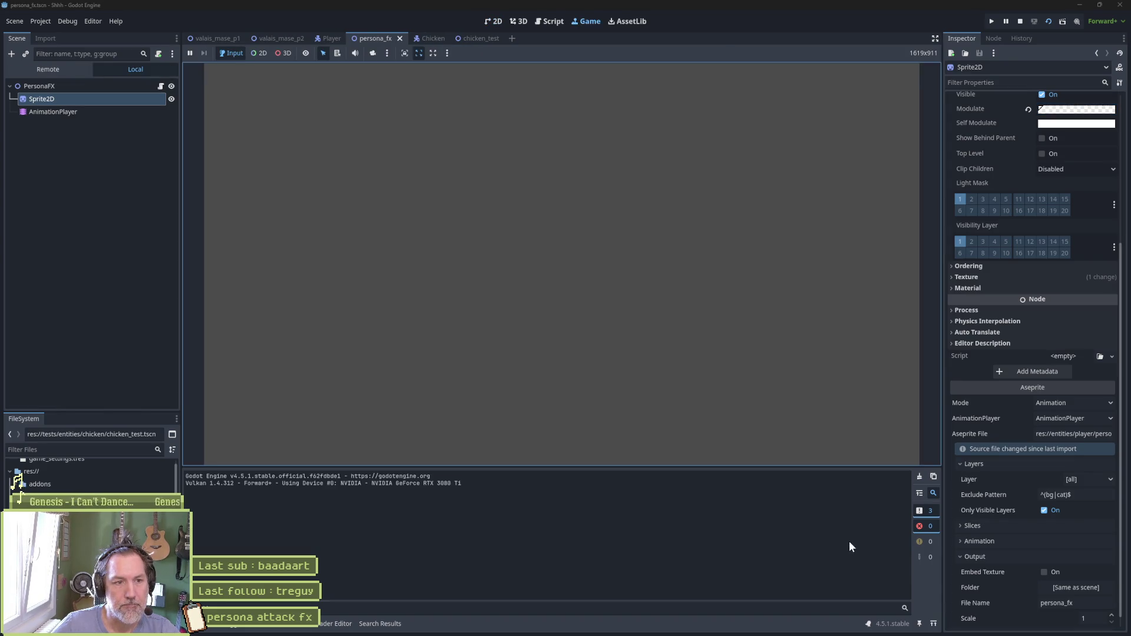
pyautogui.press('F6')
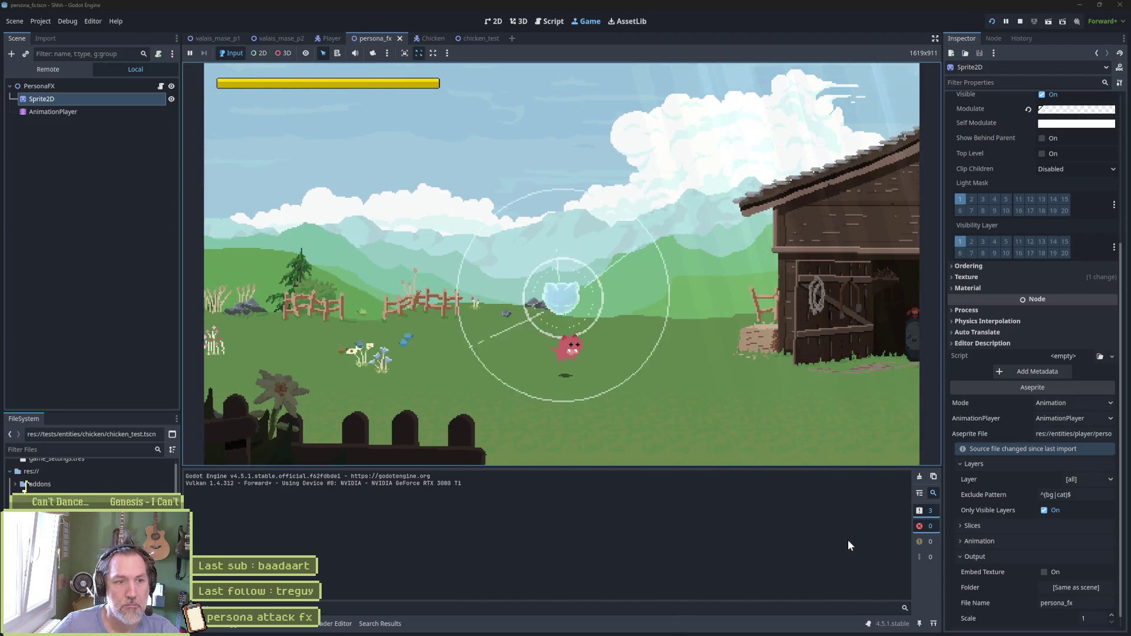
pyautogui.press('F8')
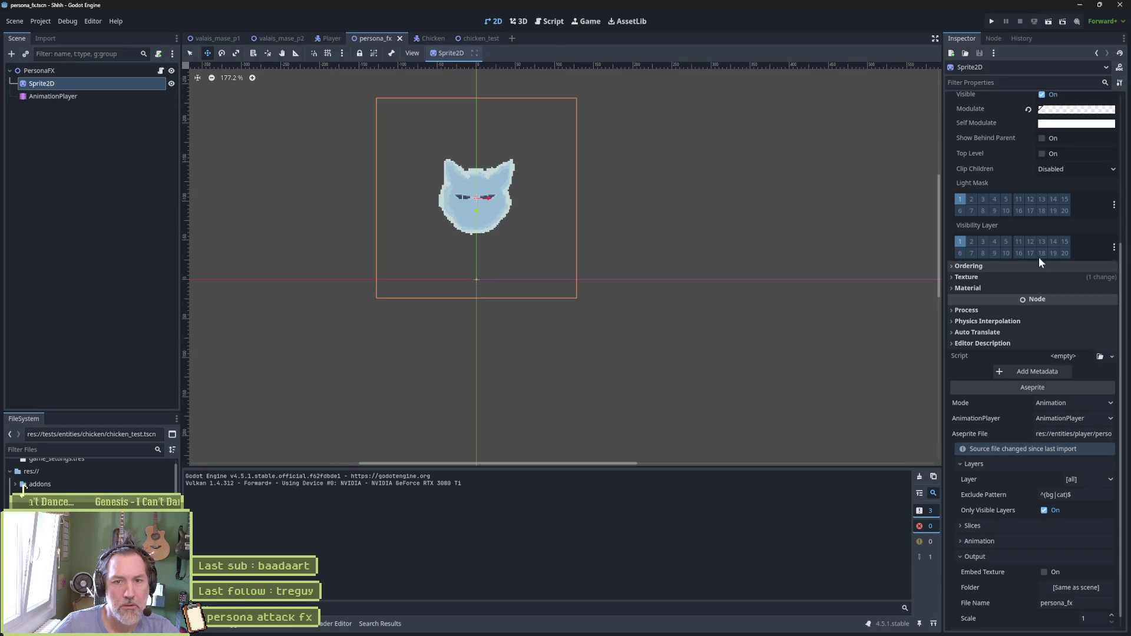
# Raise the Modulate intensity to 1.0 and preview the attack animation around the cat frame
pyautogui.click(1055, 112)
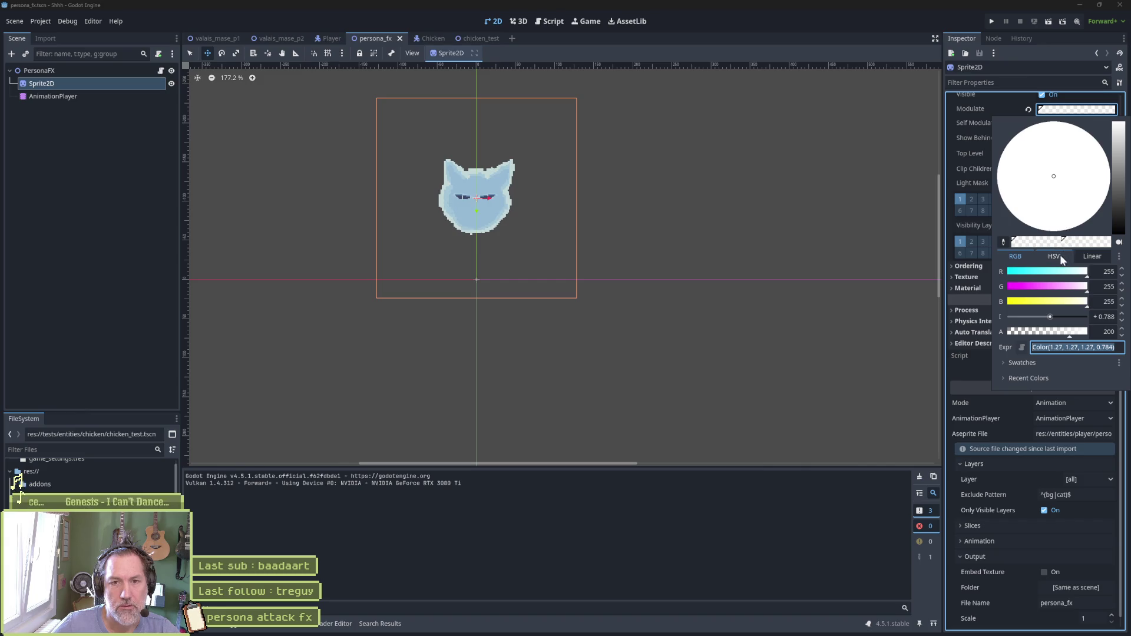
pyautogui.click(1124, 323)
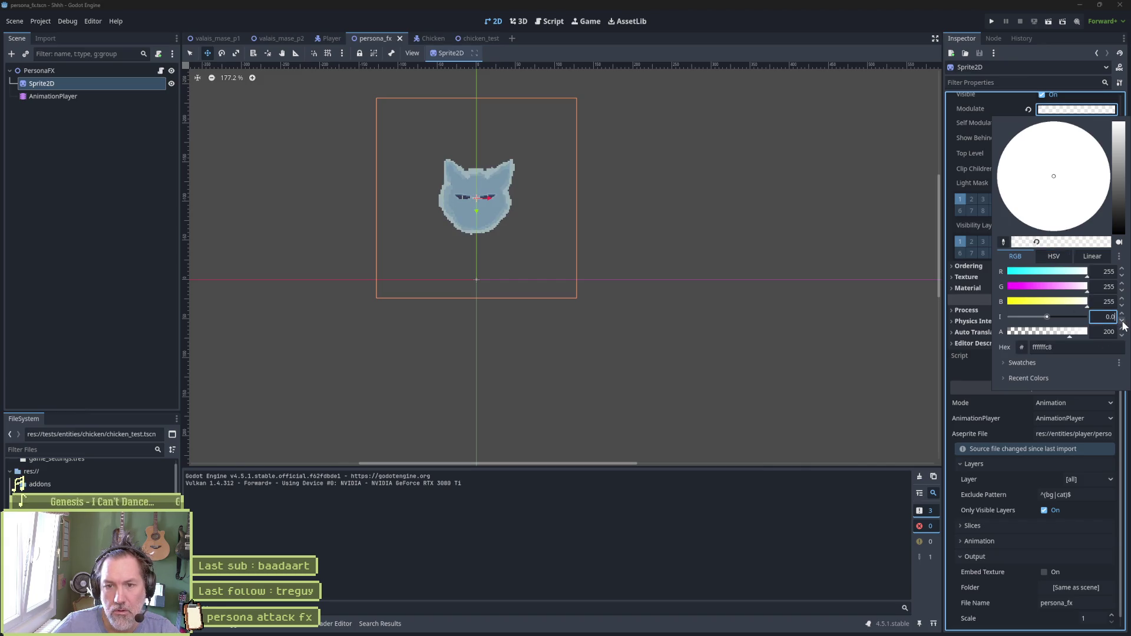
pyautogui.click(1124, 316)
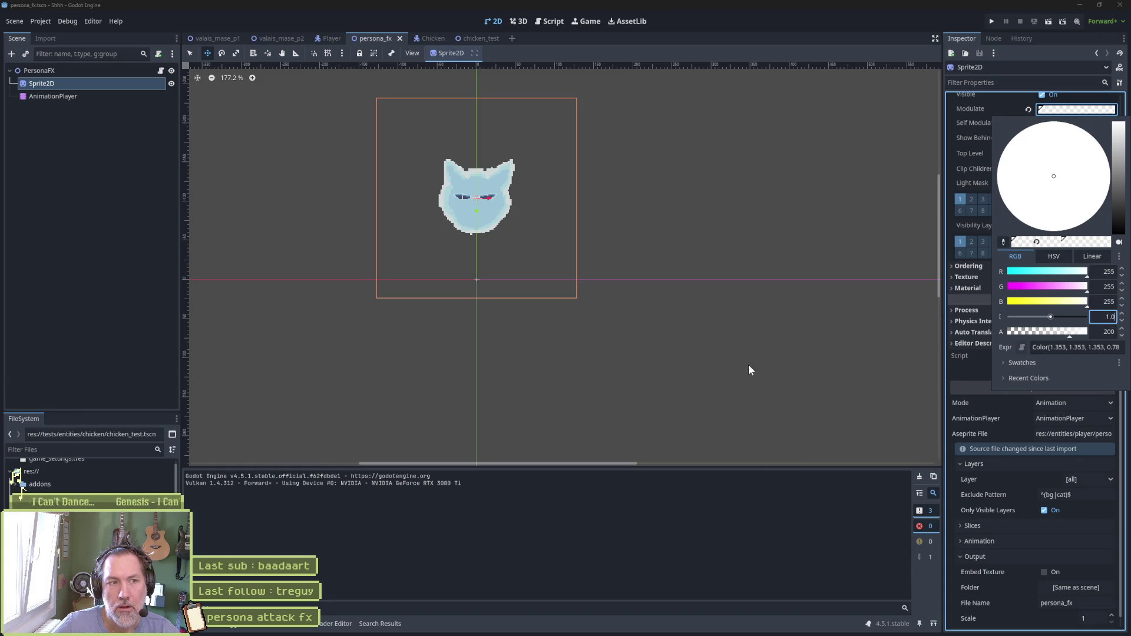
pyautogui.click(293, 629)
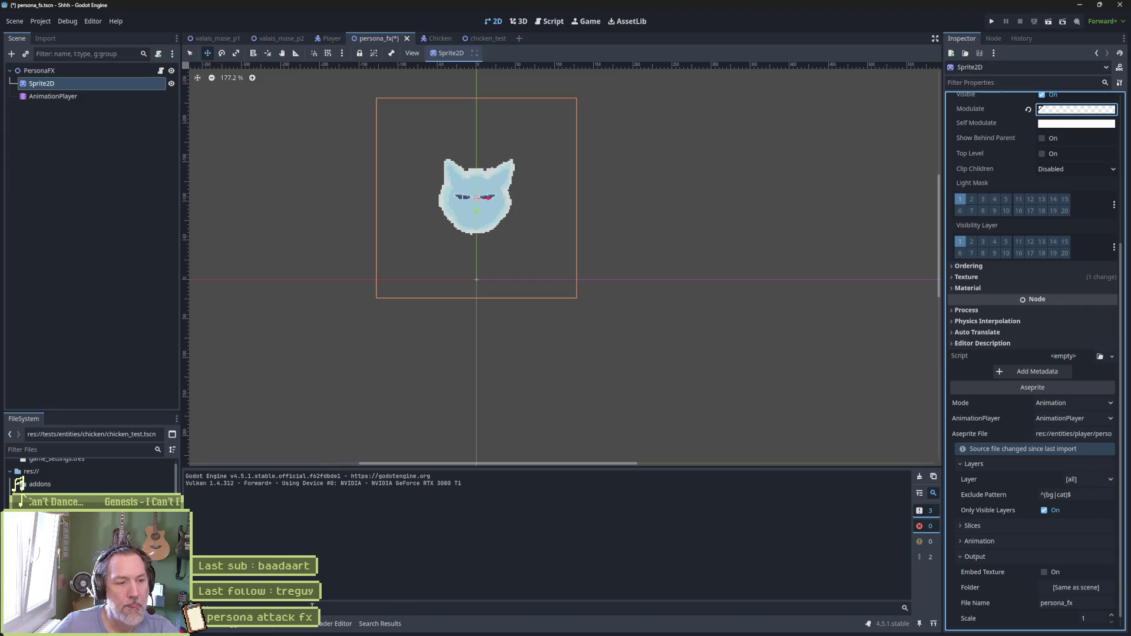
pyautogui.click(293, 629)
pyautogui.moveTo(509, 500)
pyautogui.mouseDown()
pyautogui.moveTo(639, 495)
pyautogui.moveTo(504, 518)
pyautogui.moveTo(517, 522)
pyautogui.mouseUp()
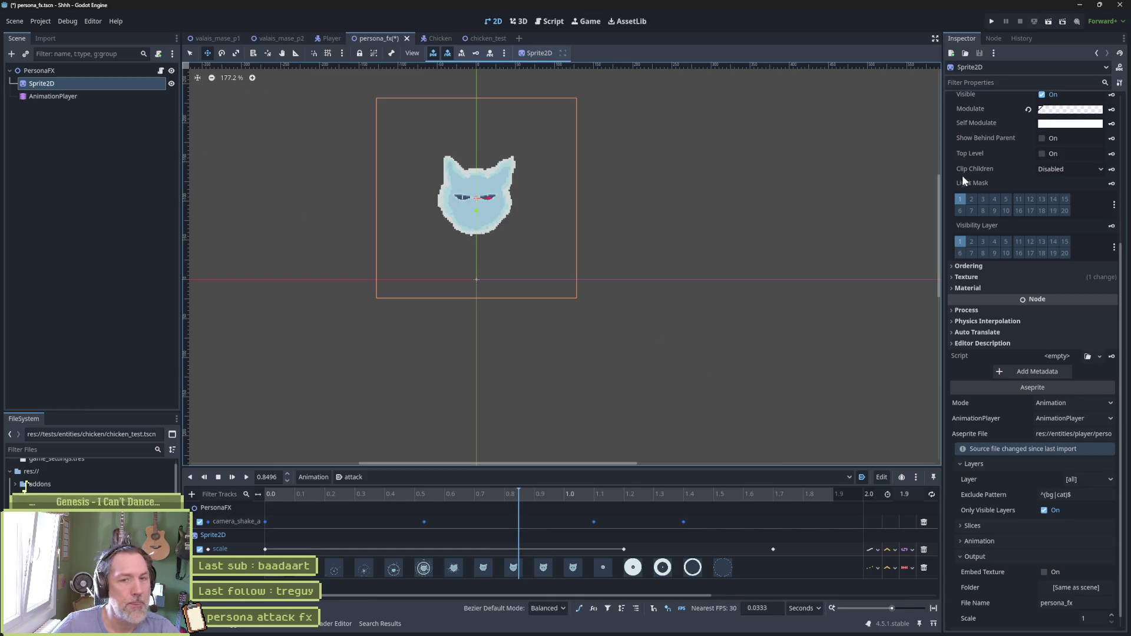
# Set the Modulate intensity to 0.9, then save, run the game and walk the player toward the barn
pyautogui.click(1079, 111)
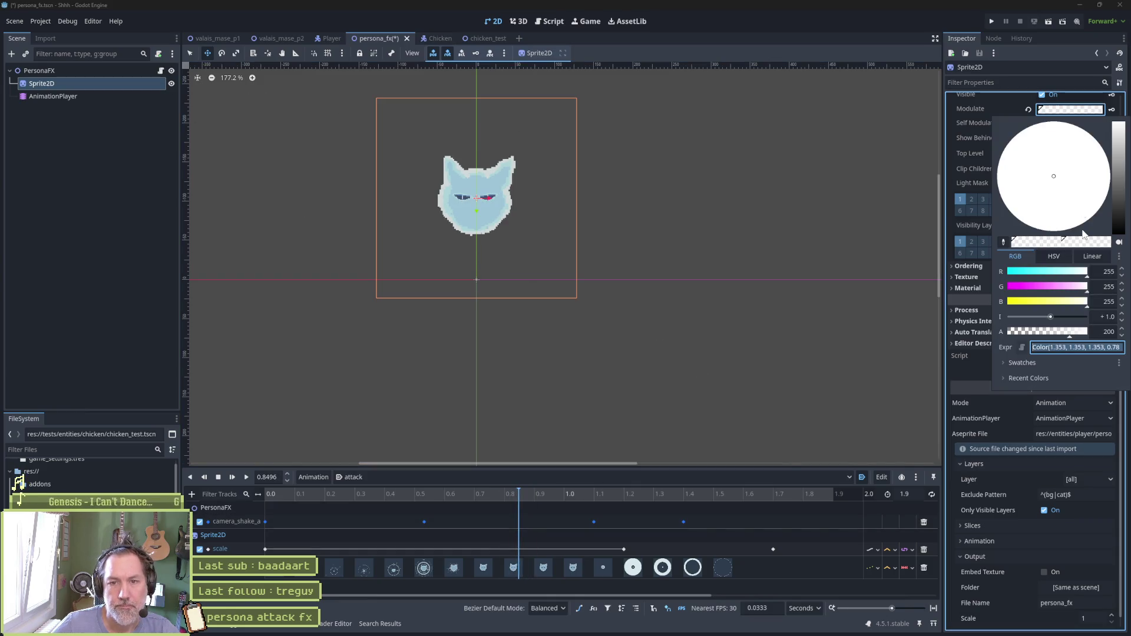
pyautogui.click(1110, 319)
pyautogui.write('0.9')
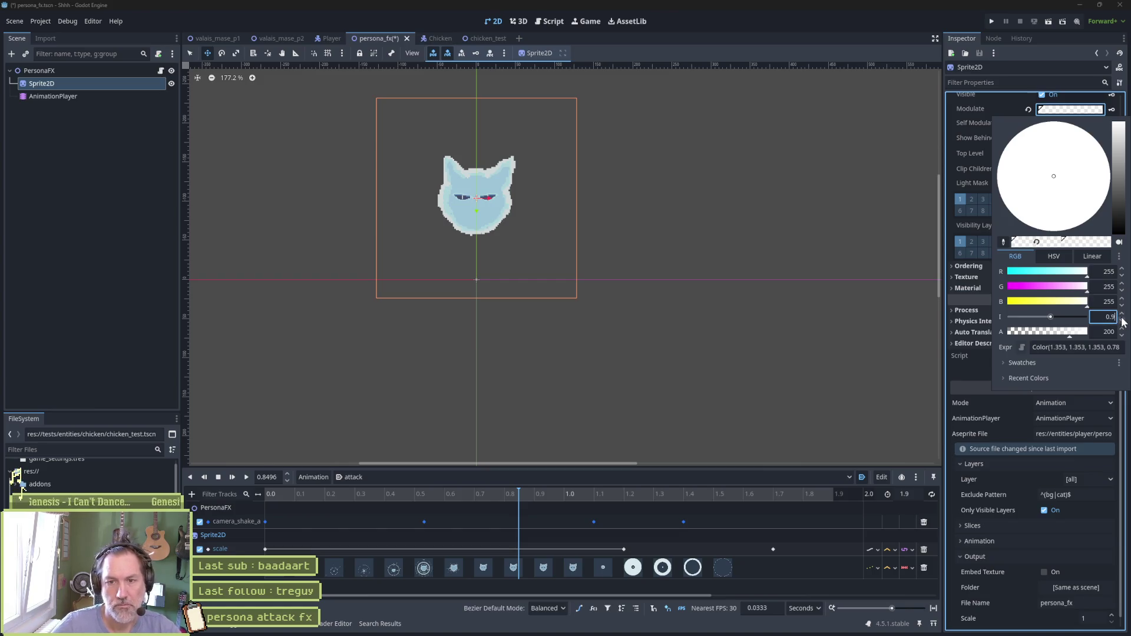
pyautogui.press('Return')
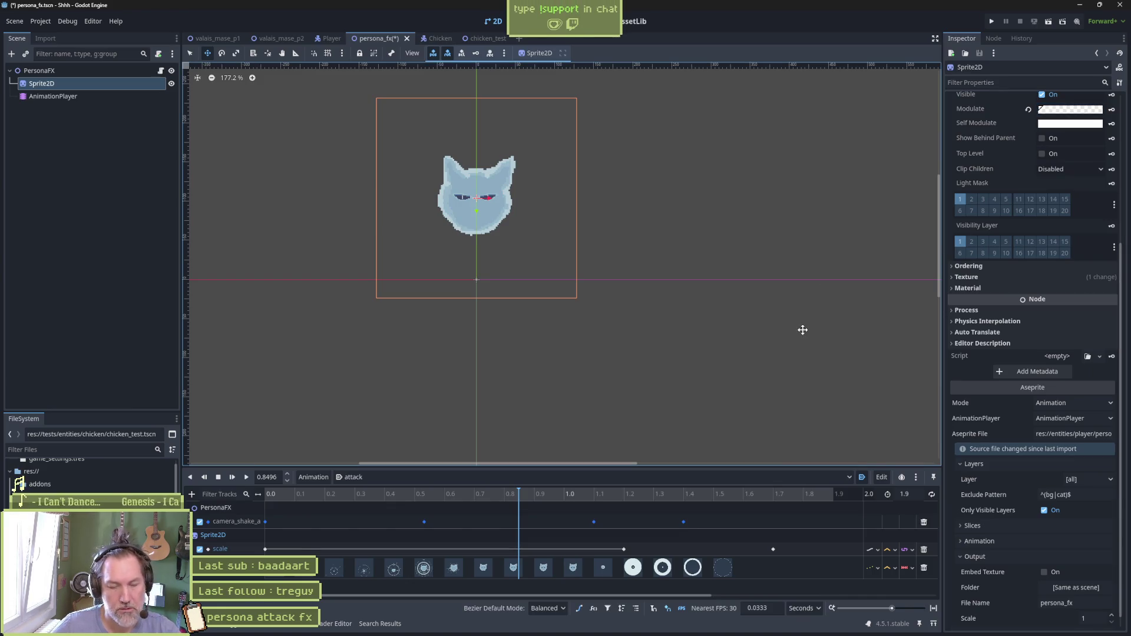
pyautogui.press('F5')
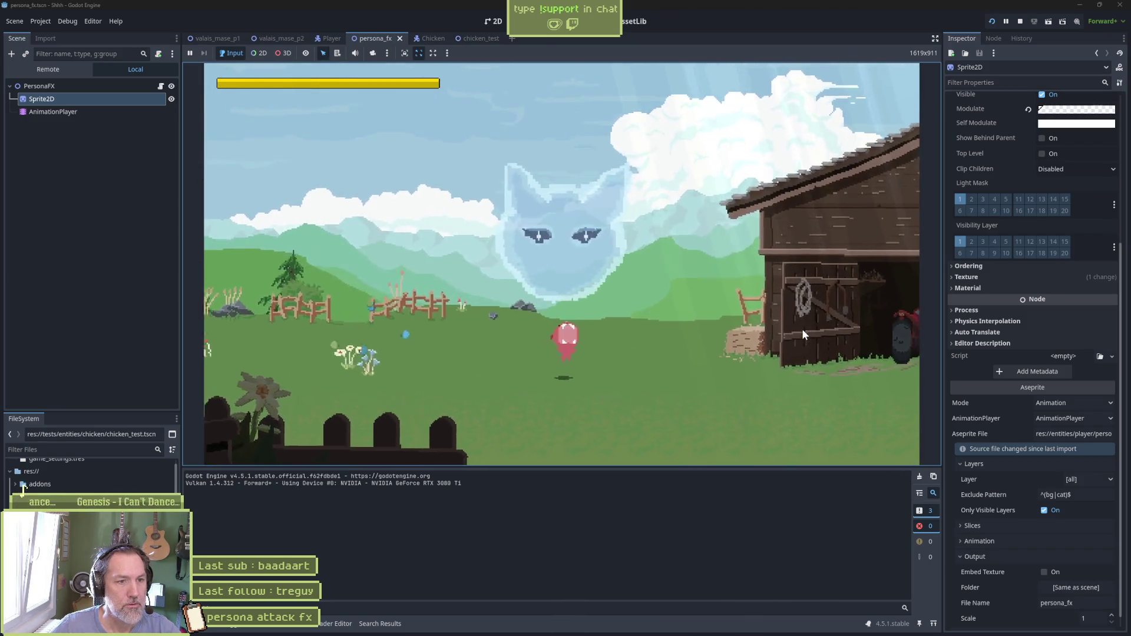
pyautogui.press('Right')
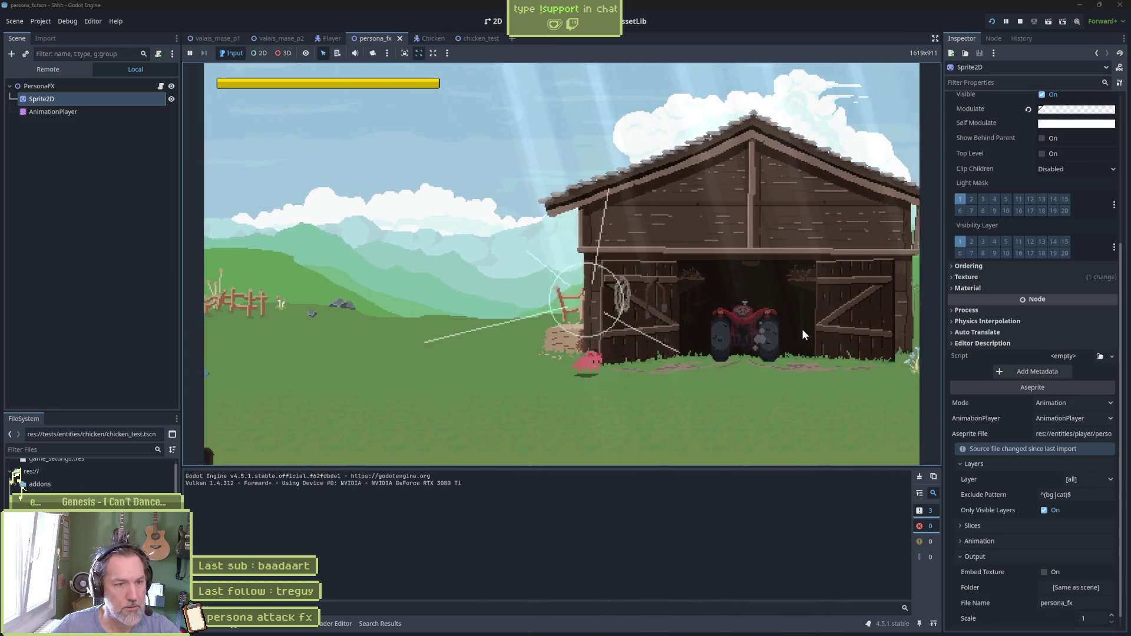
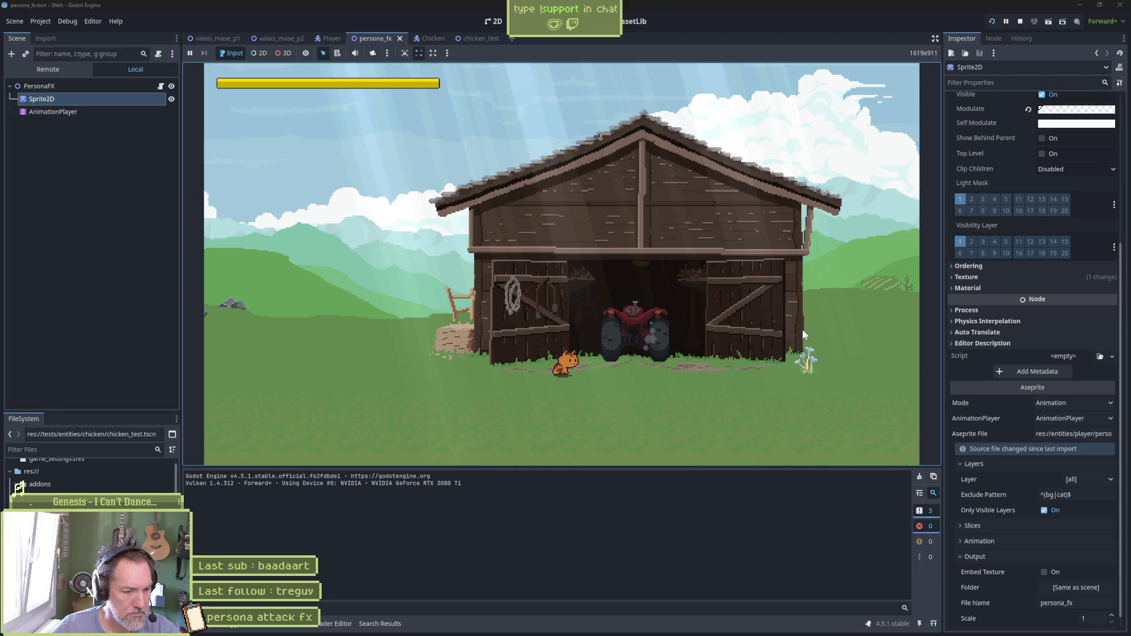
# Trigger the persona attack effect in the running test game, then stop the test
pyautogui.press('space')
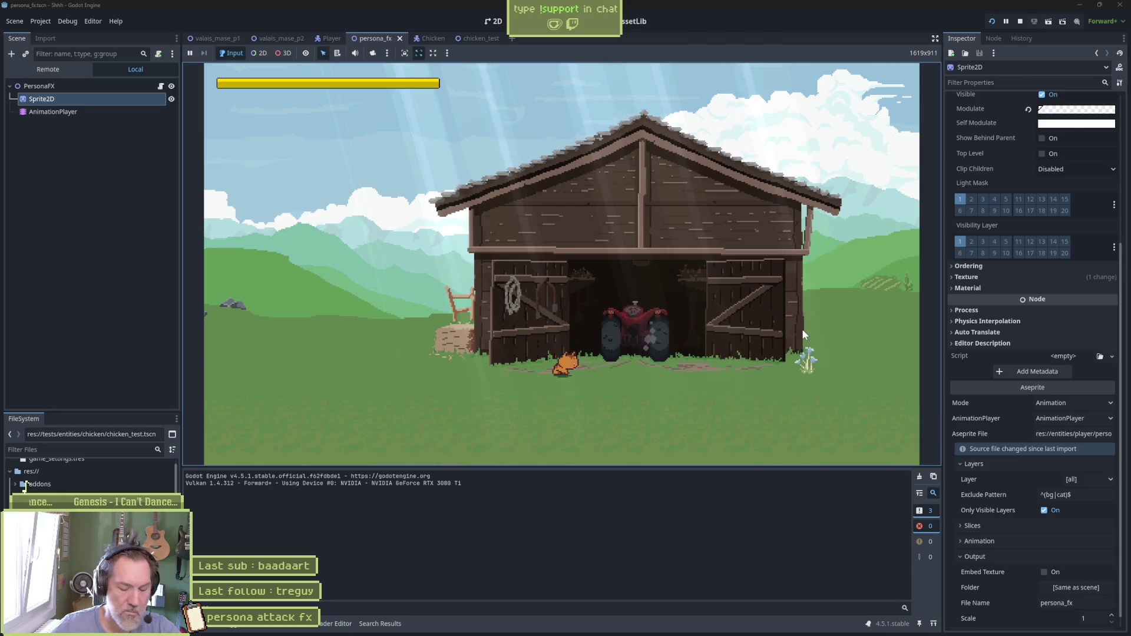
pyautogui.press('F8')
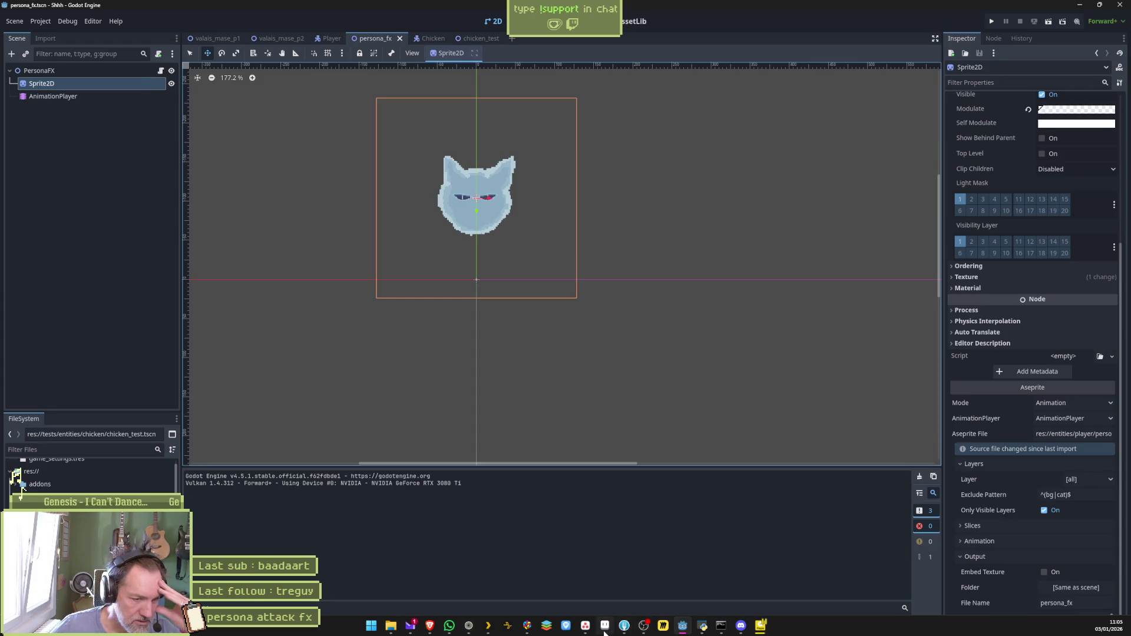
pyautogui.click(605, 627)
# Move the frame 16 cel from the persona Copy layer down onto the circles layer
pyautogui.moveTo(413, 501); pyautogui.dragTo(456, 504)
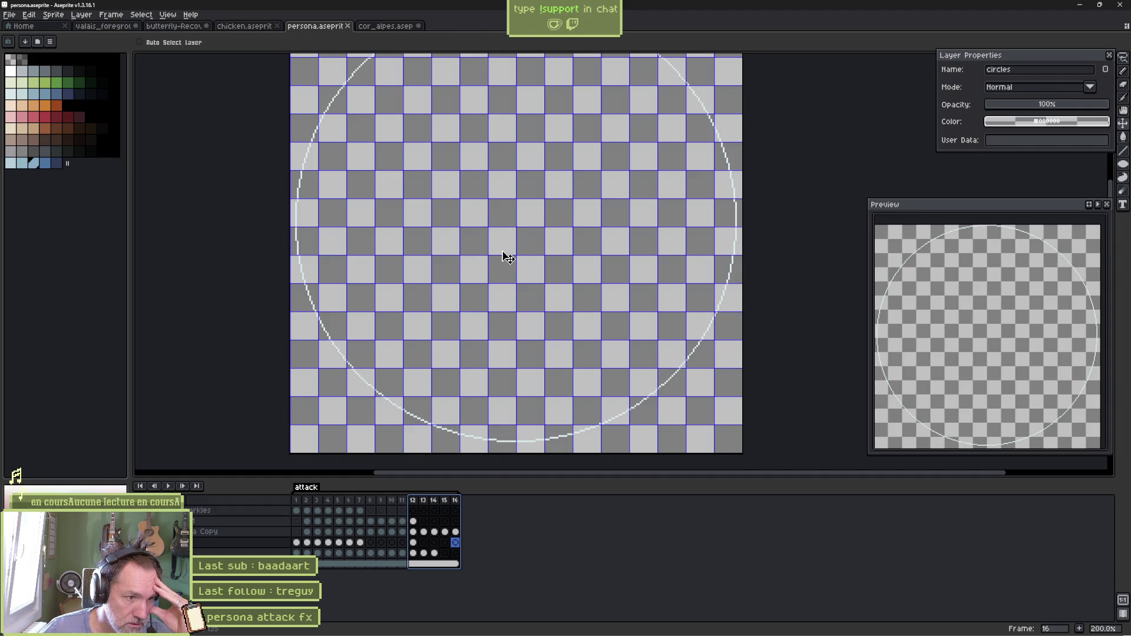
pyautogui.click(455, 532)
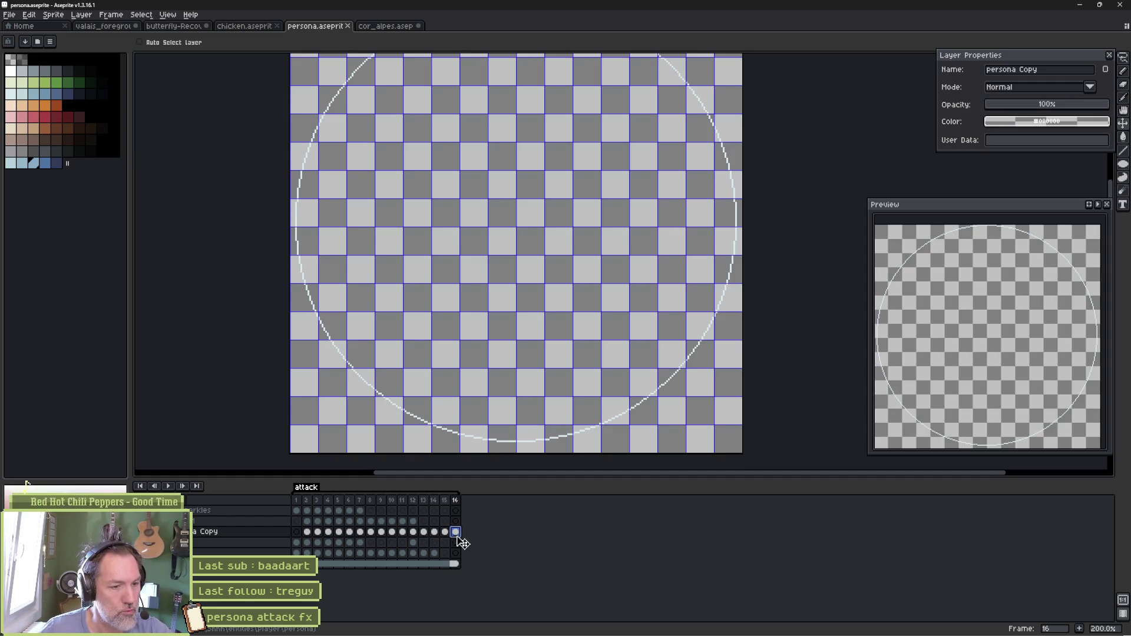
pyautogui.moveTo(459, 537); pyautogui.dragTo(460, 544)
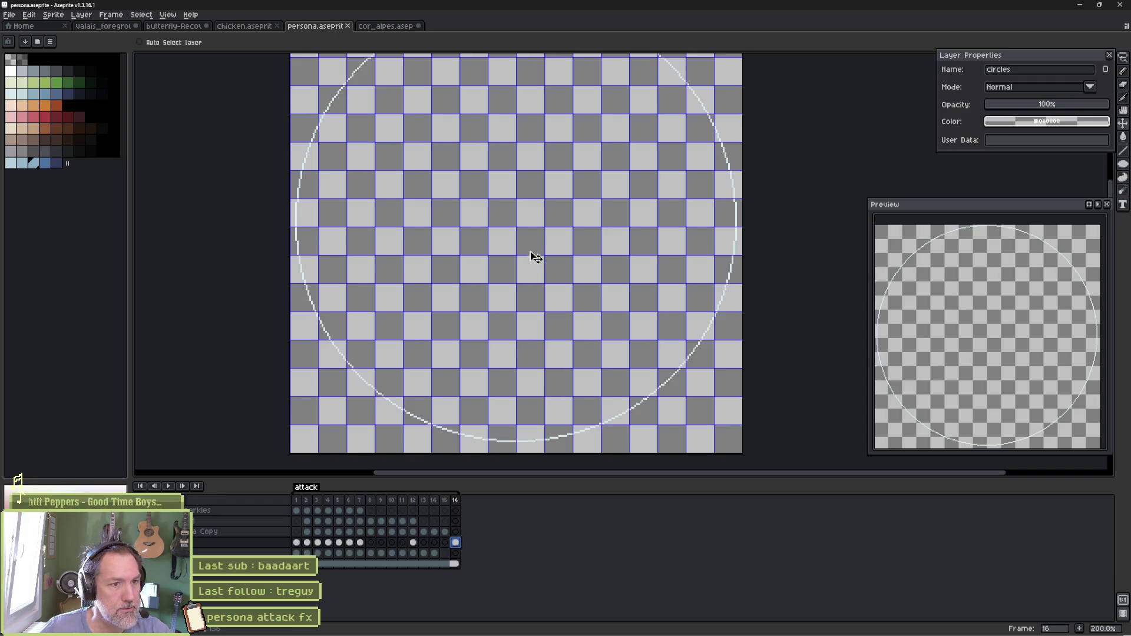
pyautogui.click(1124, 166)
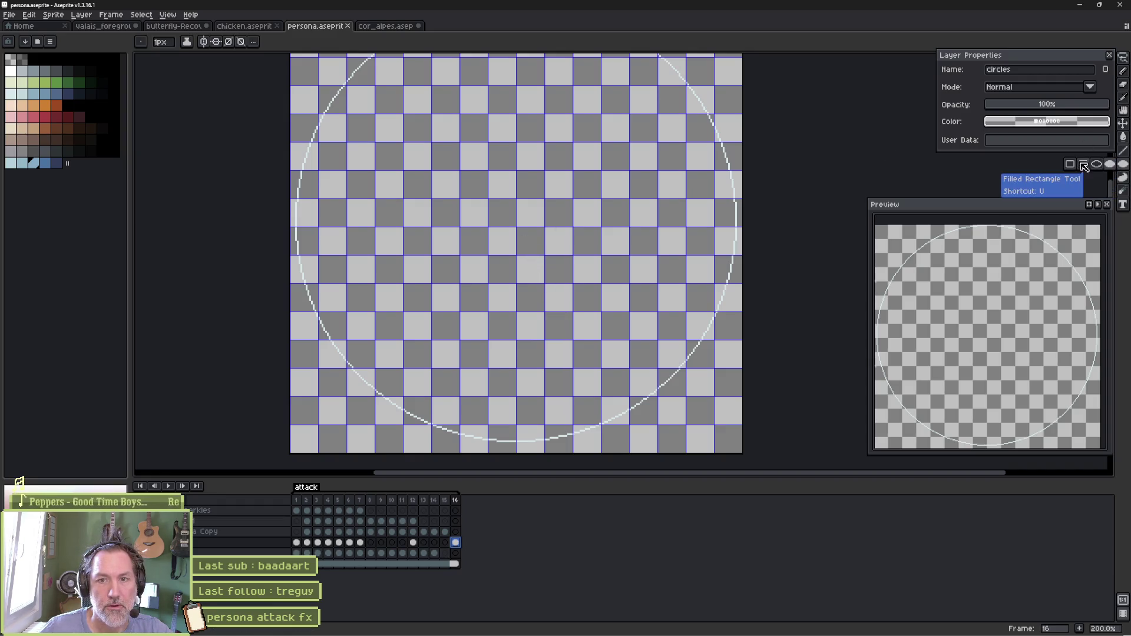
# Pick the outlined Ellipse tool with a light colour and draw a small circle at the canvas centre
pyautogui.click(1097, 165)
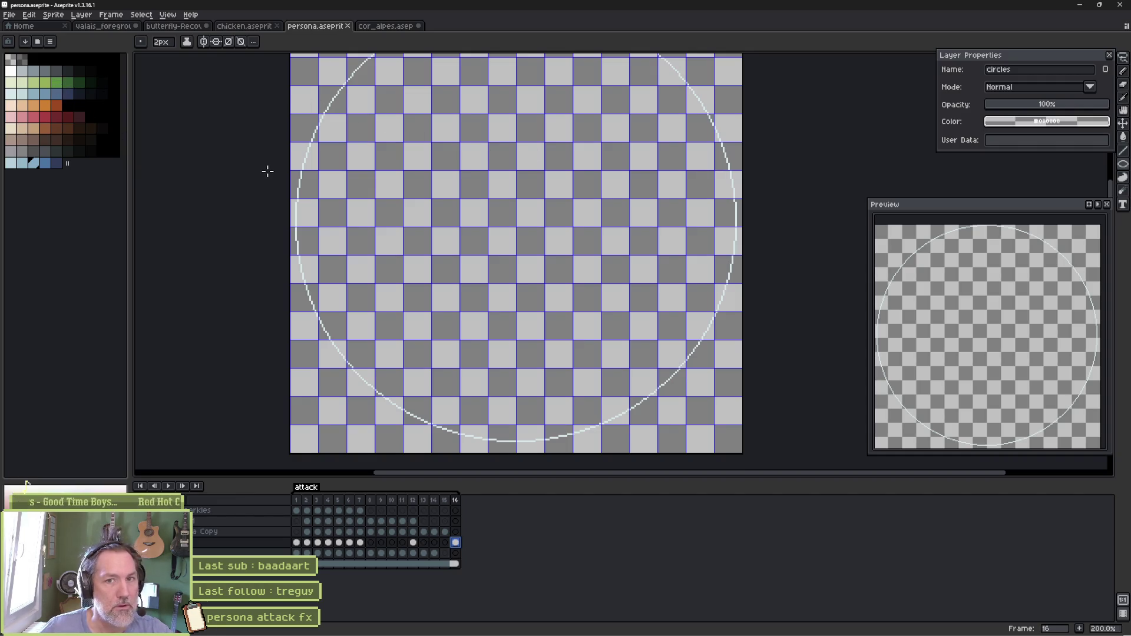
pyautogui.press('alt')
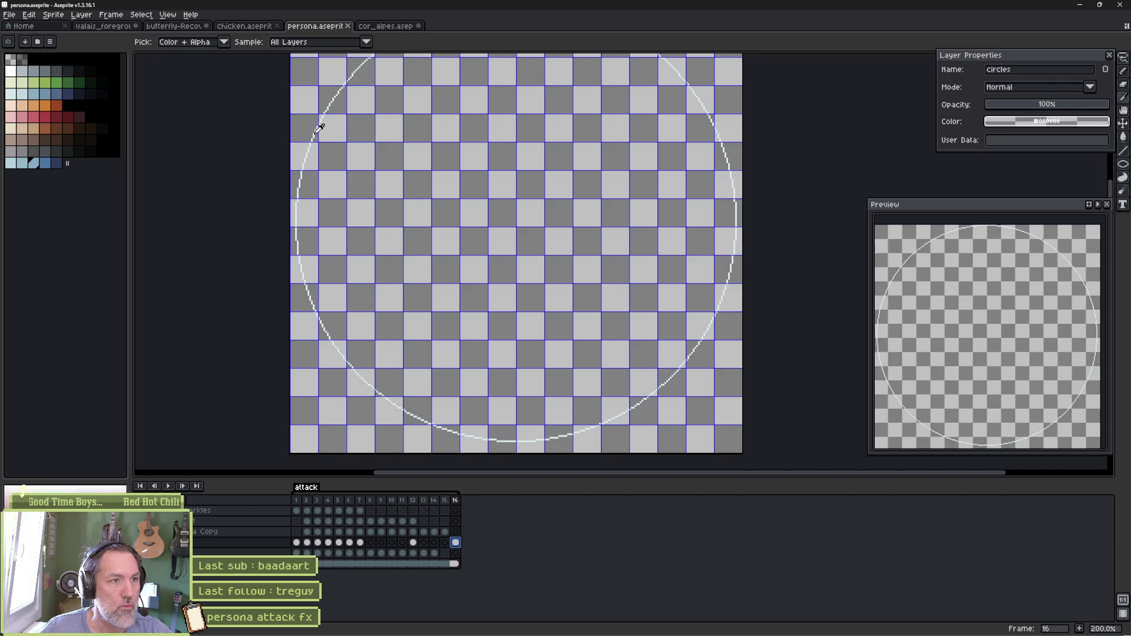
pyautogui.keyDown('alt'); pyautogui.click(319, 128); pyautogui.keyUp('alt')
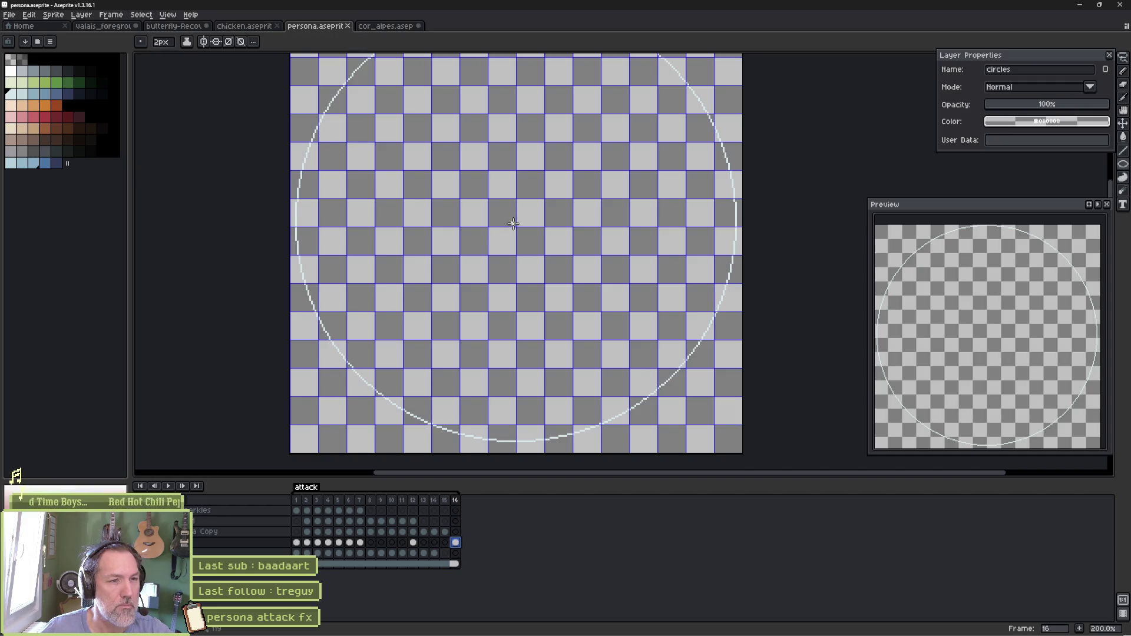
pyautogui.moveTo(510, 220); pyautogui.dragTo(528, 236)
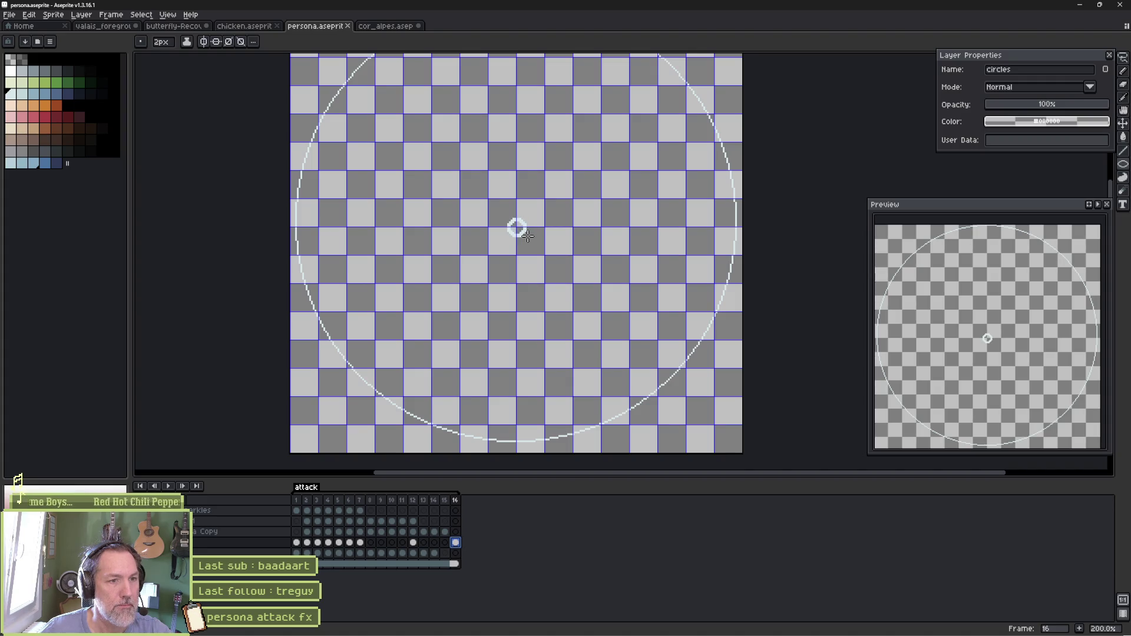
# Clear the selection and retry drawing the small centred circle in frame 16
pyautogui.hotkey('ctrl', 'a')
pyautogui.press('Delete')
pyautogui.hotkey('ctrl', 'd')
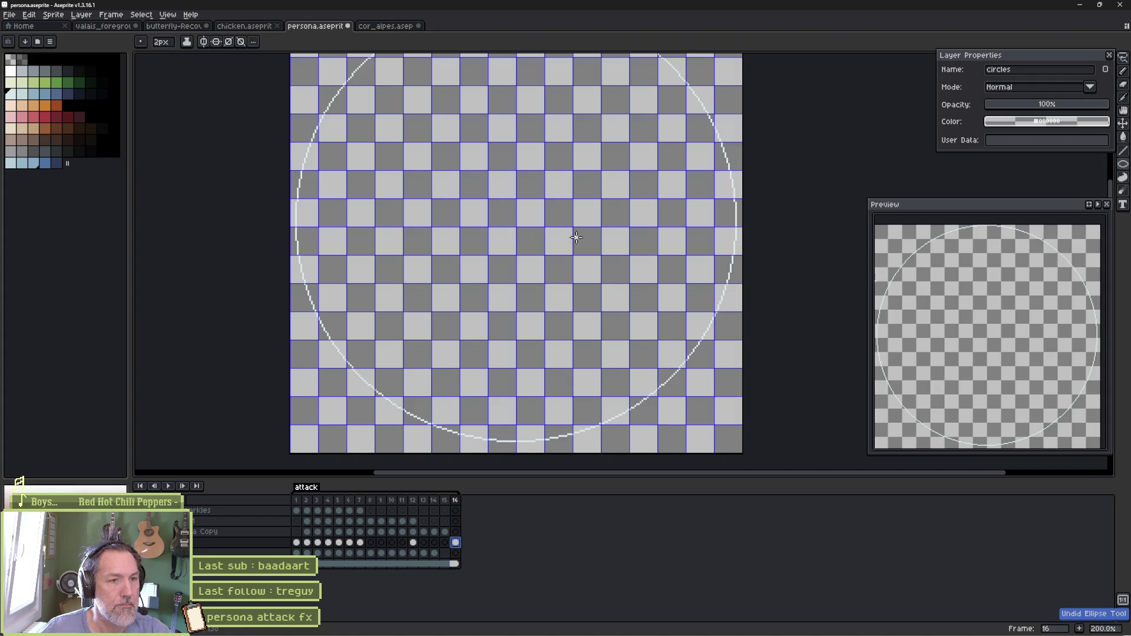
pyautogui.press('b')
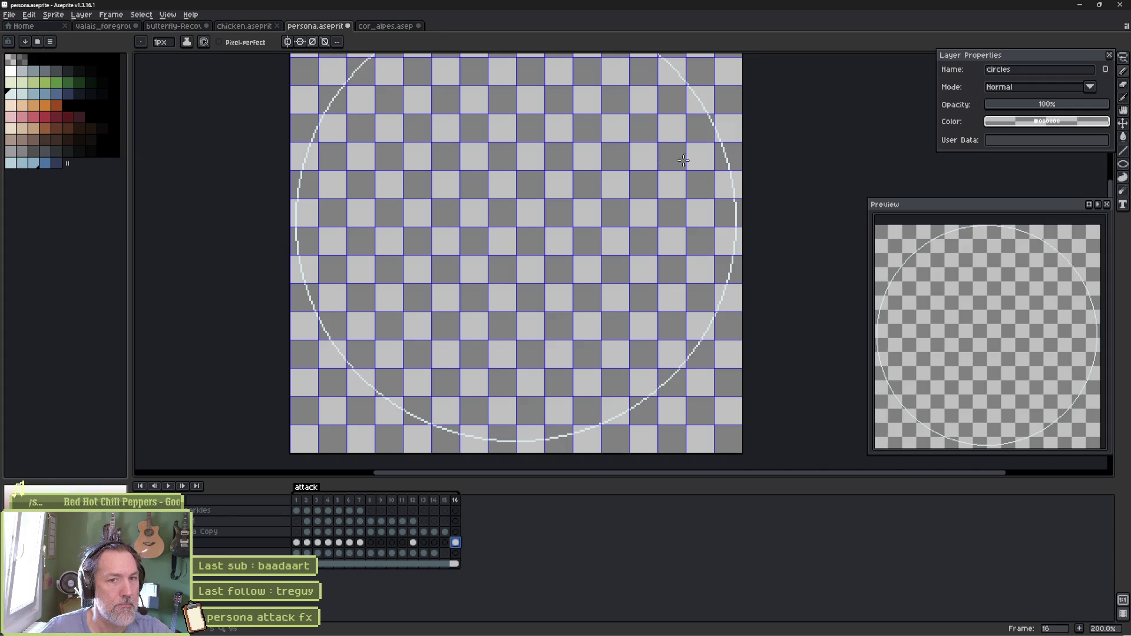
pyautogui.press('u')
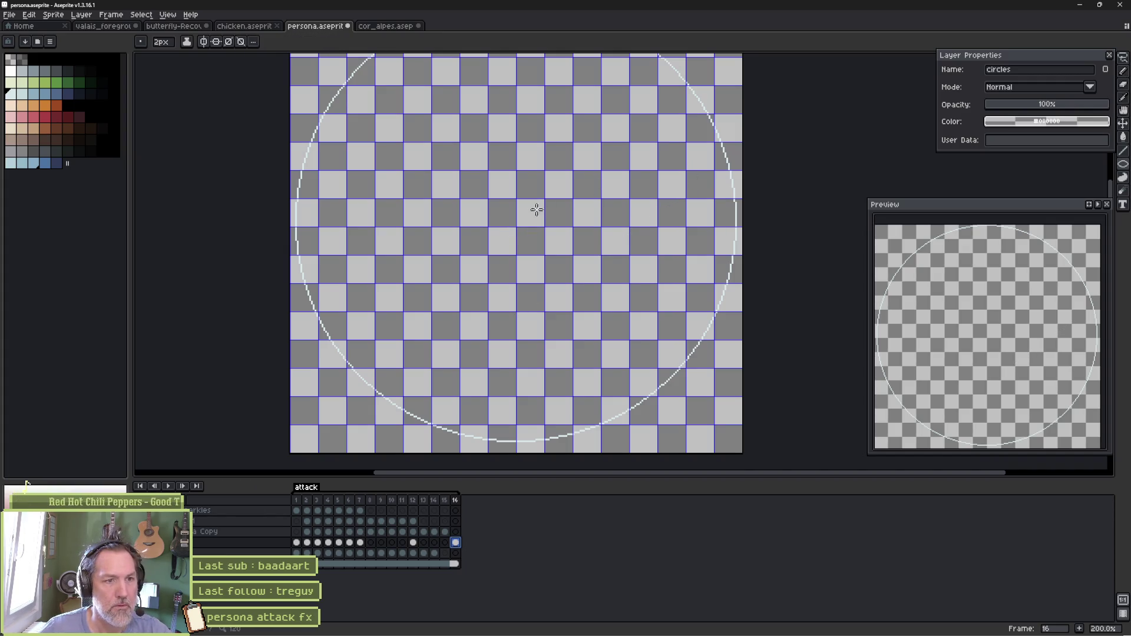
pyautogui.moveTo(509, 221); pyautogui.dragTo(529, 237)
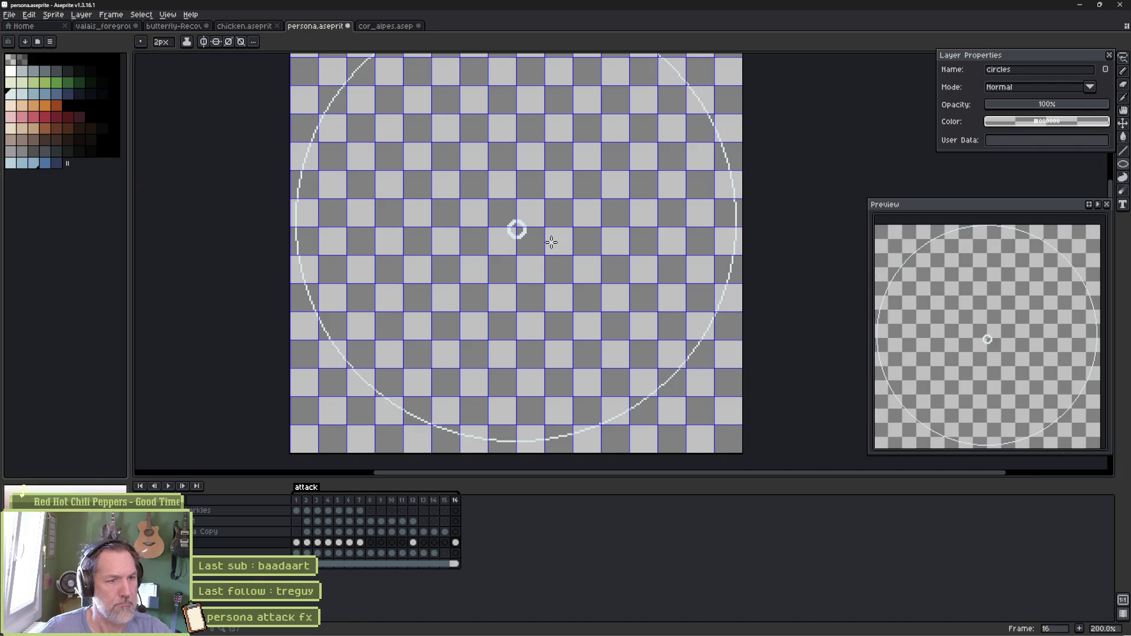
pyautogui.press('v')
pyautogui.press('b')
pyautogui.hotkey('ctrl', 'z')
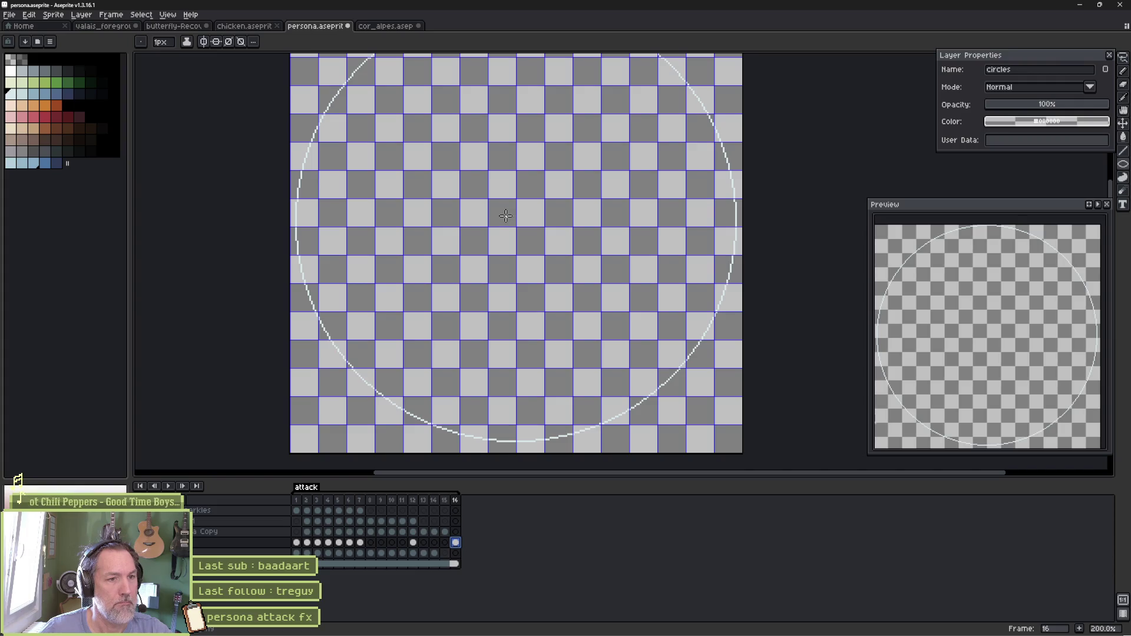
pyautogui.moveTo(507, 218); pyautogui.dragTo(530, 238)
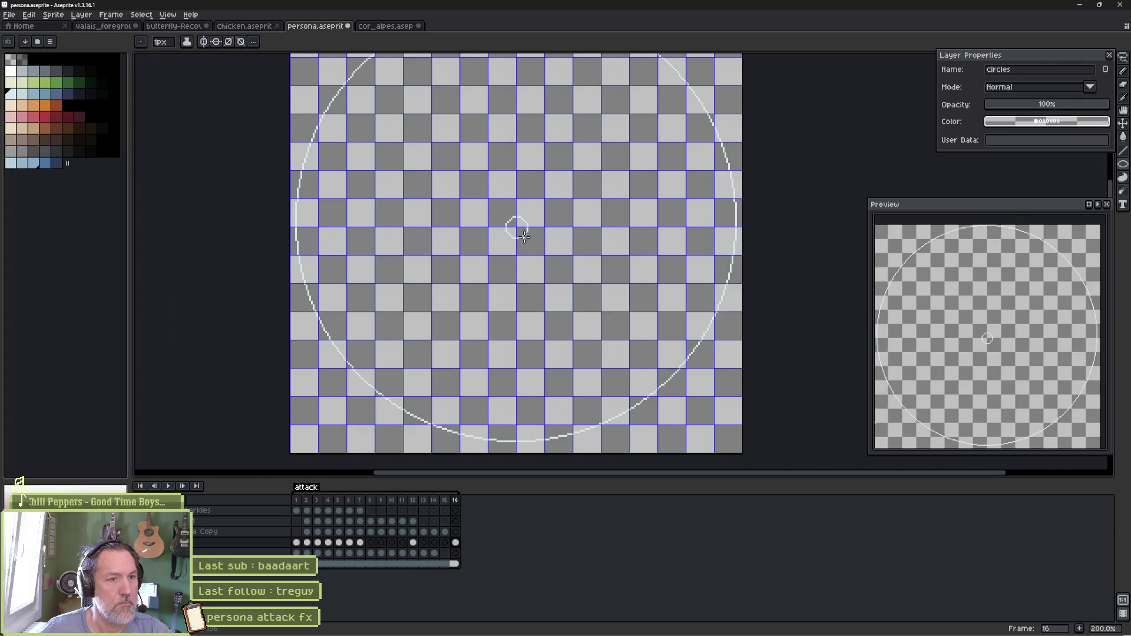
pyautogui.scroll(3, 524, 236)
pyautogui.scroll(-3, 524, 236)
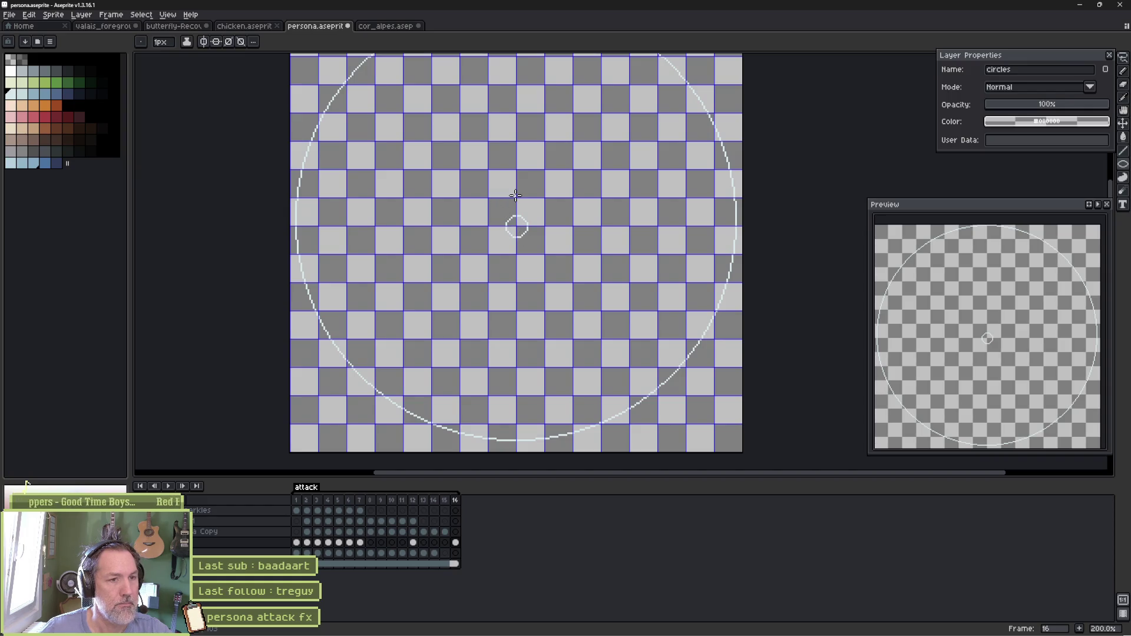
# Erase frame 16's cel, draw a tiny centred circle, and save persona.aseprite
pyautogui.press('Delete')
pyautogui.scroll(4, 514, 188)
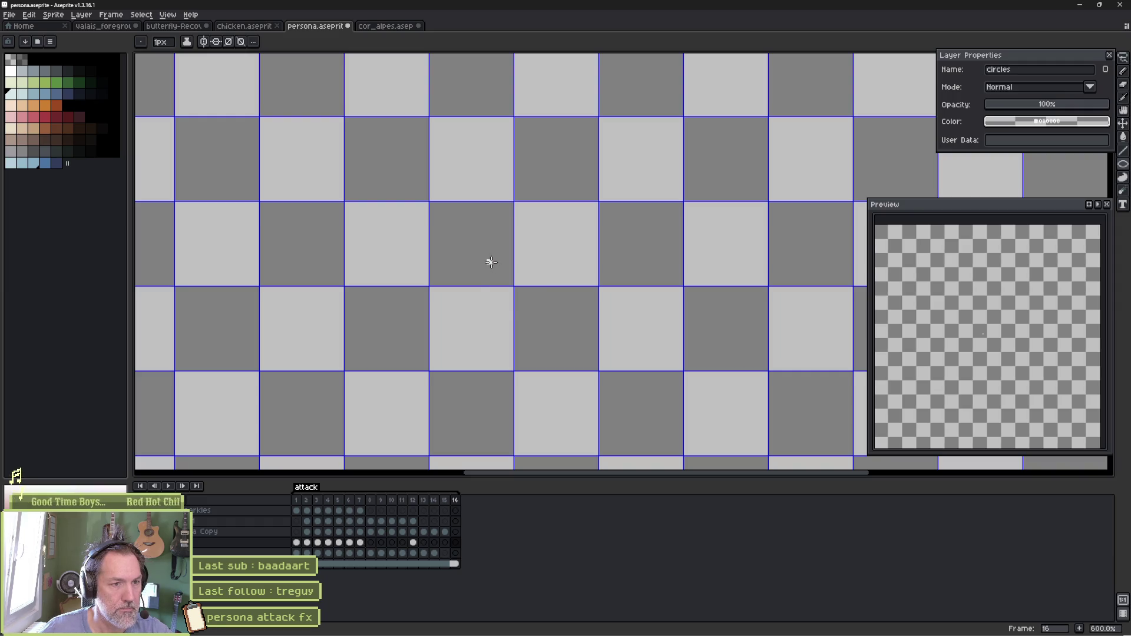
pyautogui.moveTo(492, 262); pyautogui.dragTo(539, 306)
pyautogui.scroll(-5, 580, 216)
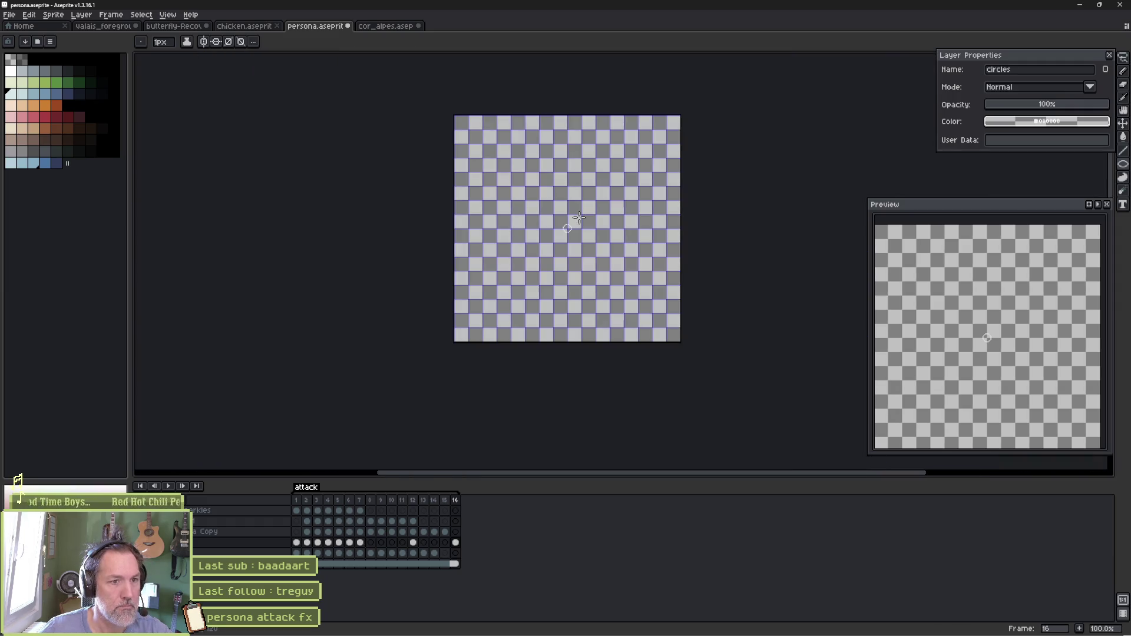
pyautogui.hotkey('ctrl', 's')
# Back in Godot, reimport the updated persona Aseprite file on the sprite
pyautogui.hotkey('alt', 'Tab')
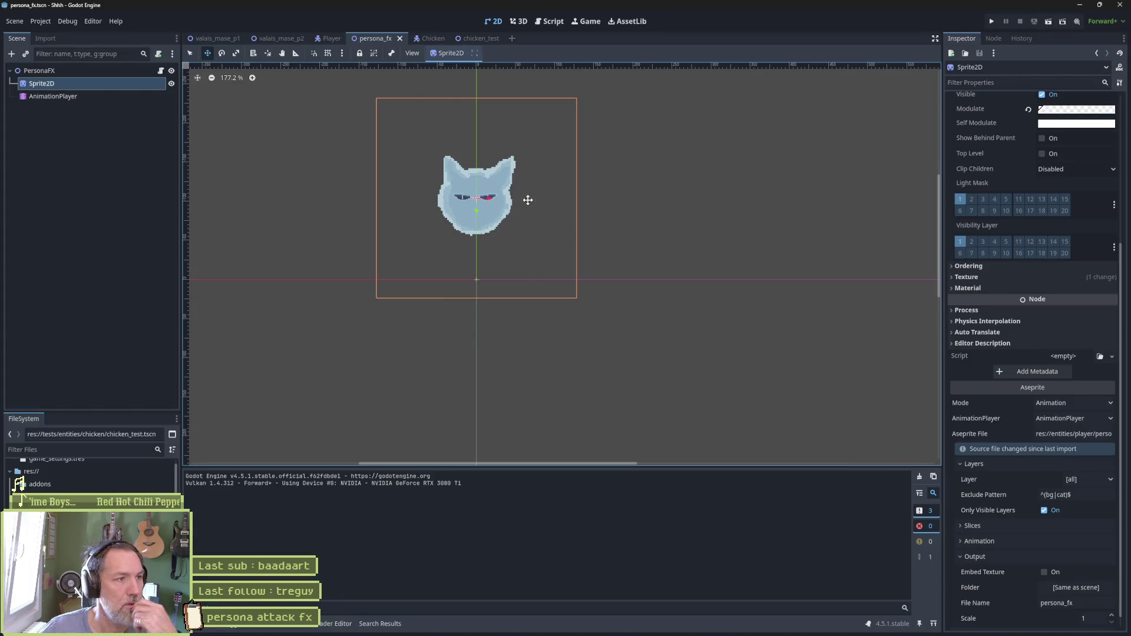
pyautogui.click(77, 97)
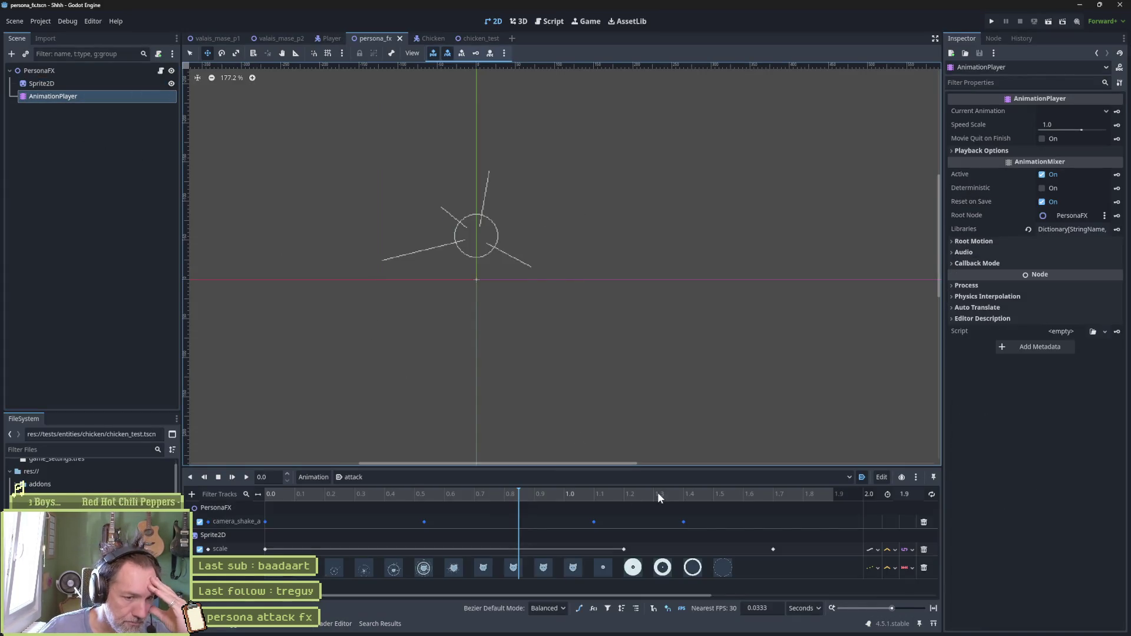
pyautogui.click(41, 83)
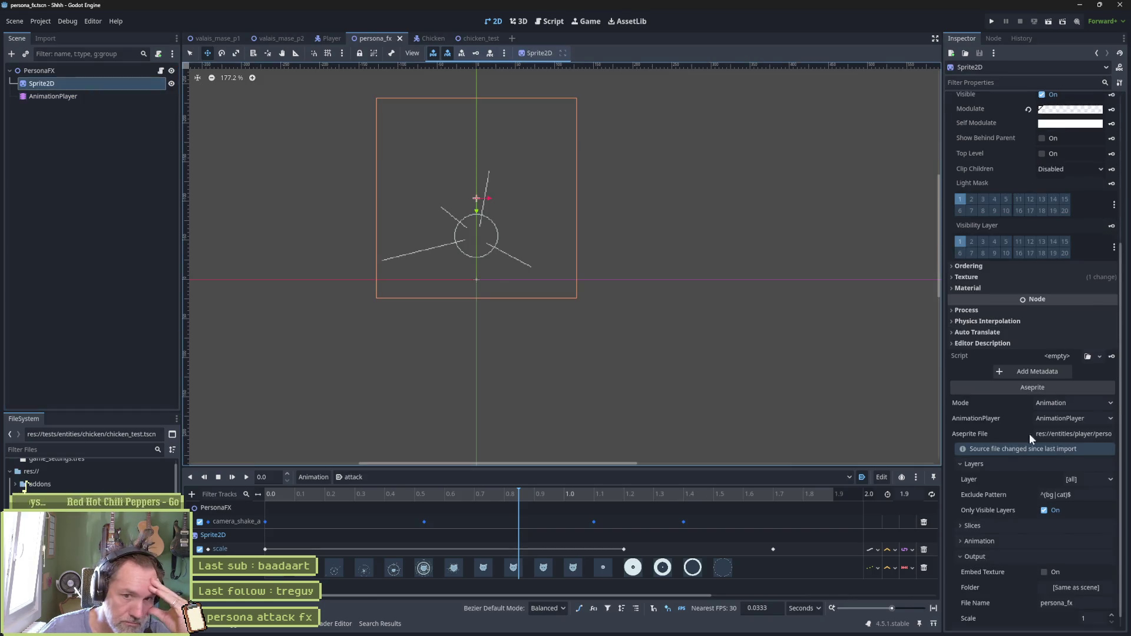
pyautogui.scroll(-1, 1031, 530)
pyautogui.click(1023, 620)
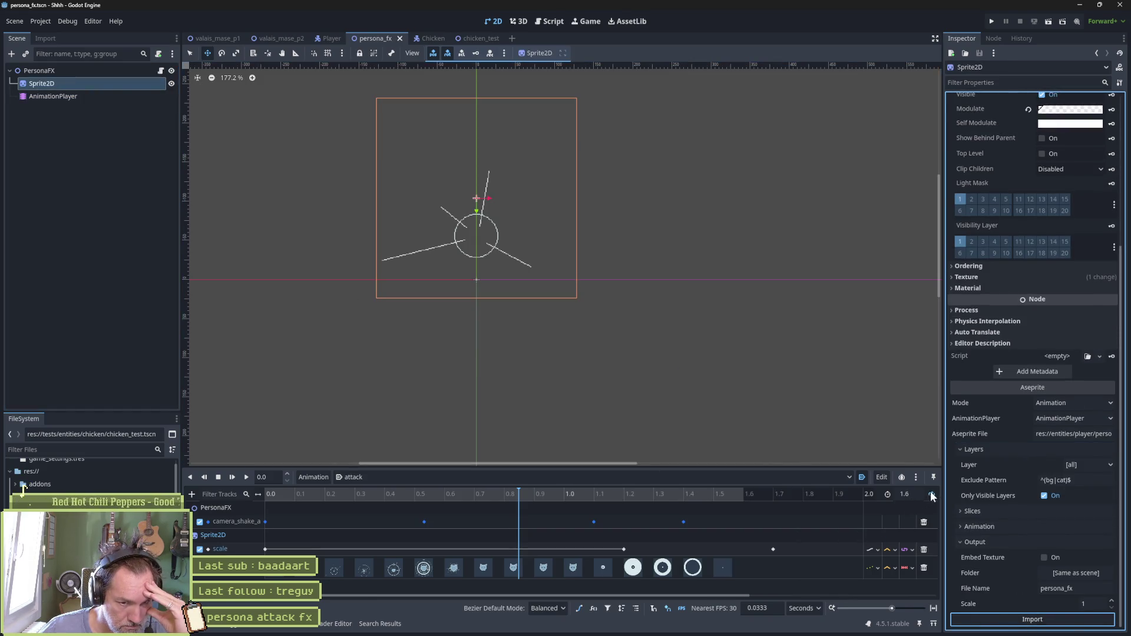
# Shift the scale and camera_shake keys later and set the attack animation length to 2.0
pyautogui.click(708, 498)
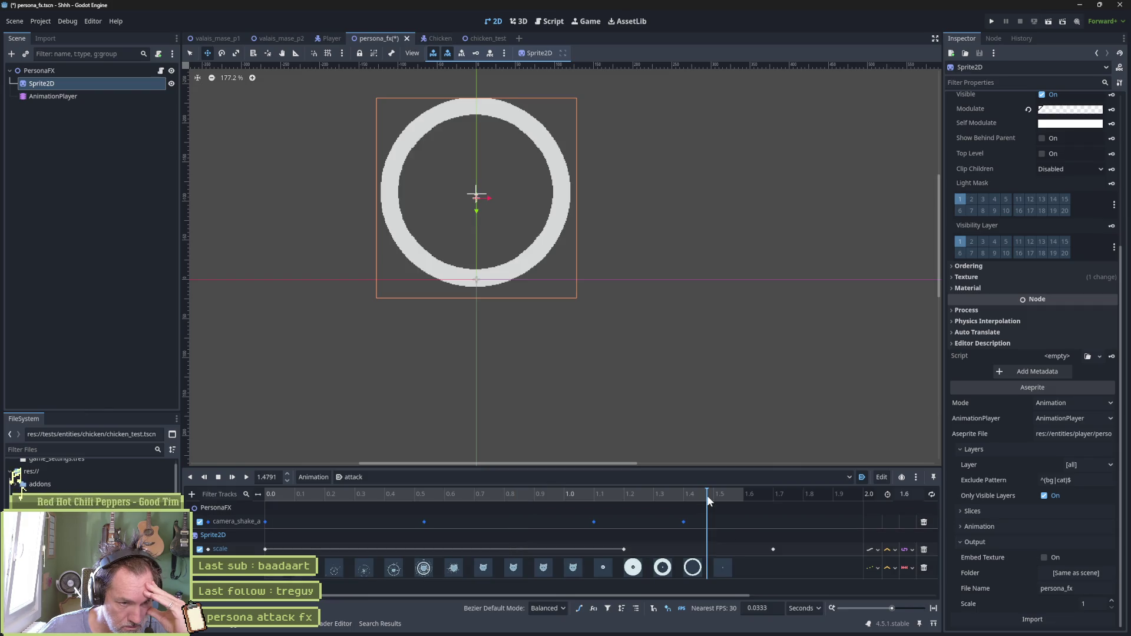
pyautogui.moveTo(624, 549); pyautogui.dragTo(712, 551)
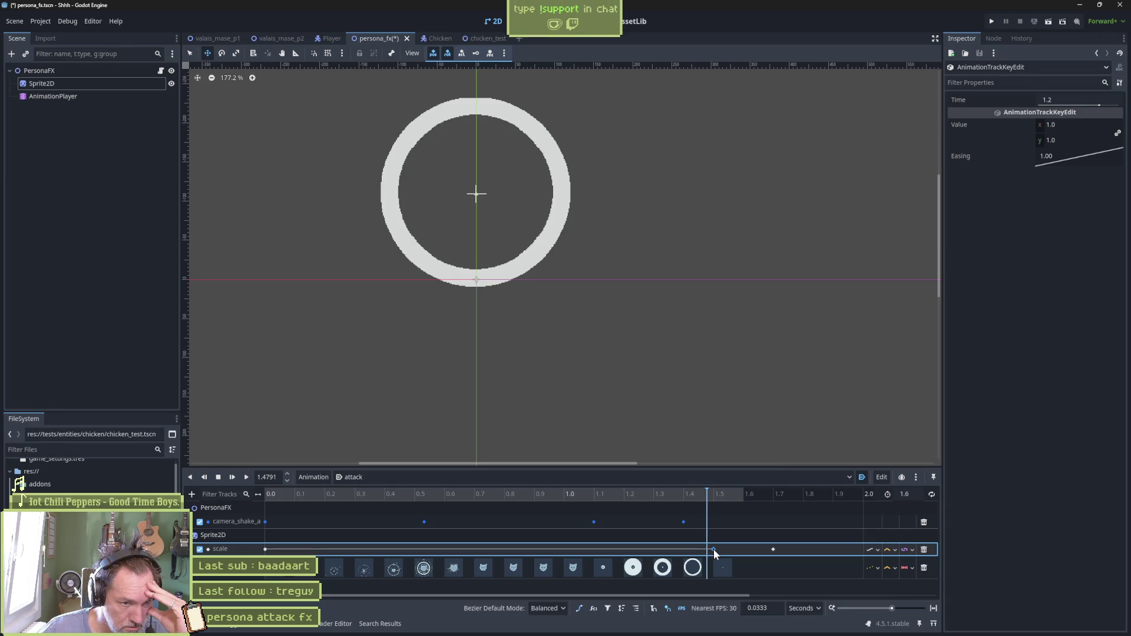
pyautogui.moveTo(684, 522); pyautogui.dragTo(763, 527)
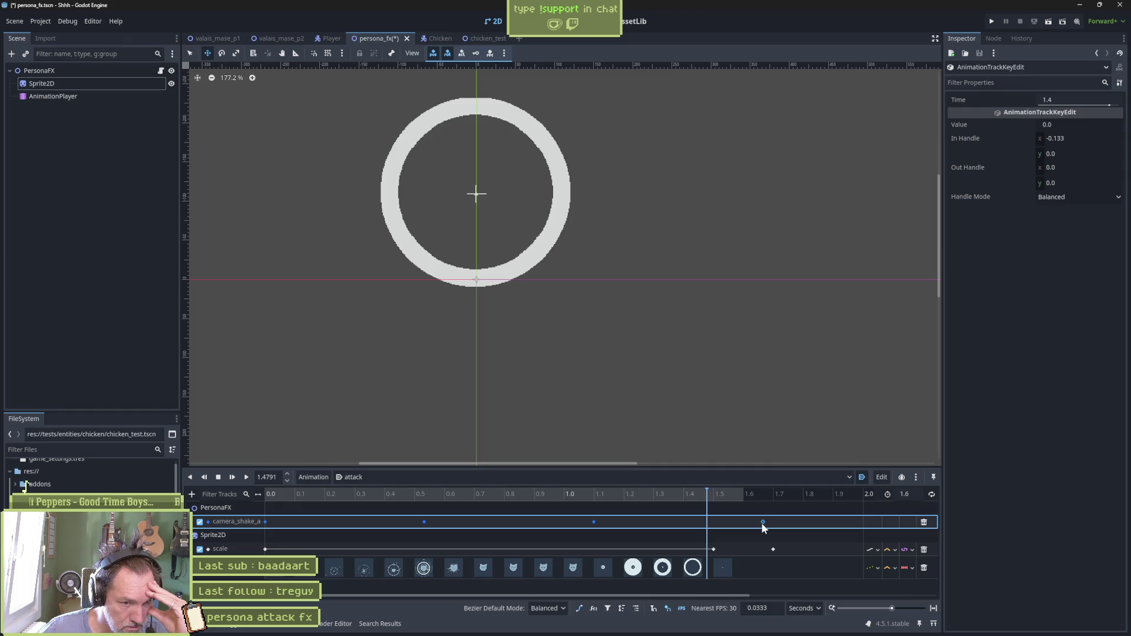
pyautogui.click(920, 495)
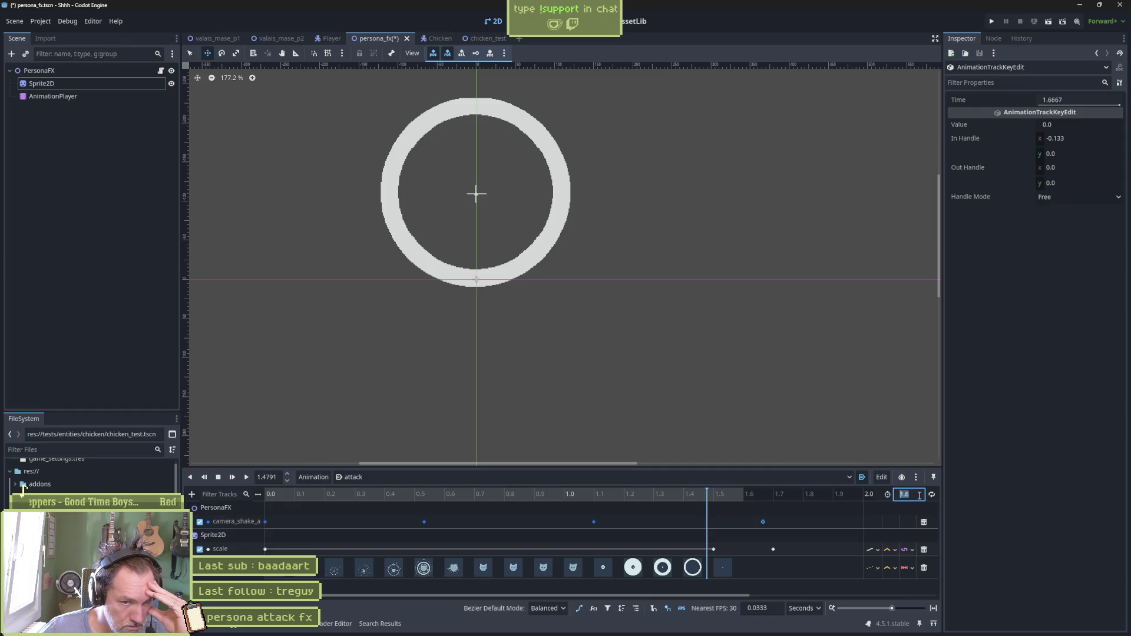
pyautogui.write('2.9')
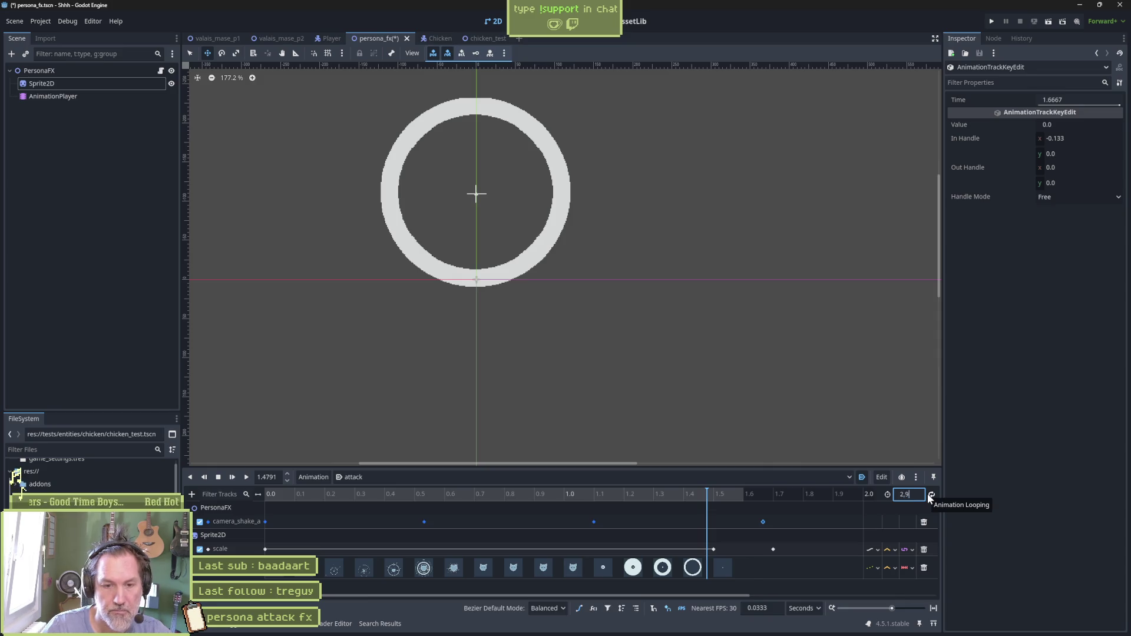
pyautogui.press('Return')
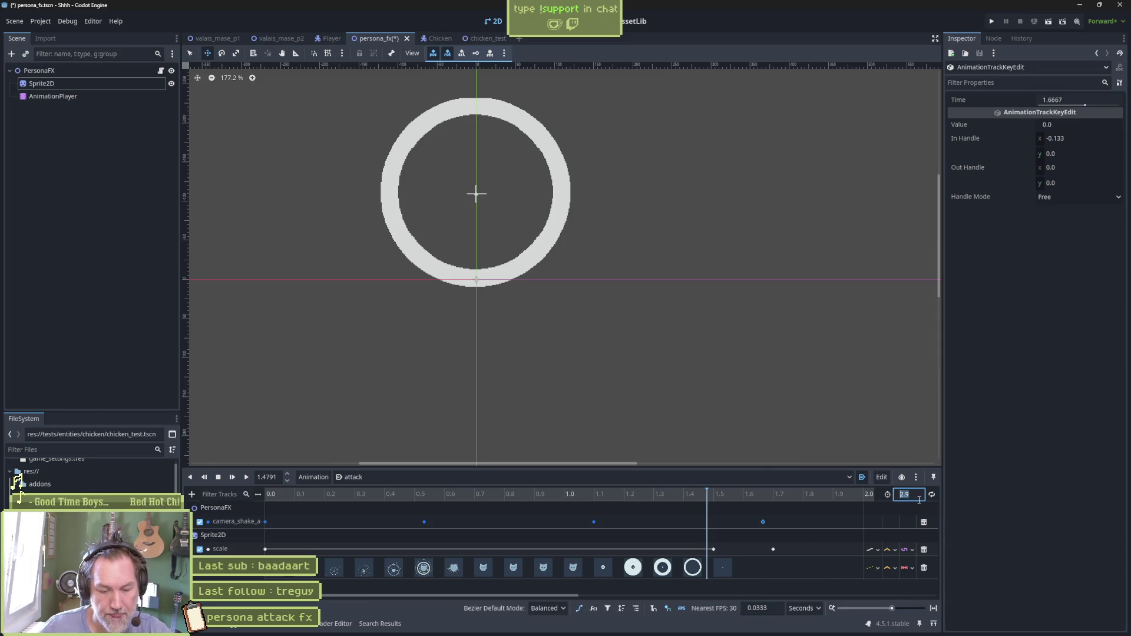
pyautogui.write('2.0')
pyautogui.press('Return')
# Move the final scale keyframe to 1.8 s, set its scale to 50, and preview it
pyautogui.click(773, 550)
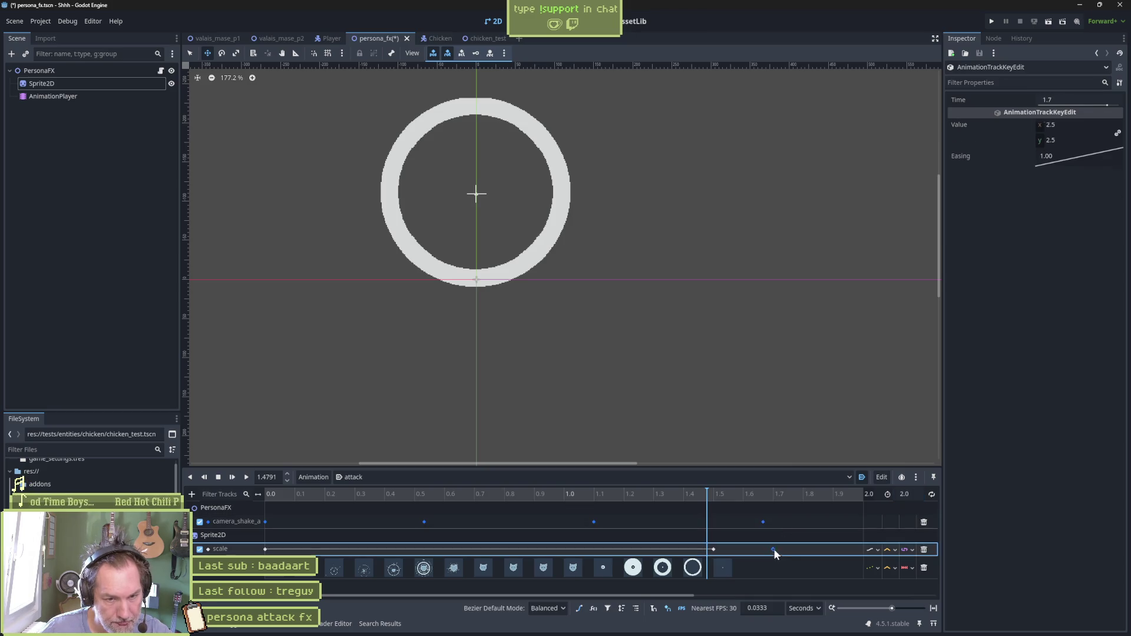
pyautogui.moveTo(853, 552); pyautogui.dragTo(854, 550)
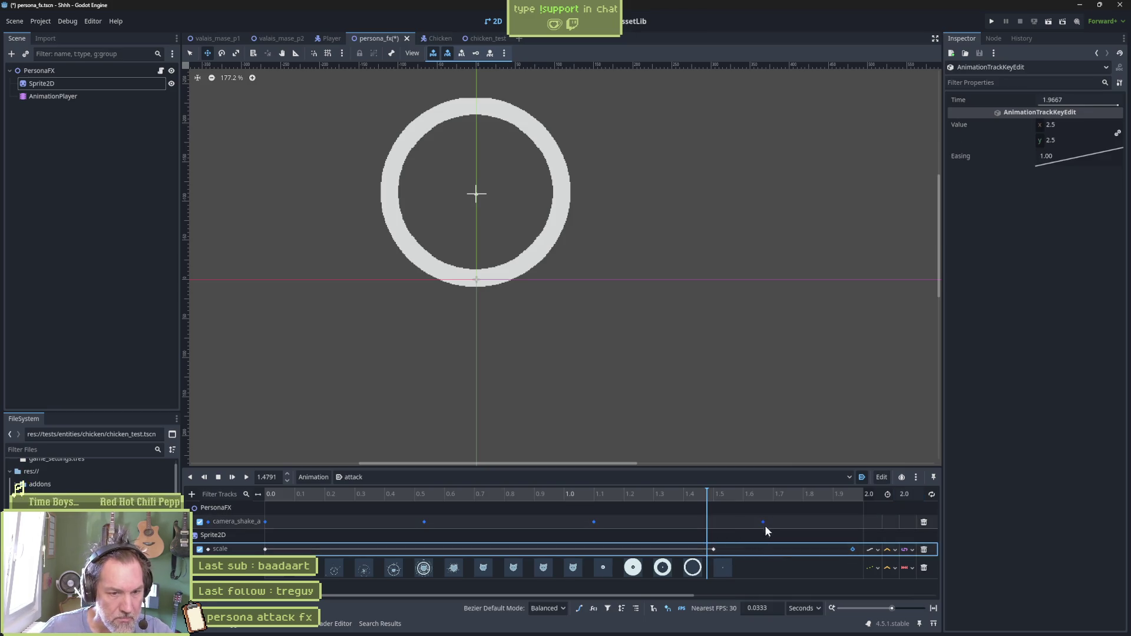
pyautogui.moveTo(711, 493)
pyautogui.mouseDown()
pyautogui.moveTo(684, 493)
pyautogui.moveTo(896, 500)
pyautogui.moveTo(791, 513)
pyautogui.mouseUp()
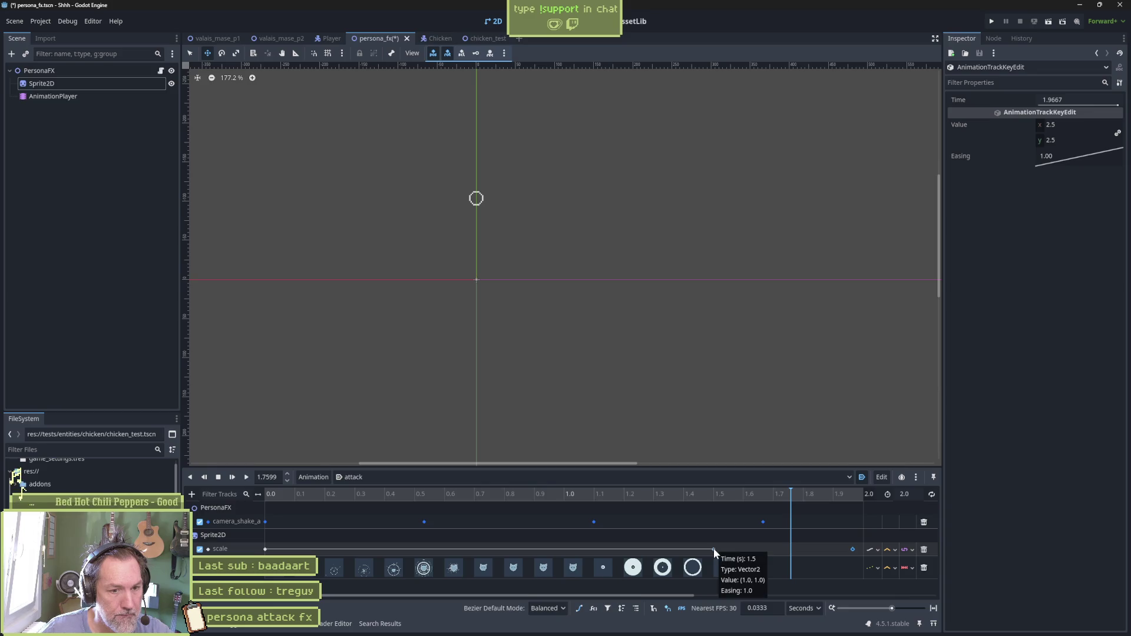
pyautogui.click(852, 550)
pyautogui.moveTo(808, 550); pyautogui.dragTo(805, 550)
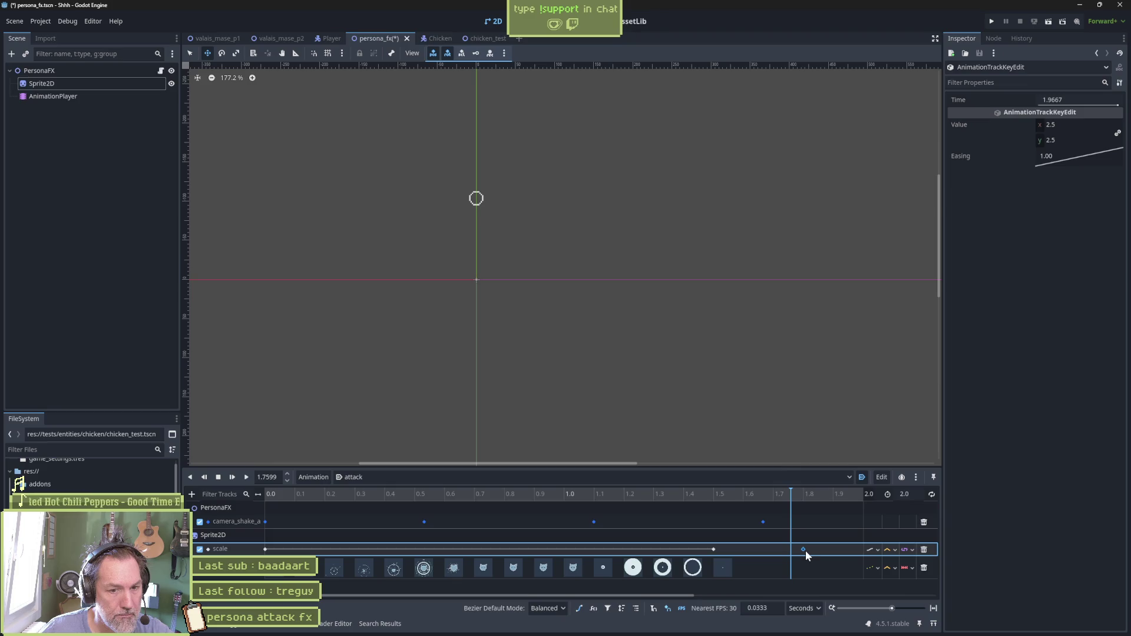
pyautogui.click(1087, 123)
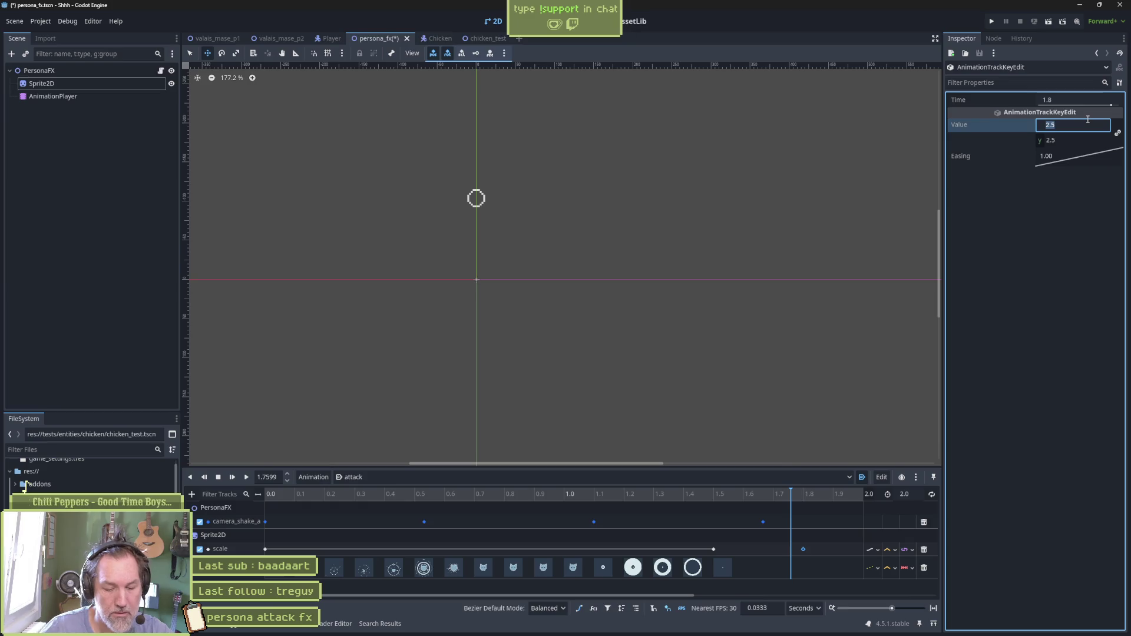
pyautogui.write('50')
pyautogui.press('Return')
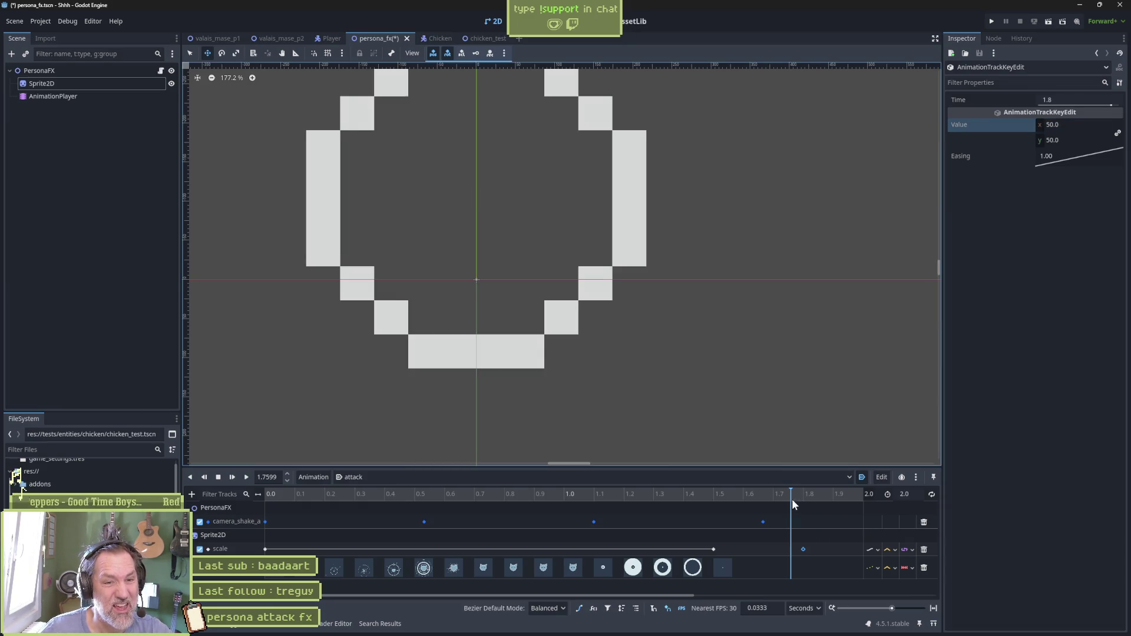
pyautogui.moveTo(792, 499)
pyautogui.mouseDown()
pyautogui.moveTo(697, 516)
pyautogui.moveTo(816, 510)
pyautogui.moveTo(710, 521)
pyautogui.mouseUp()
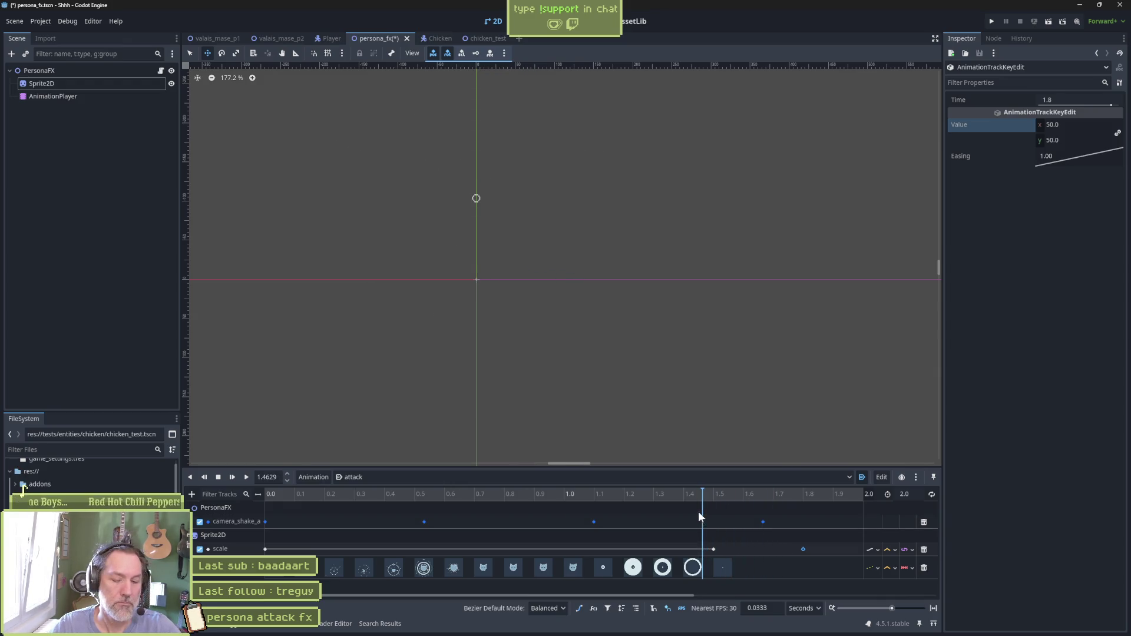
# Save and test-run the persona FX scene, stop it, and reselect the AnimationPlayer
pyautogui.press('F6')
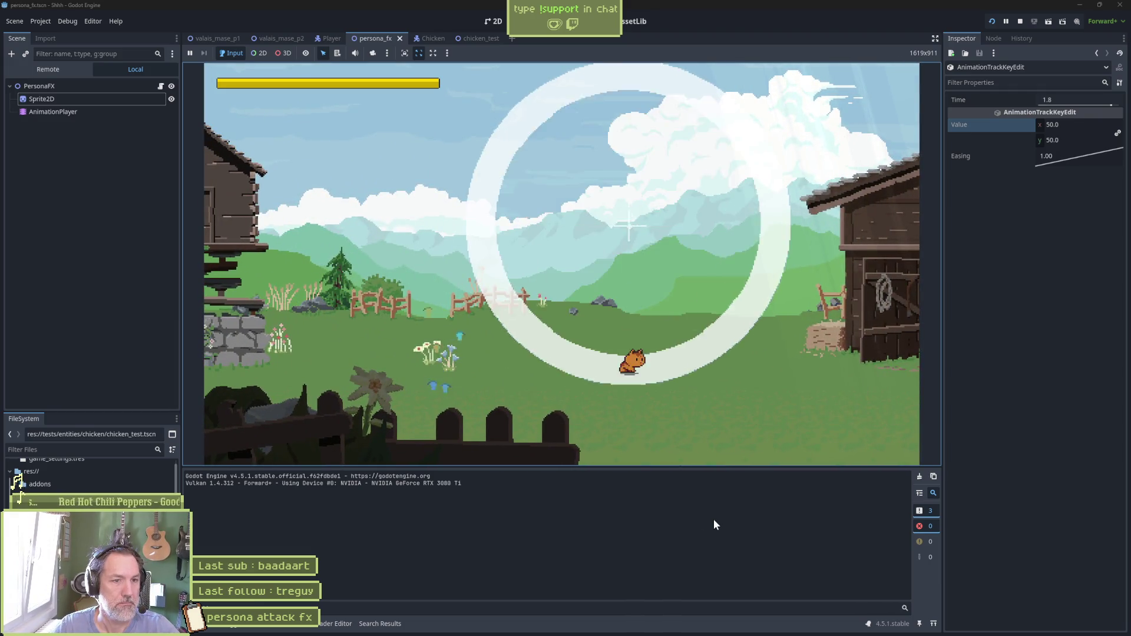
pyautogui.press('F8')
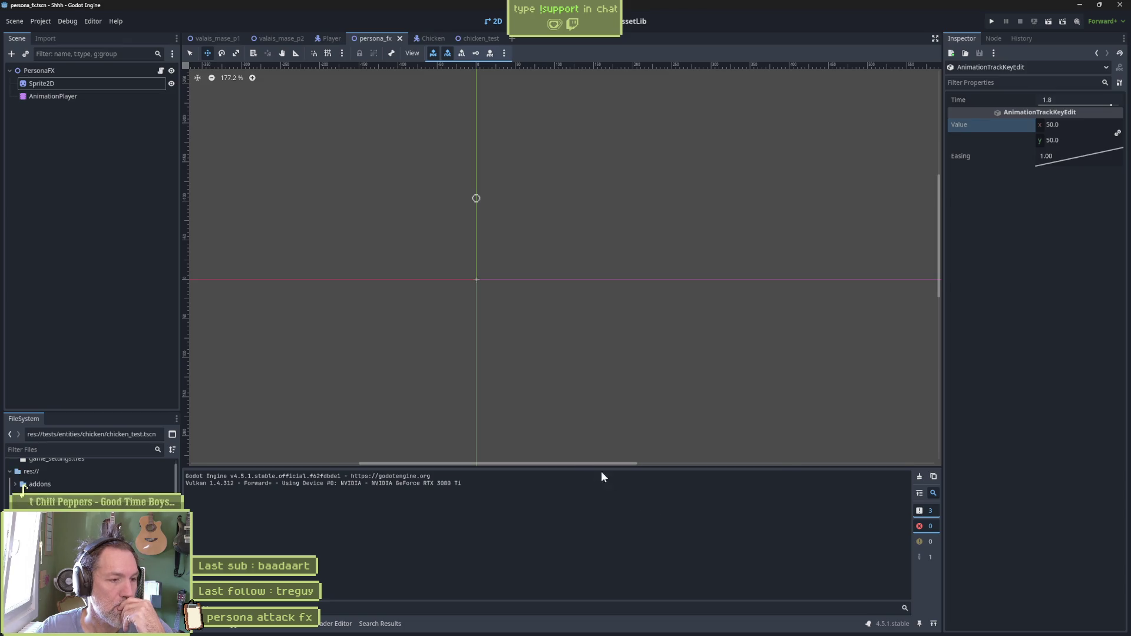
pyautogui.click(95, 93)
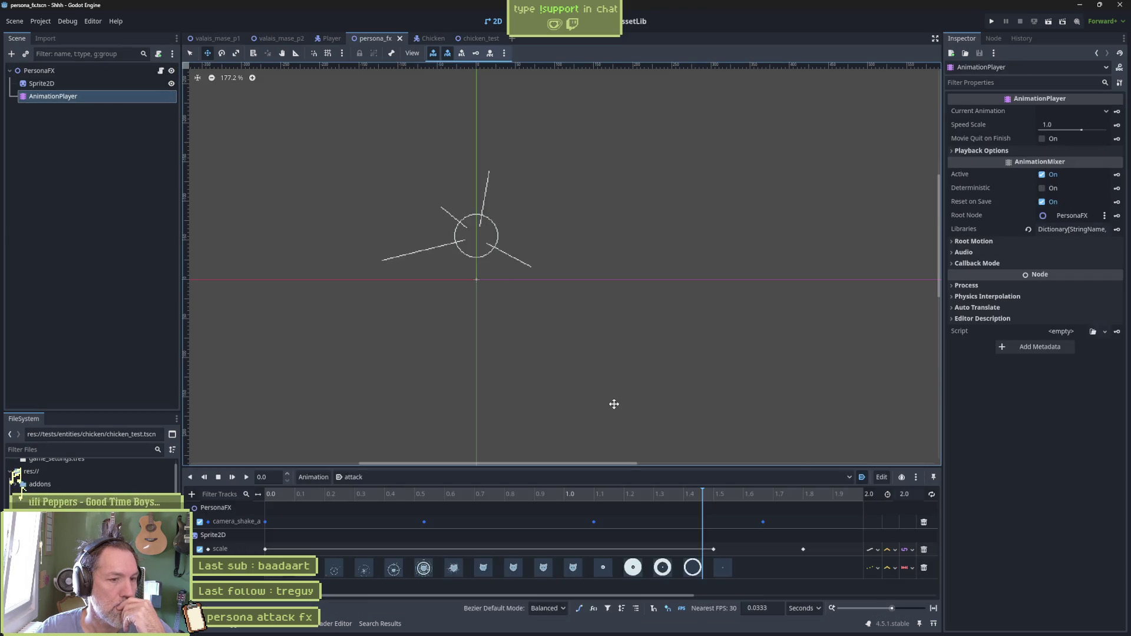
pyautogui.moveTo(738, 628)
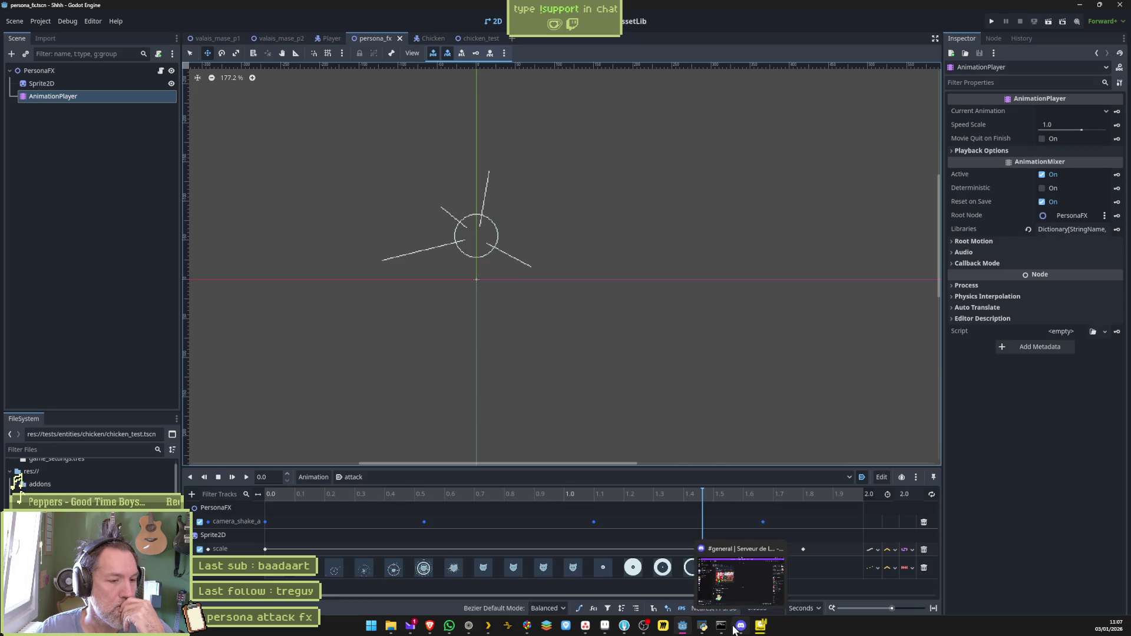
# In Aseprite, inspect the circle in frames 15 and 16 of the attack animation
pyautogui.click(608, 631)
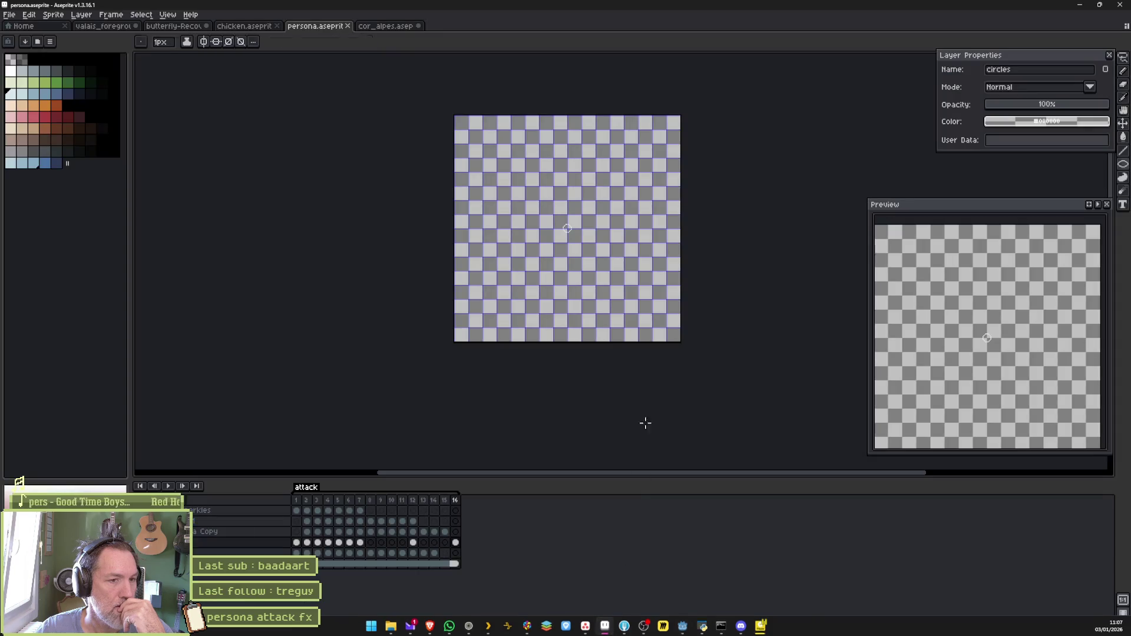
pyautogui.click(447, 501)
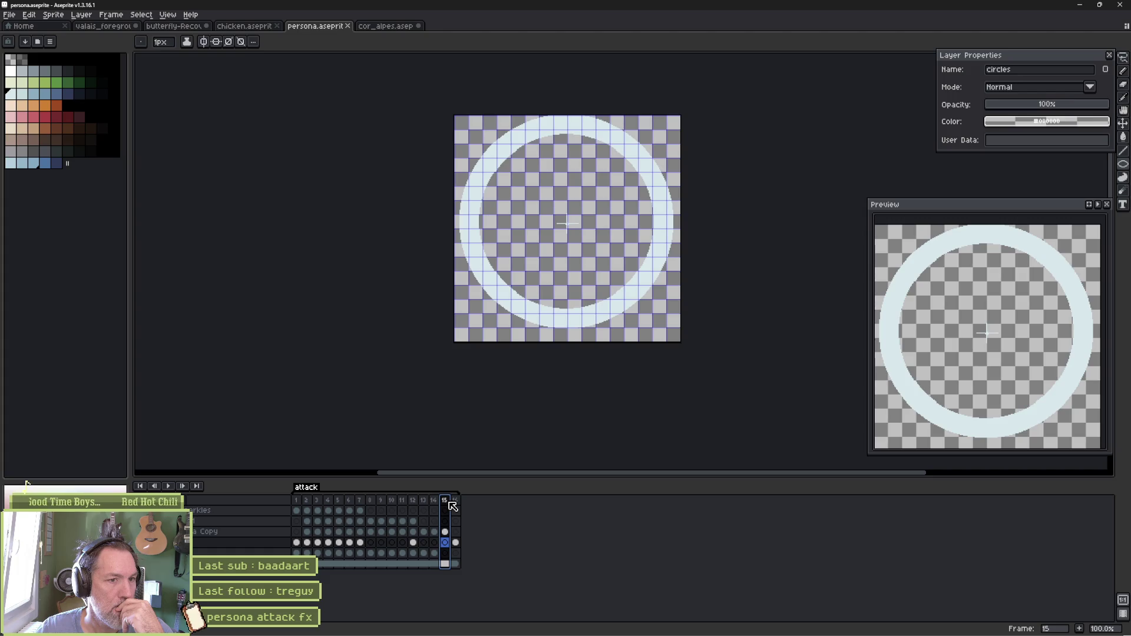
pyautogui.click(455, 543)
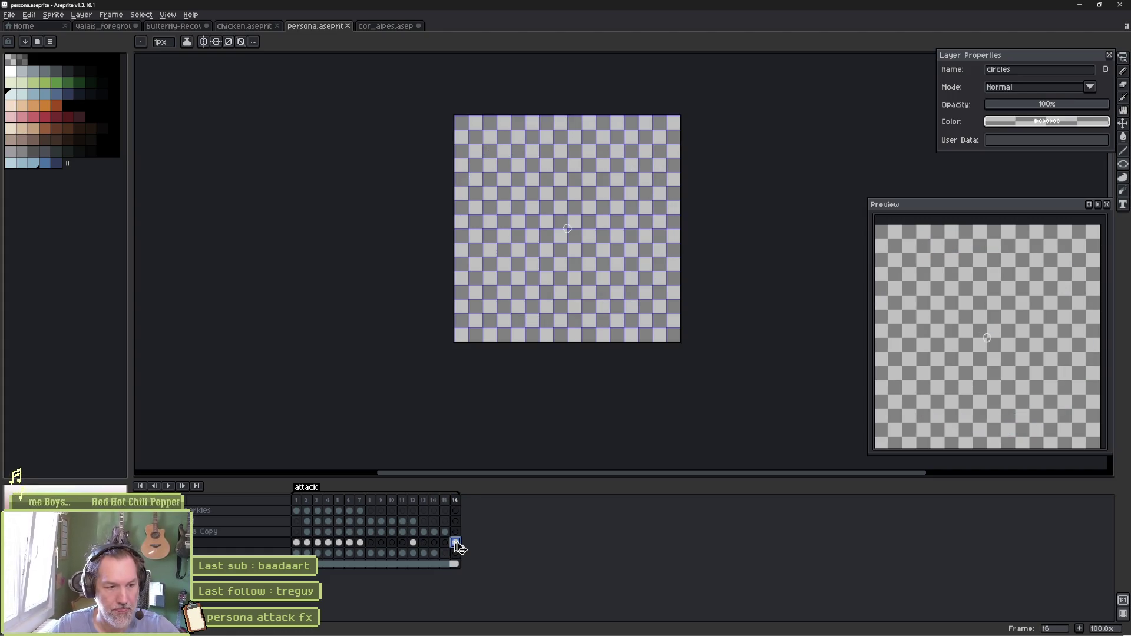
pyautogui.click(445, 543)
pyautogui.press('v')
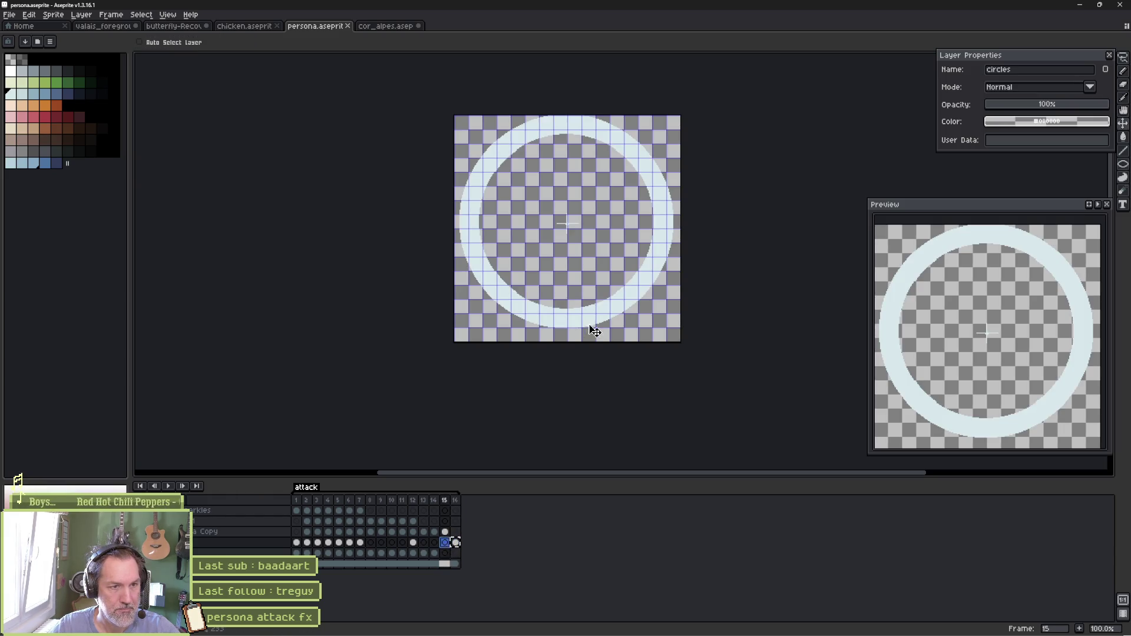
pyautogui.press('b')
pyautogui.scroll(2, 567, 224)
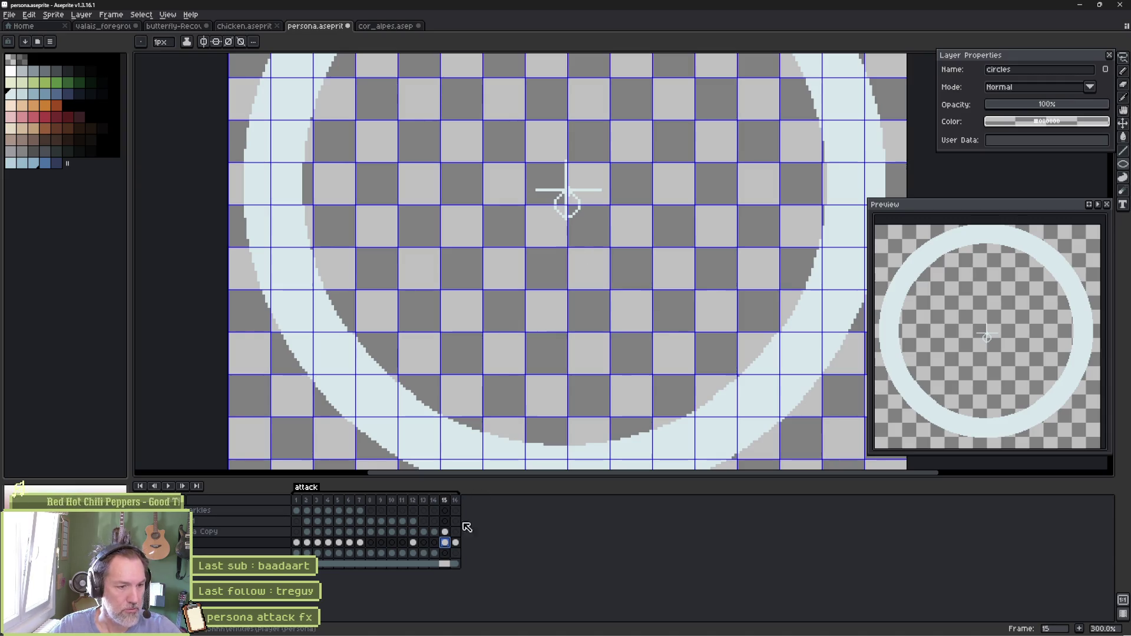
# Step from frame 14 back to frame 2, then scrub forward to frame 7's blue cat spirit
pyautogui.click(435, 533)
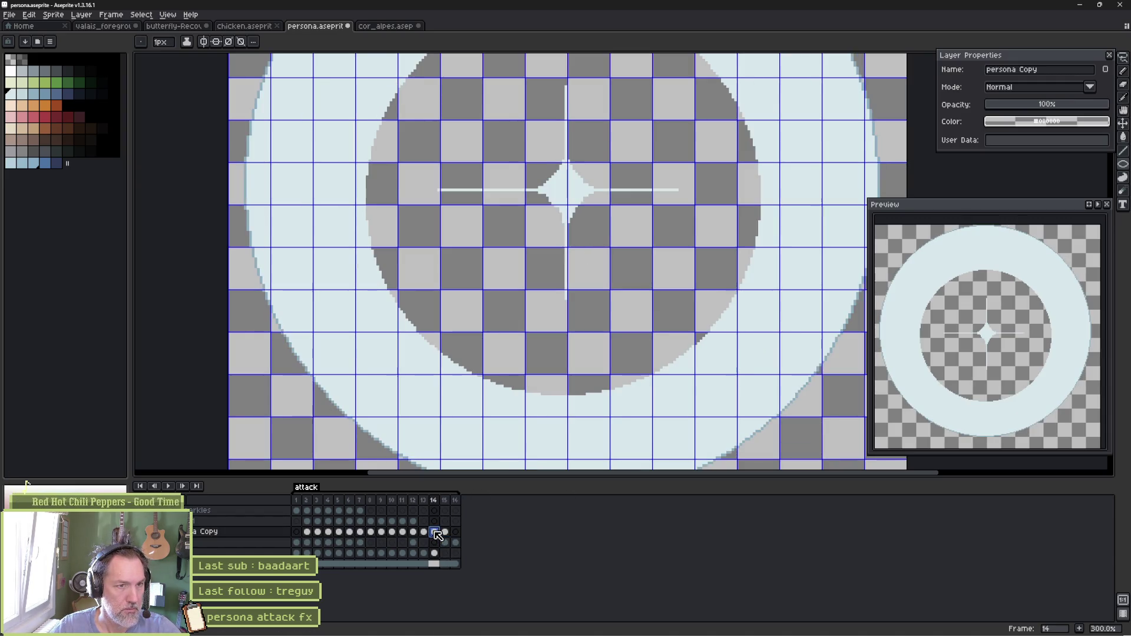
pyautogui.click(394, 543)
pyautogui.click(307, 543)
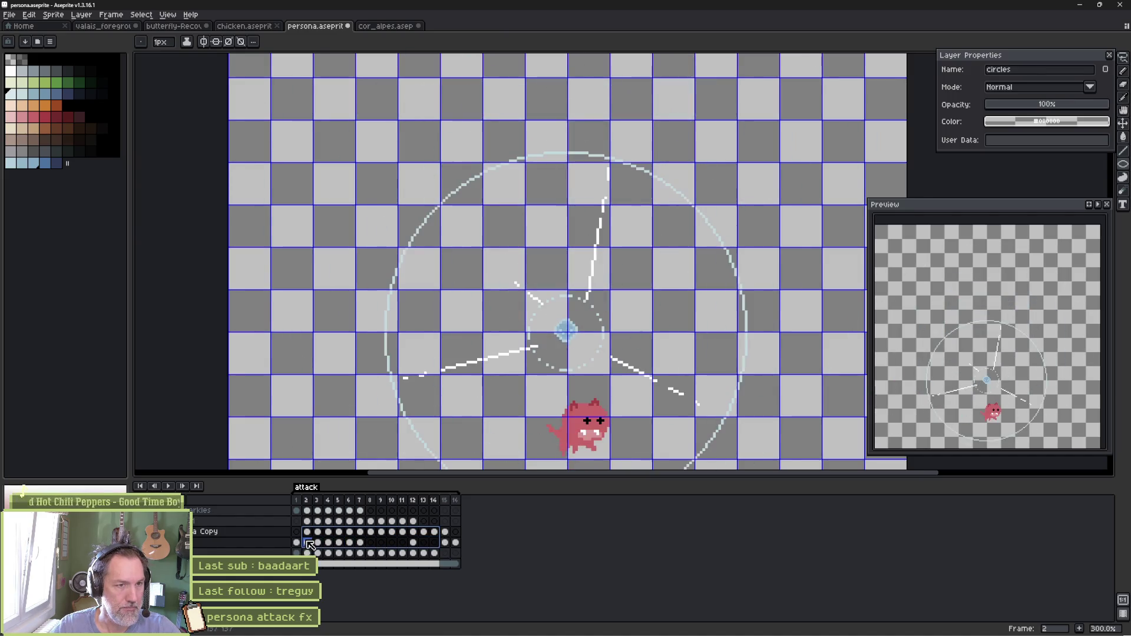
pyautogui.moveTo(307, 543); pyautogui.dragTo(365, 543)
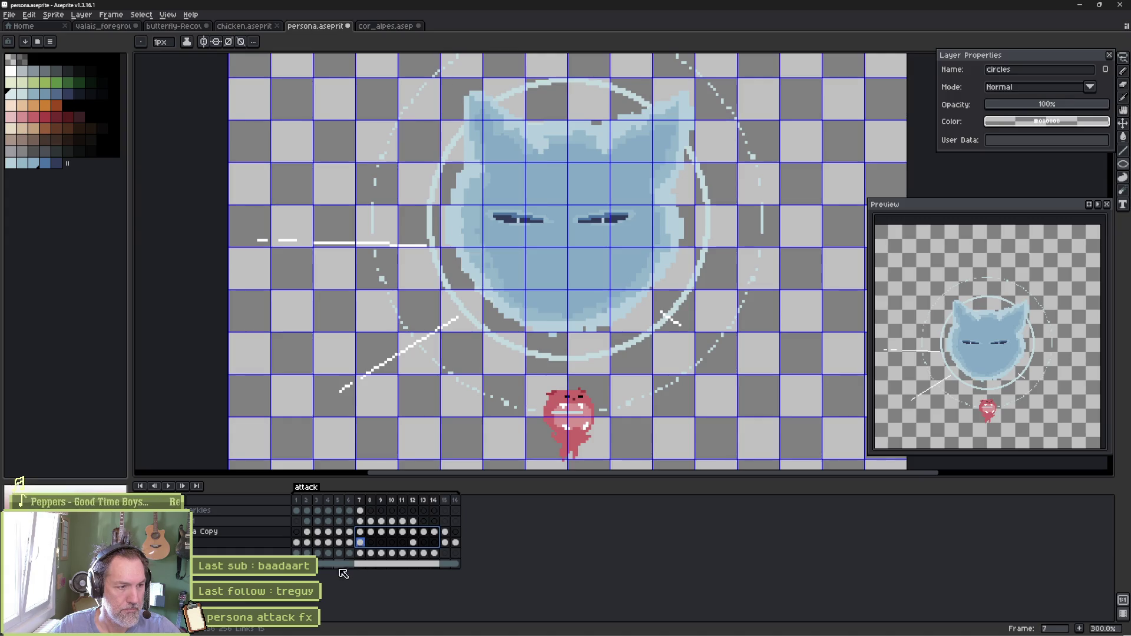
# Show the slate blue background, add a new empty layer, and choose red with the Pencil
pyautogui.click(26, 483)
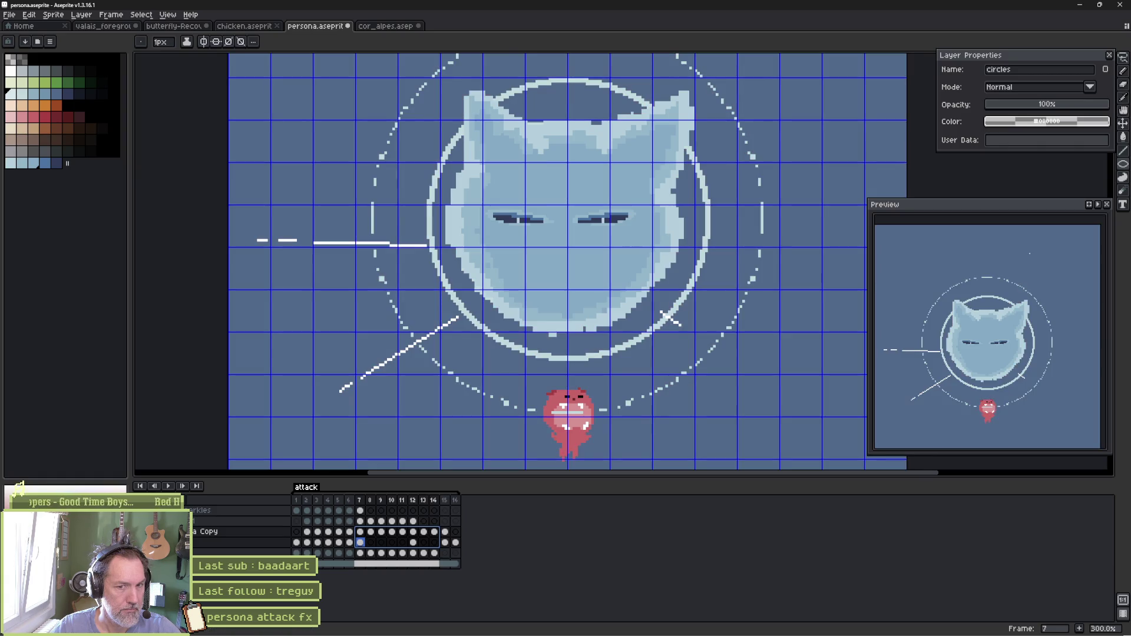
pyautogui.hotkey('shift', 'n')
pyautogui.write('c')
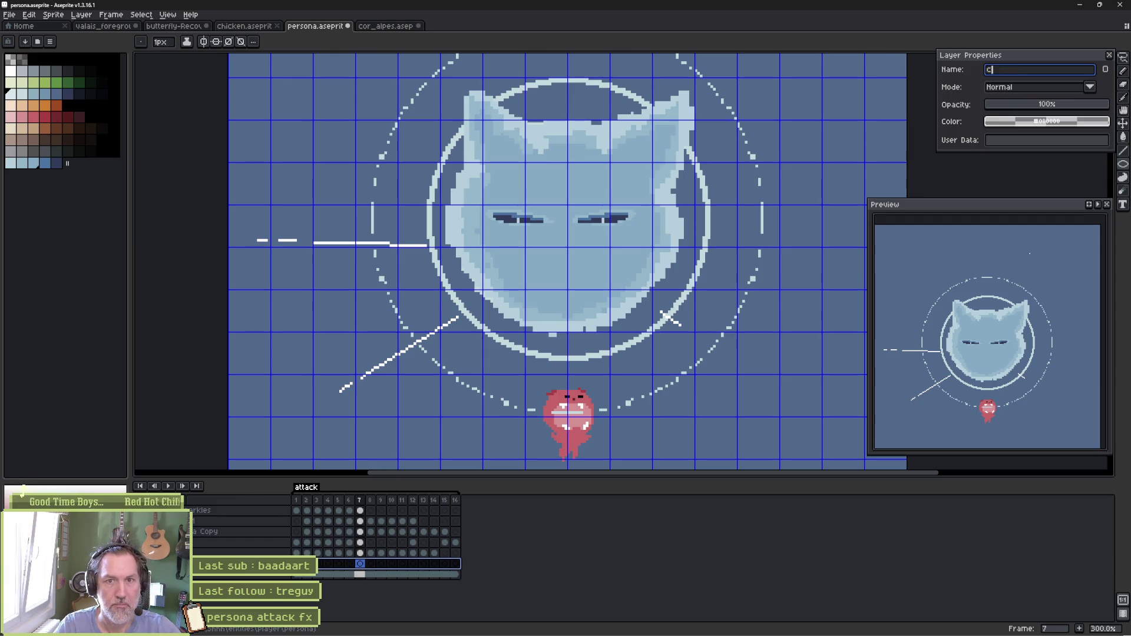
pyautogui.press('Return')
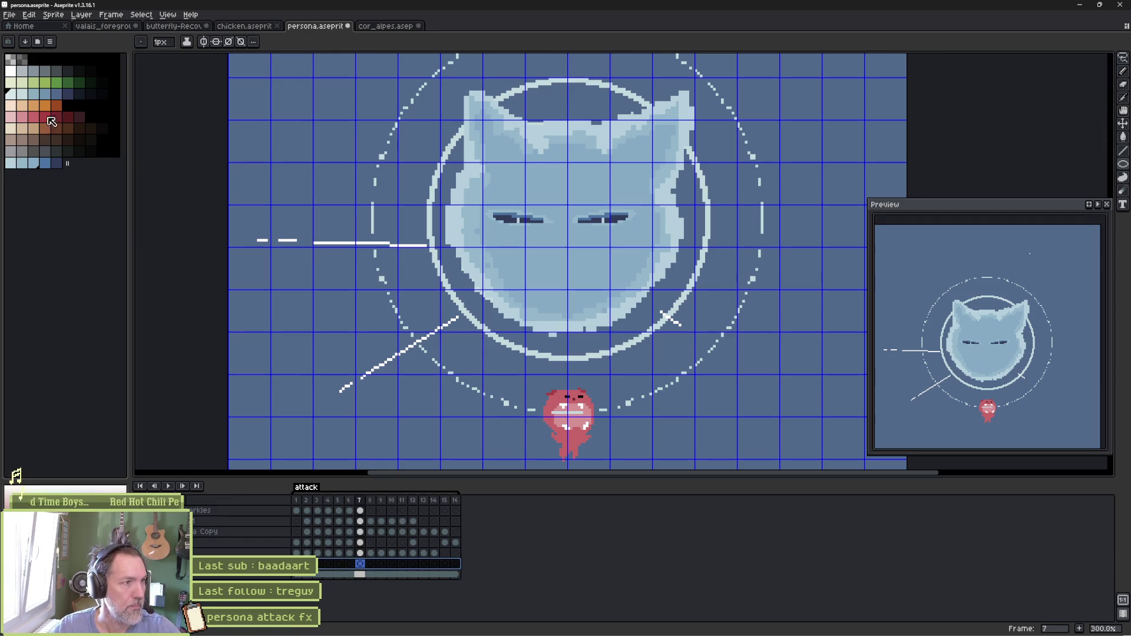
pyautogui.click(44, 116)
pyautogui.press('b')
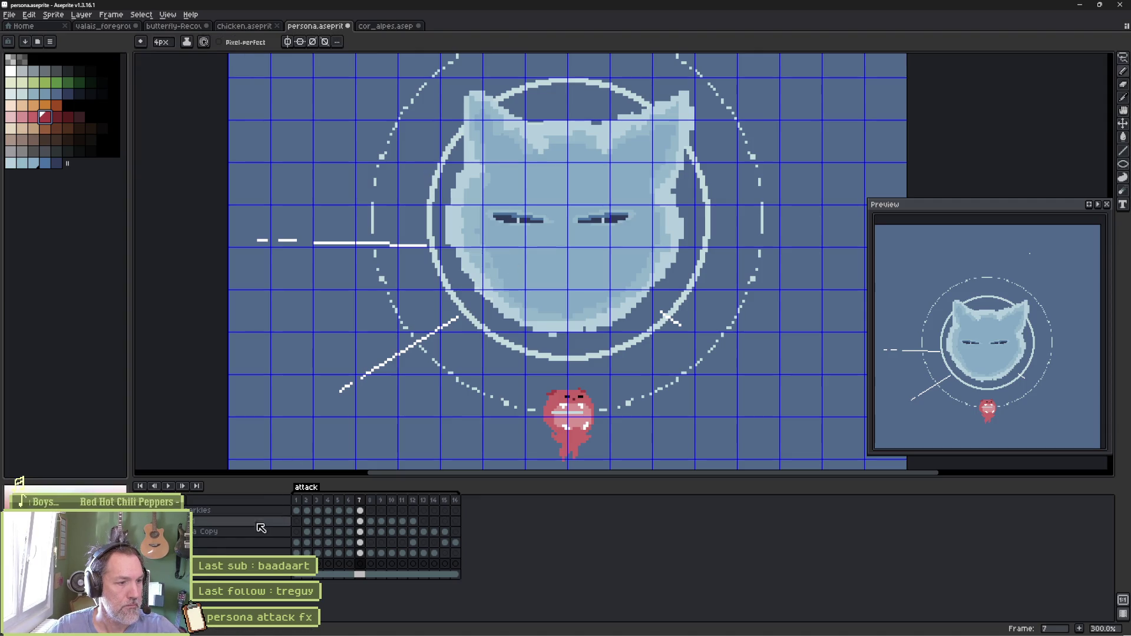
# Move the new layer to the top and draw red horizontal and vertical lines across frame 7's cat
pyautogui.click(360, 564)
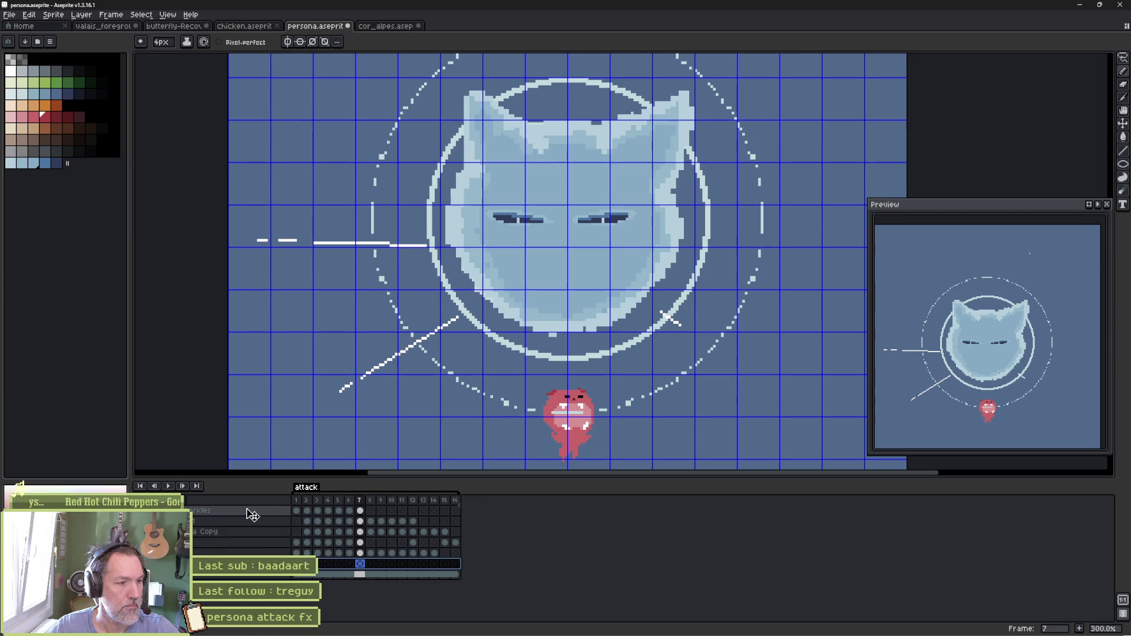
pyautogui.moveTo(253, 515); pyautogui.dragTo(255, 513)
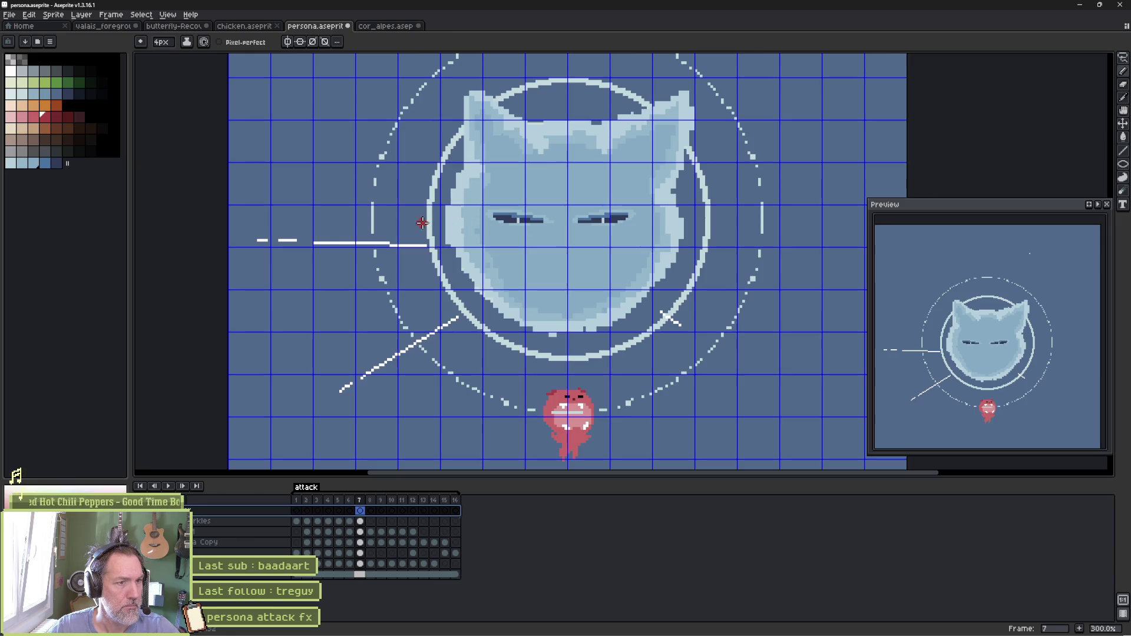
pyautogui.moveTo(419, 221); pyautogui.dragTo(861, 220)
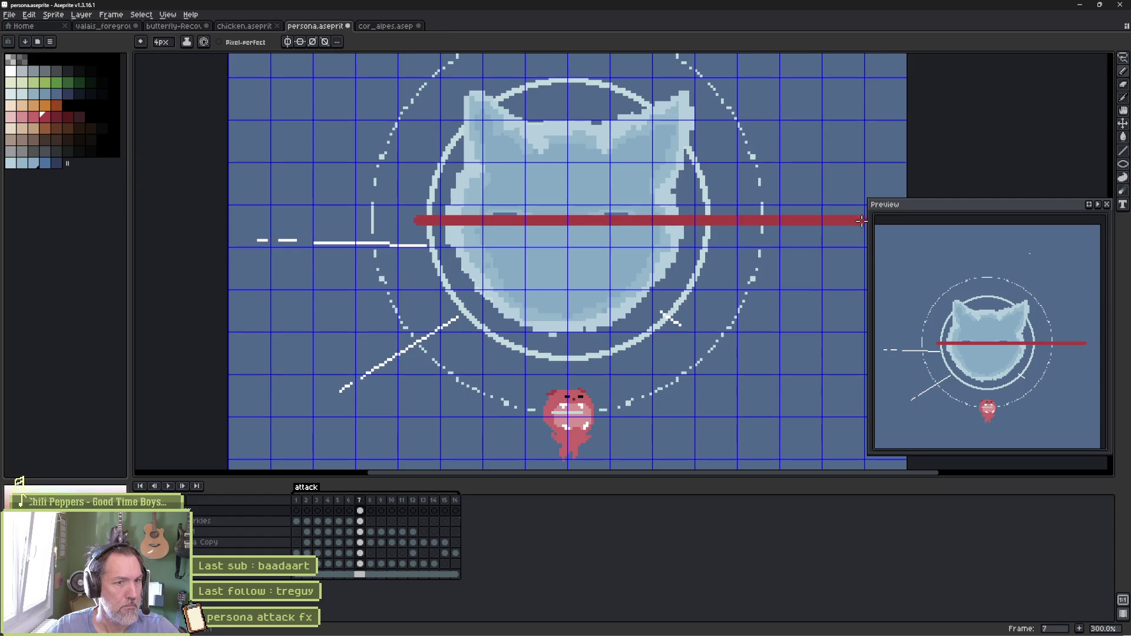
pyautogui.moveTo(568, 59); pyautogui.dragTo(570, 403)
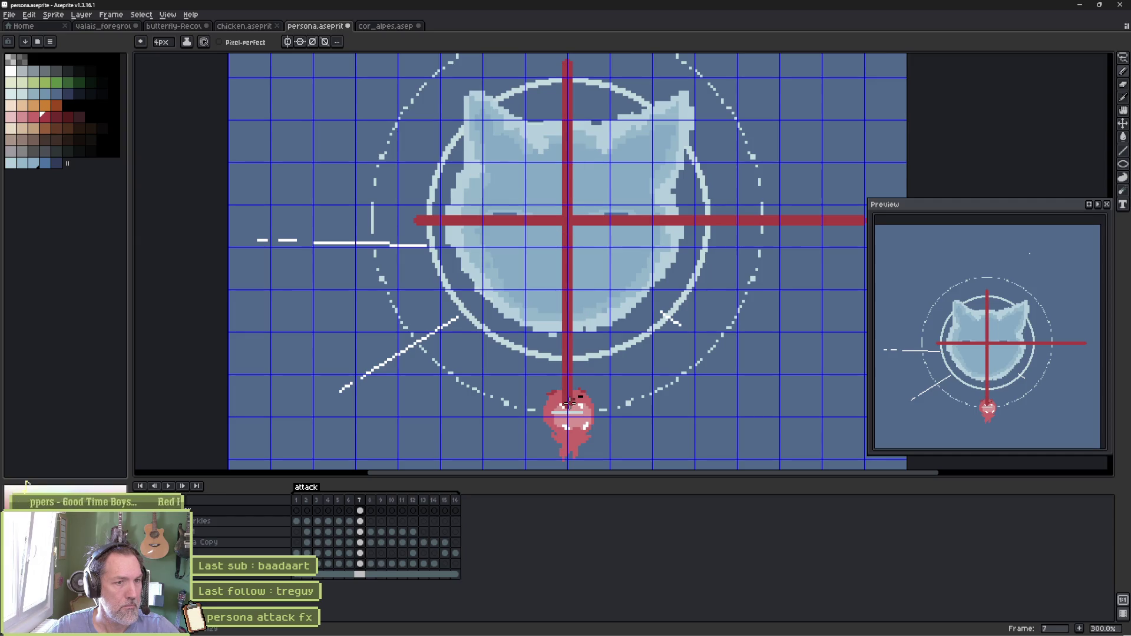
# Erase parts of the red lines, then undo back to uncover the cat's eyes
pyautogui.press('b')
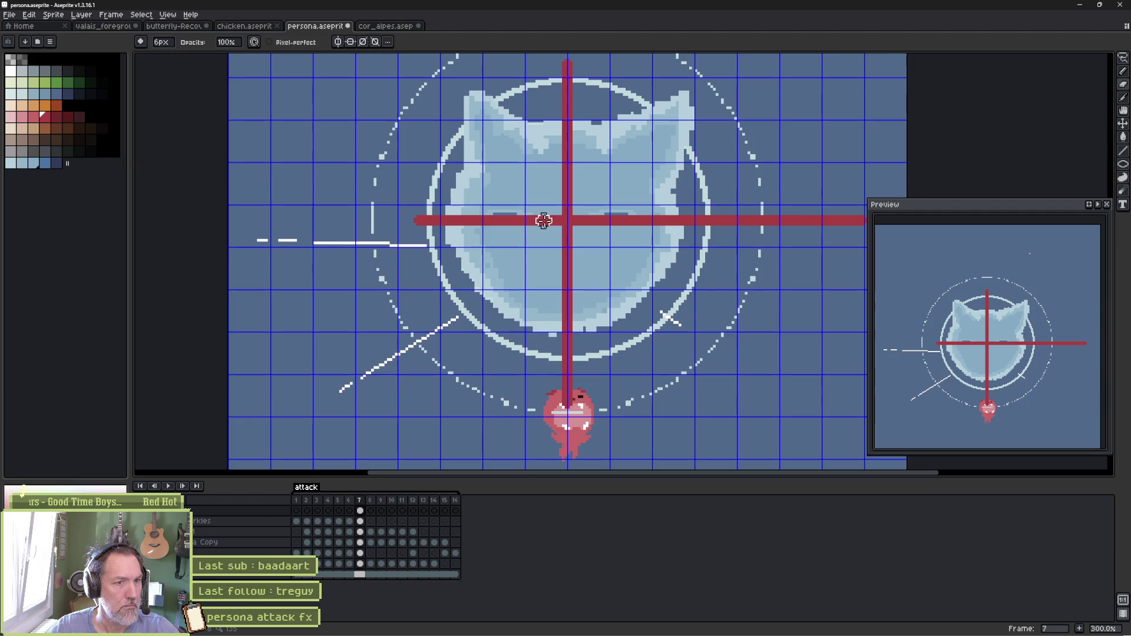
pyautogui.moveTo(554, 221); pyautogui.dragTo(409, 214)
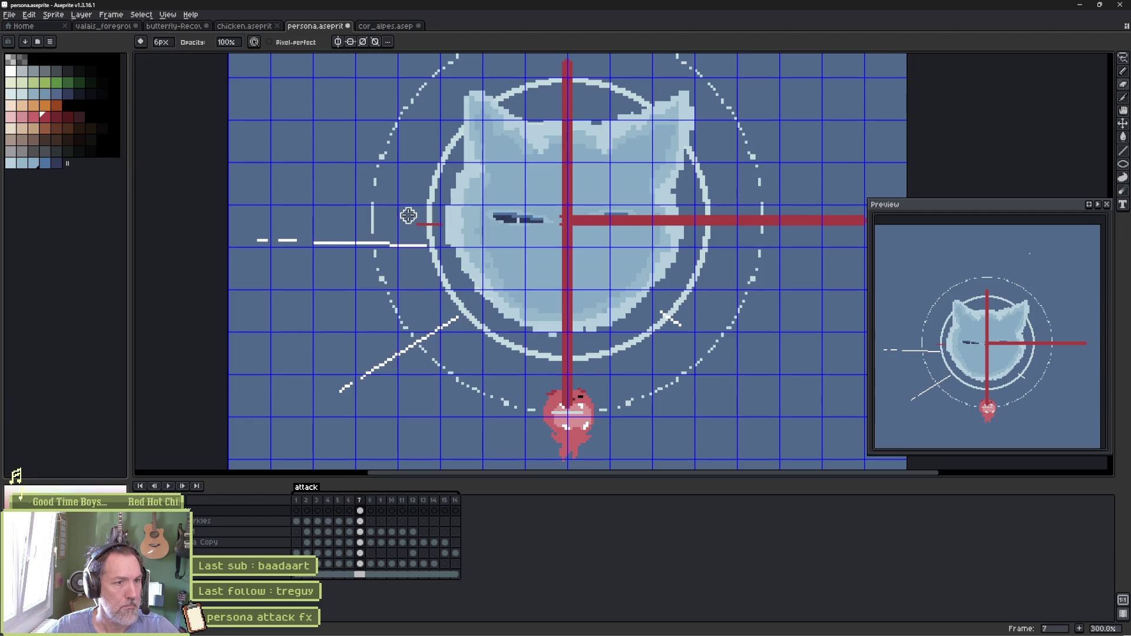
pyautogui.moveTo(560, 207)
pyautogui.mouseDown()
pyautogui.moveTo(583, 205)
pyautogui.moveTo(558, 232)
pyautogui.moveTo(584, 202)
pyautogui.moveTo(558, 94)
pyautogui.moveTo(576, 167)
pyautogui.mouseUp()
pyautogui.hotkey('ctrl', 'z')
pyautogui.hotkey('ctrl', 'z')
pyautogui.hotkey('ctrl', 'z')
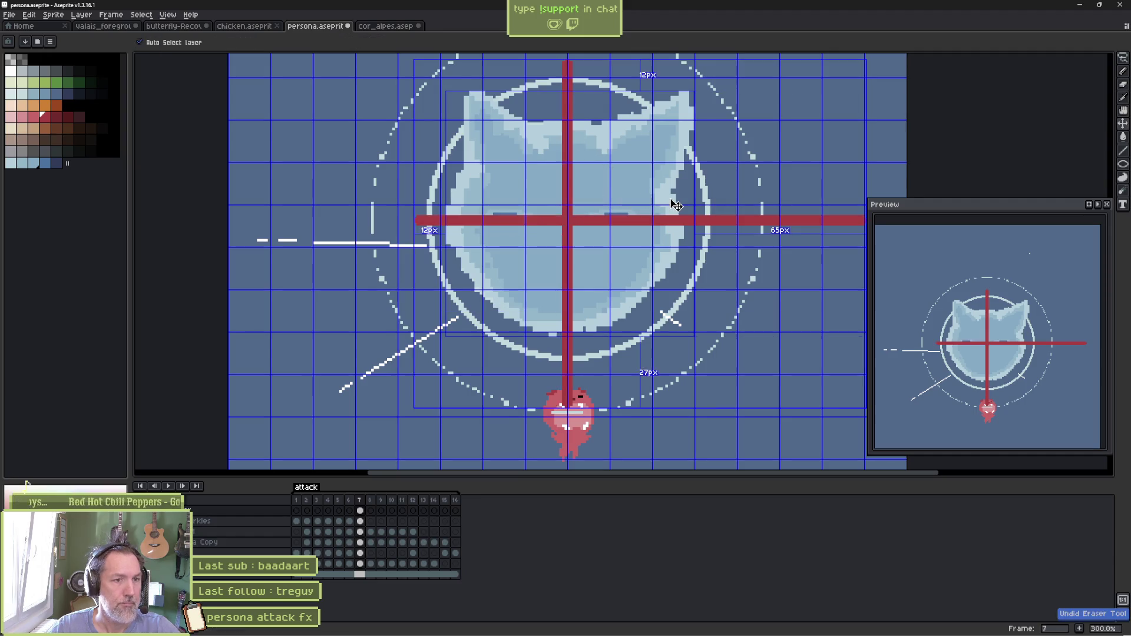
pyautogui.hotkey('ctrl', 'z')
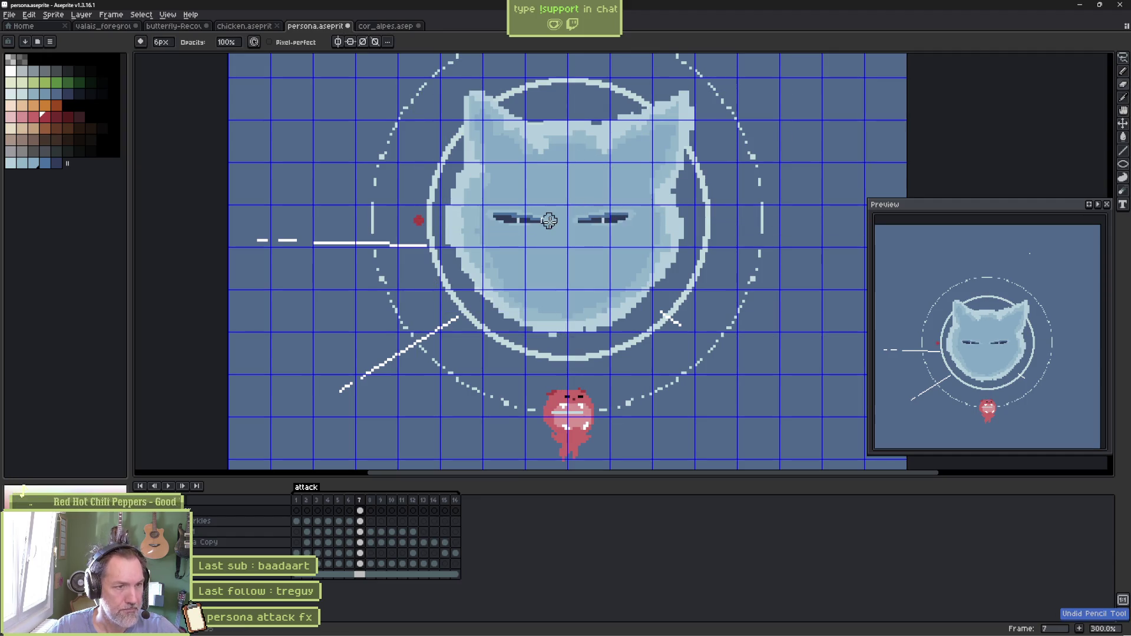
# Draw red horizontal and vertical lines crossing through the cat ghost's face
pyautogui.press('e')
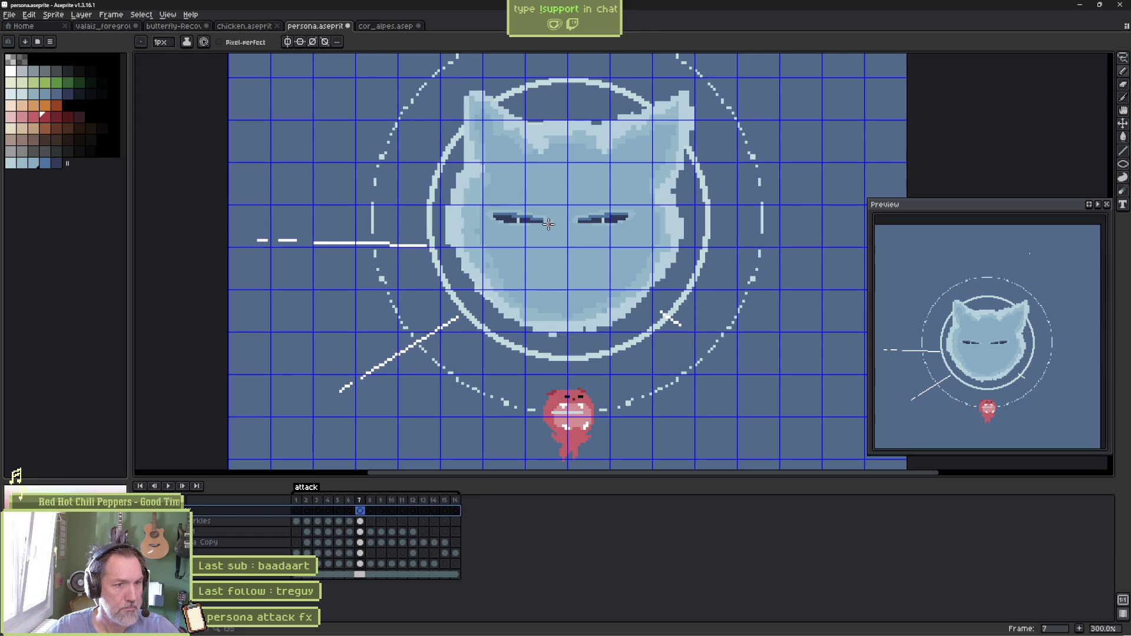
pyautogui.scroll(-1, 549, 224)
pyautogui.scroll(2, 548, 224)
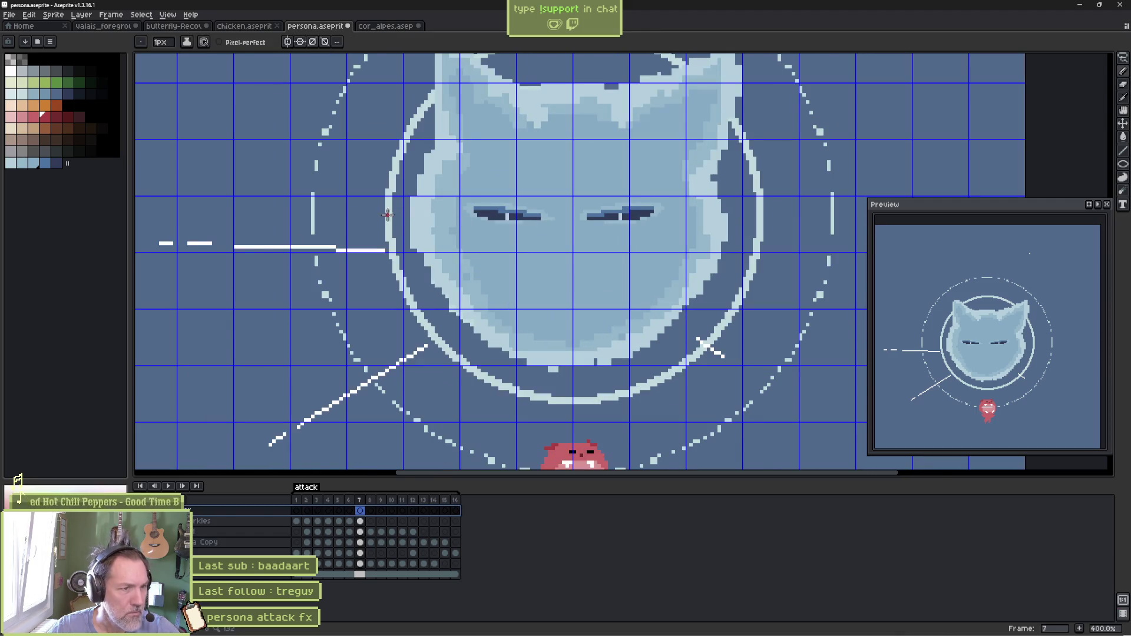
pyautogui.moveTo(383, 218)
pyautogui.mouseDown()
pyautogui.moveTo(517, 208)
pyautogui.moveTo(802, 219)
pyautogui.mouseUp()
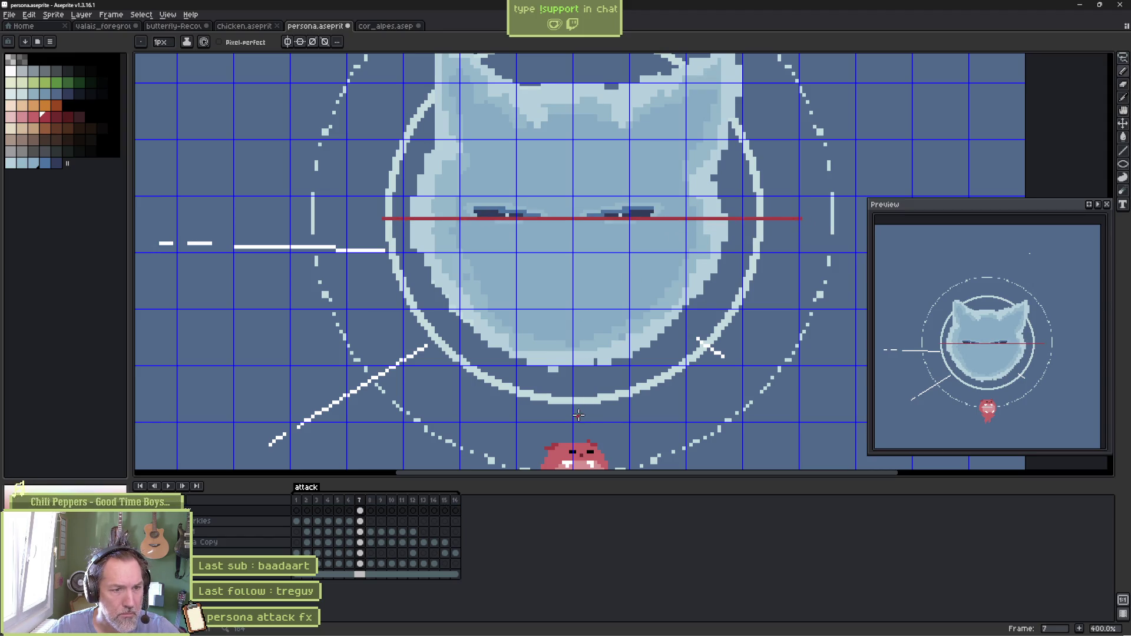
pyautogui.moveTo(574, 410)
pyautogui.mouseDown()
pyautogui.moveTo(574, 152)
pyautogui.moveTo(576, 182)
pyautogui.moveTo(546, 207)
pyautogui.mouseUp()
# Erase the outer parts of the red lines, leaving a small cross between the eyes
pyautogui.press('e')
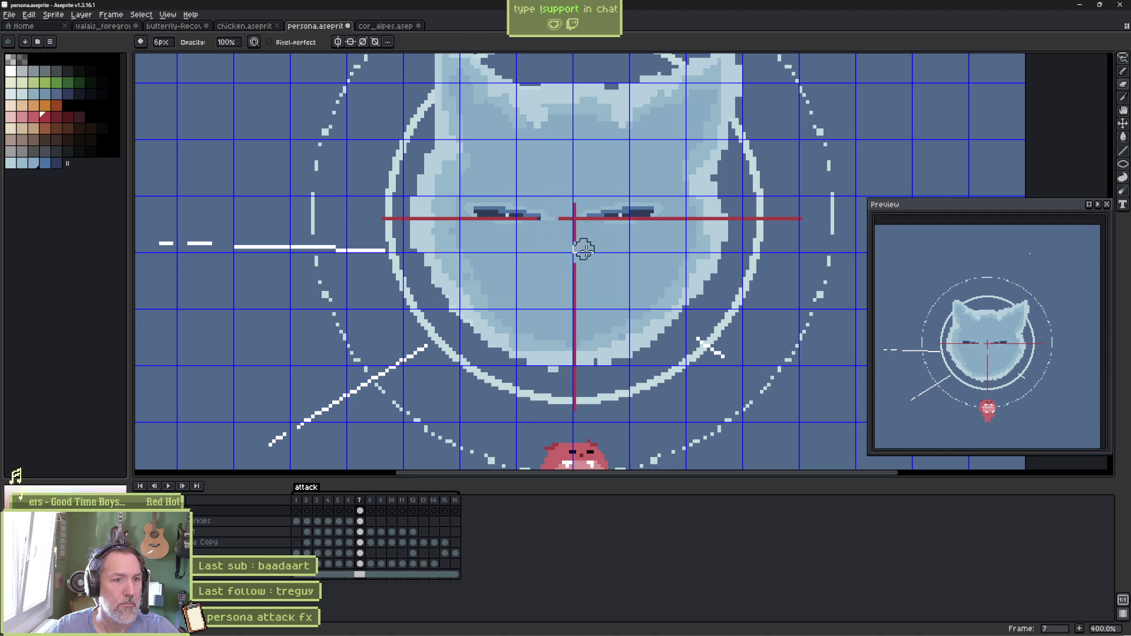
pyautogui.moveTo(583, 250)
pyautogui.mouseDown()
pyautogui.moveTo(599, 222)
pyautogui.moveTo(815, 222)
pyautogui.mouseUp()
pyautogui.moveTo(593, 265)
pyautogui.mouseDown()
pyautogui.moveTo(572, 338)
pyautogui.moveTo(580, 422)
pyautogui.mouseUp()
pyautogui.moveTo(542, 219); pyautogui.dragTo(373, 215)
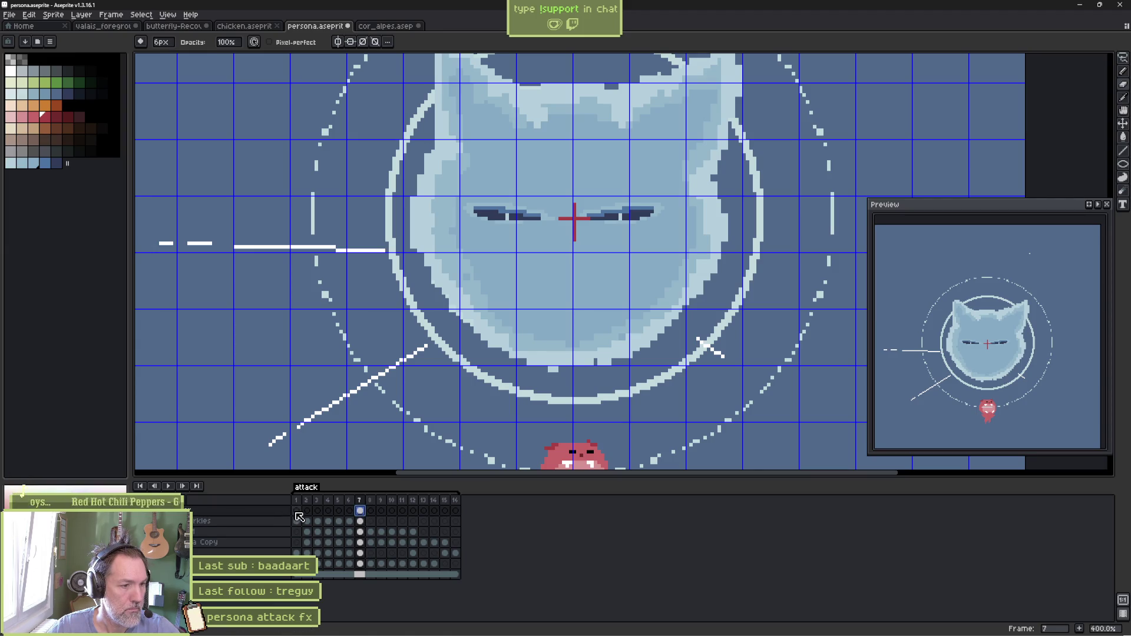
# Step through frames 1 to 7 of the attack animation
pyautogui.click(297, 512)
pyautogui.click(308, 512)
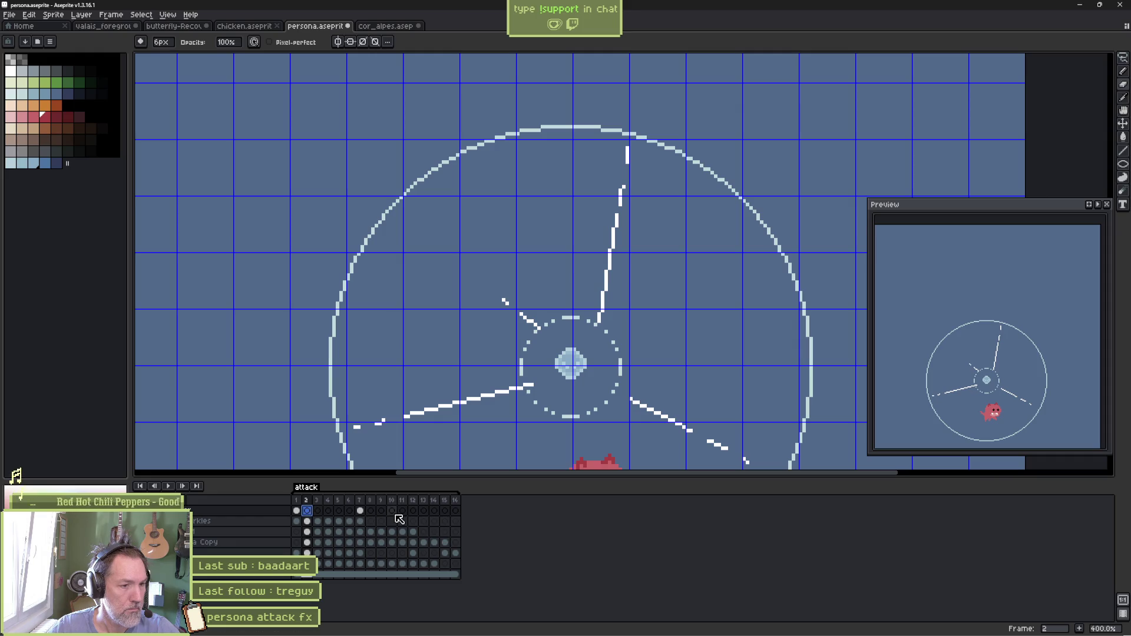
pyautogui.moveTo(318, 511); pyautogui.dragTo(301, 514)
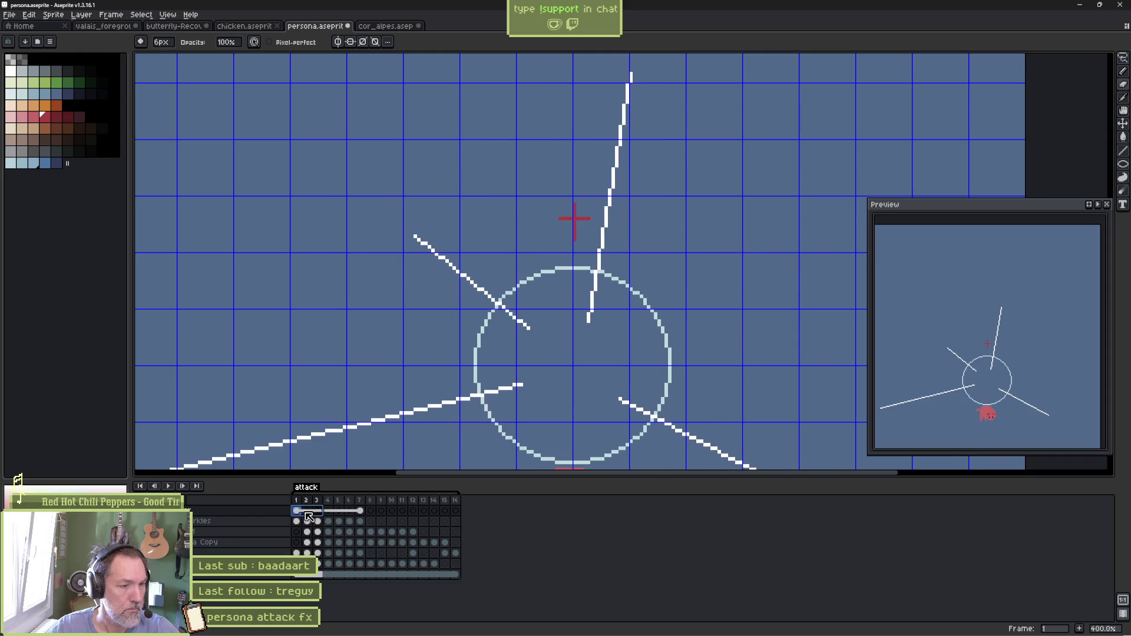
pyautogui.click(334, 542)
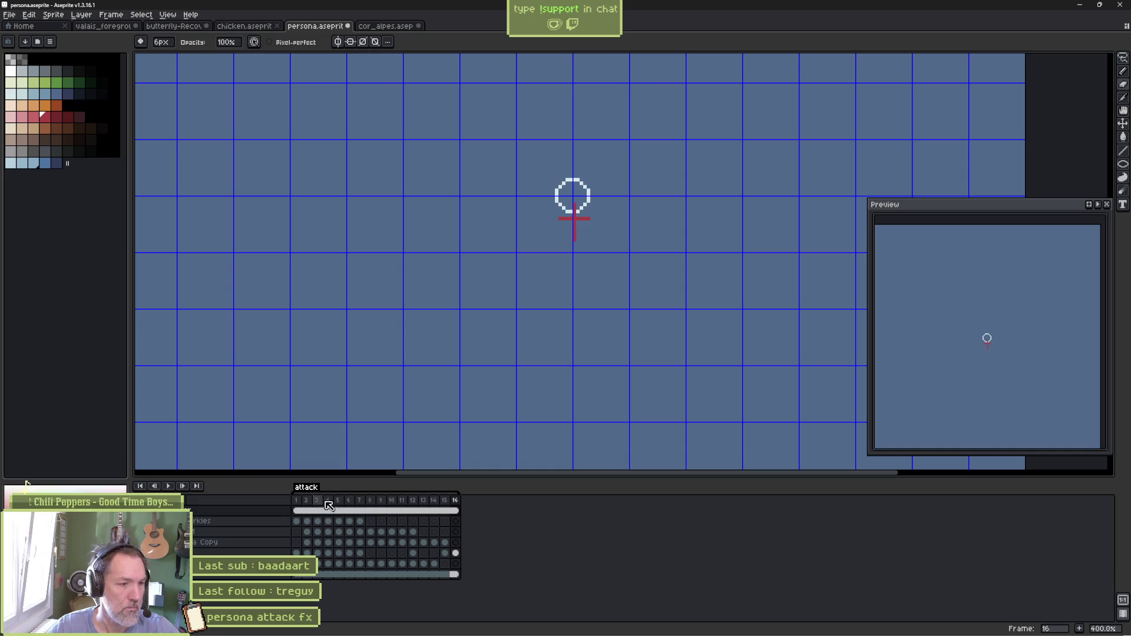
pyautogui.click(298, 511)
pyautogui.moveTo(300, 512)
pyautogui.mouseDown()
pyautogui.moveTo(425, 511)
pyautogui.moveTo(413, 511)
pyautogui.mouseUp()
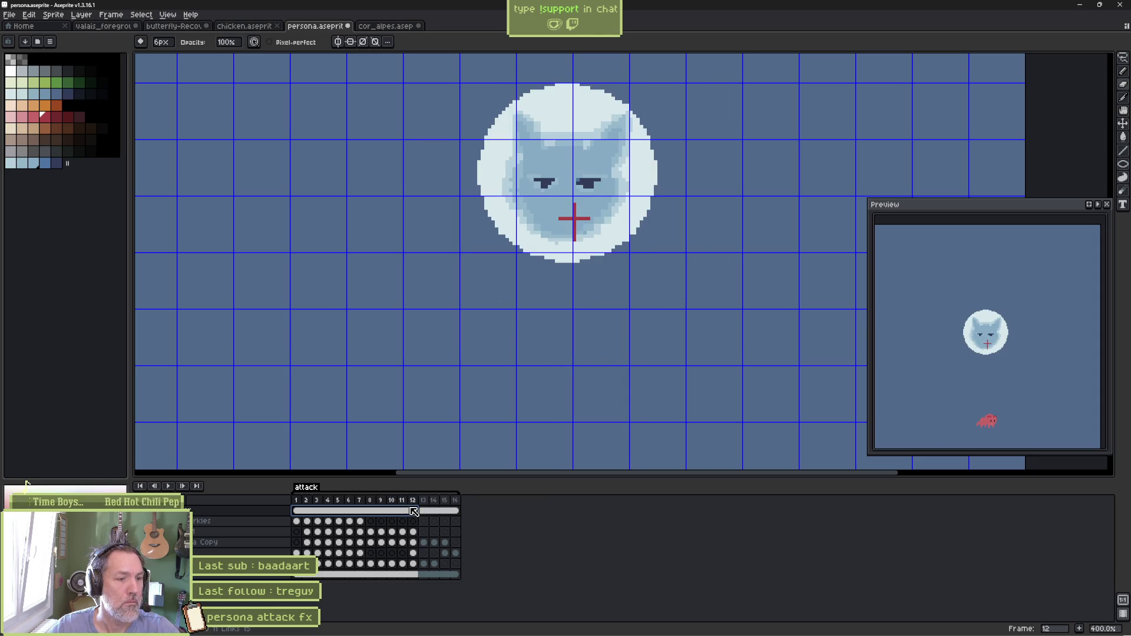
# Move frame 12's cat face and white circle down to centre them on the red cross
pyautogui.click(418, 544)
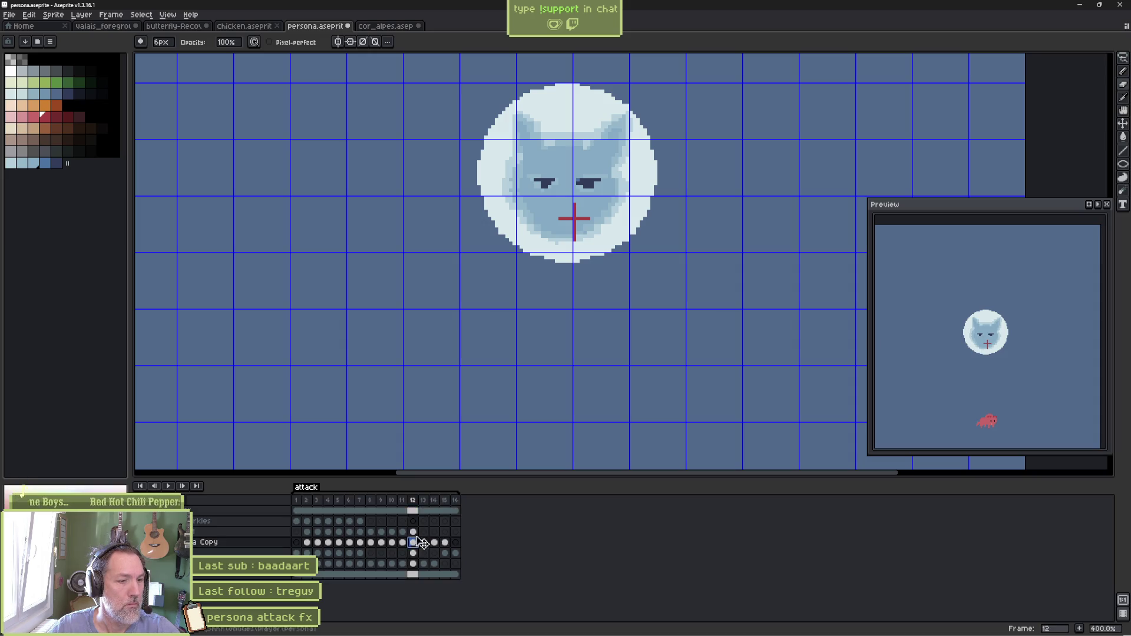
pyautogui.press('v')
pyautogui.moveTo(542, 228); pyautogui.dragTo(552, 250)
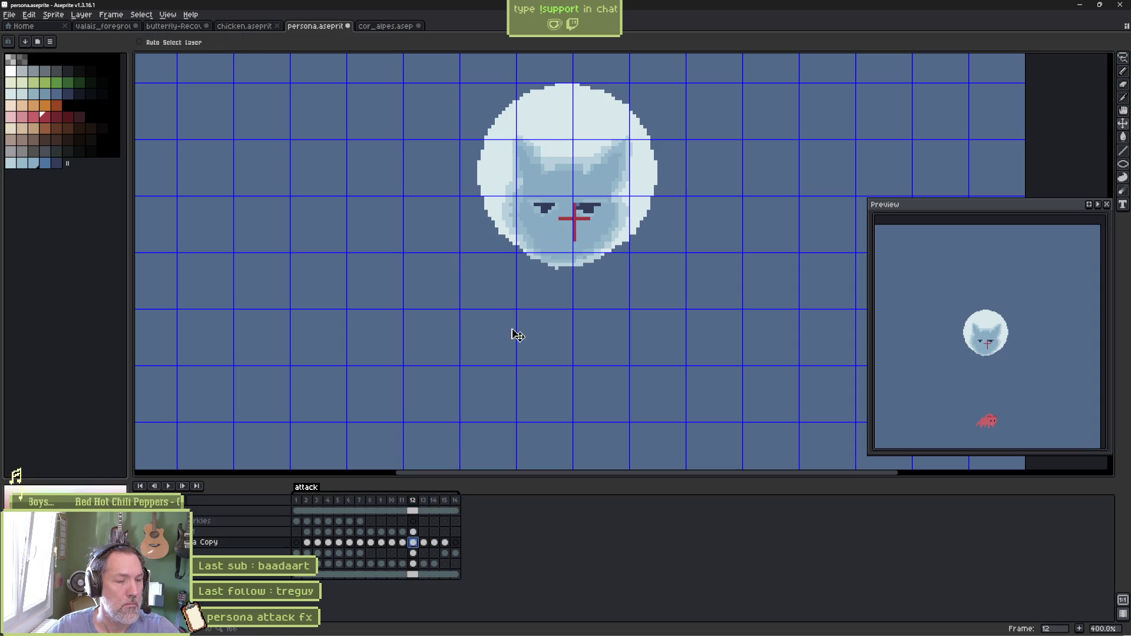
pyautogui.click(417, 554)
pyautogui.moveTo(518, 232); pyautogui.dragTo(531, 270)
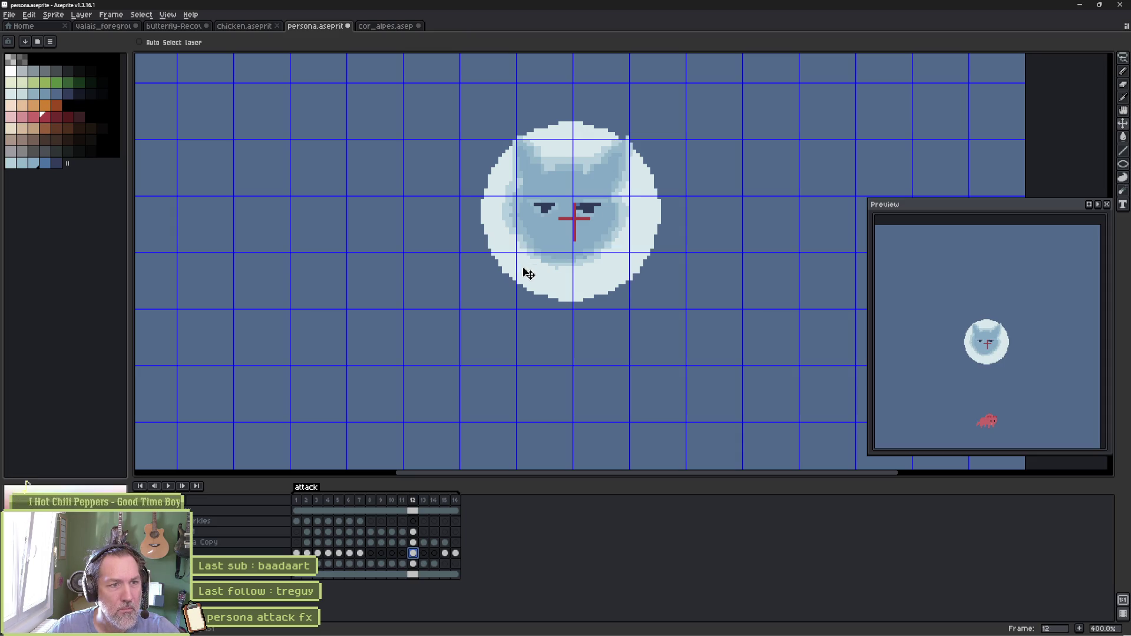
pyautogui.click(427, 502)
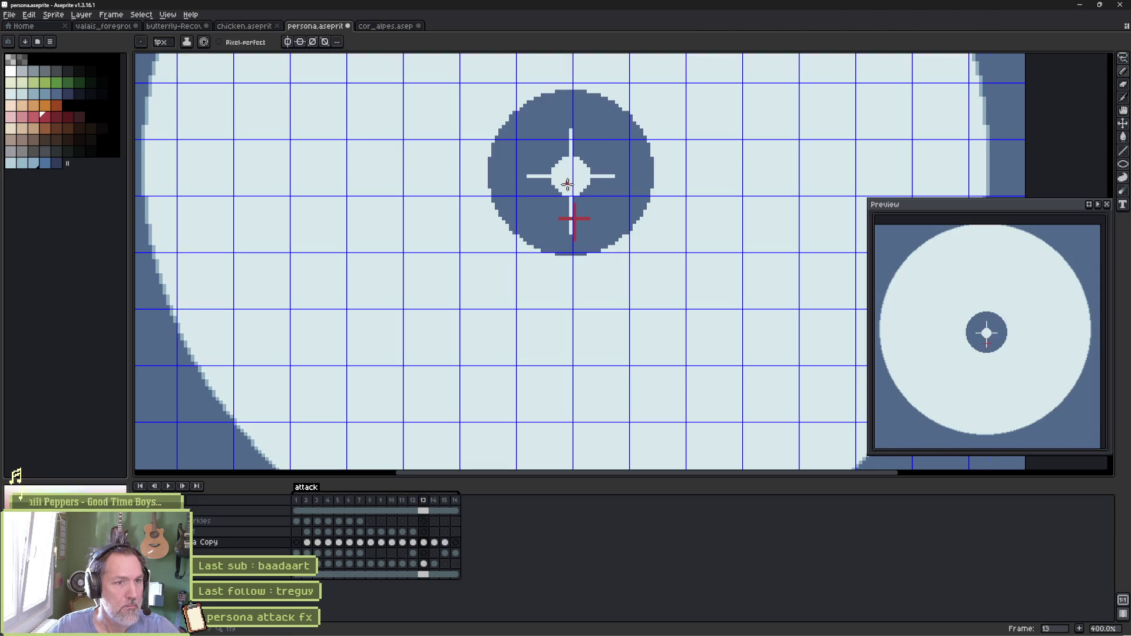
# Move frame 13's small dark circle down onto the red cross
pyautogui.moveTo(573, 194); pyautogui.dragTo(576, 232)
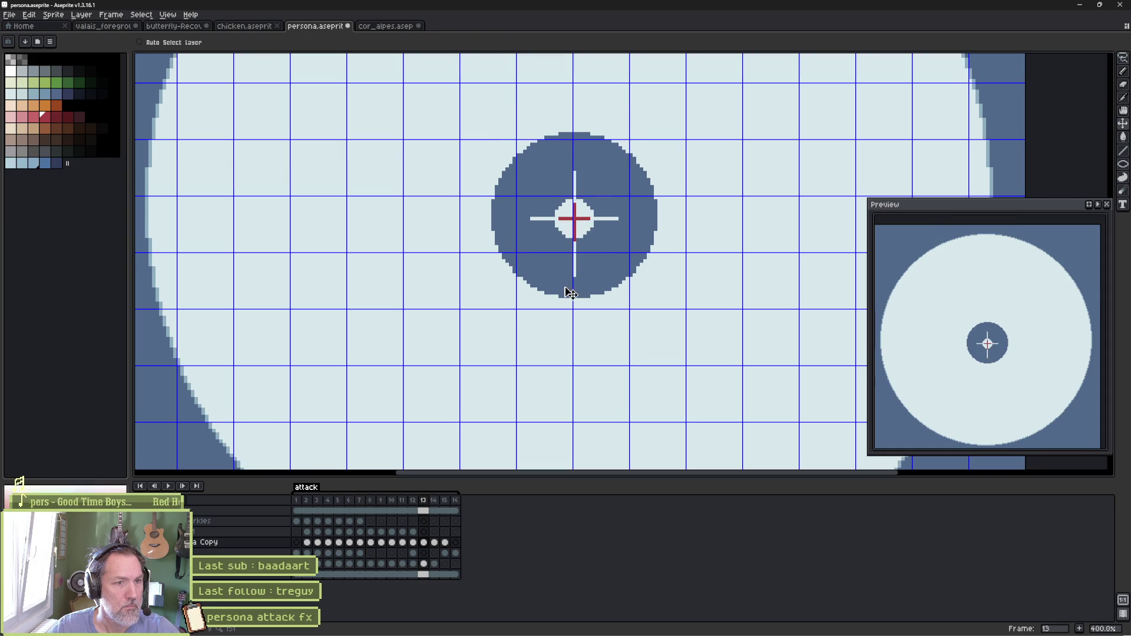
pyautogui.moveTo(416, 505); pyautogui.dragTo(431, 505)
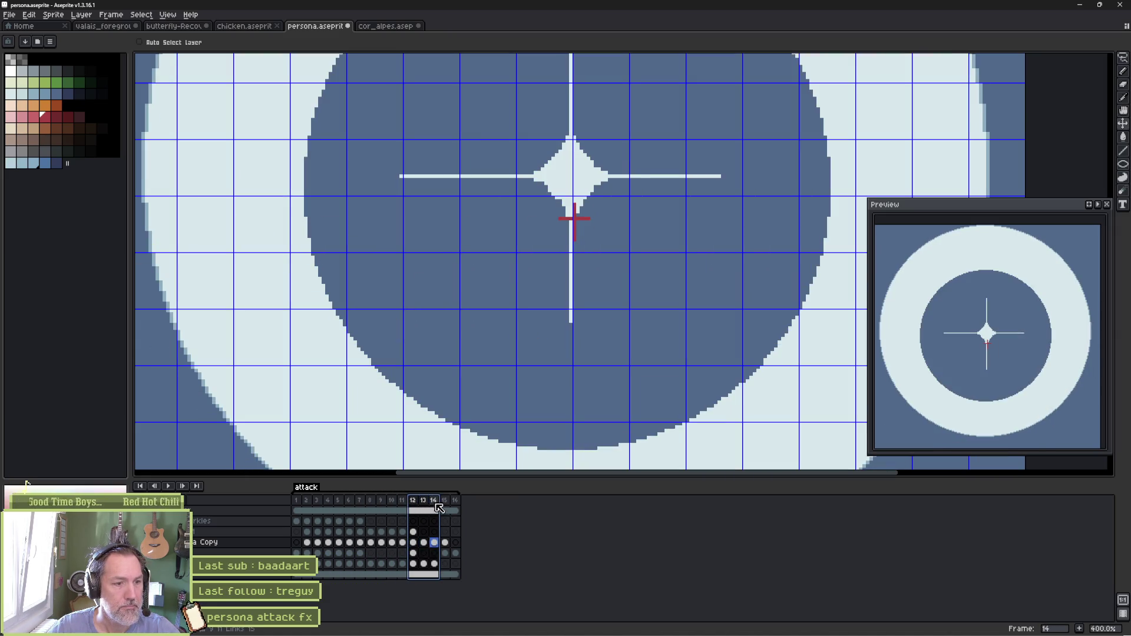
pyautogui.click(435, 501)
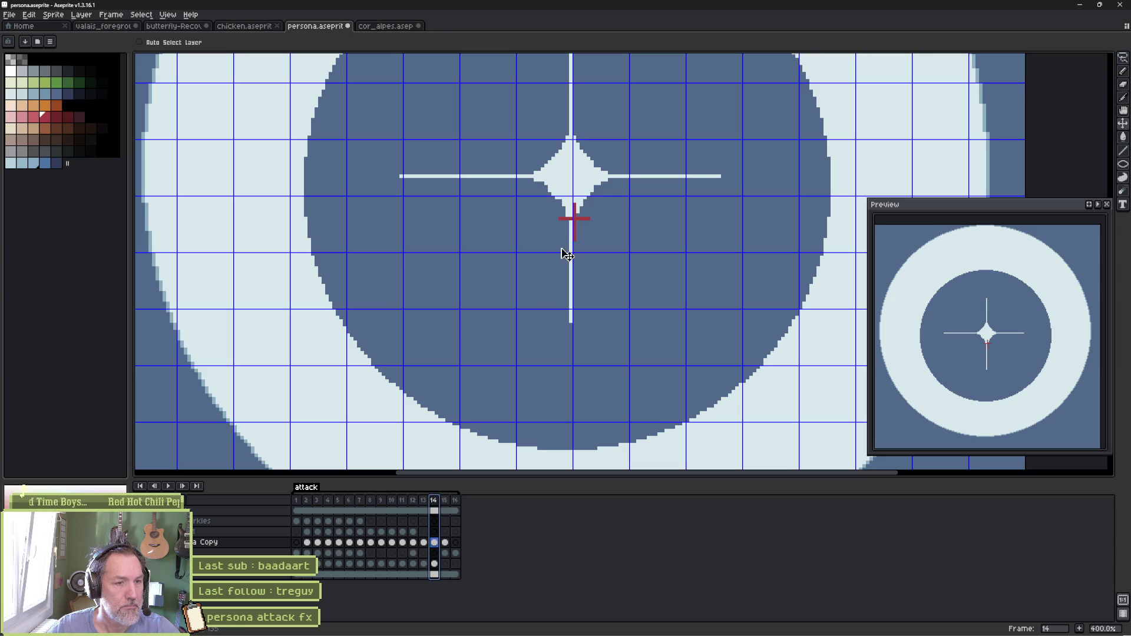
pyautogui.moveTo(577, 194); pyautogui.dragTo(578, 213)
pyautogui.hotkey('ctrl', 'z')
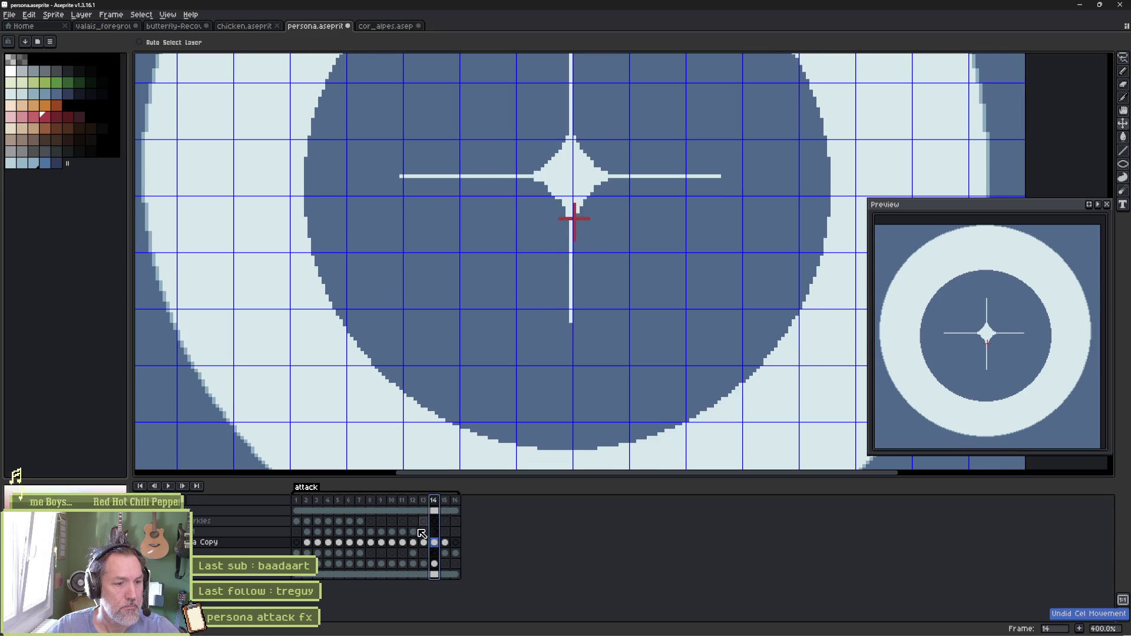
# Recentre the frame 14 and 15 star bursts and frame 15's circle on the red cross, then play the animation
pyautogui.click(438, 543)
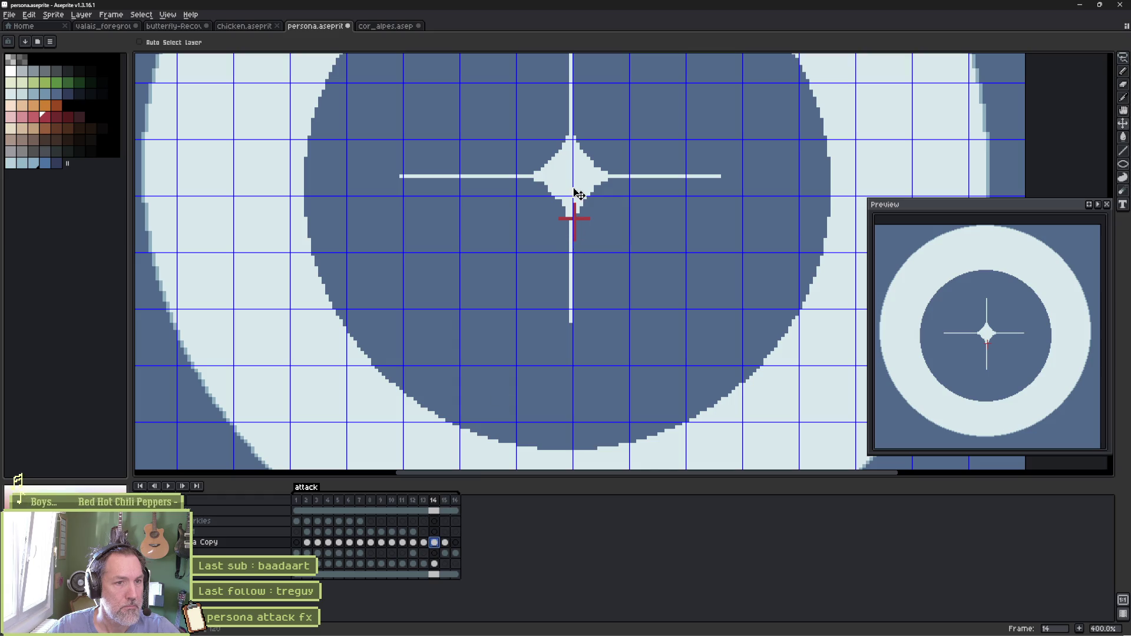
pyautogui.moveTo(577, 194); pyautogui.dragTo(581, 235)
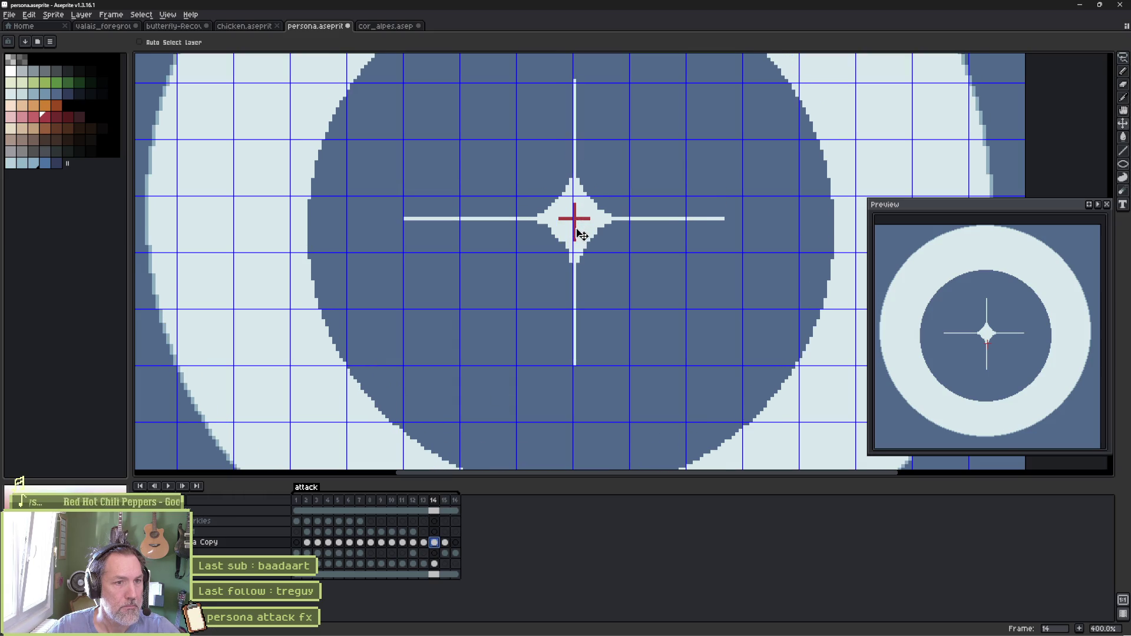
pyautogui.click(445, 543)
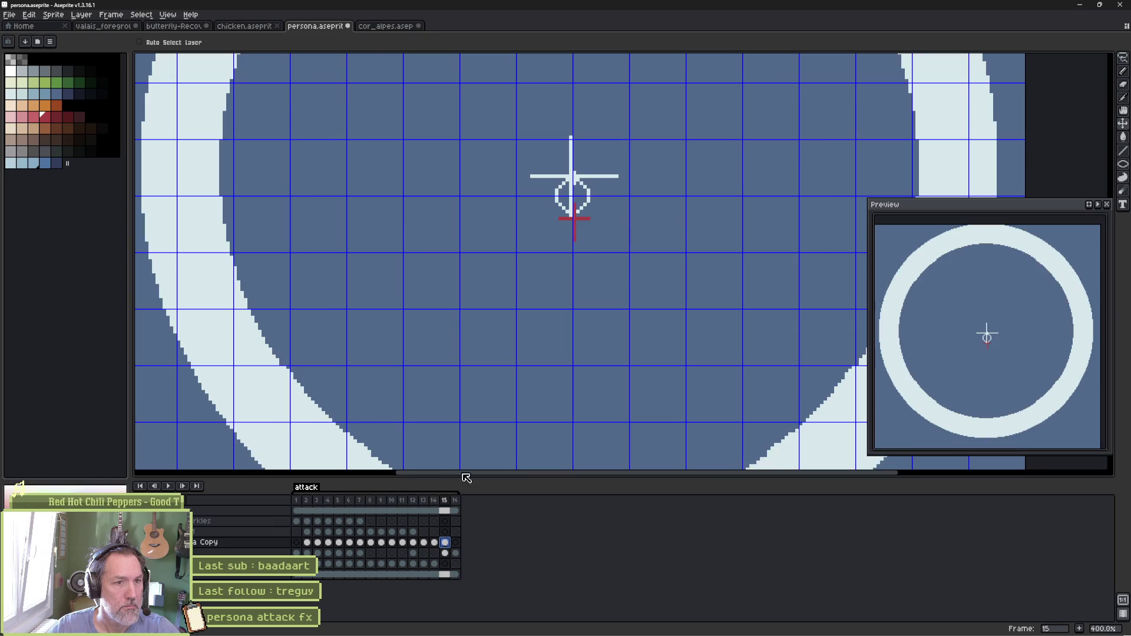
pyautogui.moveTo(572, 189); pyautogui.dragTo(574, 231)
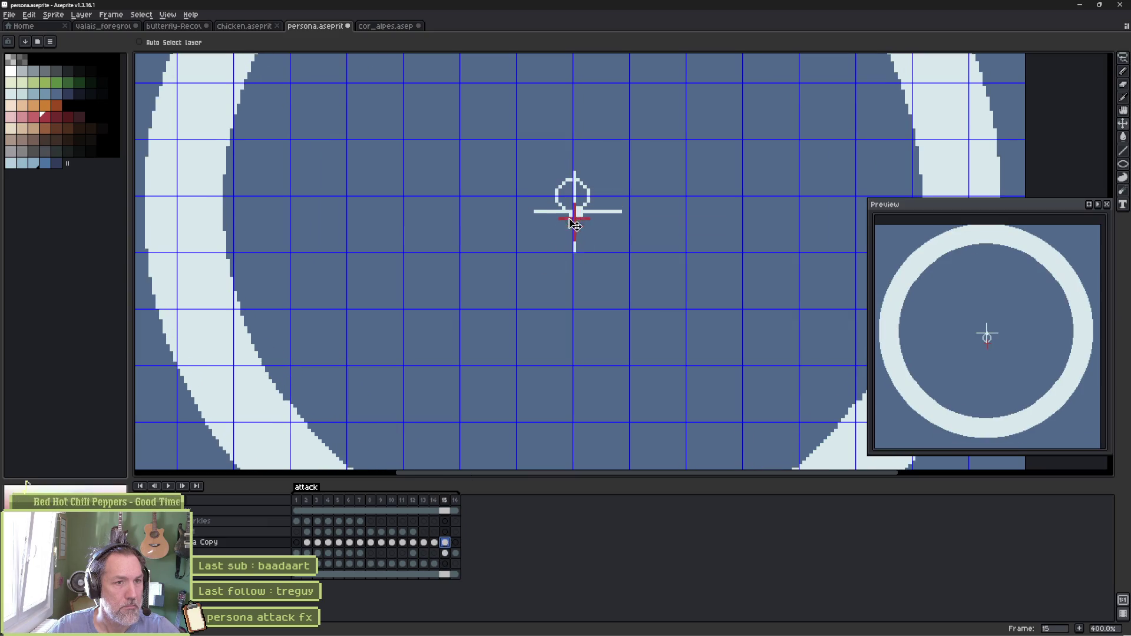
pyautogui.click(445, 553)
pyautogui.moveTo(572, 224); pyautogui.dragTo(582, 227)
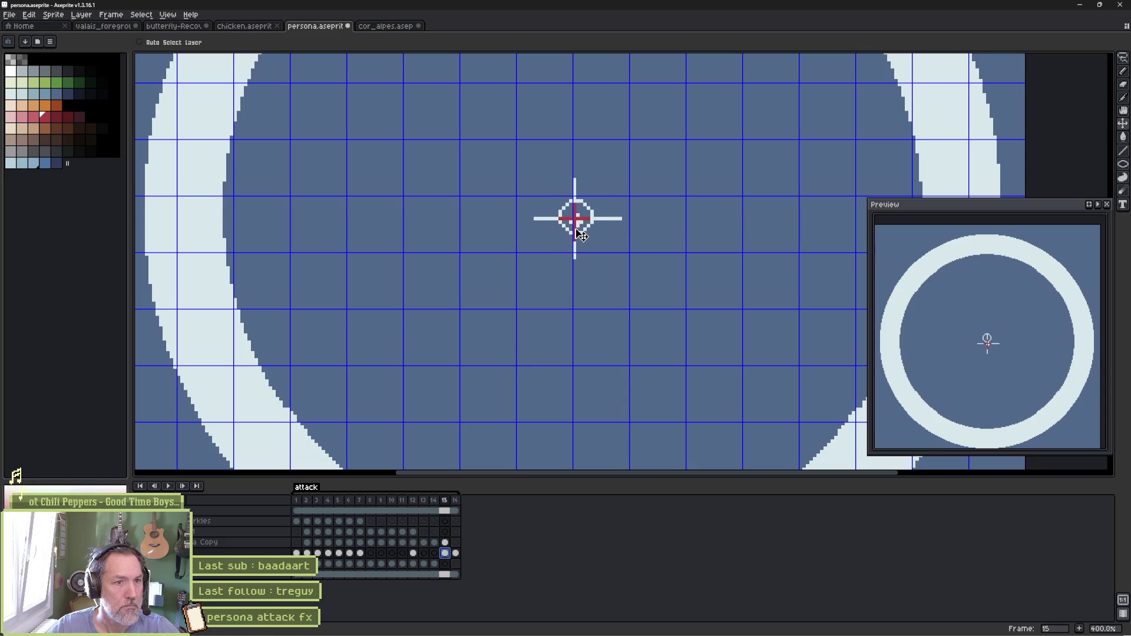
pyautogui.click(457, 554)
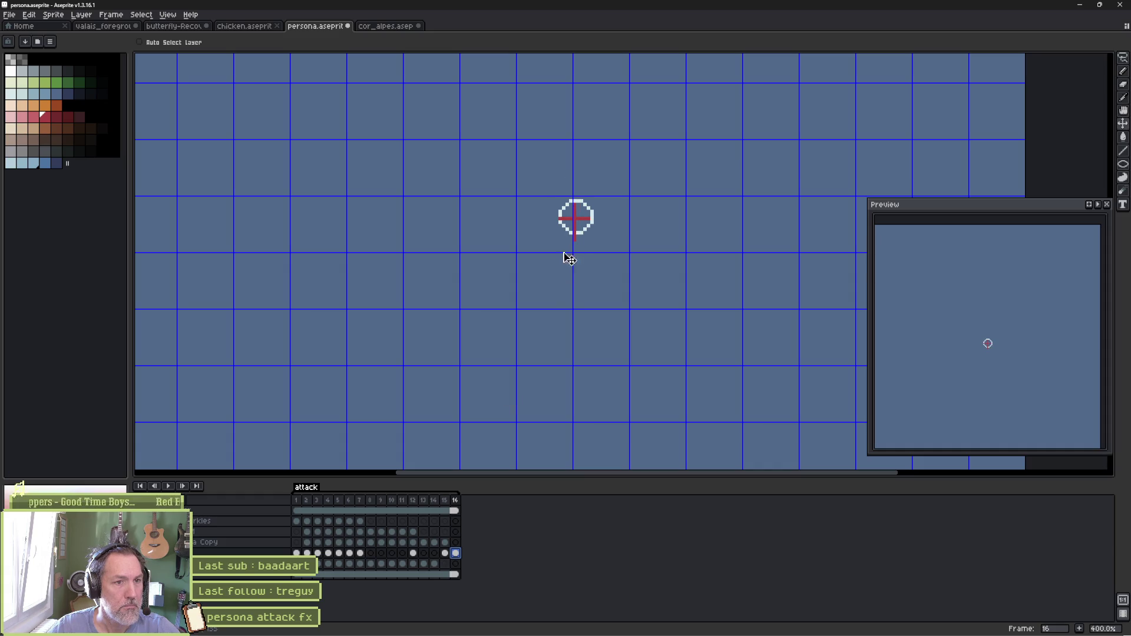
pyautogui.press('Return')
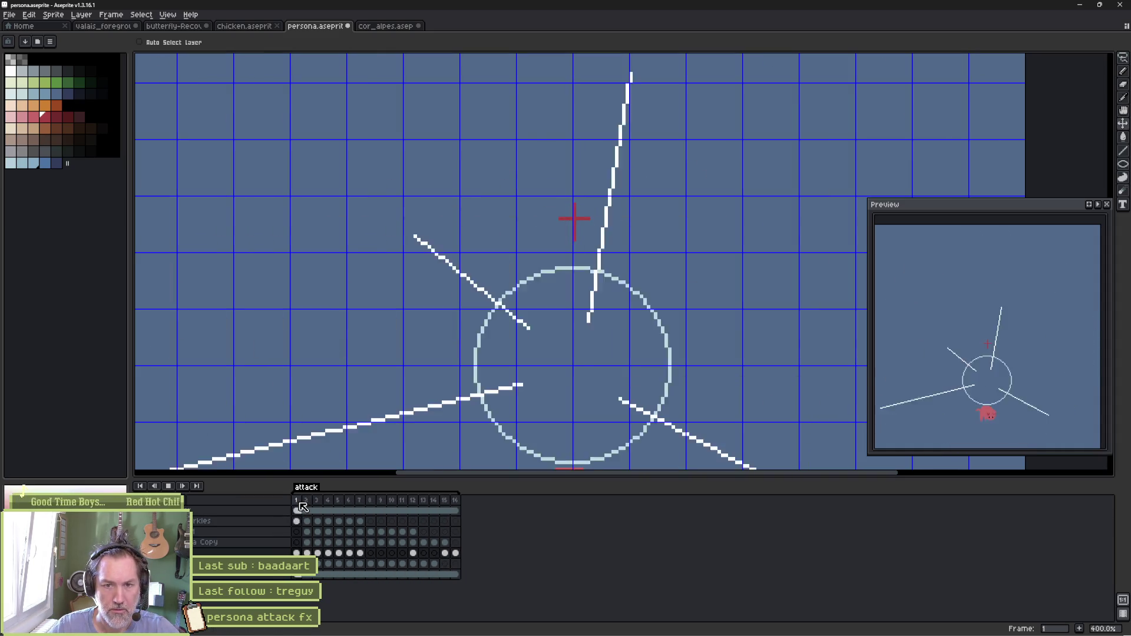
# Stop playback and undo the white ring on frame 16 so only the red cross remains
pyautogui.click(303, 507)
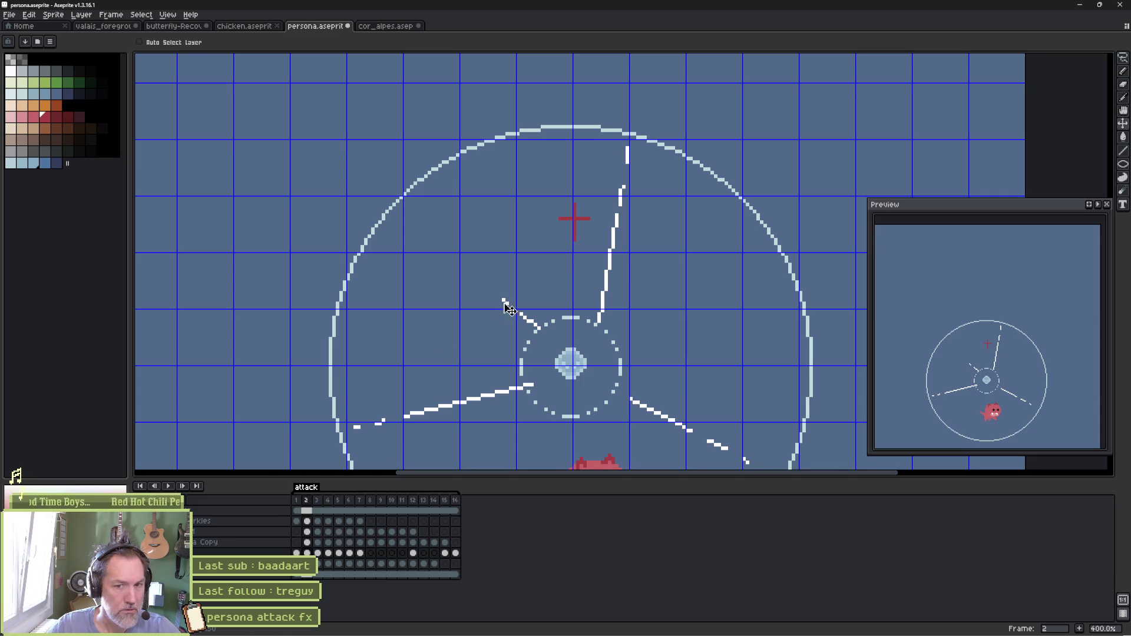
pyautogui.scroll(-4, 508, 308)
pyautogui.scroll(2, 531, 247)
pyautogui.click(330, 502)
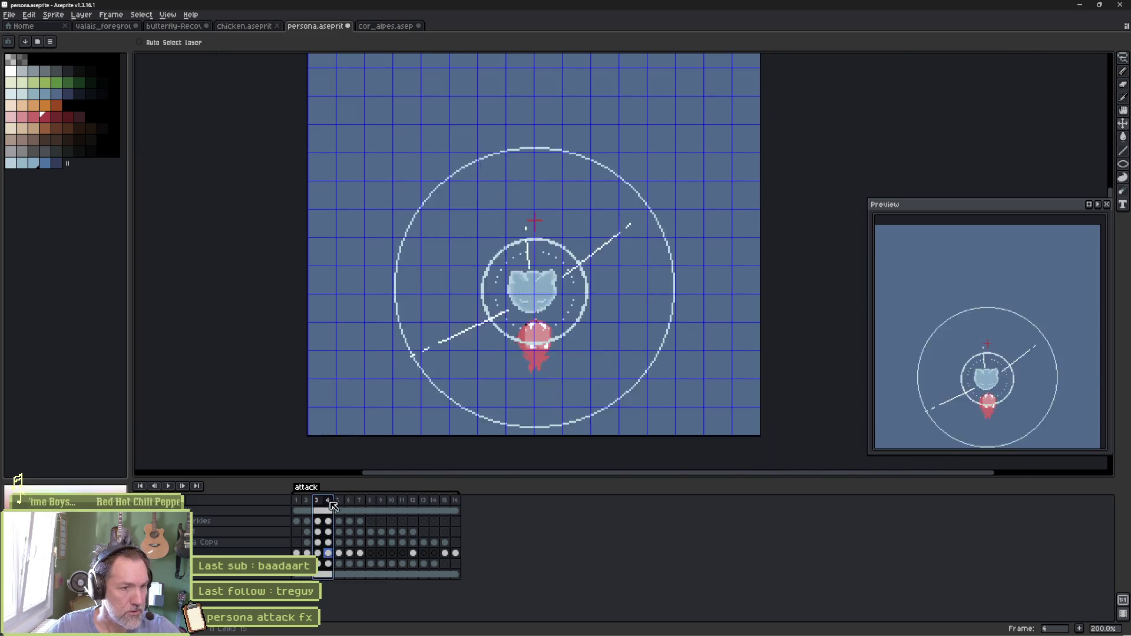
pyautogui.moveTo(333, 505); pyautogui.dragTo(454, 518)
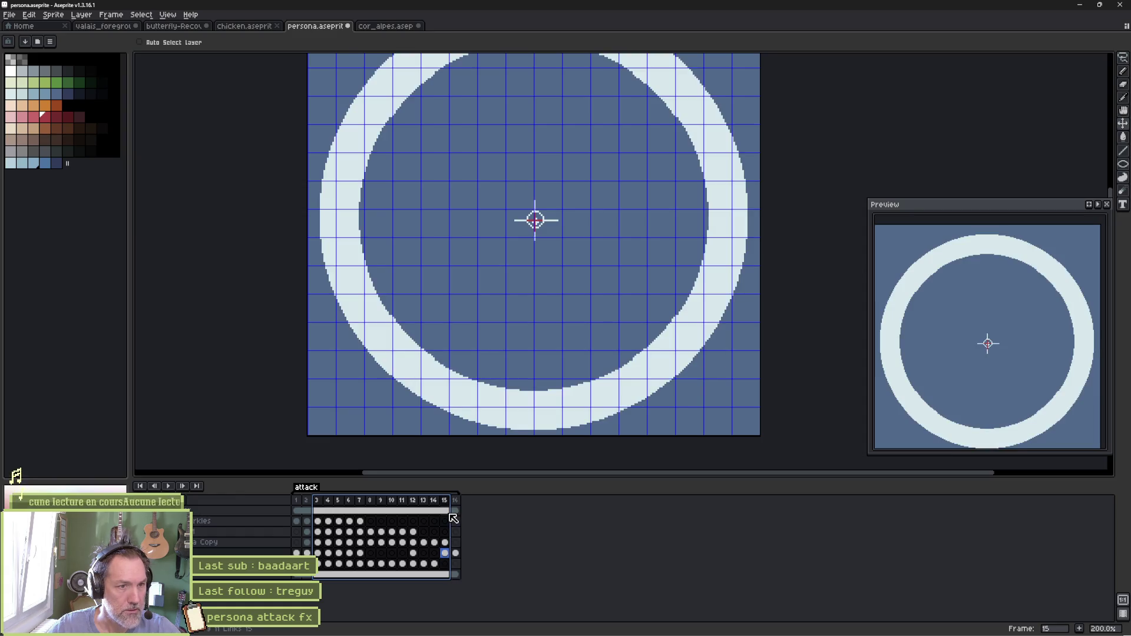
pyautogui.click(456, 554)
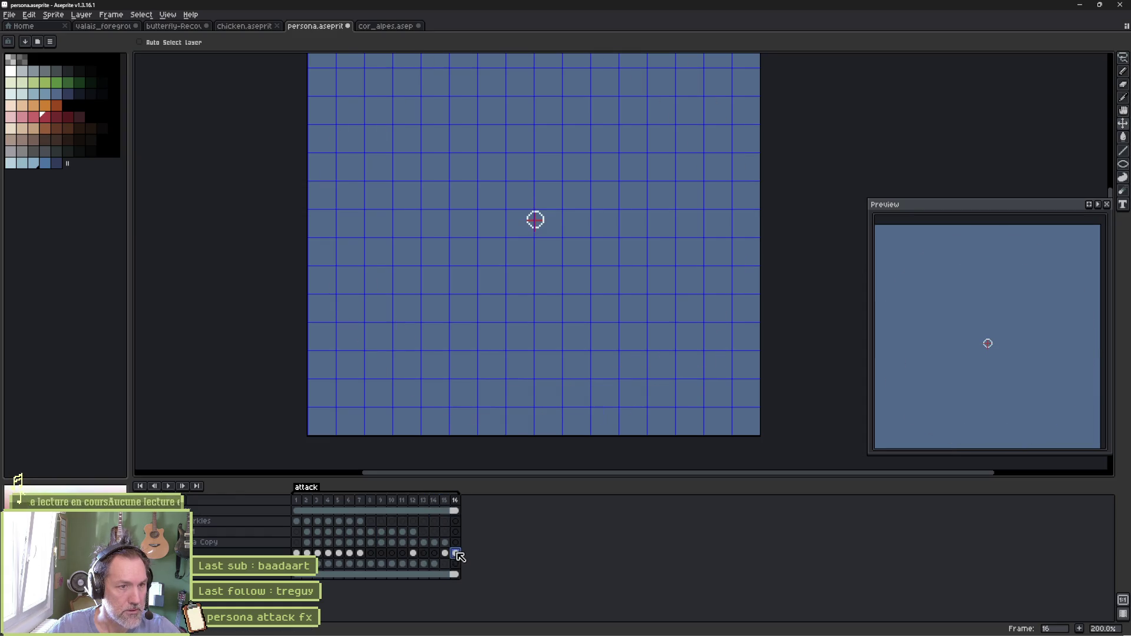
pyautogui.scroll(3, 510, 252)
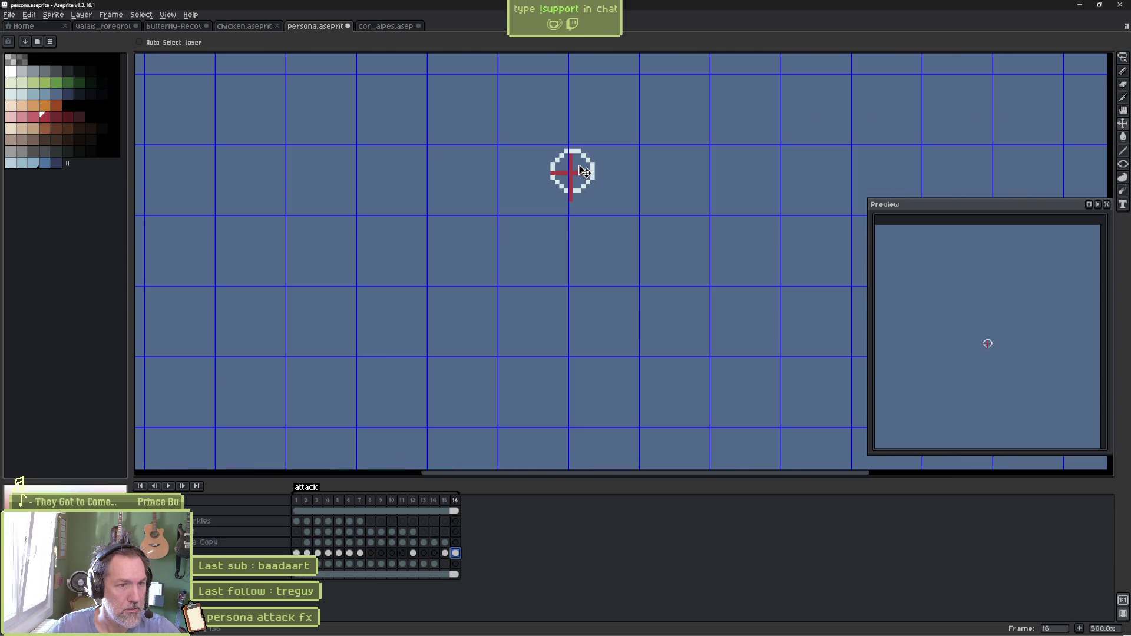
pyautogui.hotkey('ctrl', 'z')
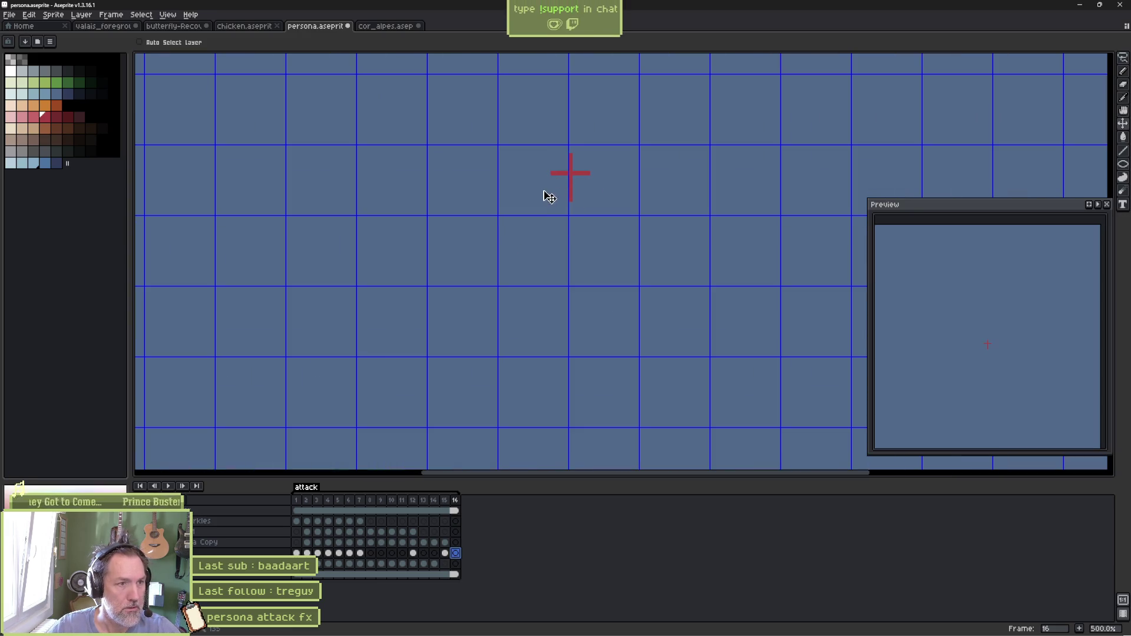
pyautogui.click(1124, 167)
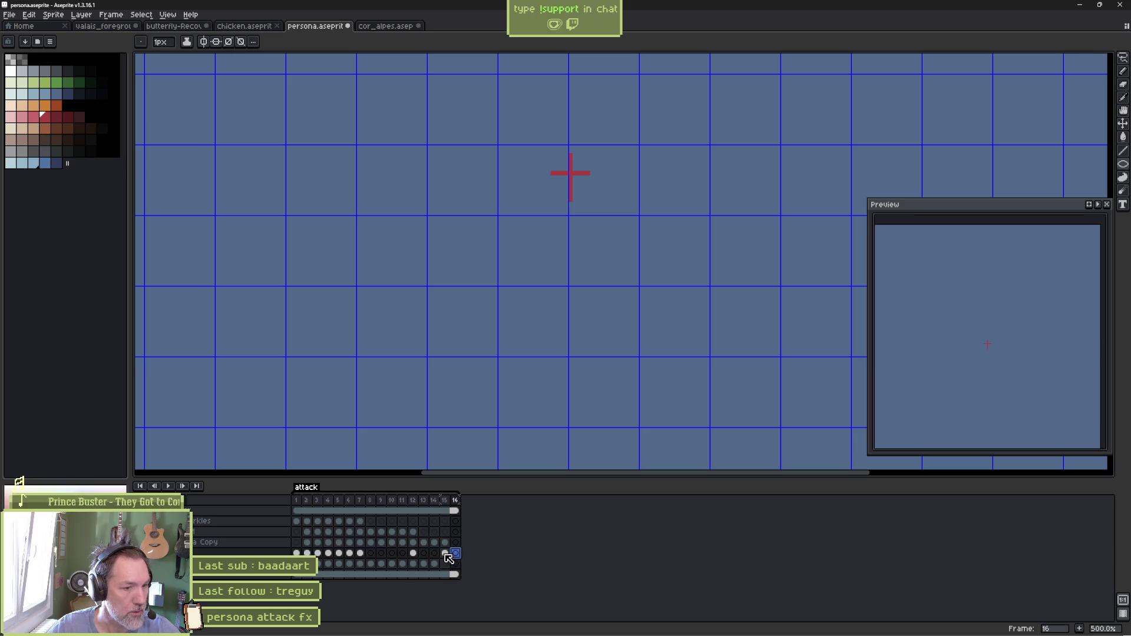
# Hide the solid blue background layer so frames show over the checkerboard
pyautogui.click(445, 554)
pyautogui.click(457, 554)
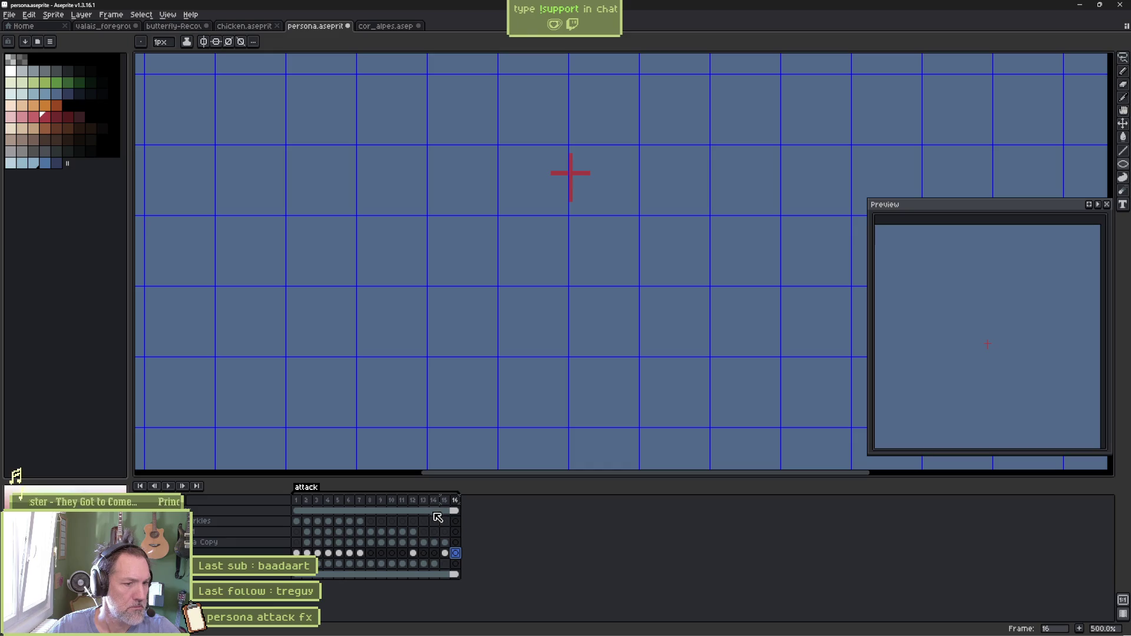
pyautogui.click(454, 553)
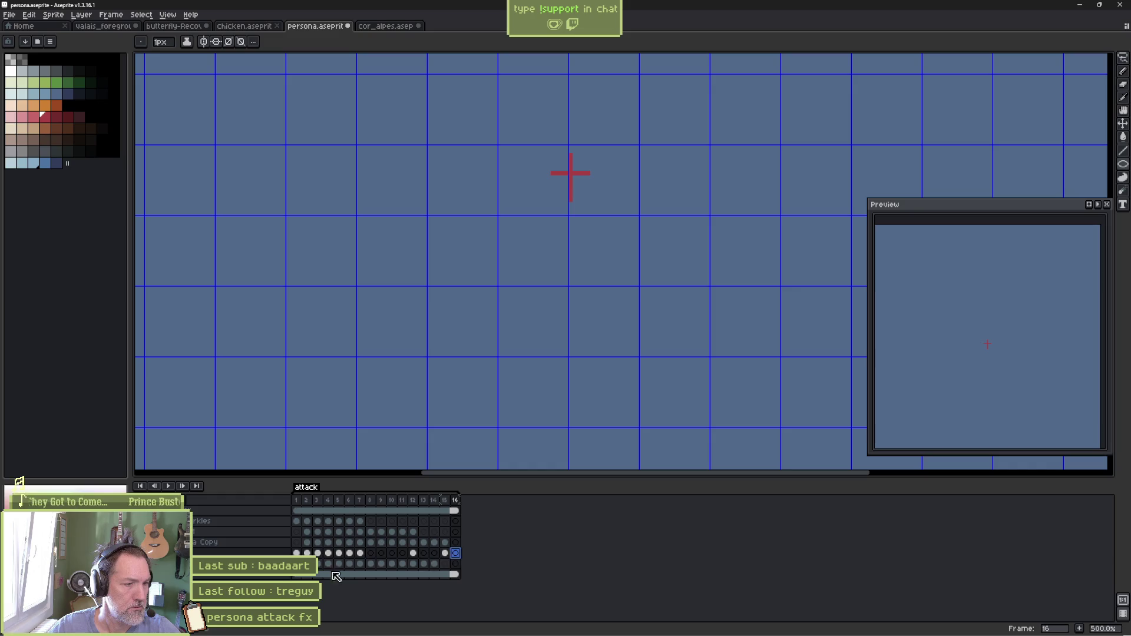
pyautogui.click(170, 564)
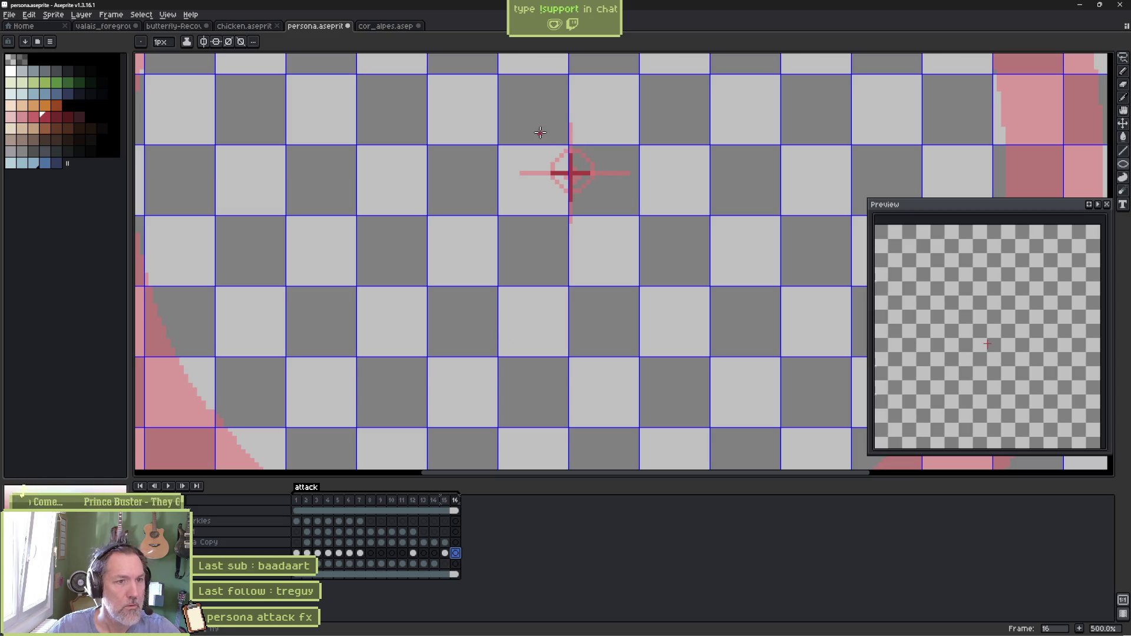
# Sample white from frame 15's ring as the Pencil colour and return to frame 16
pyautogui.press('b')
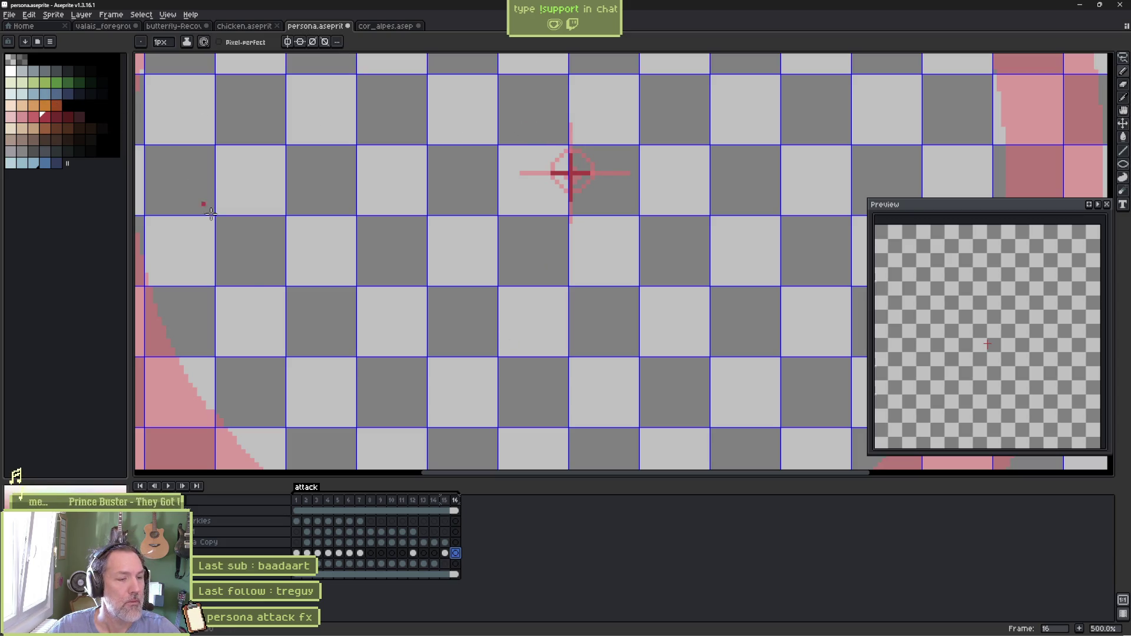
pyautogui.click(445, 553)
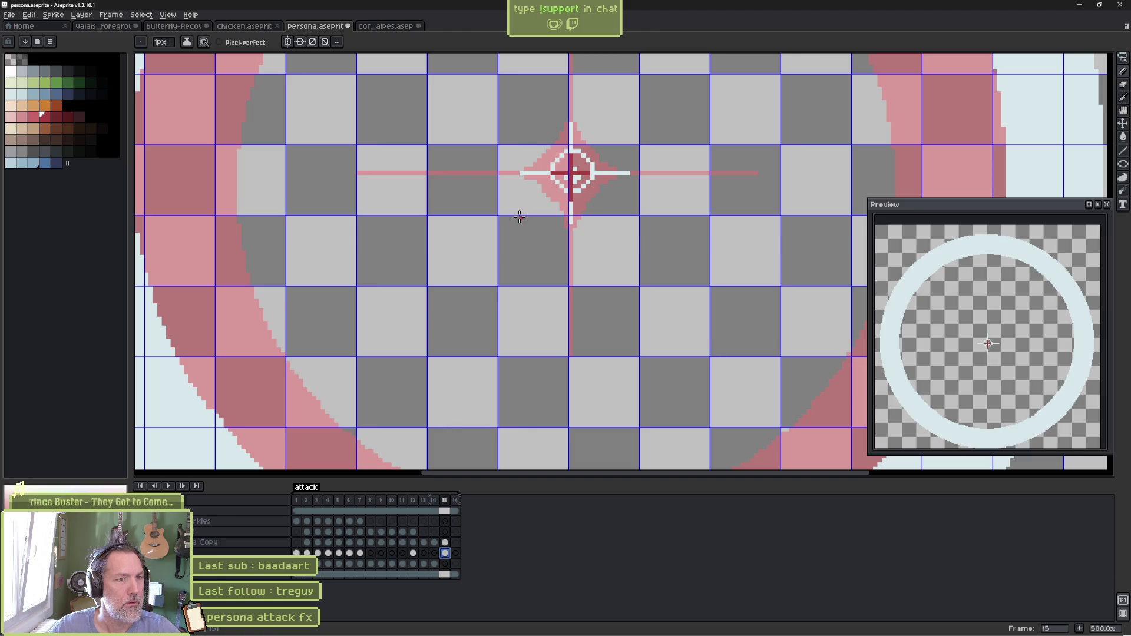
pyautogui.press('i')
pyautogui.press('b')
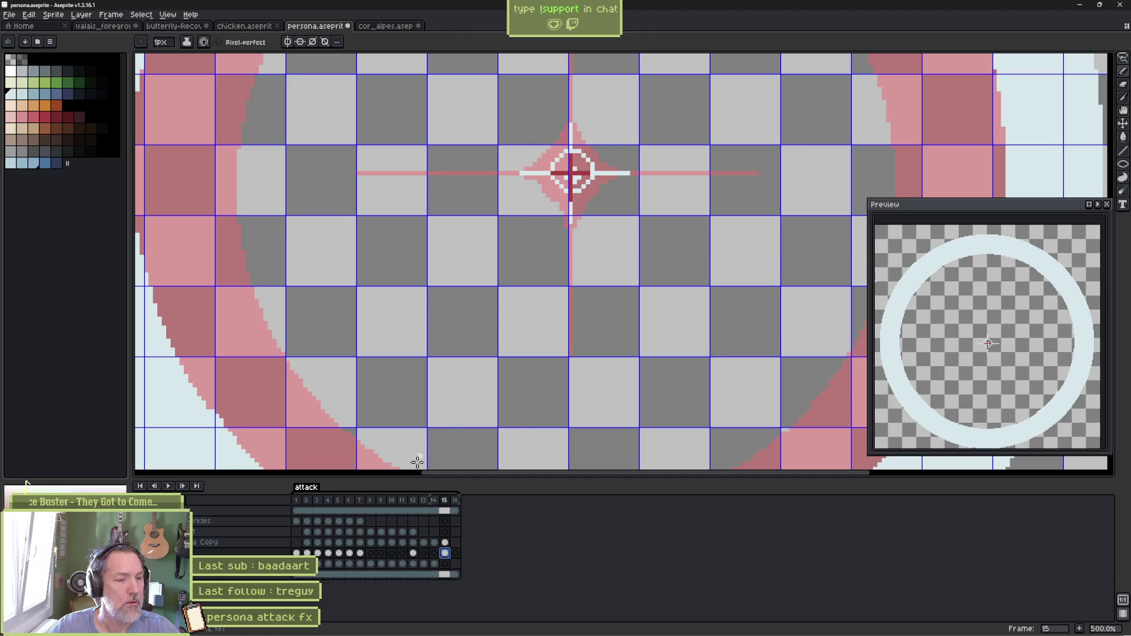
pyautogui.click(455, 553)
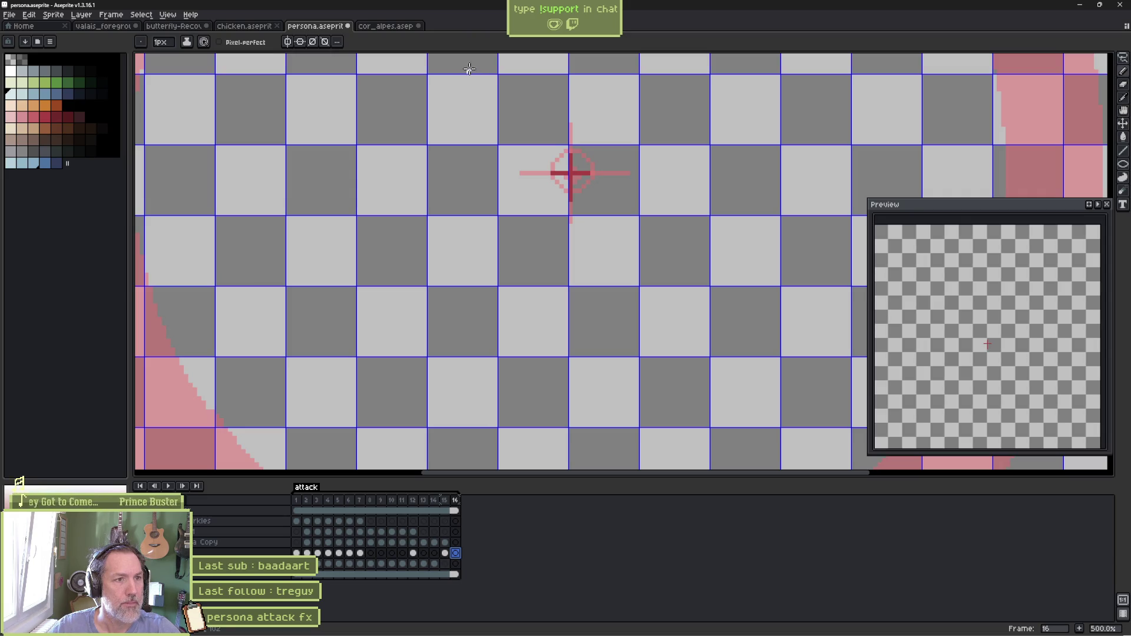
# Draw a thin white circle on frame 16 and centre it on the red cross
pyautogui.moveTo(469, 69); pyautogui.dragTo(677, 286)
pyautogui.hotkey('ctrl', 'z')
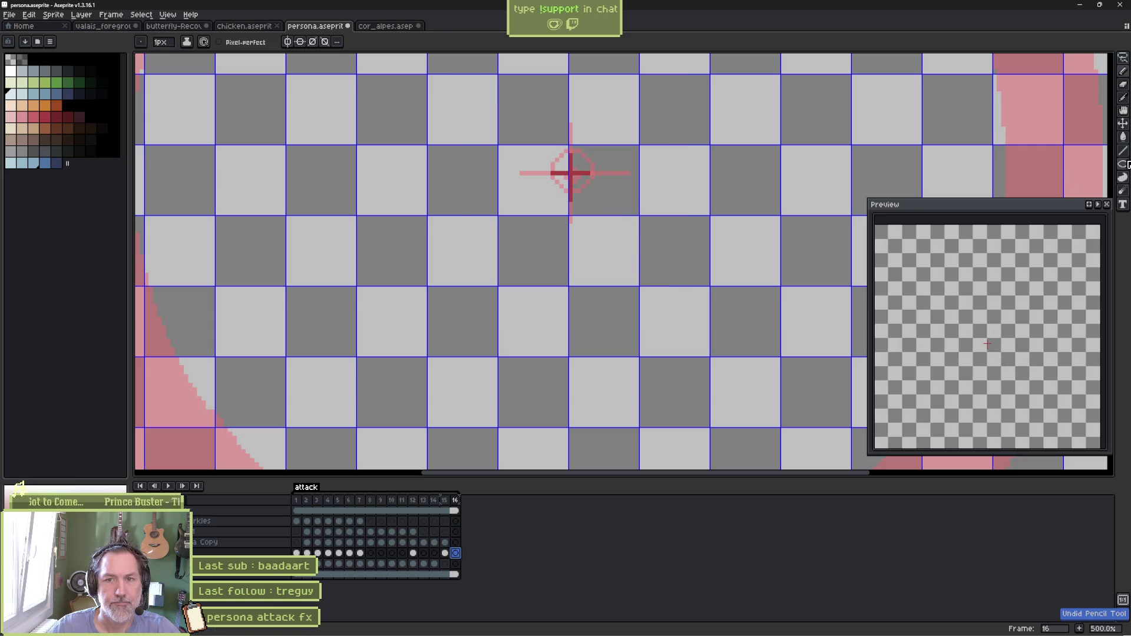
pyautogui.click(1123, 165)
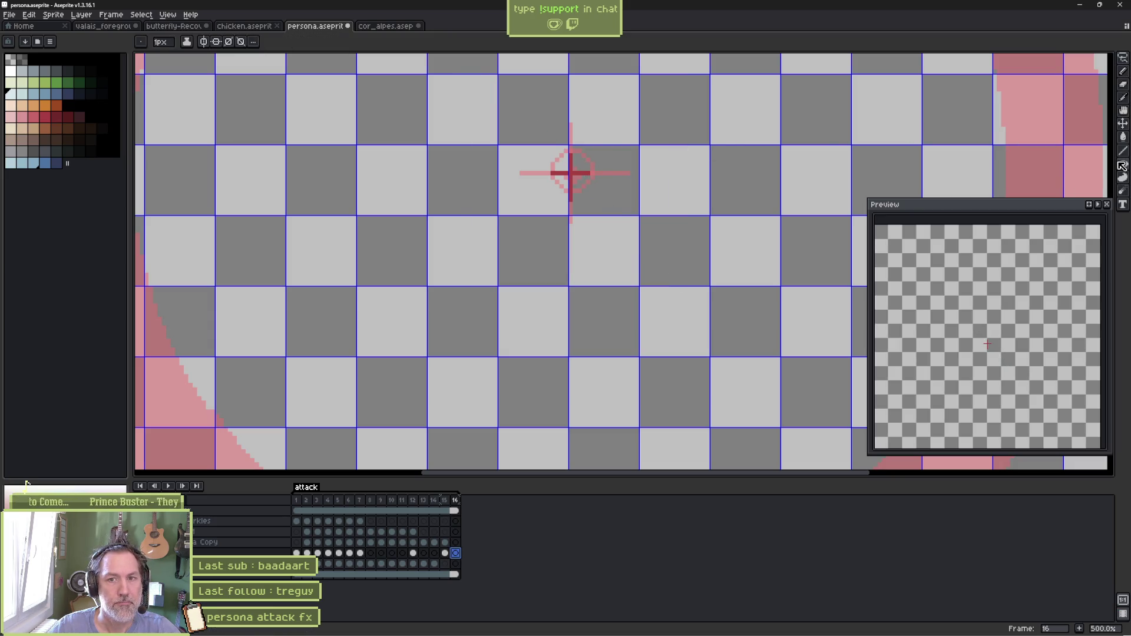
pyautogui.moveTo(459, 76)
pyautogui.mouseDown()
pyautogui.moveTo(630, 246)
pyautogui.moveTo(775, 358)
pyautogui.mouseUp()
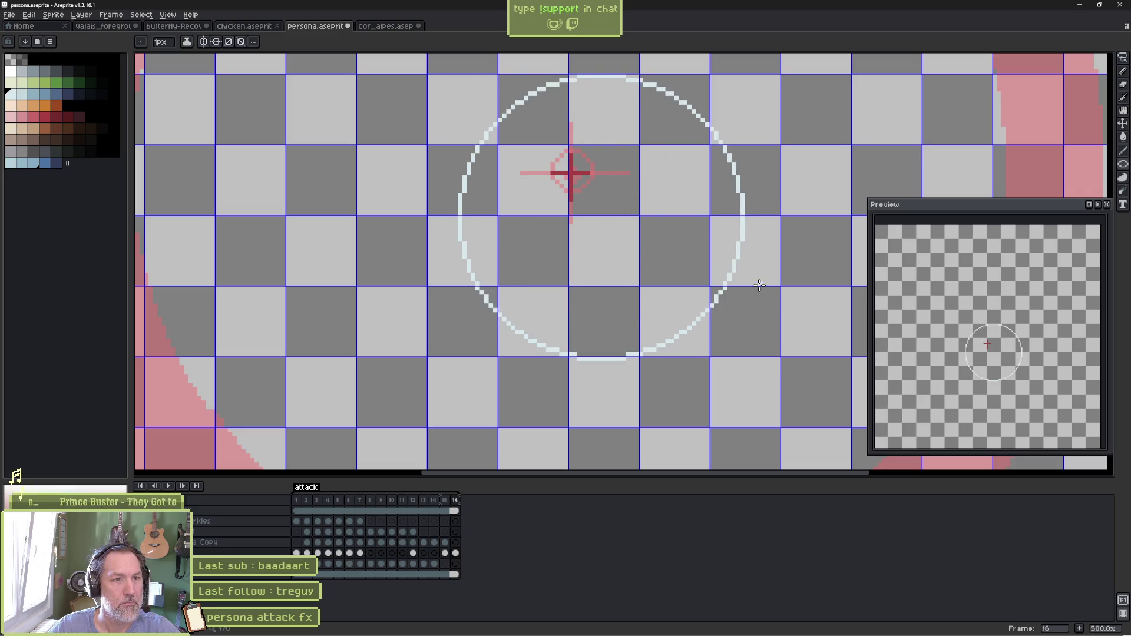
pyautogui.press('v')
pyautogui.moveTo(664, 265); pyautogui.dragTo(639, 226)
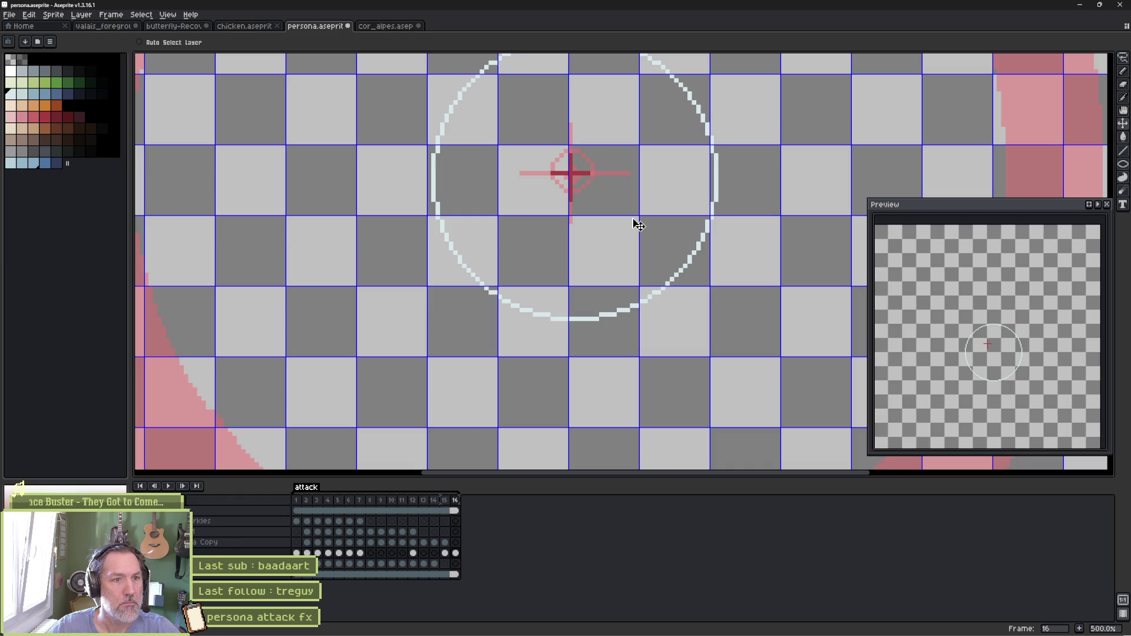
pyautogui.moveTo(639, 226); pyautogui.dragTo(636, 224)
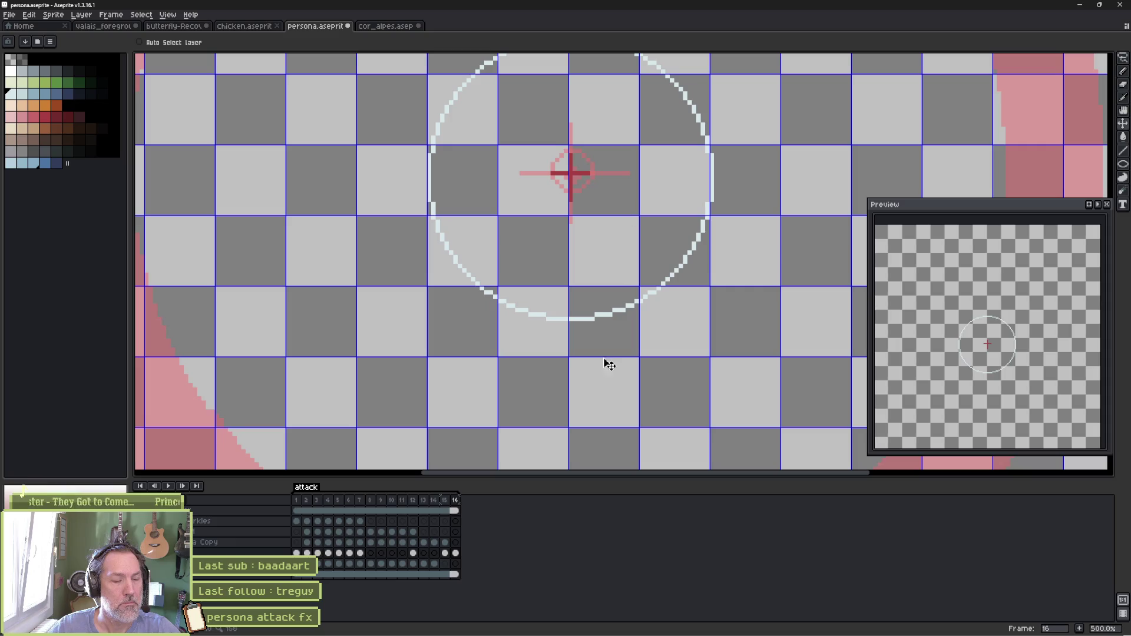
# Compare frames 15 and 16, then add a new frame 17 after frame 16
pyautogui.moveTo(445, 500); pyautogui.dragTo(467, 510)
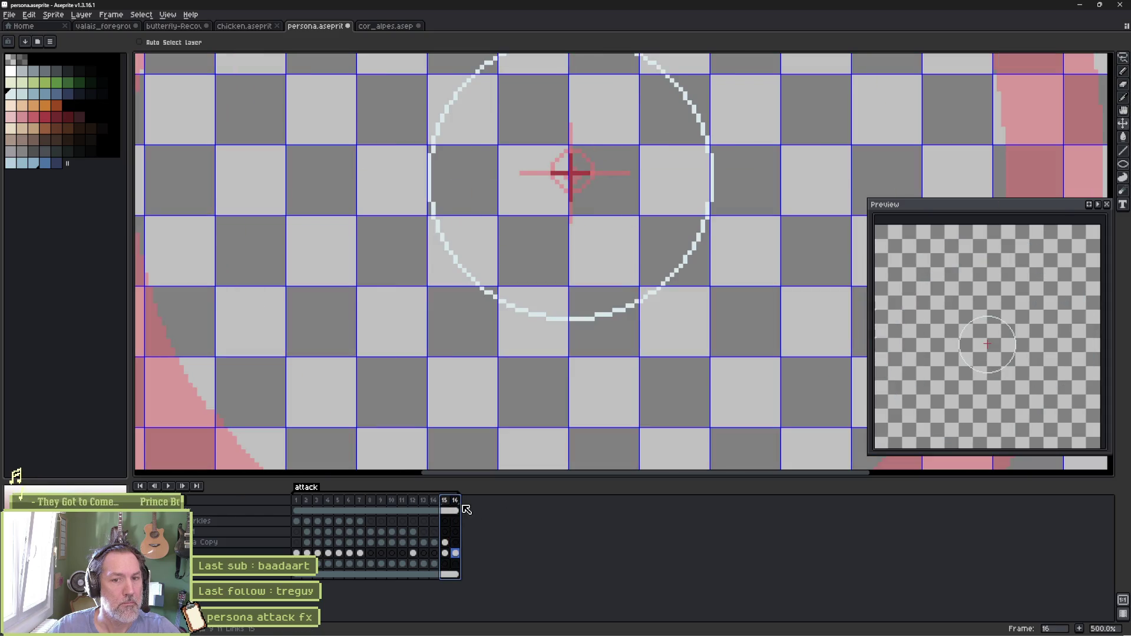
pyautogui.click(456, 555)
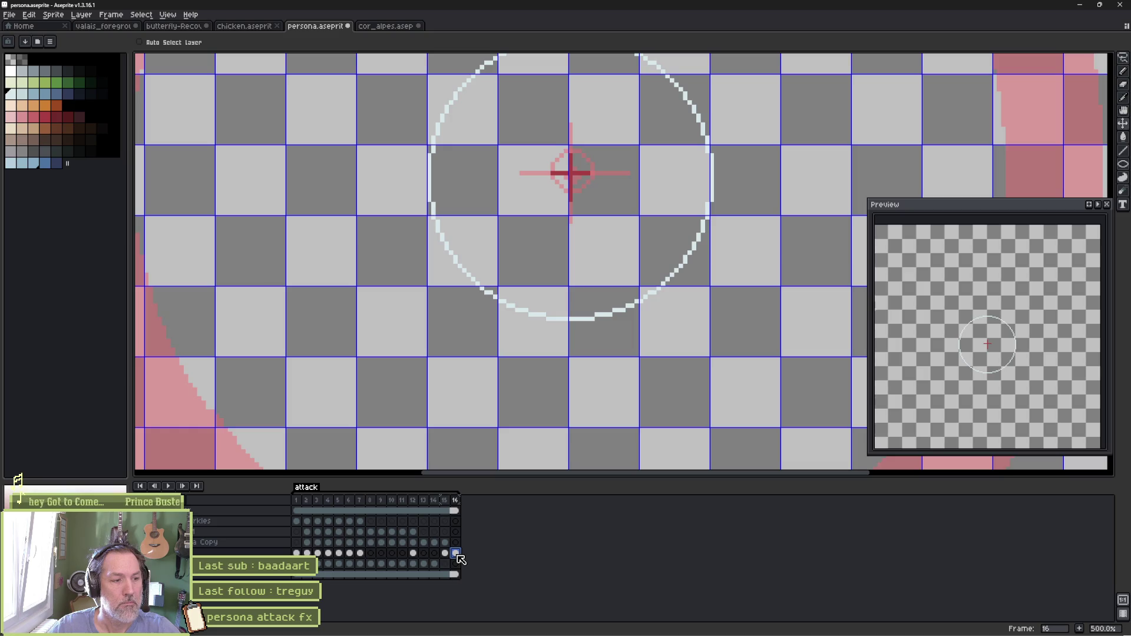
pyautogui.hotkey('alt', 'n')
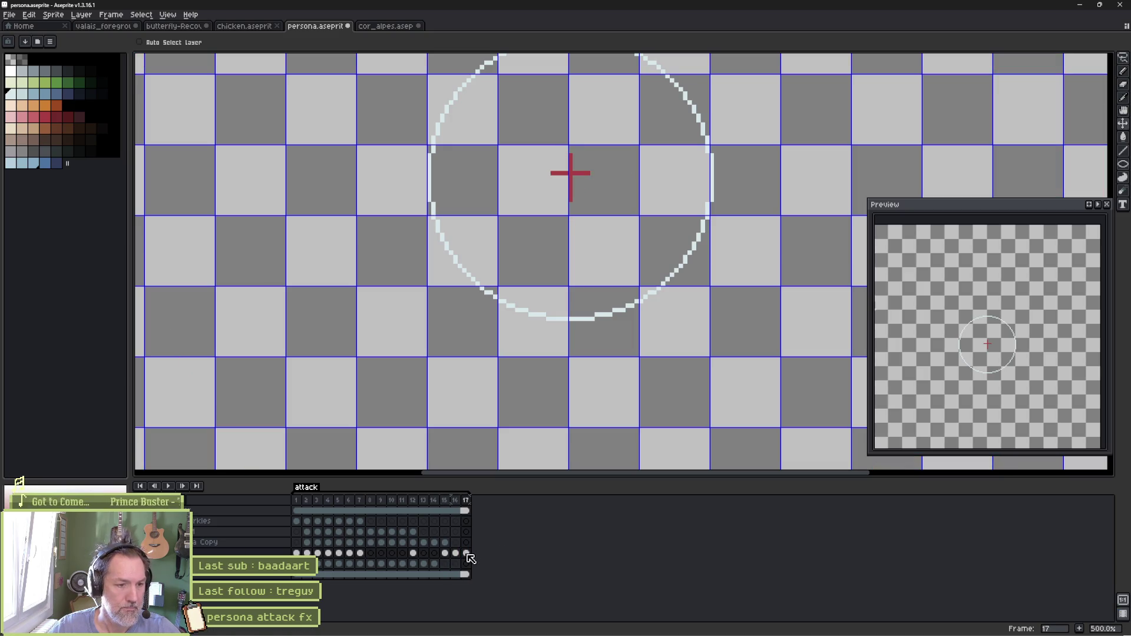
# Clear frame 17, draw a large thin white circle around the cross, then preview the animation
pyautogui.press('Delete')
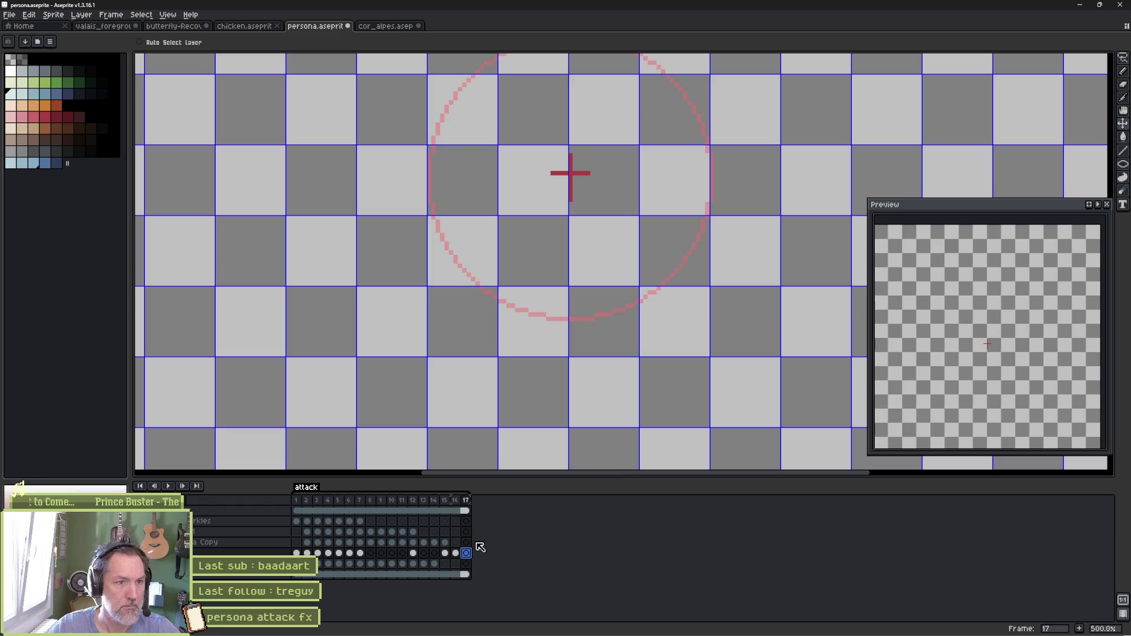
pyautogui.scroll(-2, 644, 272)
pyautogui.scroll(-3, 641, 259)
pyautogui.scroll(3, 639, 255)
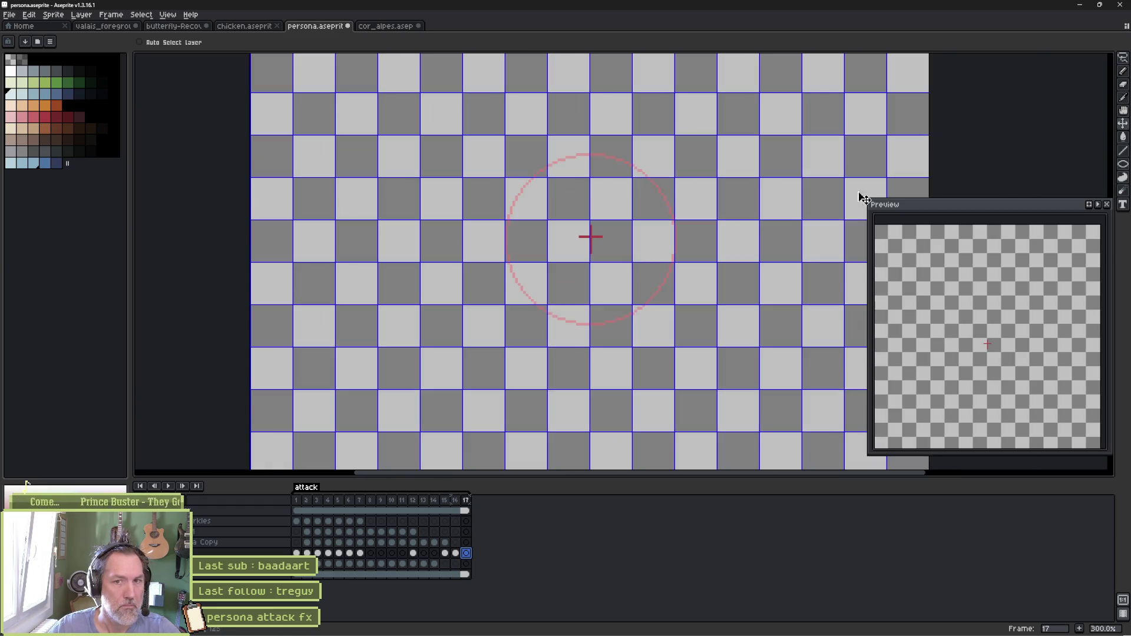
pyautogui.click(1123, 164)
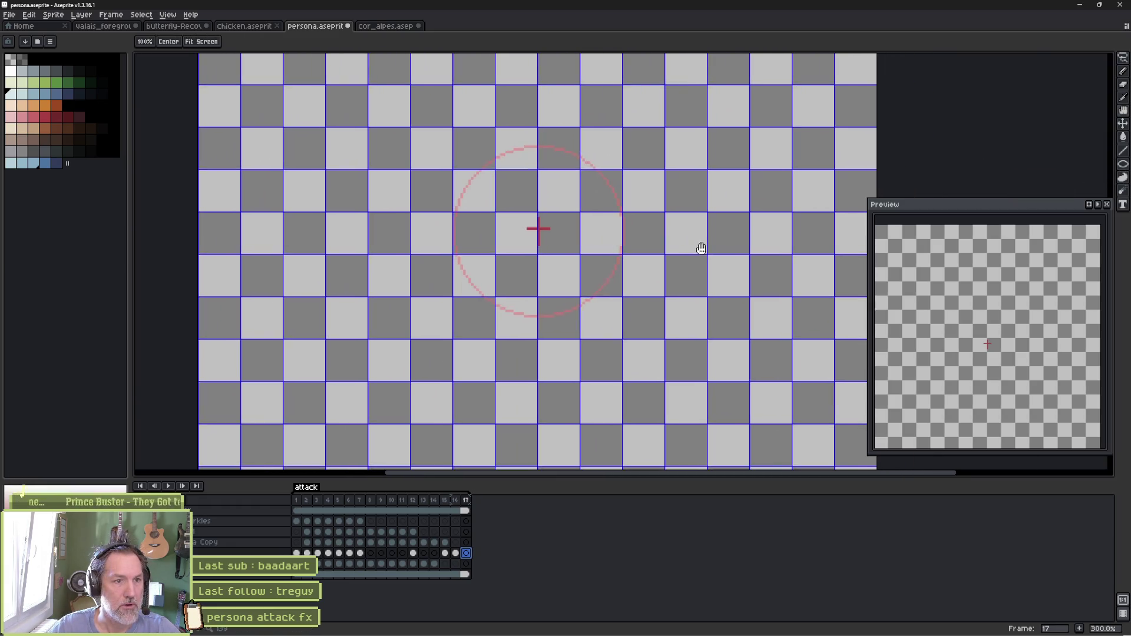
pyautogui.scroll(-1, 699, 256)
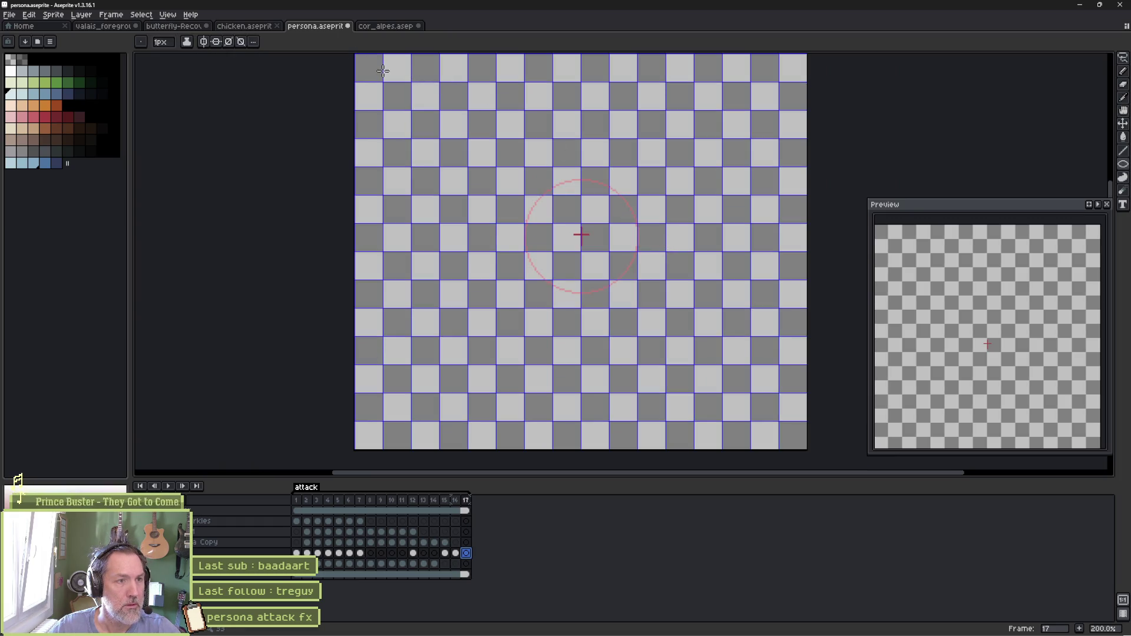
pyautogui.moveTo(383, 70)
pyautogui.mouseDown()
pyautogui.moveTo(671, 354)
pyautogui.moveTo(824, 446)
pyautogui.mouseUp()
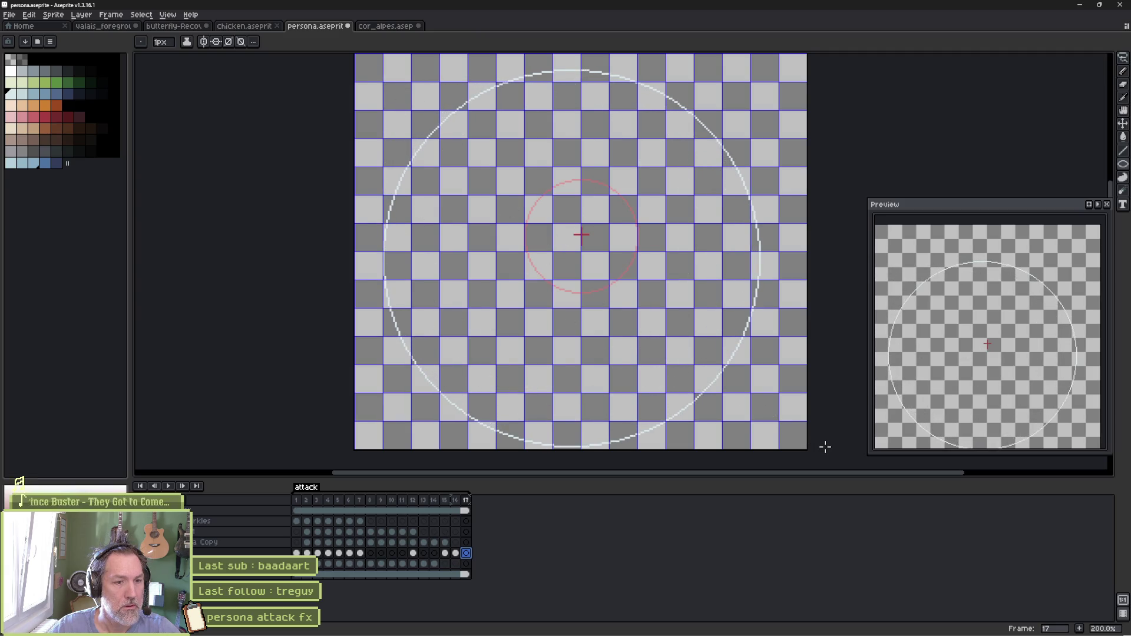
pyautogui.press('v')
pyautogui.moveTo(647, 295); pyautogui.dragTo(674, 273)
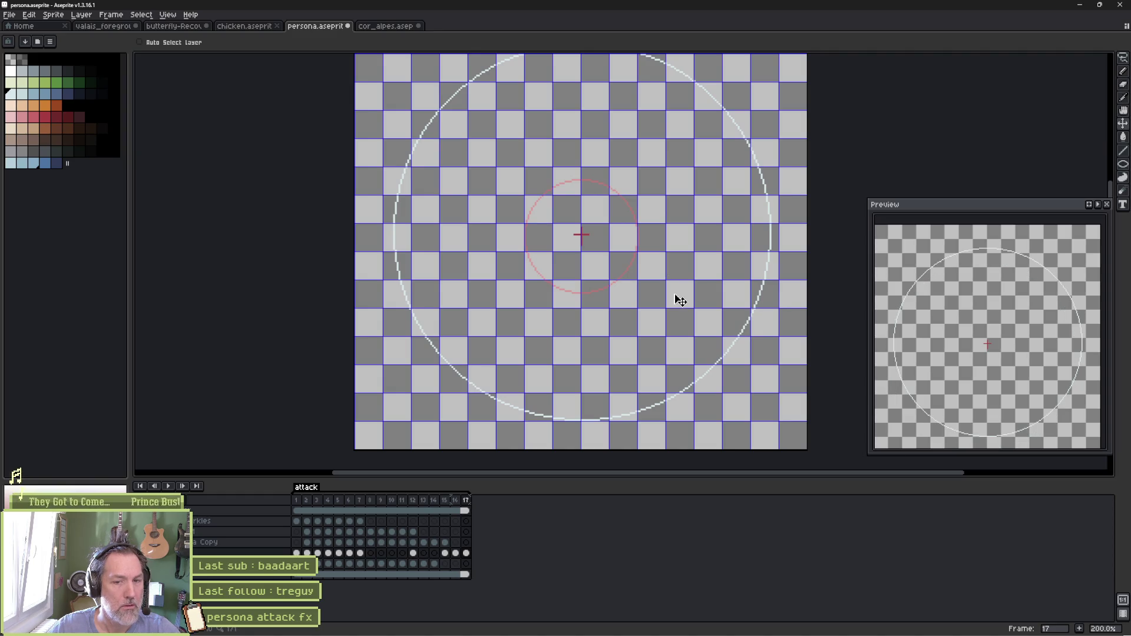
pyautogui.press('Return')
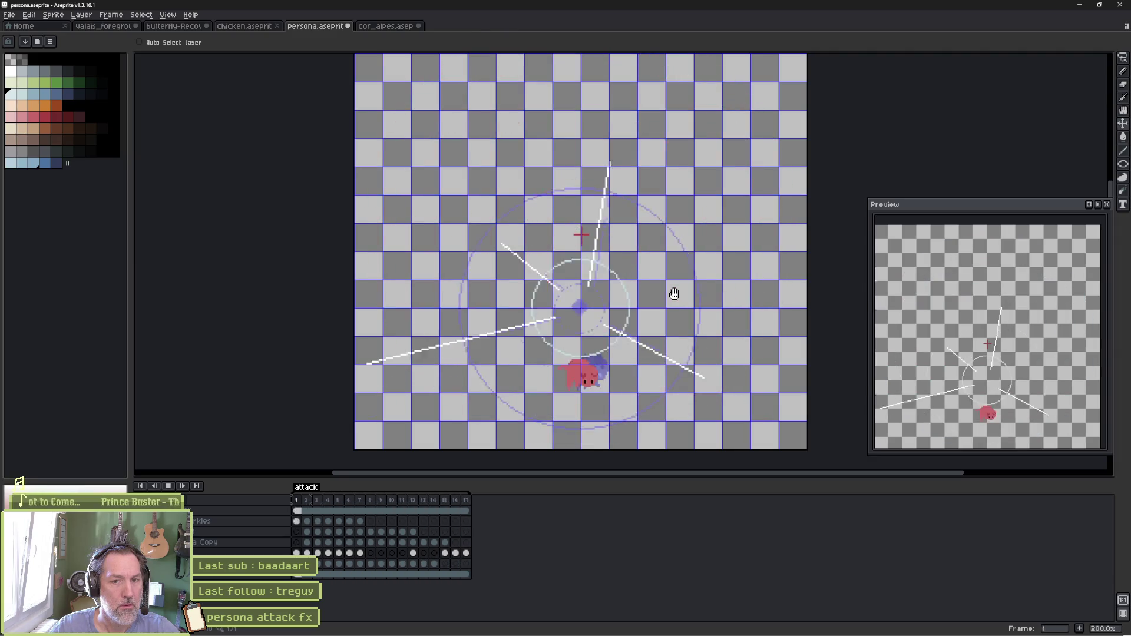
pyautogui.press('Return')
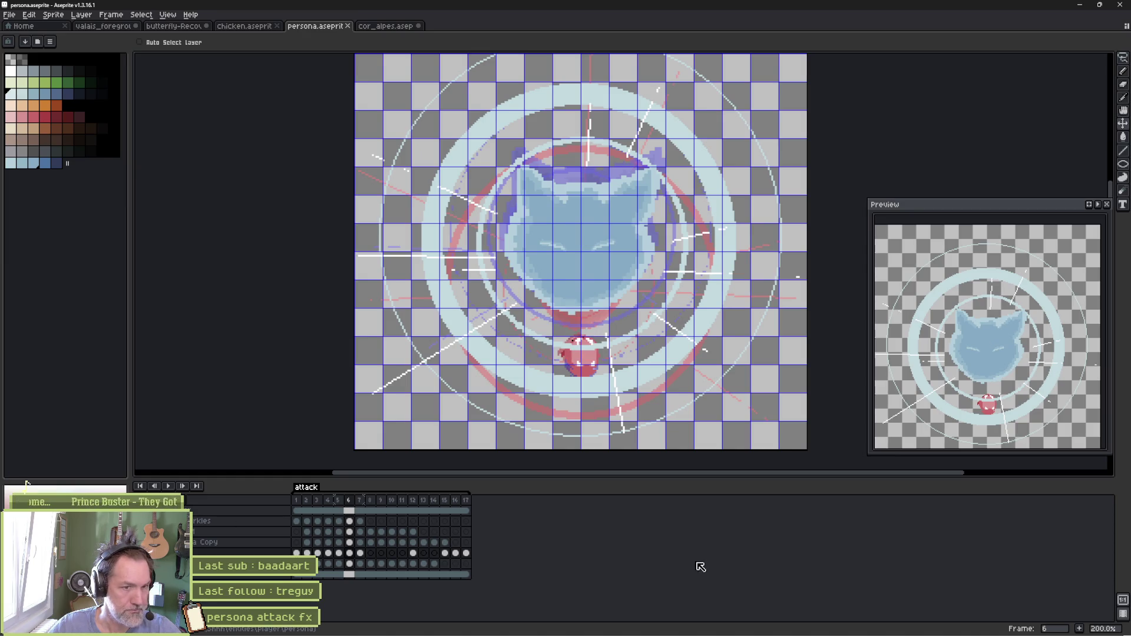
# Reimport the updated Aseprite file on Sprite2D and inspect the scale key at 1.5 s
pyautogui.click(682, 631)
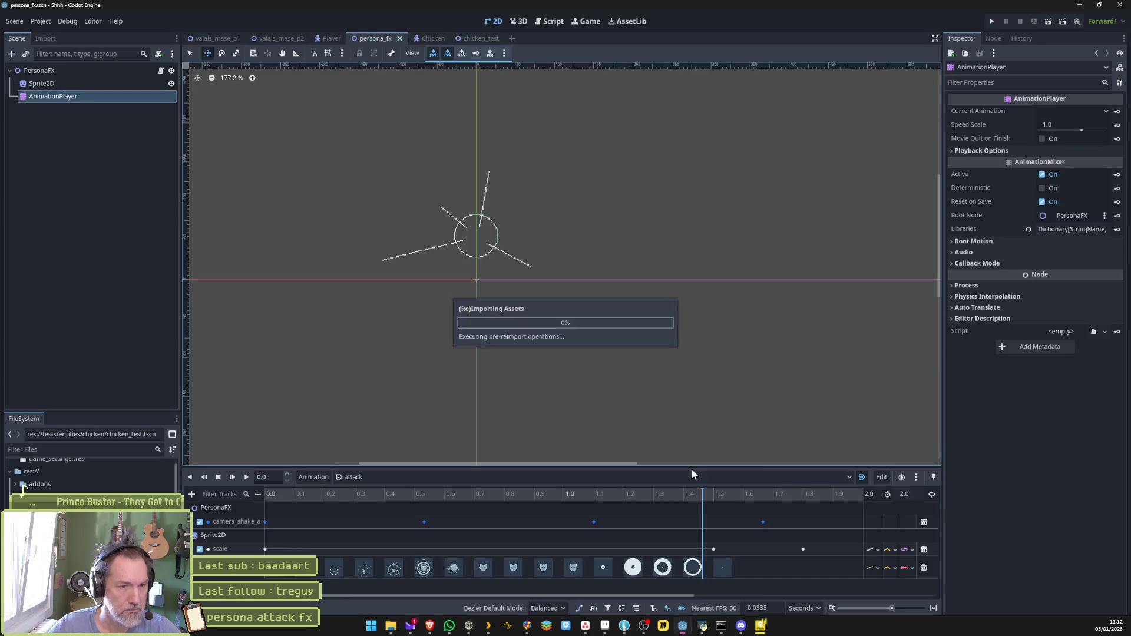
pyautogui.click(42, 83)
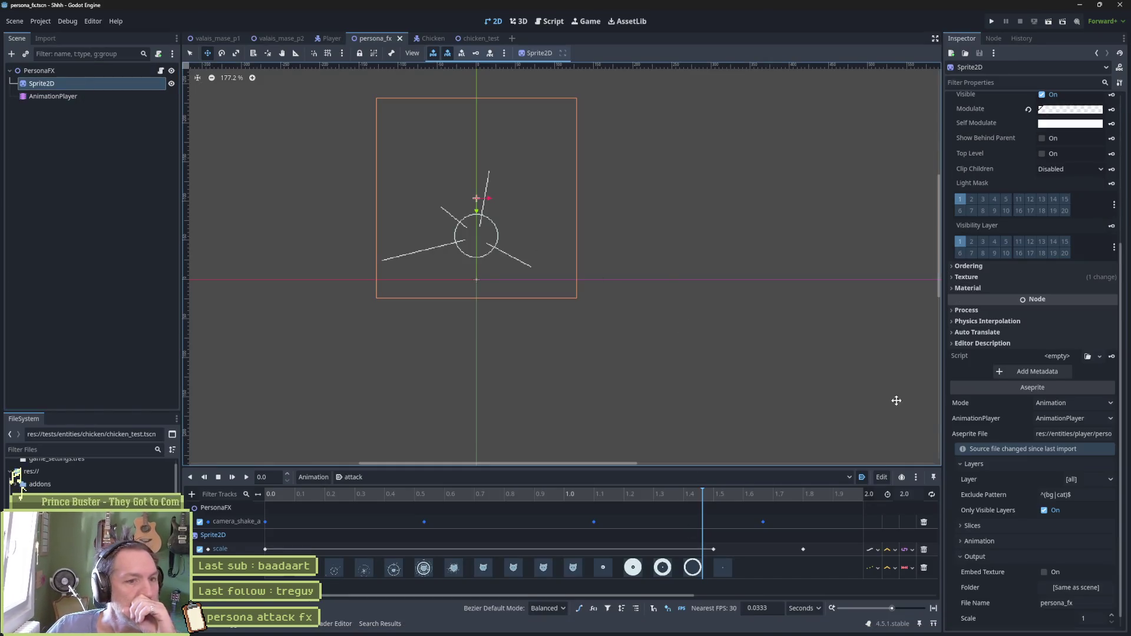
pyautogui.click(1052, 620)
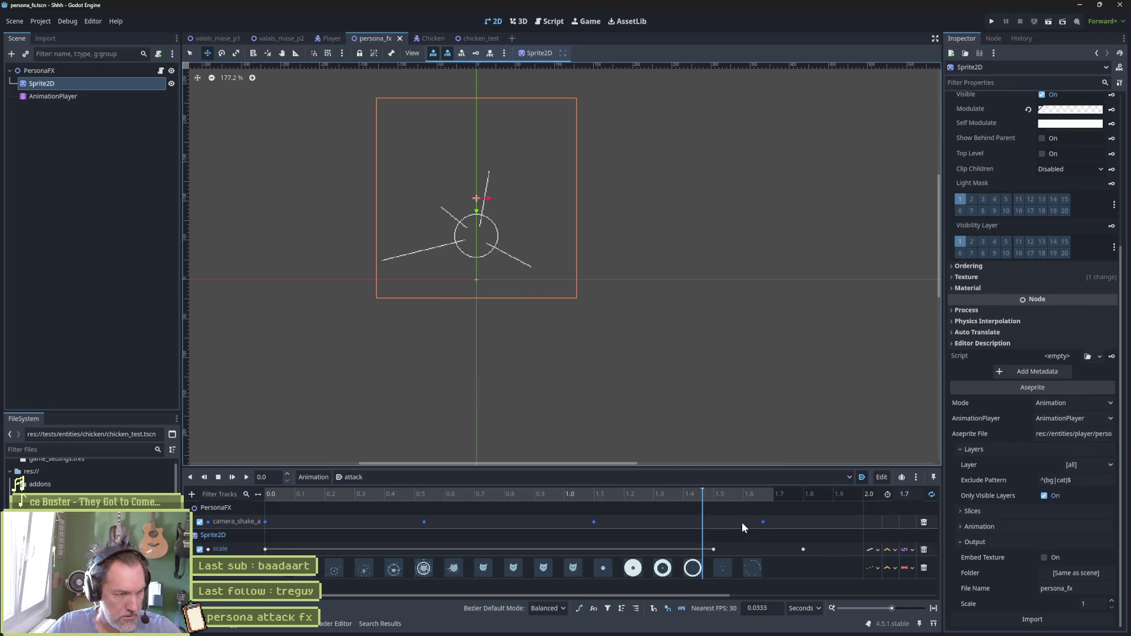
pyautogui.moveTo(709, 498); pyautogui.dragTo(720, 499)
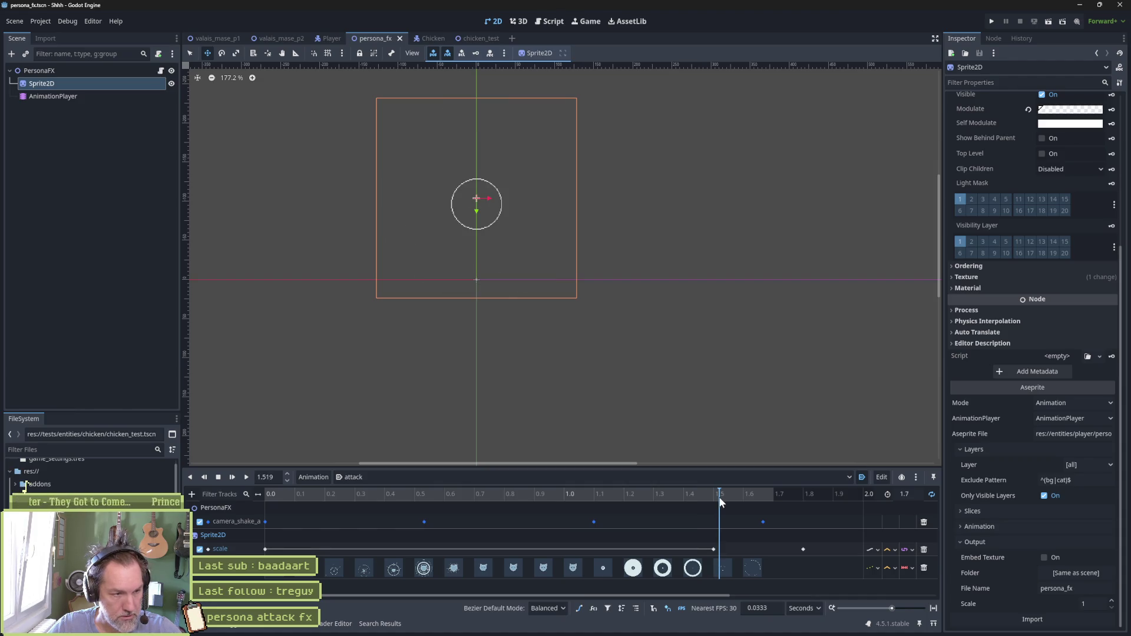
pyautogui.click(715, 549)
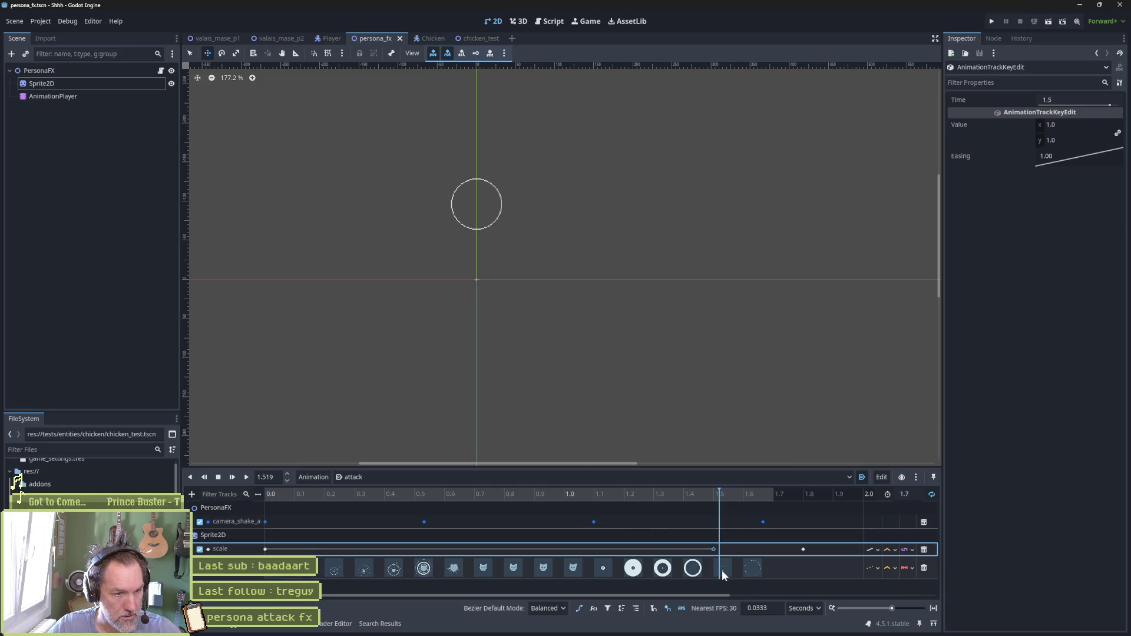
# Lengthen the attack animation past 1.7 s and set the final 1.8 s scale key to 3.0
pyautogui.moveTo(727, 494); pyautogui.dragTo(765, 497)
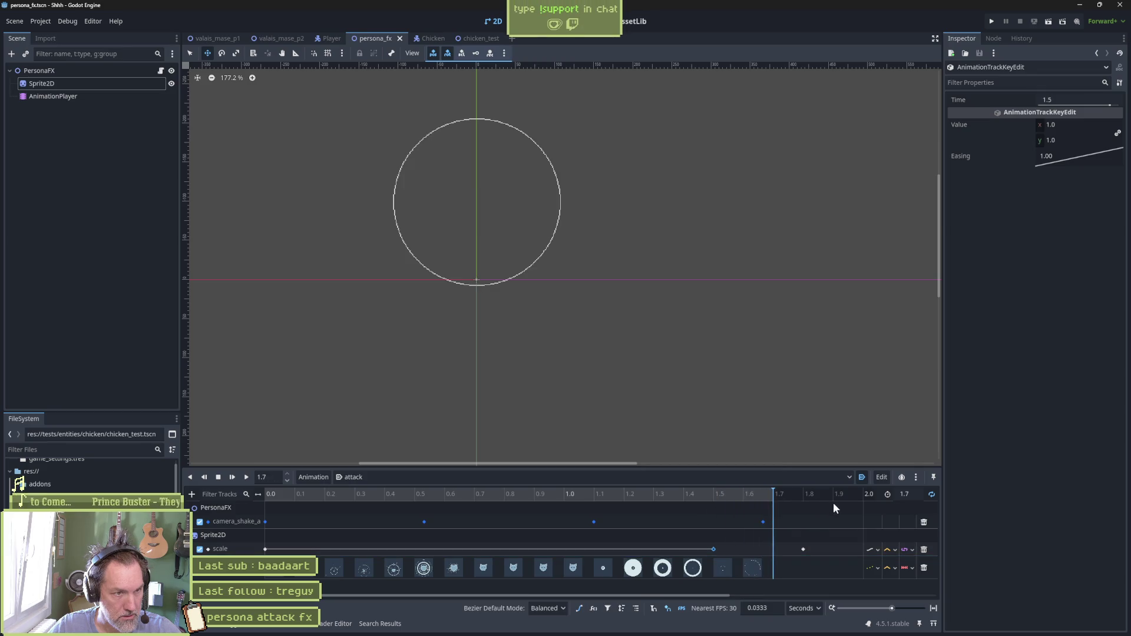
pyautogui.moveTo(853, 504); pyautogui.dragTo(750, 508)
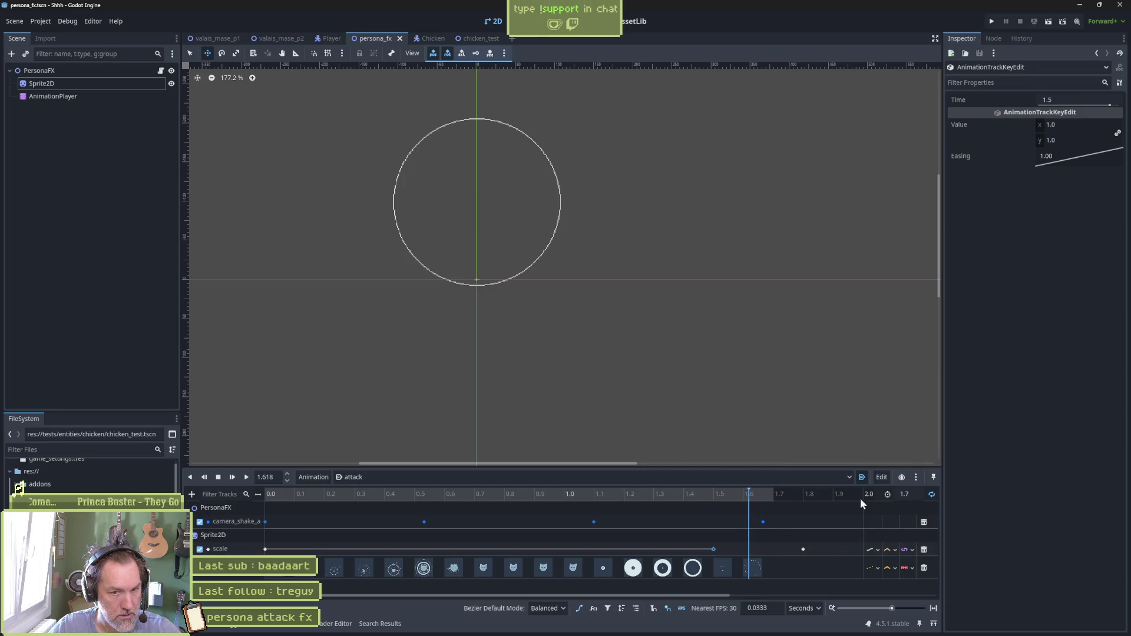
pyautogui.moveTo(914, 495); pyautogui.dragTo(926, 495)
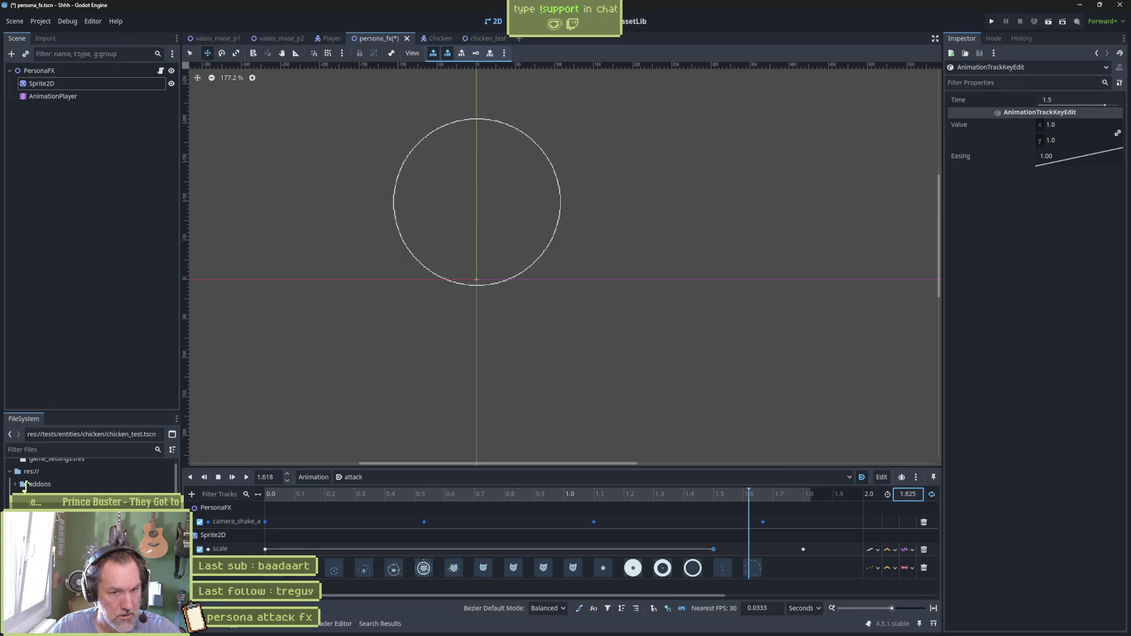
pyautogui.moveTo(753, 500)
pyautogui.mouseDown()
pyautogui.moveTo(773, 494)
pyautogui.moveTo(712, 498)
pyautogui.moveTo(727, 497)
pyautogui.mouseUp()
pyautogui.click(803, 549)
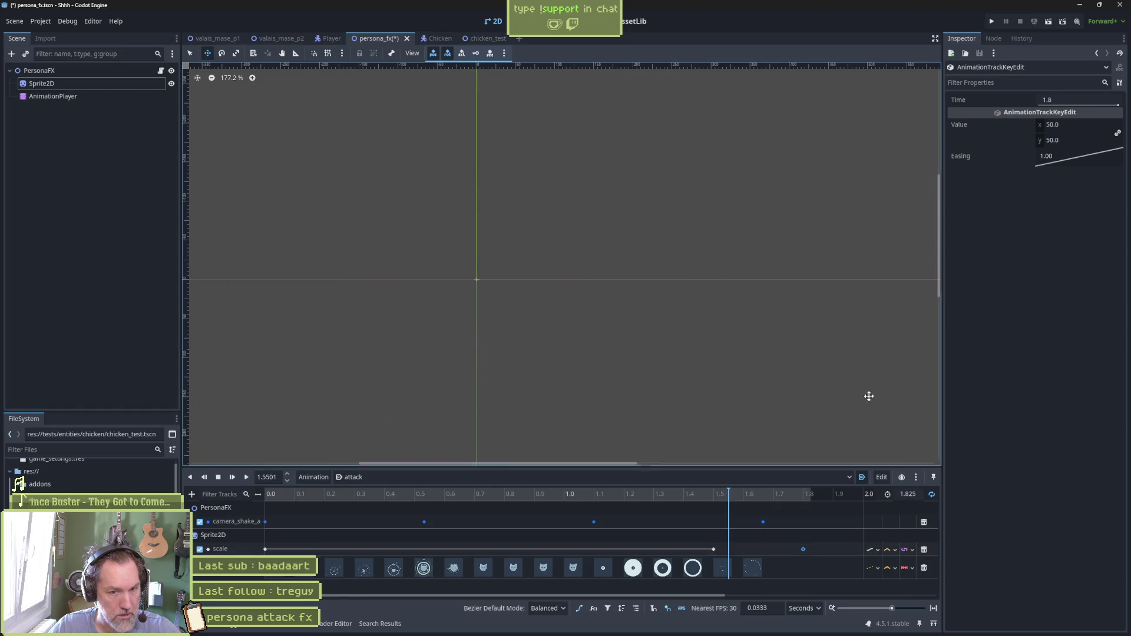
pyautogui.click(1081, 126)
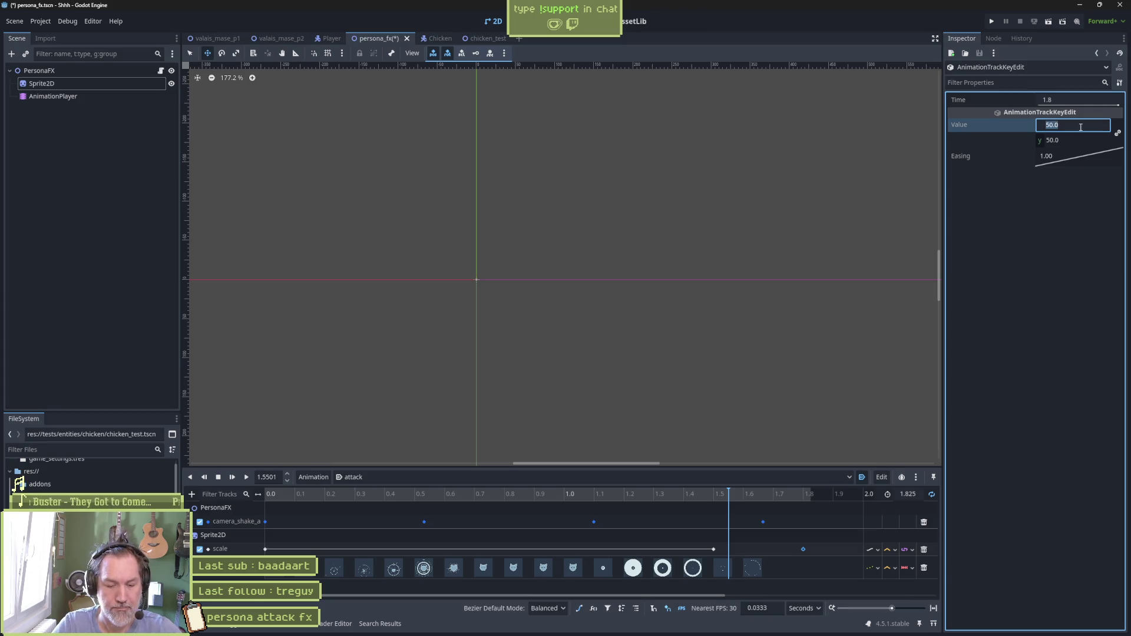
pyautogui.write('3')
pyautogui.press('Return')
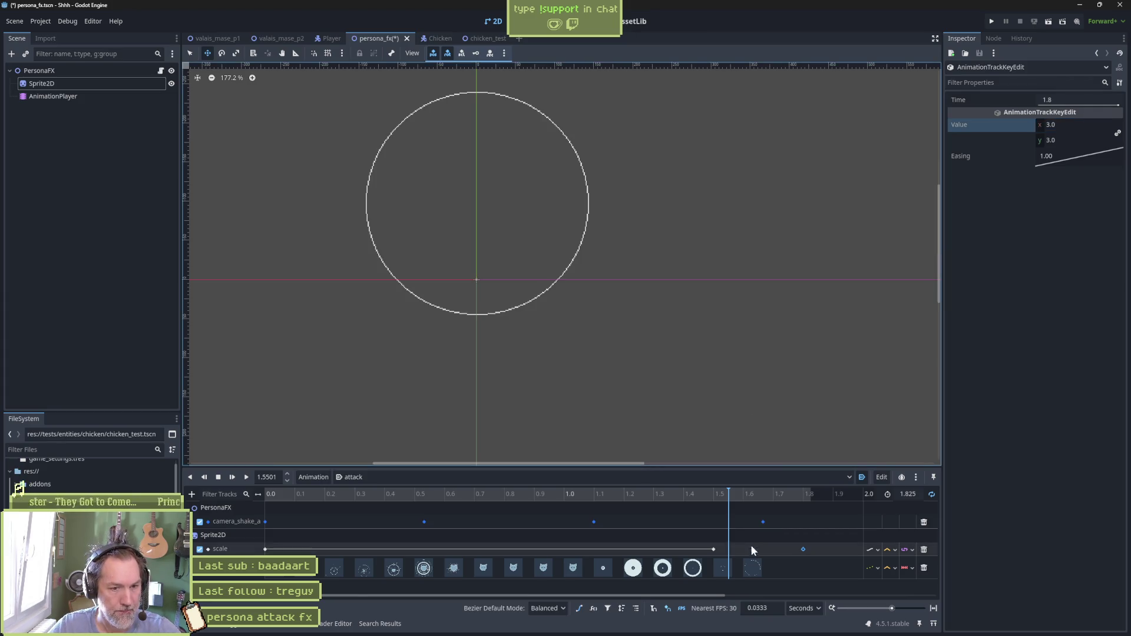
# Move the 1.5 s scale key to 1.6 s, then save and run the scene
pyautogui.moveTo(723, 498)
pyautogui.mouseDown()
pyautogui.moveTo(701, 490)
pyautogui.moveTo(752, 496)
pyautogui.moveTo(709, 503)
pyautogui.moveTo(718, 508)
pyautogui.moveTo(752, 503)
pyautogui.moveTo(709, 511)
pyautogui.mouseUp()
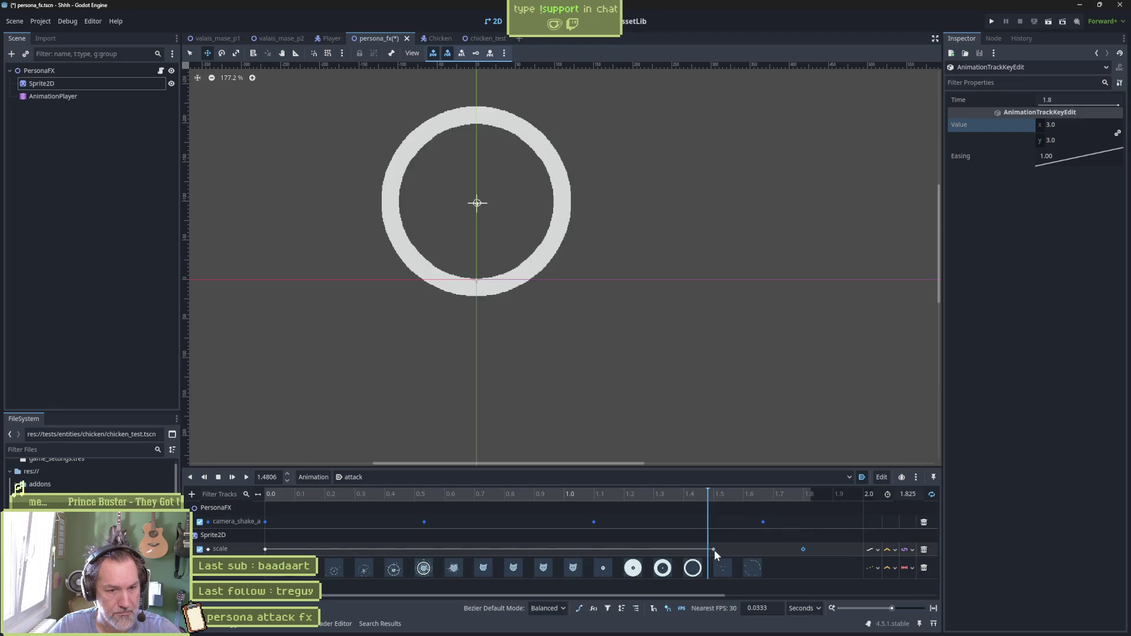
pyautogui.moveTo(714, 549); pyautogui.dragTo(743, 549)
pyautogui.click(736, 498)
pyautogui.moveTo(736, 499)
pyautogui.mouseDown()
pyautogui.moveTo(715, 495)
pyautogui.moveTo(766, 497)
pyautogui.moveTo(713, 499)
pyautogui.moveTo(793, 503)
pyautogui.mouseUp()
pyautogui.press('F6')
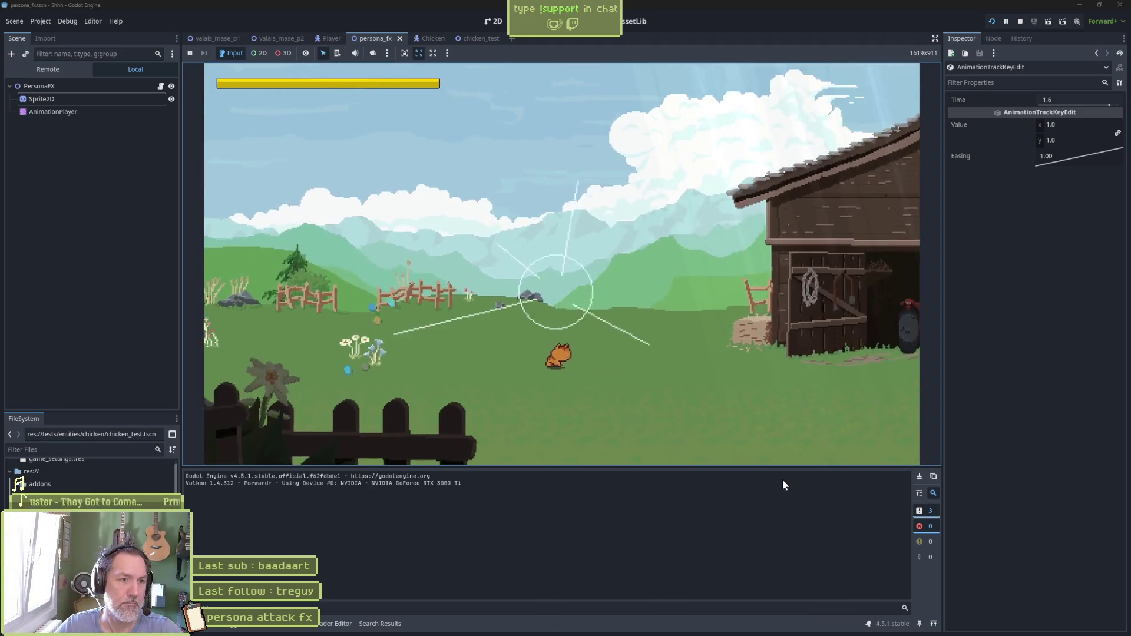
# Stop the game, reopen the attack animation, and enable timeline-cursor snapping
pyautogui.press('F8')
pyautogui.click(115, 94)
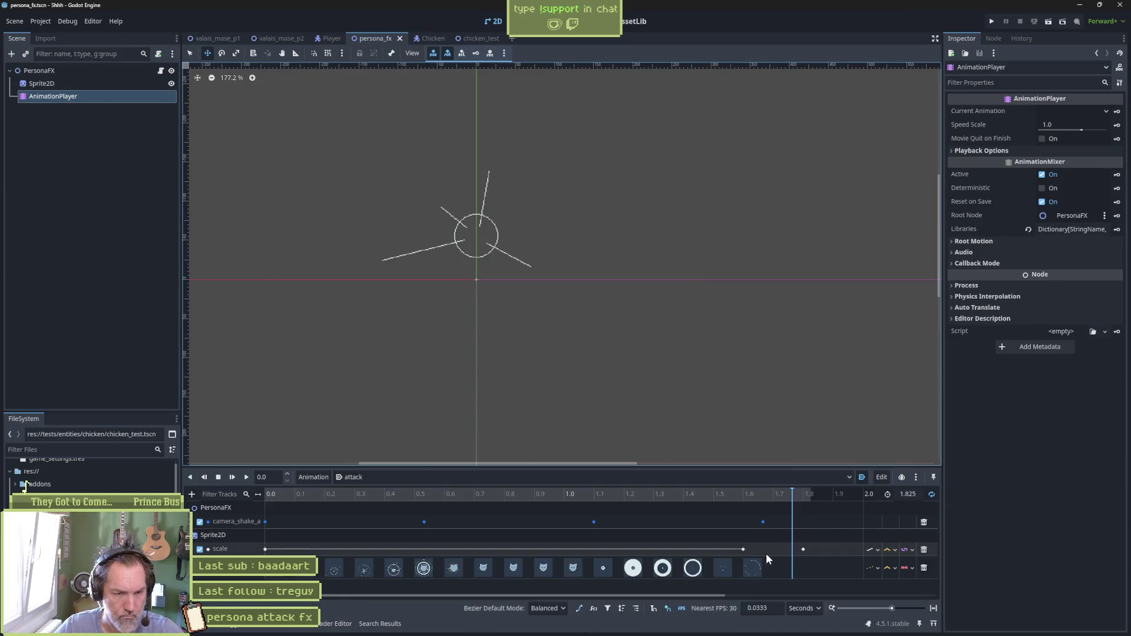
pyautogui.scroll(3, 766, 554)
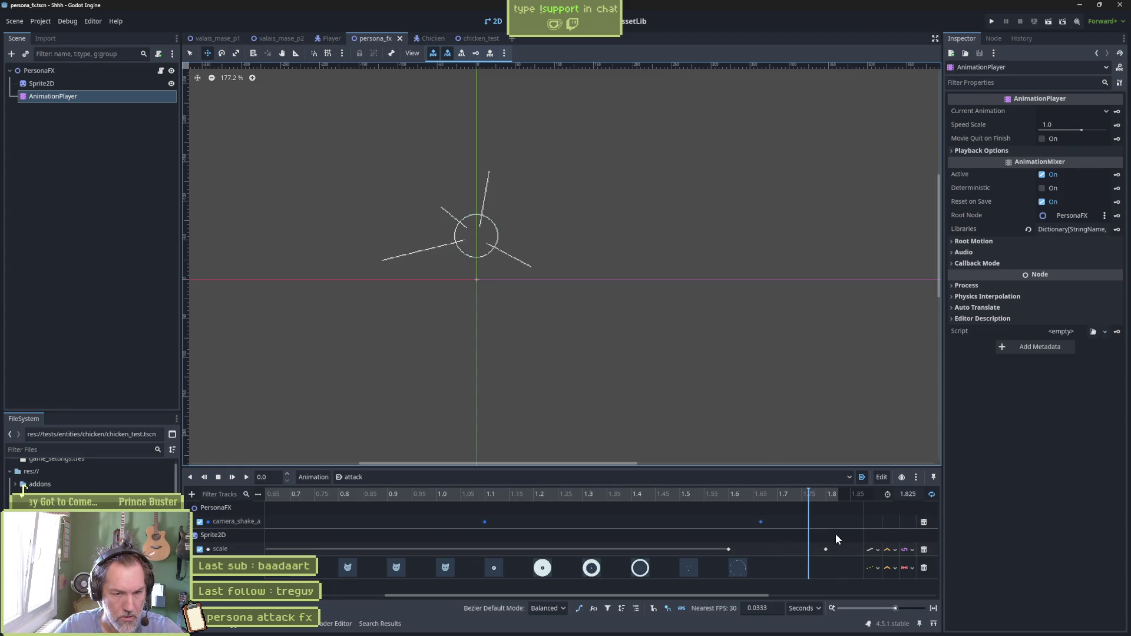
pyautogui.click(654, 609)
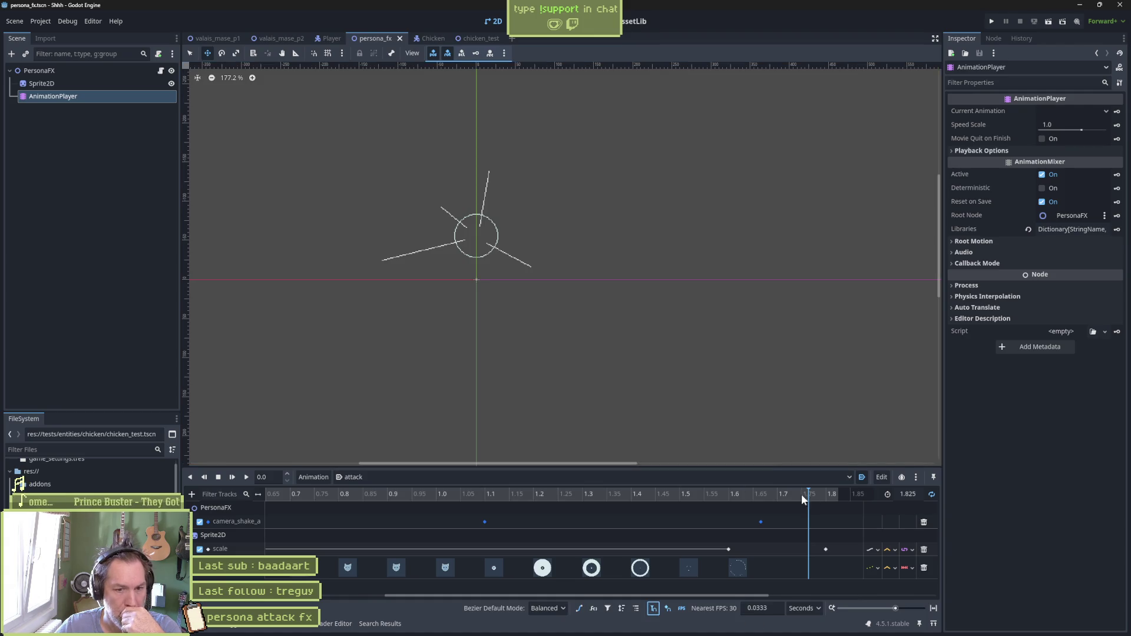
pyautogui.moveTo(802, 495); pyautogui.dragTo(729, 504)
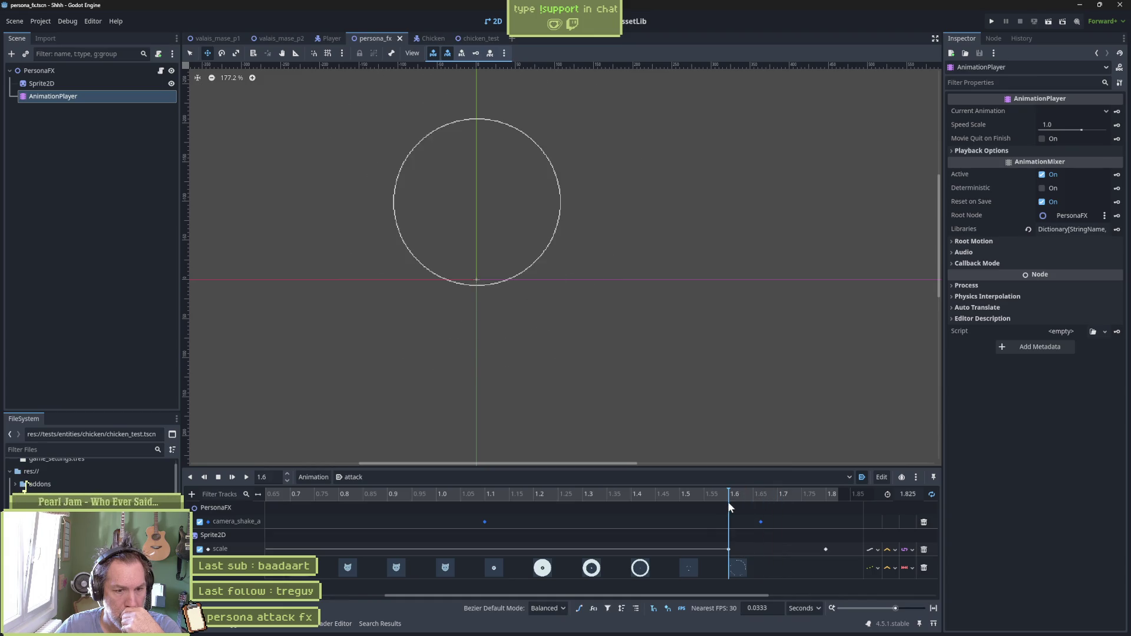
pyautogui.moveTo(727, 501)
pyautogui.mouseDown()
pyautogui.moveTo(632, 500)
pyautogui.moveTo(770, 508)
pyautogui.mouseUp()
# Set the final 1.8 s scale key to 5.0, then save, run and stop the scene
pyautogui.click(826, 549)
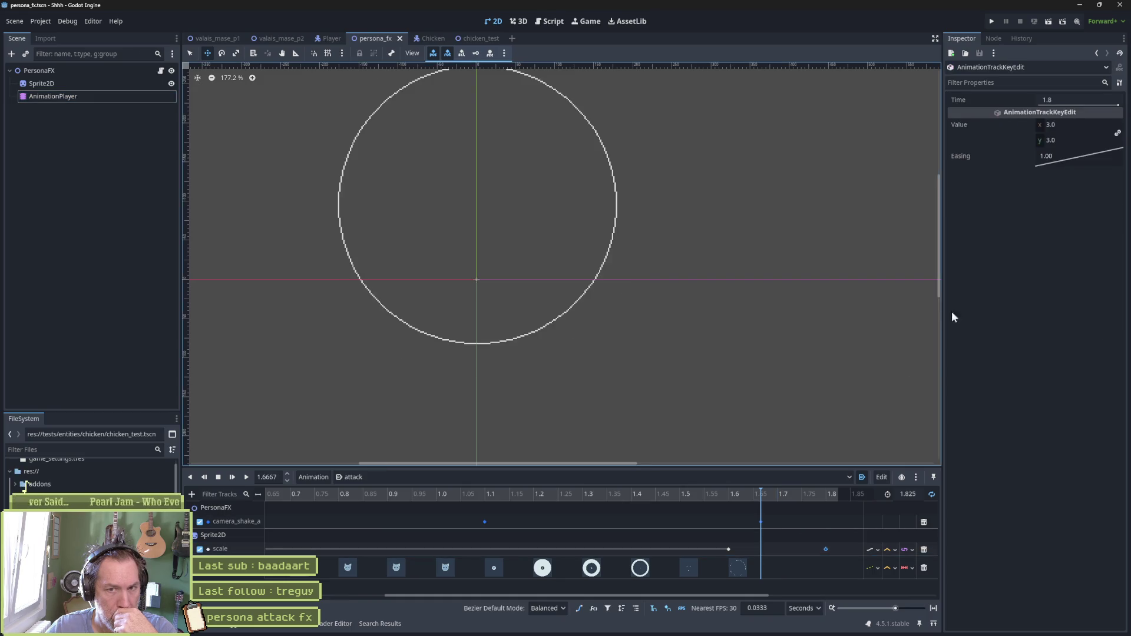
pyautogui.click(1088, 121)
pyautogui.write('5')
pyautogui.press('Return')
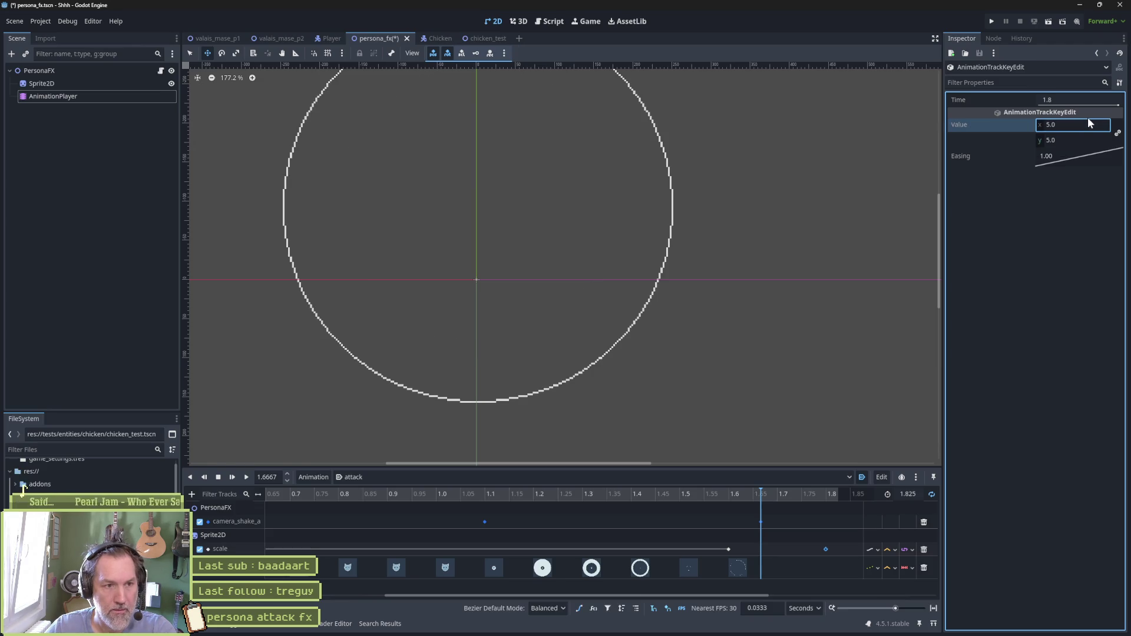
pyautogui.moveTo(763, 493)
pyautogui.mouseDown()
pyautogui.moveTo(720, 498)
pyautogui.moveTo(788, 500)
pyautogui.mouseUp()
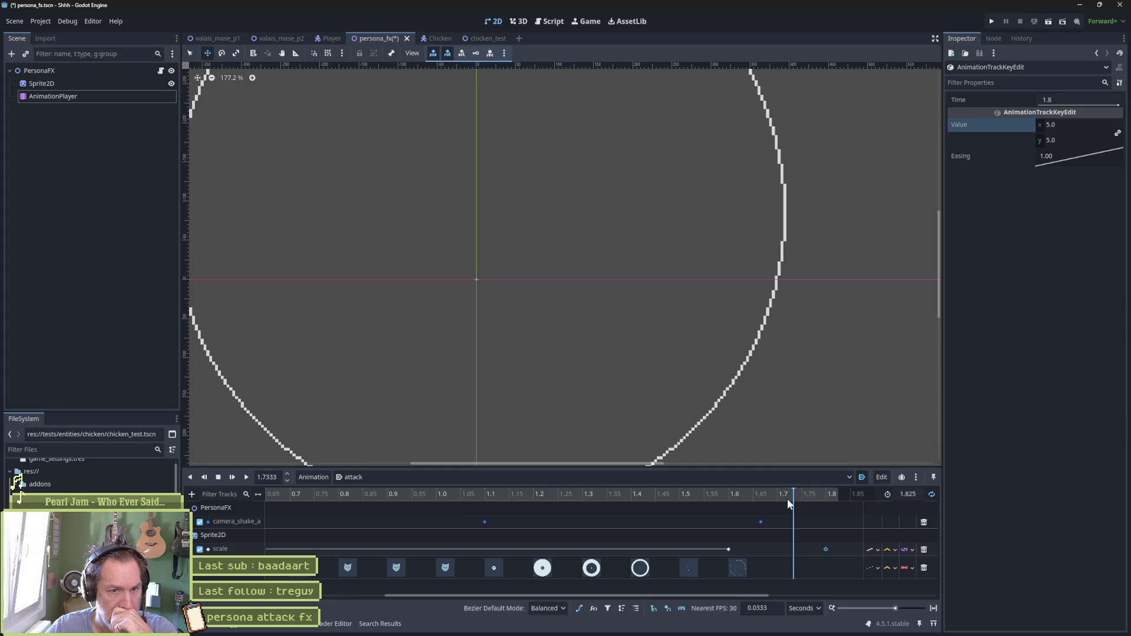
pyautogui.press('F6')
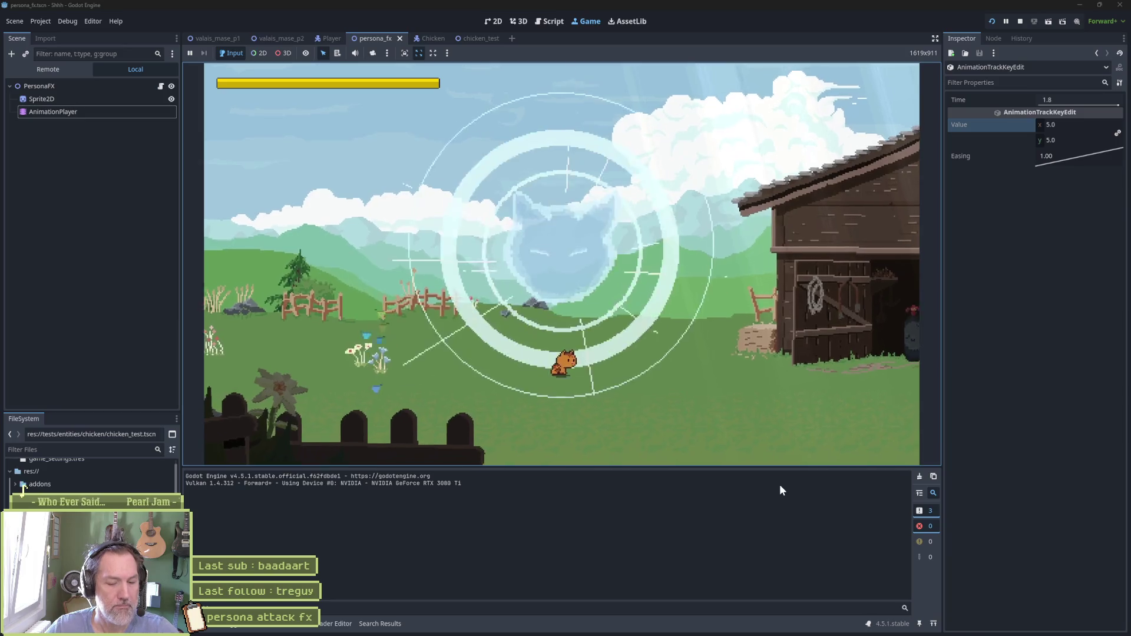
pyautogui.press('F8')
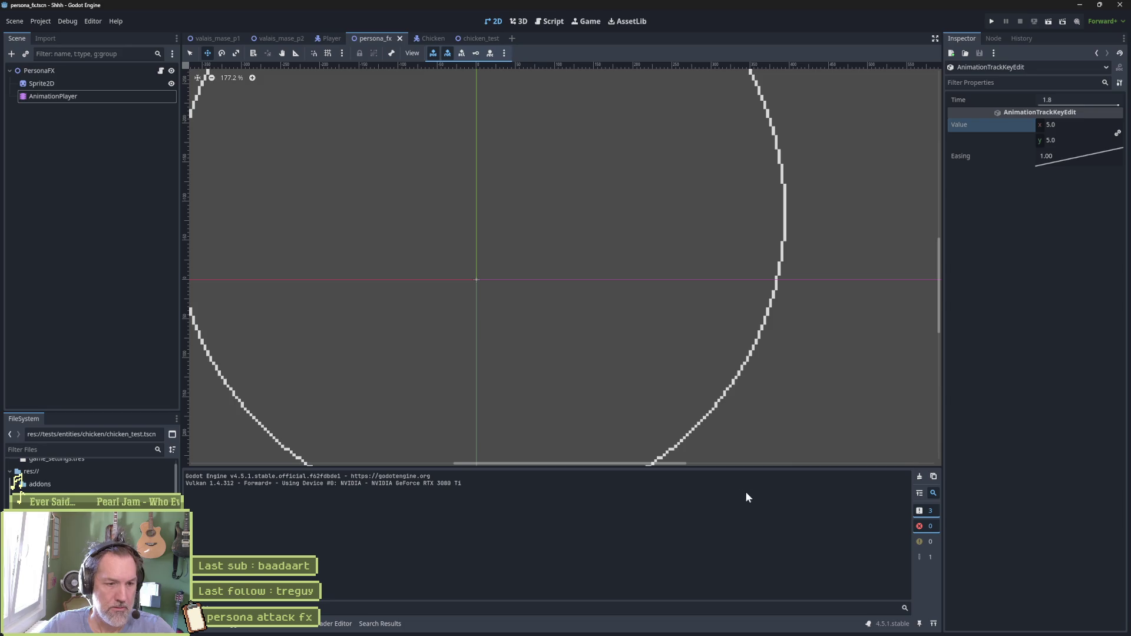
# Reopen the attack tracks, preview the ring near 1.5 s, and switch to Aseprite
pyautogui.moveTo(720, 633)
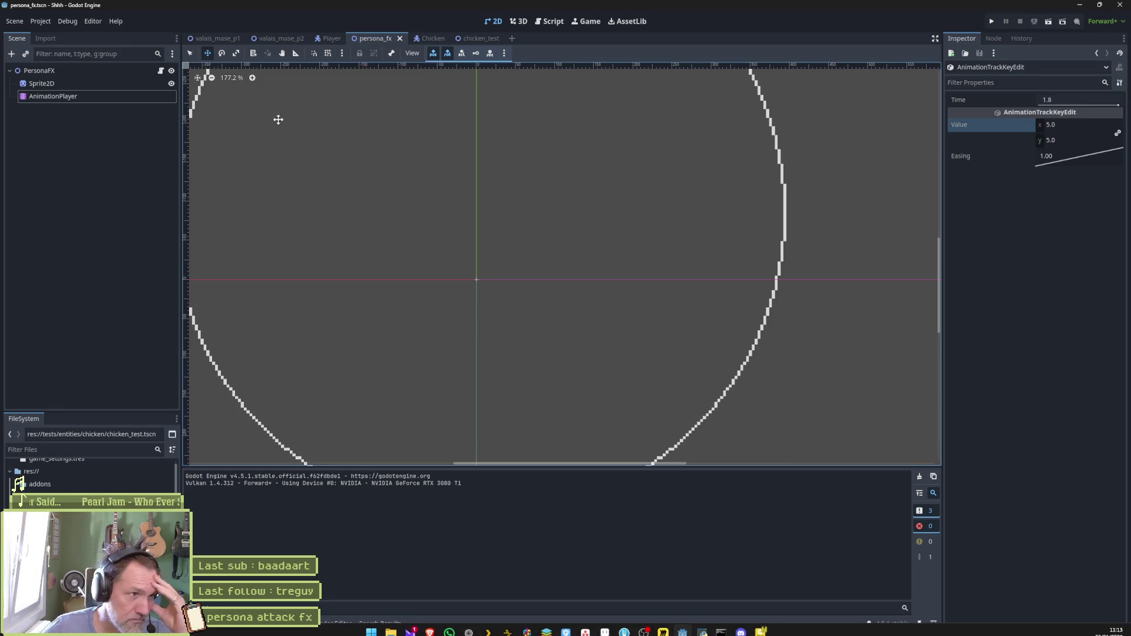
pyautogui.click(53, 96)
pyautogui.moveTo(678, 496)
pyautogui.mouseDown()
pyautogui.moveTo(582, 500)
pyautogui.moveTo(698, 497)
pyautogui.mouseUp()
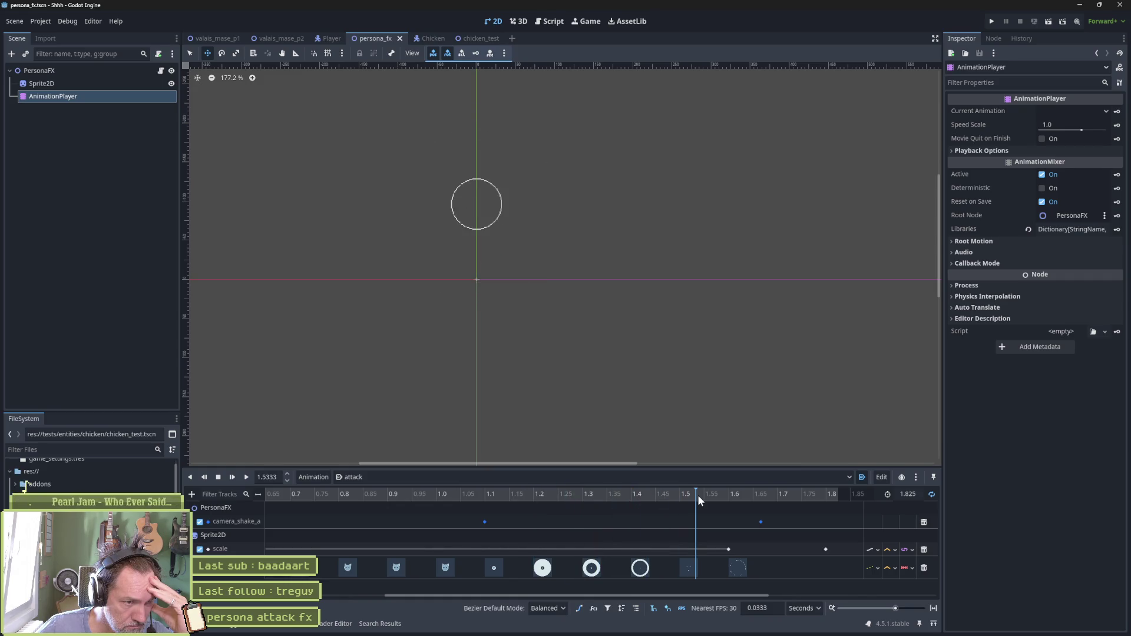
pyautogui.moveTo(652, 633)
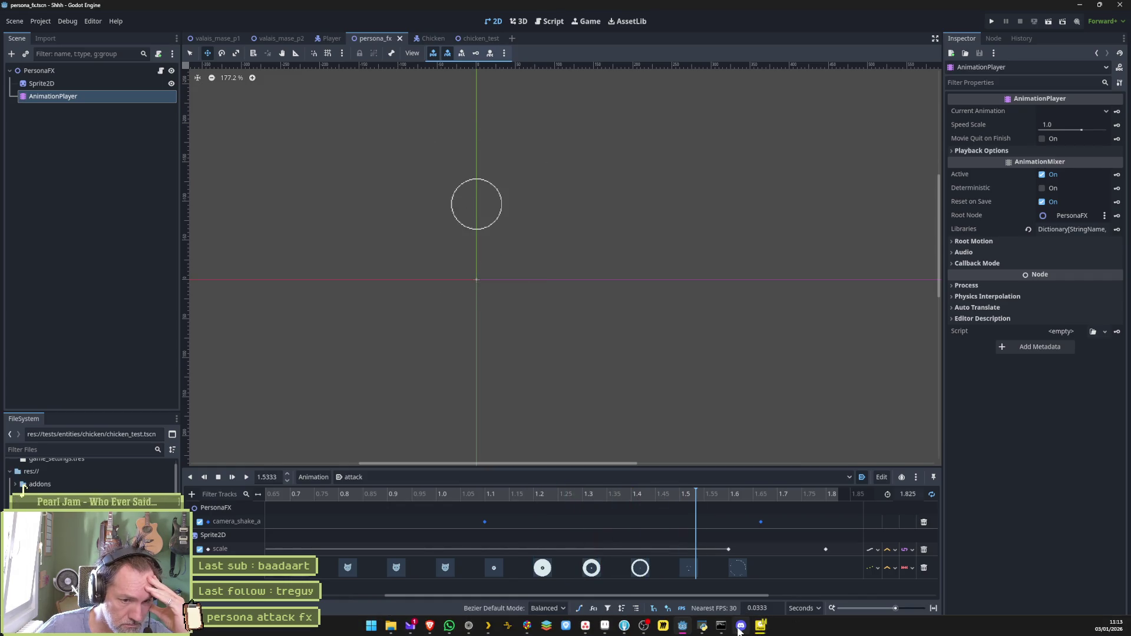
pyautogui.click(605, 626)
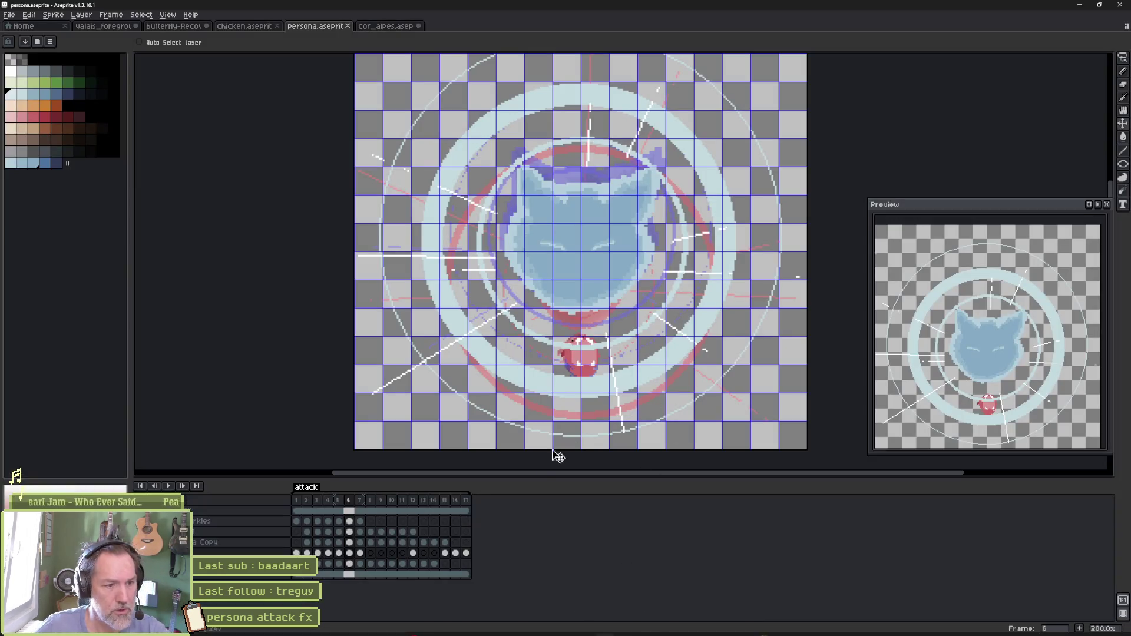
# Step through frames 14, 15 and 16 and select the copied layer's cel on frame 16
pyautogui.click(435, 501)
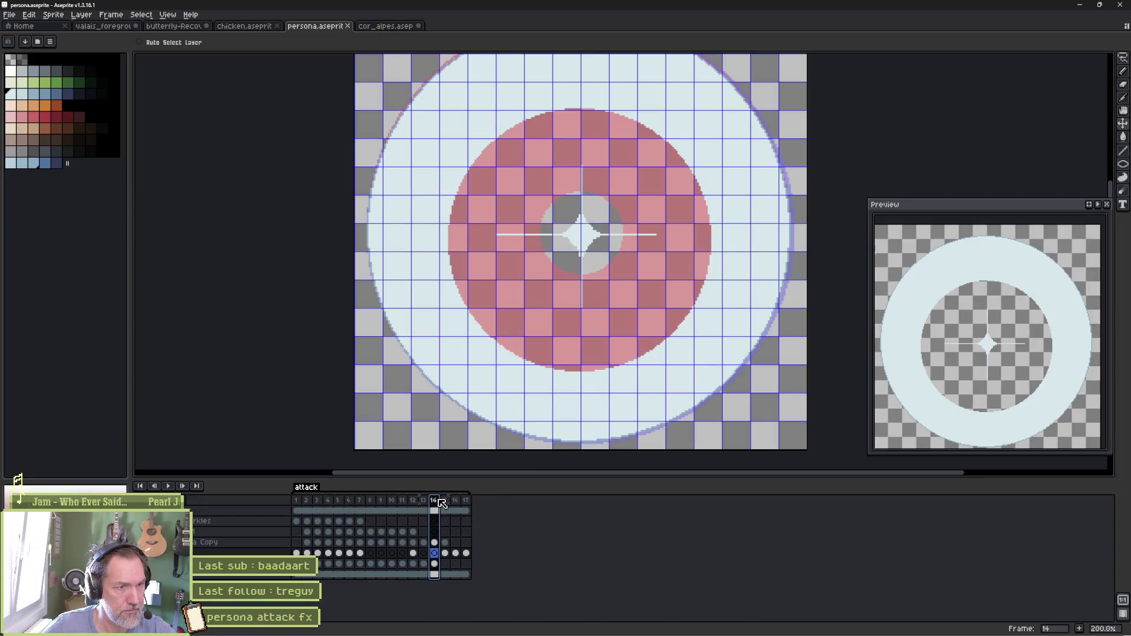
pyautogui.click(446, 501)
pyautogui.click(457, 501)
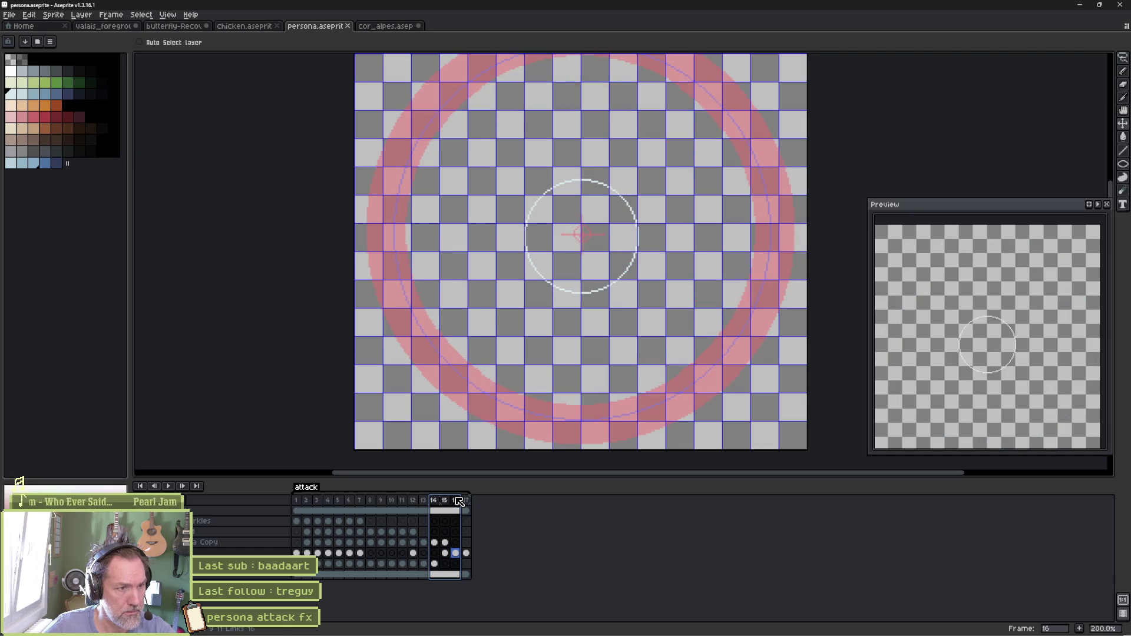
pyautogui.click(456, 543)
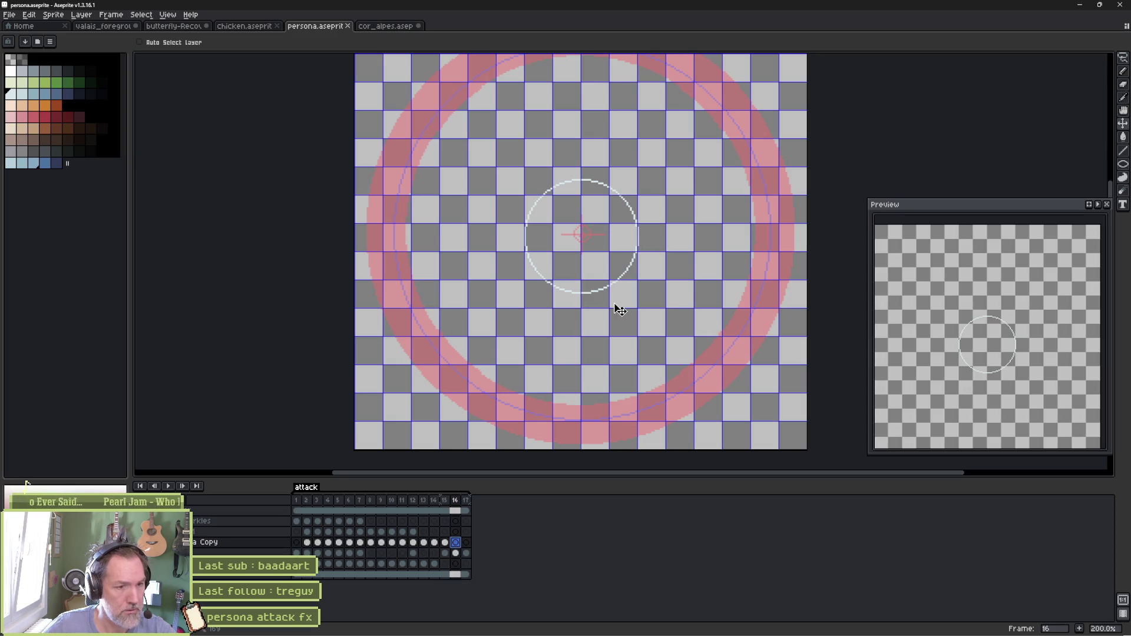
# Draw a large thin white ellipse outline around the pink ring on frame 16
pyautogui.press('u')
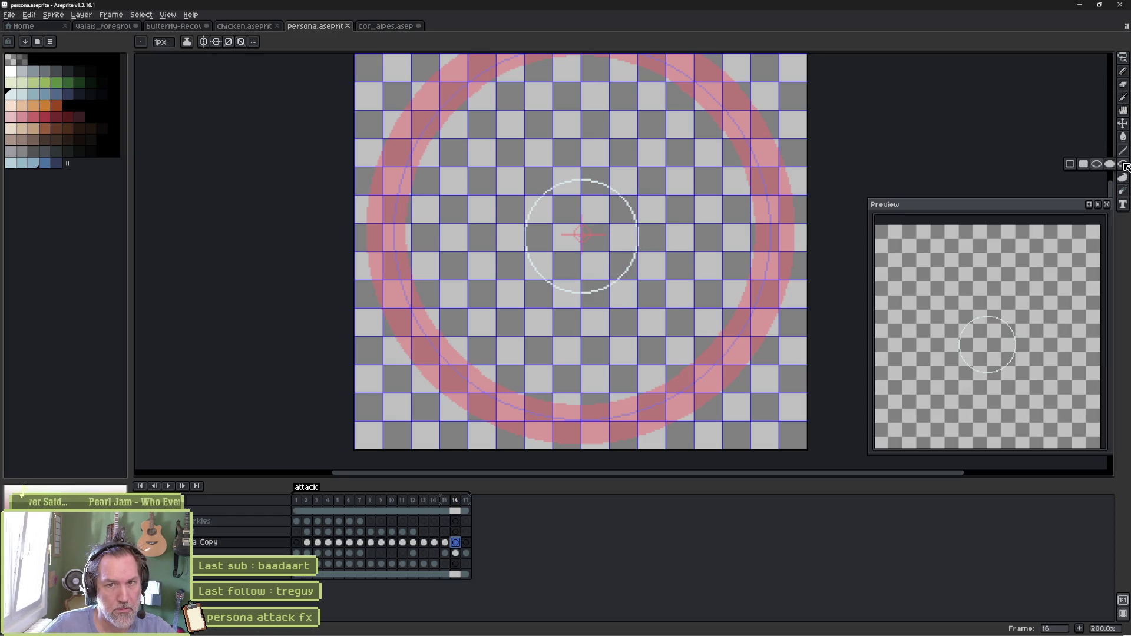
pyautogui.scroll(-1, 507, 206)
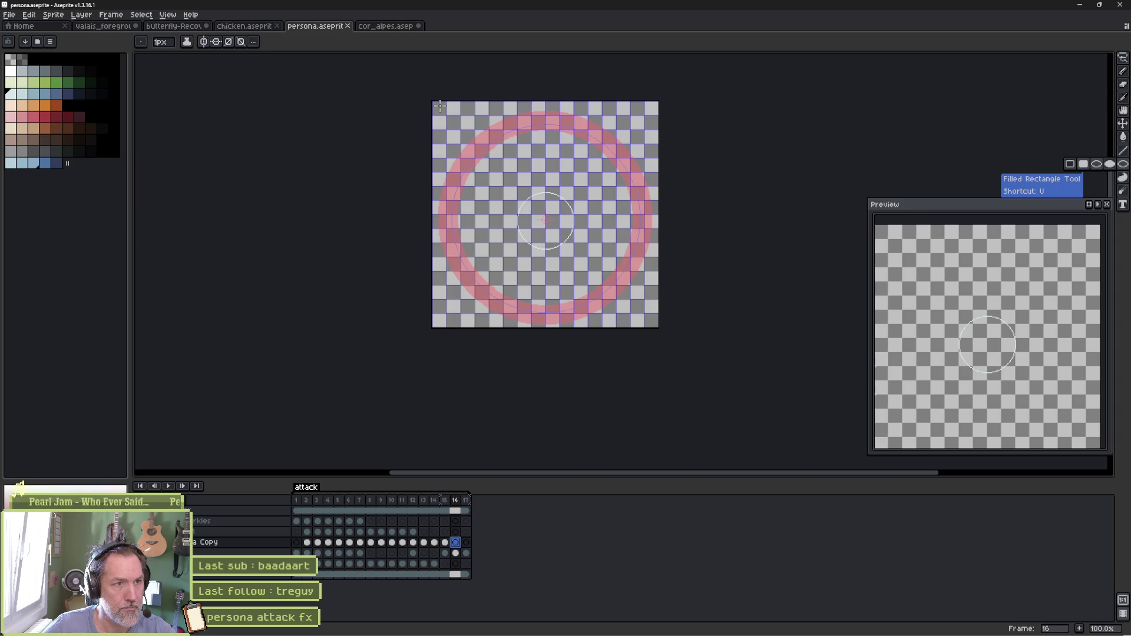
pyautogui.hotkey('shift', 'u')
pyautogui.moveTo(436, 105)
pyautogui.mouseDown()
pyautogui.moveTo(666, 326)
pyautogui.moveTo(653, 319)
pyautogui.mouseUp()
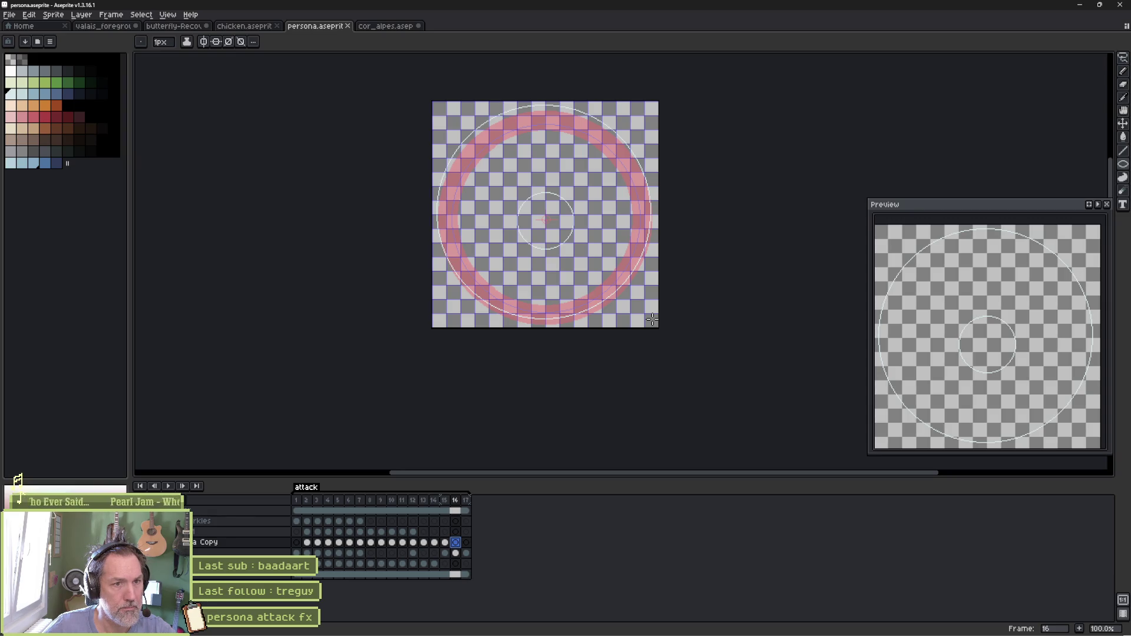
pyautogui.moveTo(652, 319); pyautogui.dragTo(653, 319)
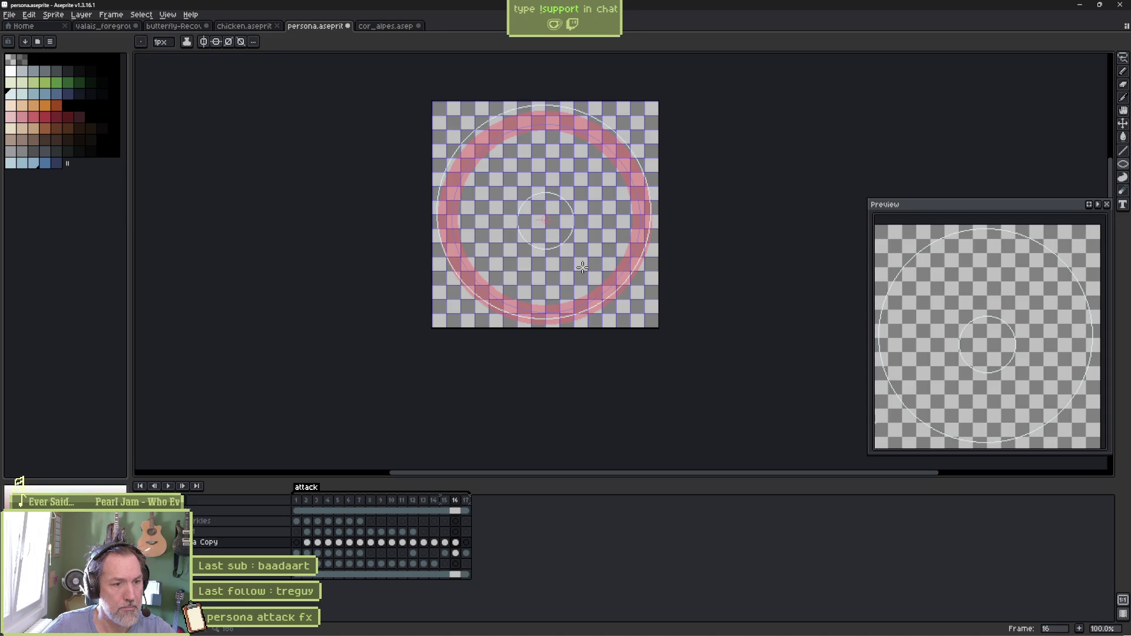
# Nudge the rings slightly right and down, save persona.aseprite, and return to Godot
pyautogui.press('v')
pyautogui.moveTo(582, 268)
pyautogui.mouseDown()
pyautogui.moveTo(591, 280)
pyautogui.moveTo(584, 274)
pyautogui.mouseUp()
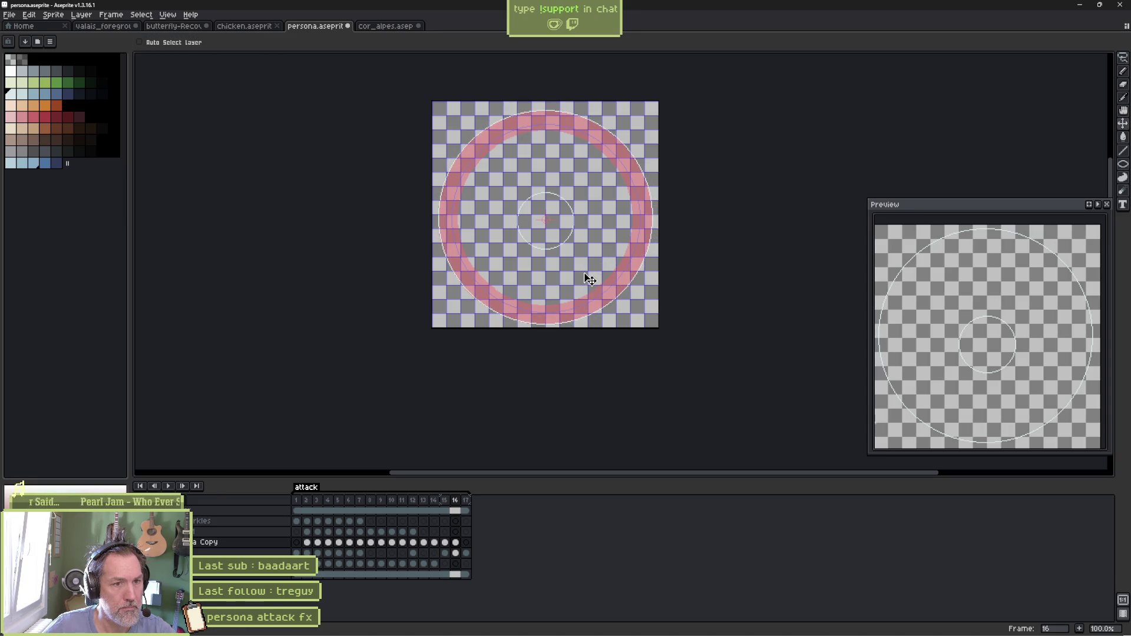
pyautogui.hotkey('ctrl', 's')
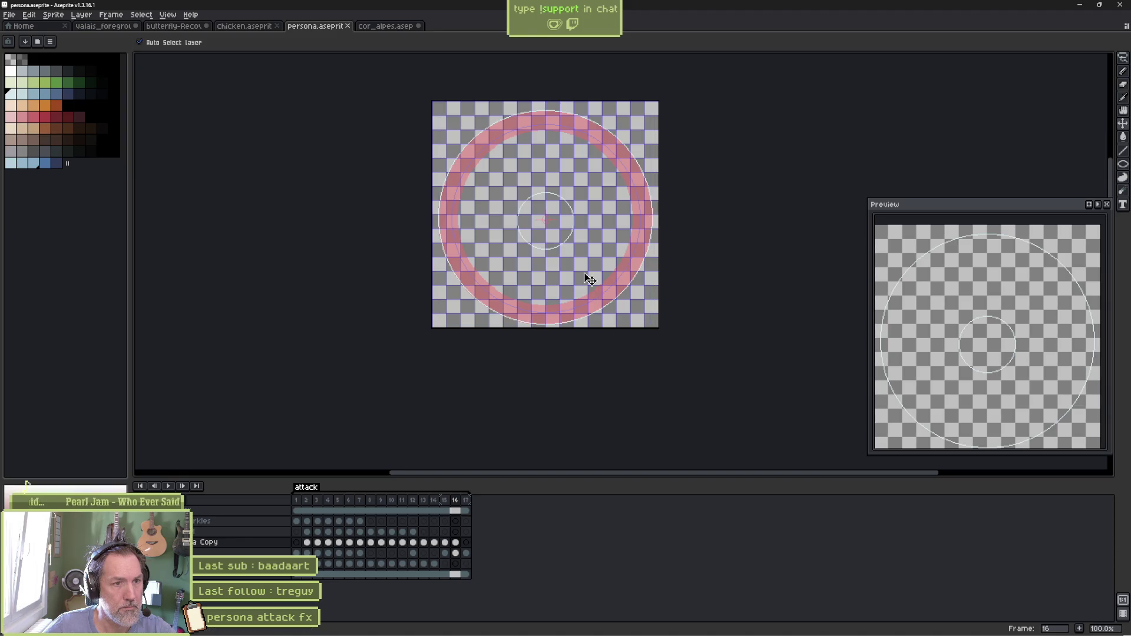
pyautogui.hotkey('alt', 'Tab')
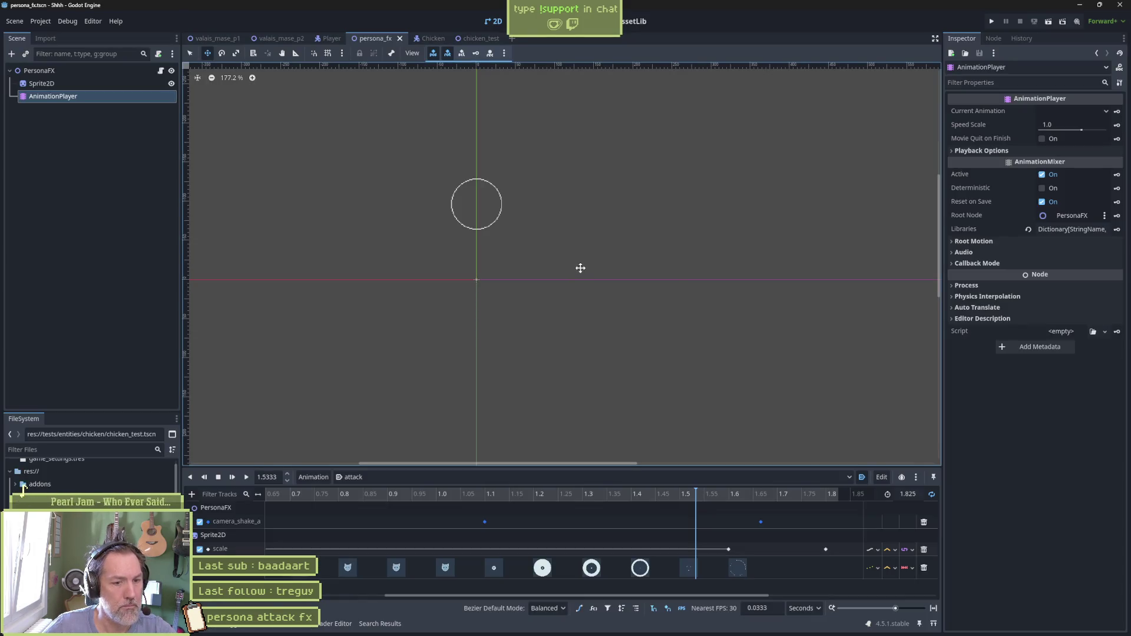
# Reimport the persona_fx Sprite2D from the updated Aseprite file
pyautogui.click(112, 83)
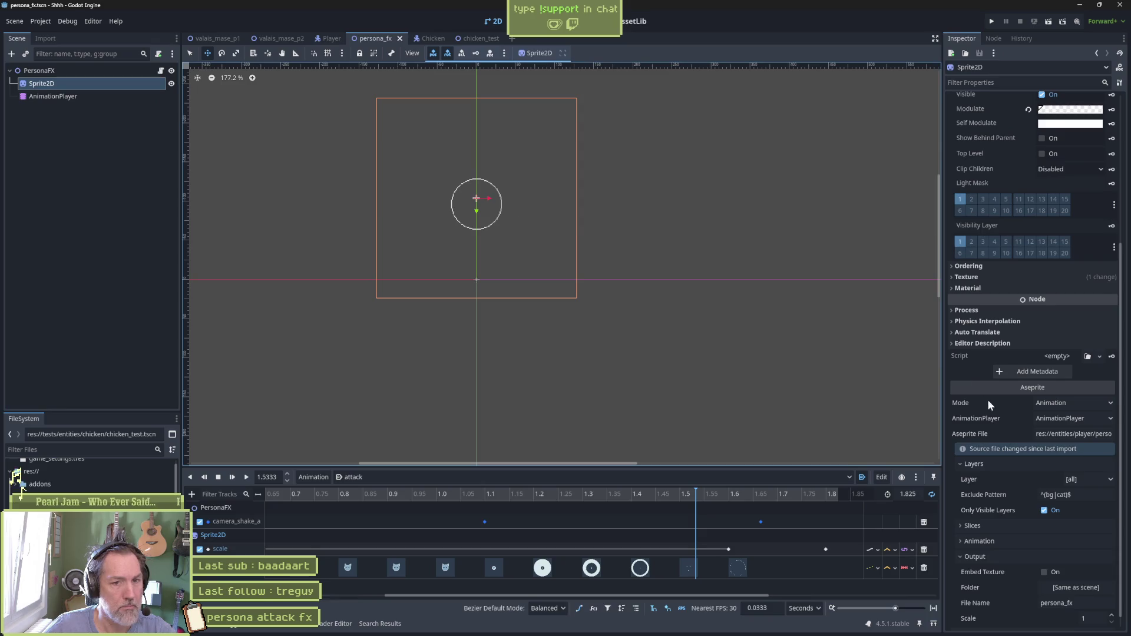
pyautogui.scroll(-2, 987, 400)
pyautogui.click(1043, 618)
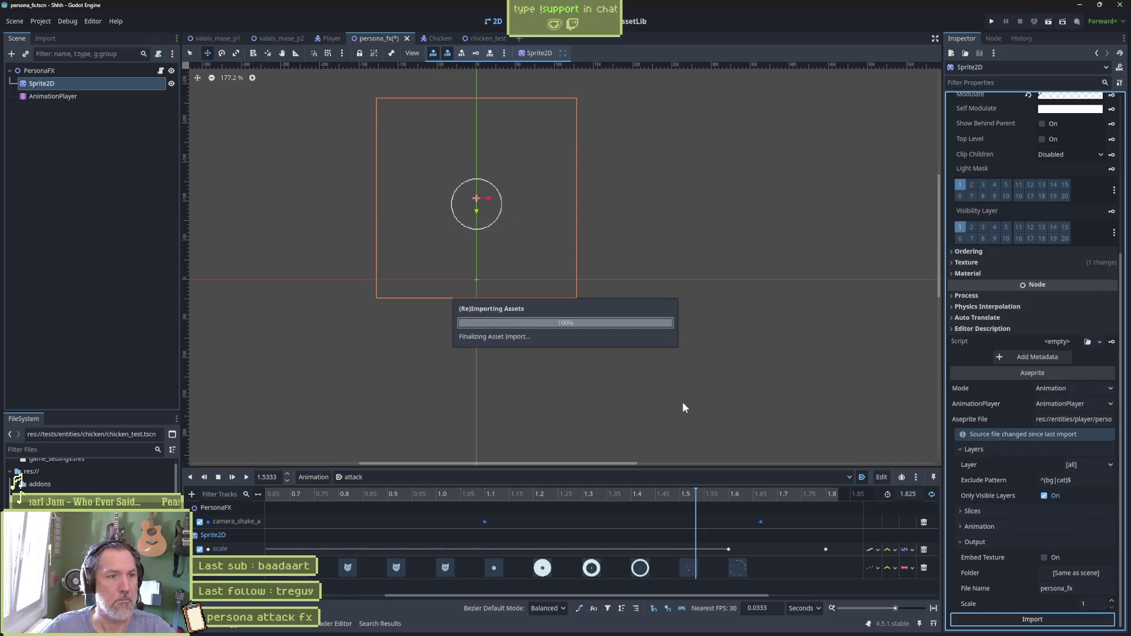
# Scrub the attack animation and test-run the project to check the new outer ring
pyautogui.moveTo(692, 490)
pyautogui.mouseDown()
pyautogui.moveTo(608, 501)
pyautogui.moveTo(738, 517)
pyautogui.moveTo(634, 518)
pyautogui.moveTo(659, 521)
pyautogui.moveTo(772, 524)
pyautogui.moveTo(598, 507)
pyautogui.moveTo(691, 511)
pyautogui.mouseUp()
pyautogui.press('F5')
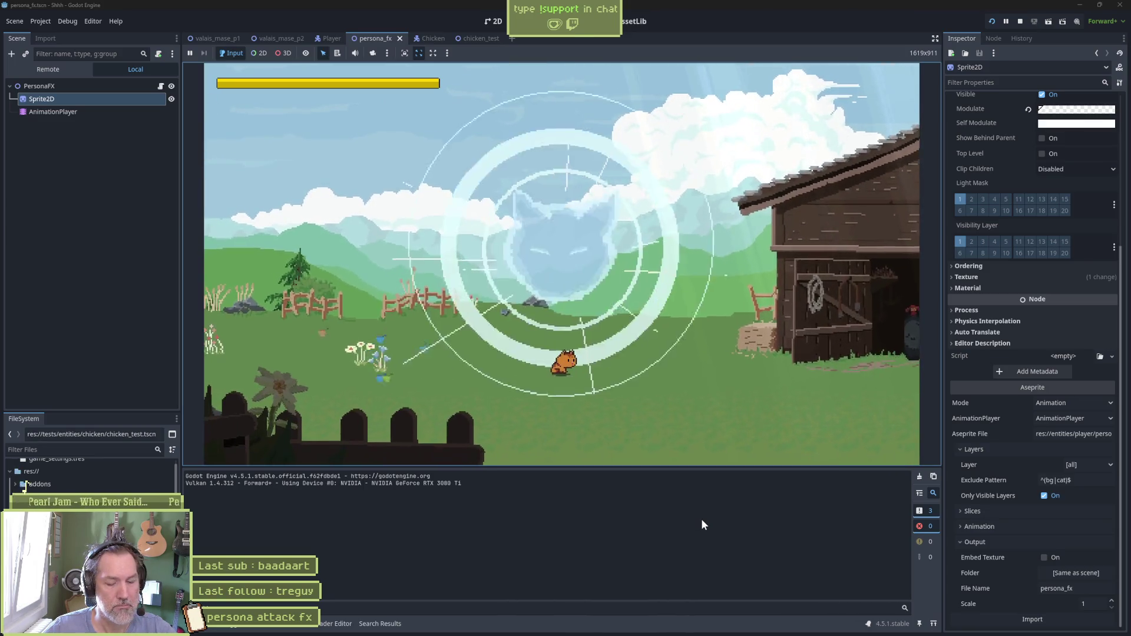
pyautogui.press('F8')
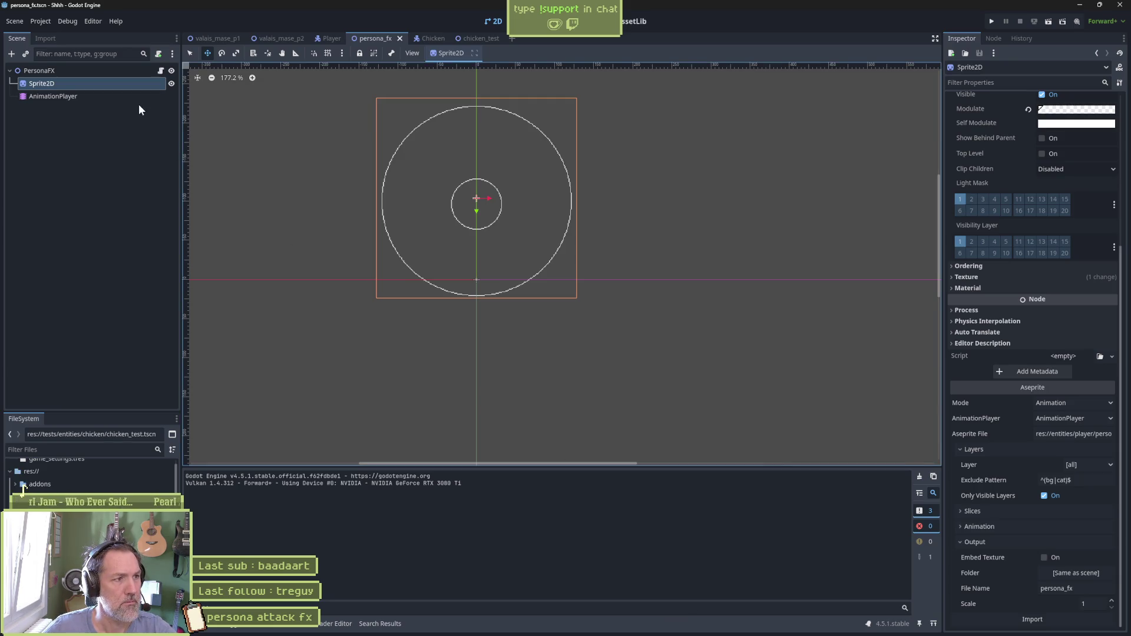
# Change the attack animation length from 1.825 to 1.8 seconds and test-run the game
pyautogui.click(137, 98)
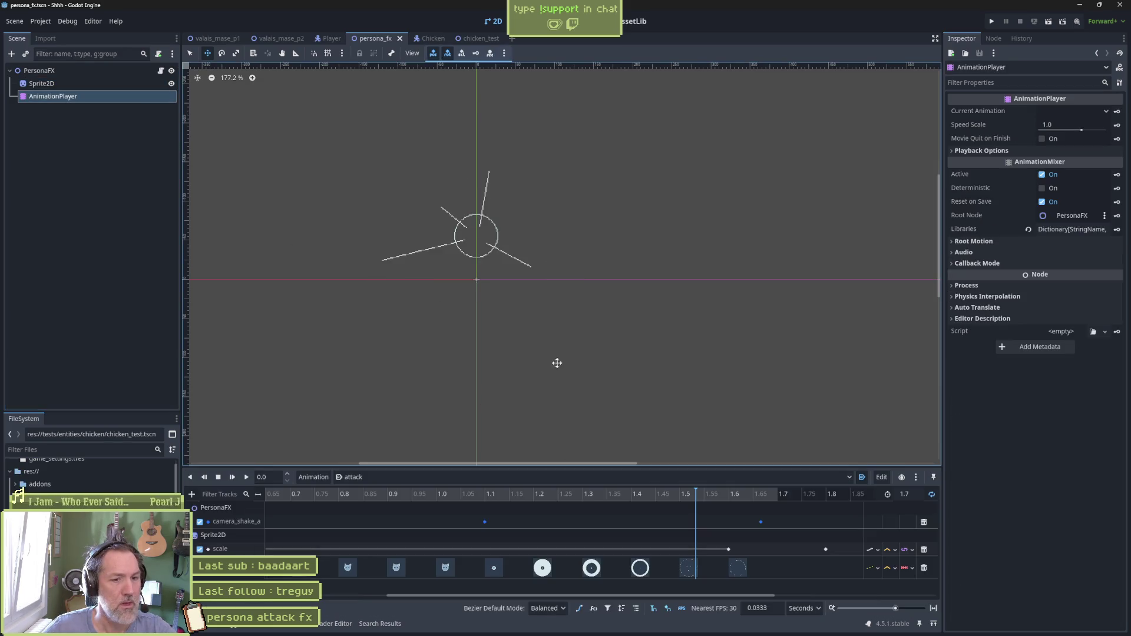
pyautogui.click(907, 494)
pyautogui.write('9')
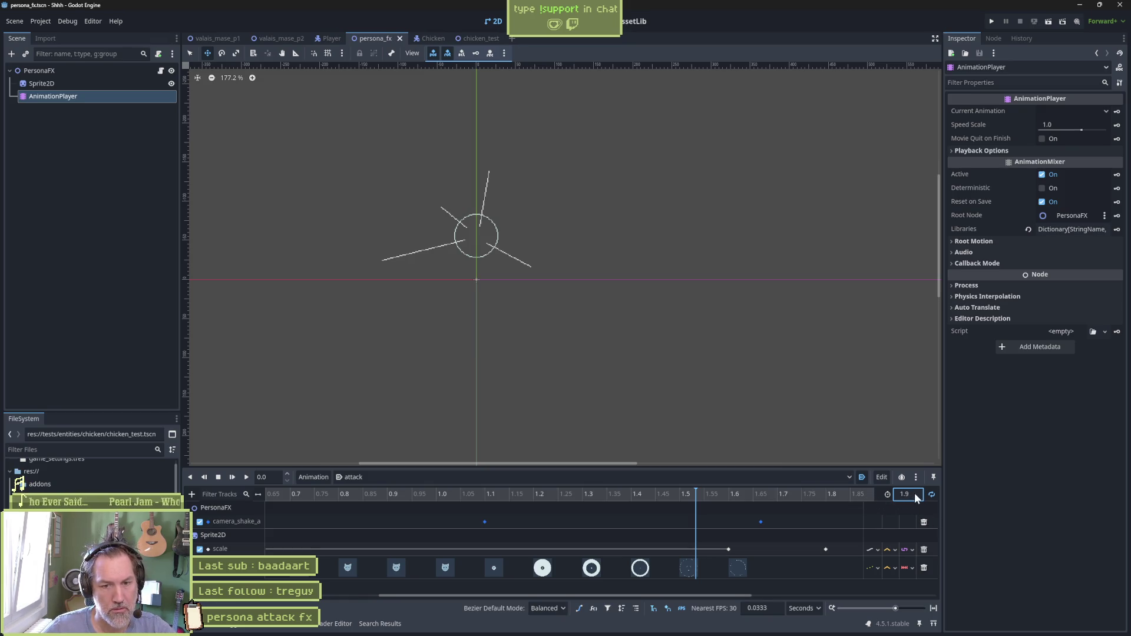
pyautogui.write('1.8')
pyautogui.press('Return')
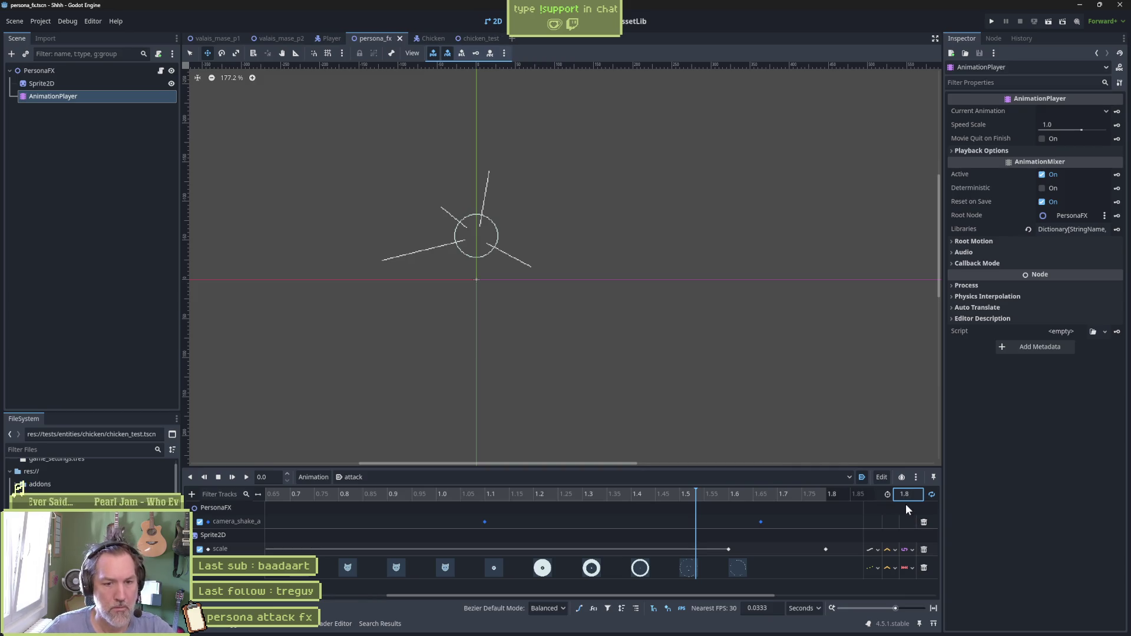
pyautogui.press('F5')
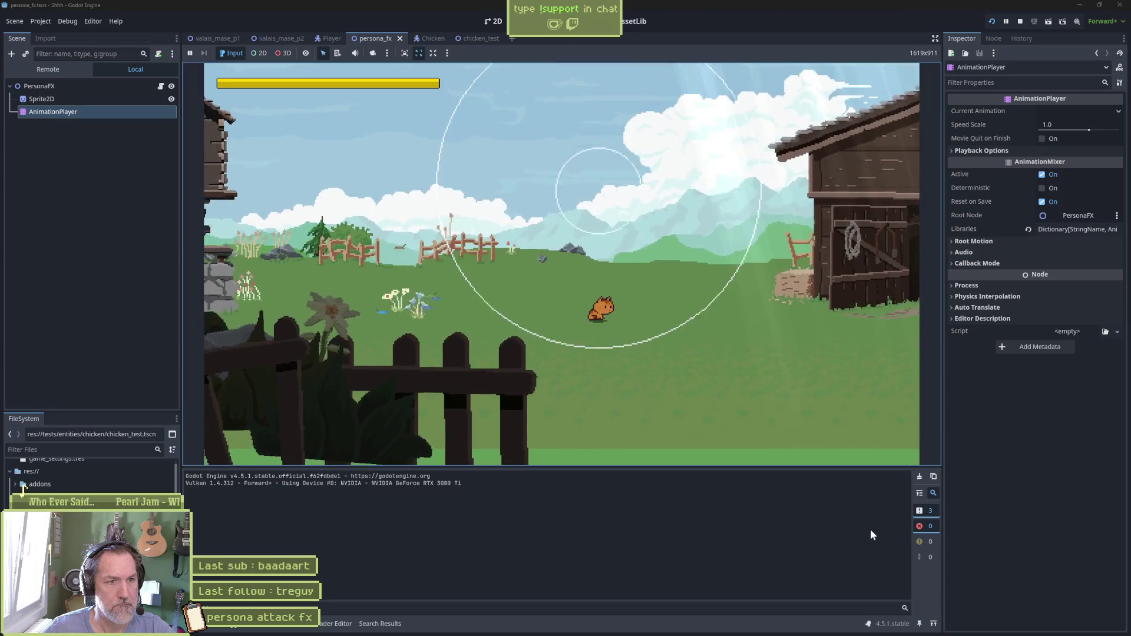
pyautogui.press('F8')
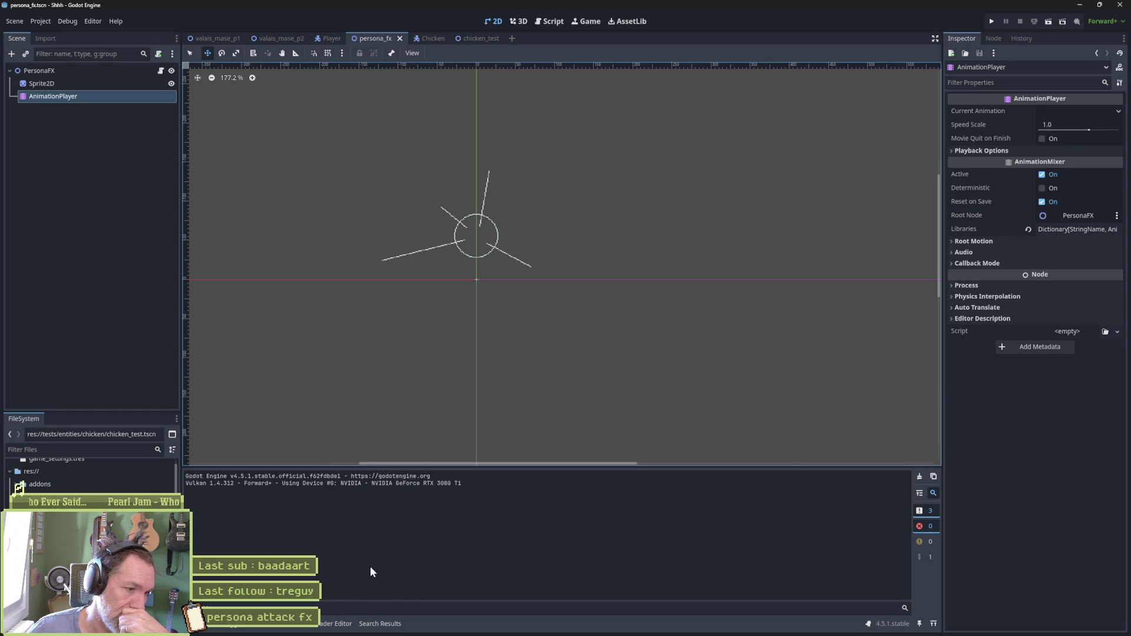
# Scrub through the attack animation timeline to review its frames, then bring Aseprite forward
pyautogui.click(297, 625)
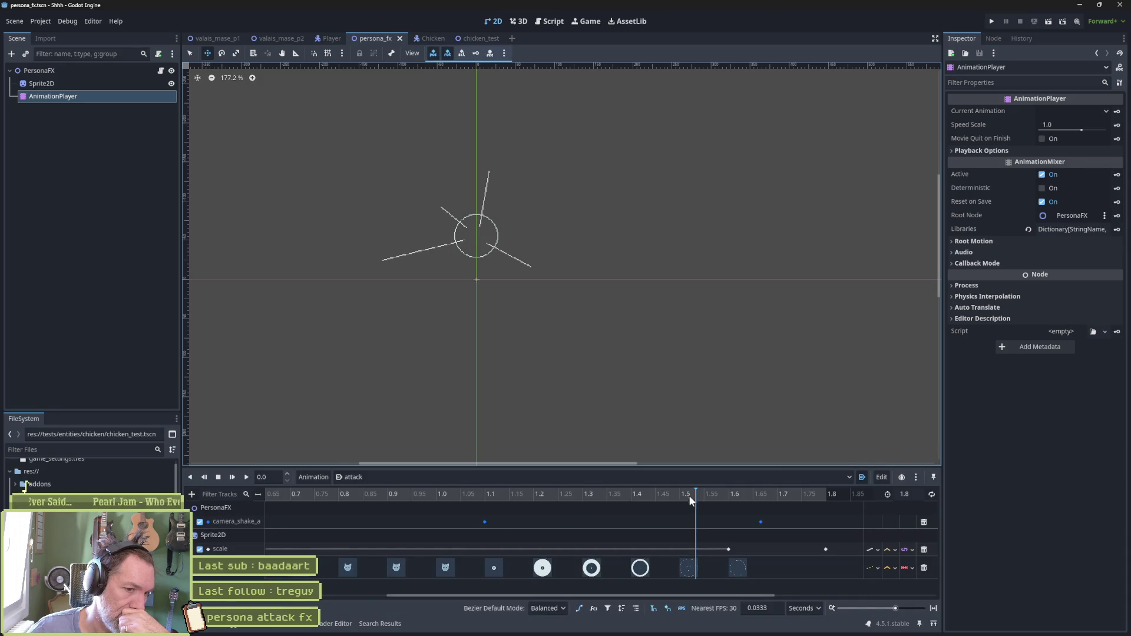
pyautogui.moveTo(692, 500)
pyautogui.mouseDown()
pyautogui.moveTo(489, 496)
pyautogui.moveTo(644, 511)
pyautogui.moveTo(683, 508)
pyautogui.moveTo(441, 503)
pyautogui.moveTo(762, 513)
pyautogui.moveTo(632, 496)
pyautogui.moveTo(750, 504)
pyautogui.moveTo(637, 495)
pyautogui.moveTo(726, 501)
pyautogui.mouseUp()
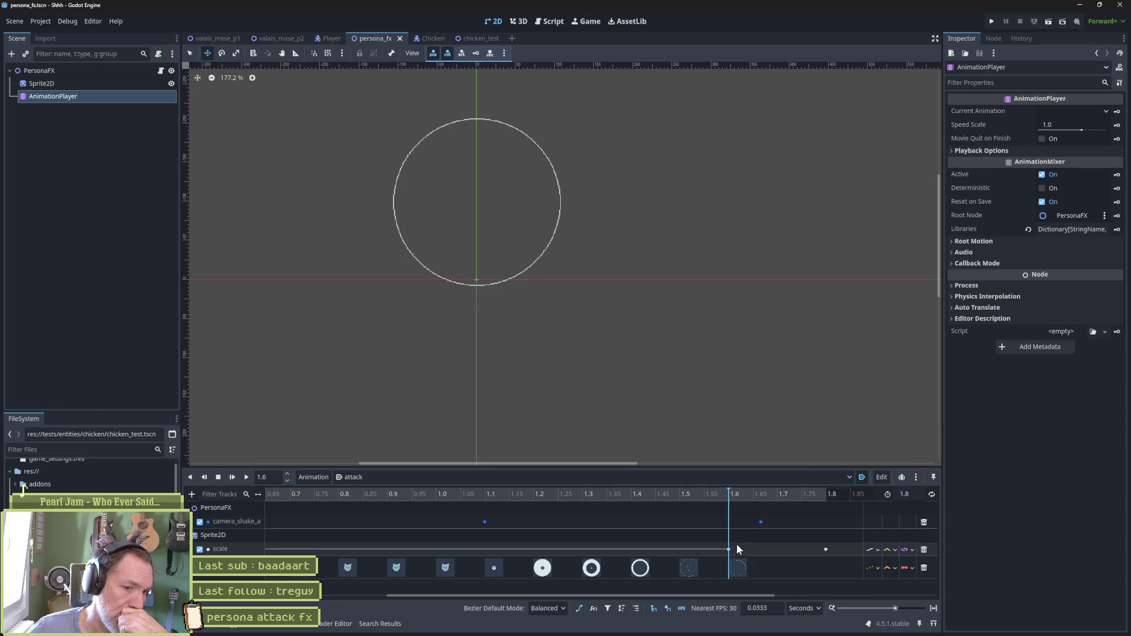
pyautogui.moveTo(730, 549)
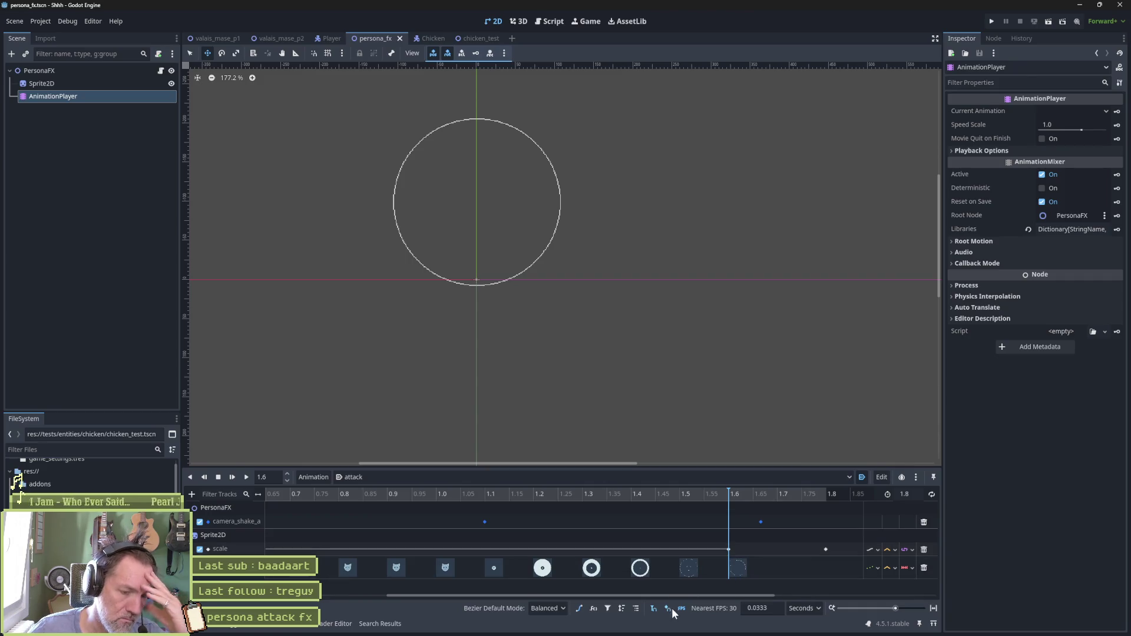
pyautogui.moveTo(673, 630)
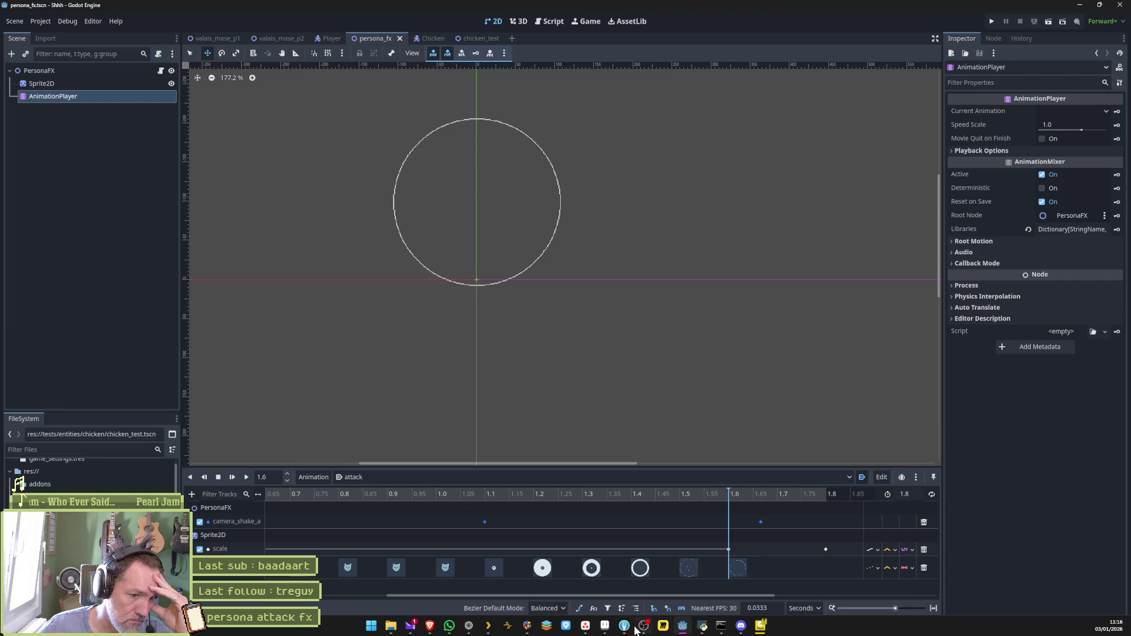
pyautogui.click(607, 627)
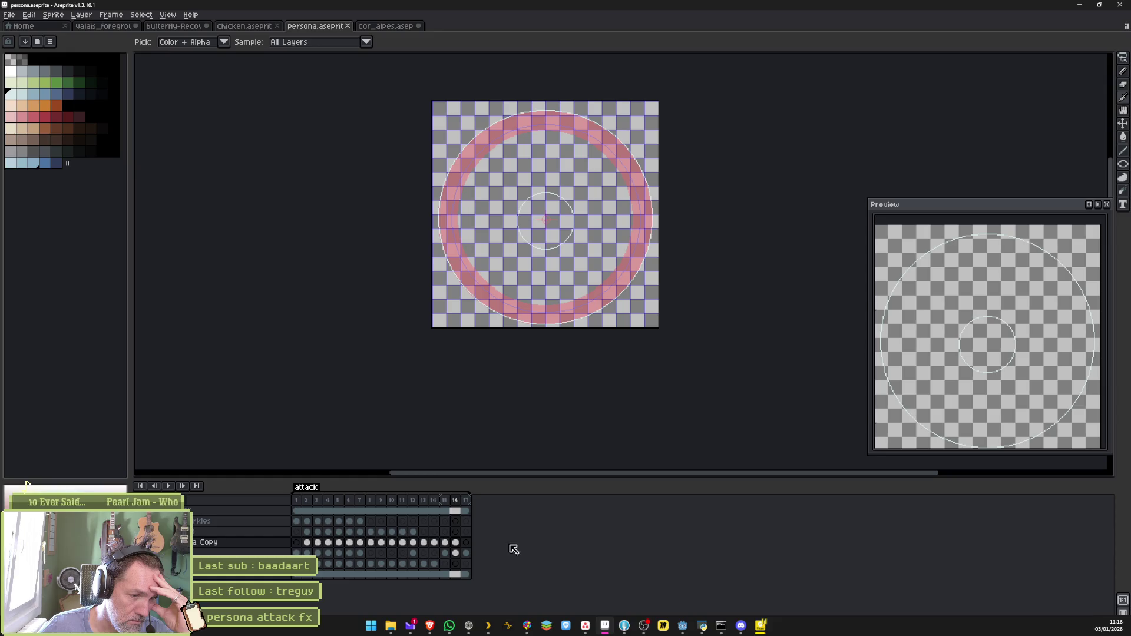
# Add a new frame 18 after frame 17 on the lower layer
pyautogui.click(459, 553)
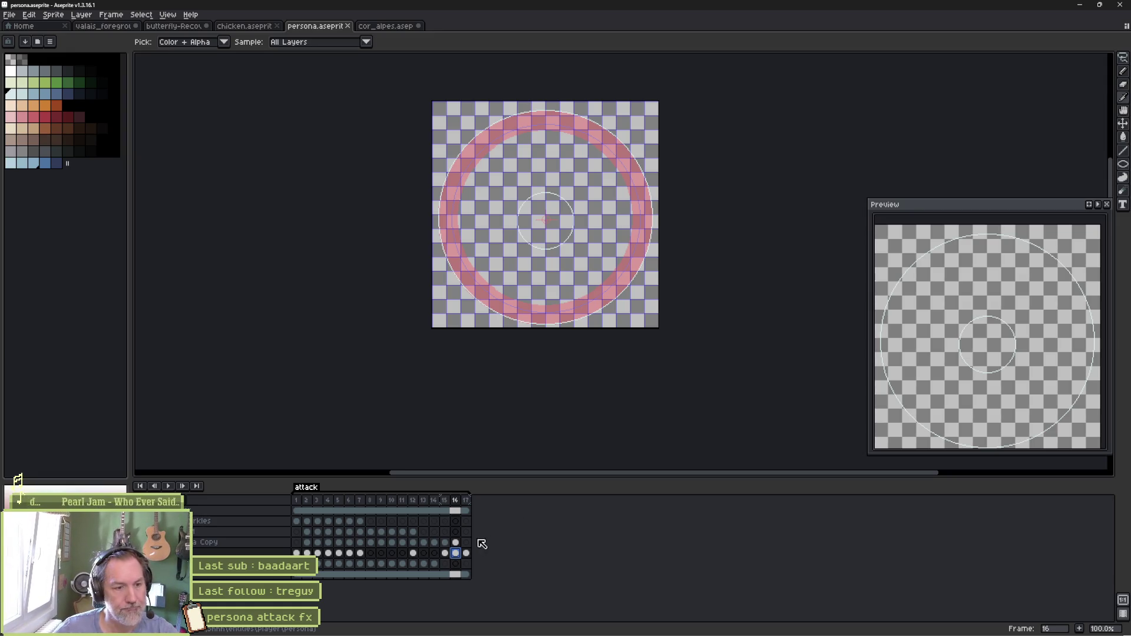
pyautogui.click(466, 553)
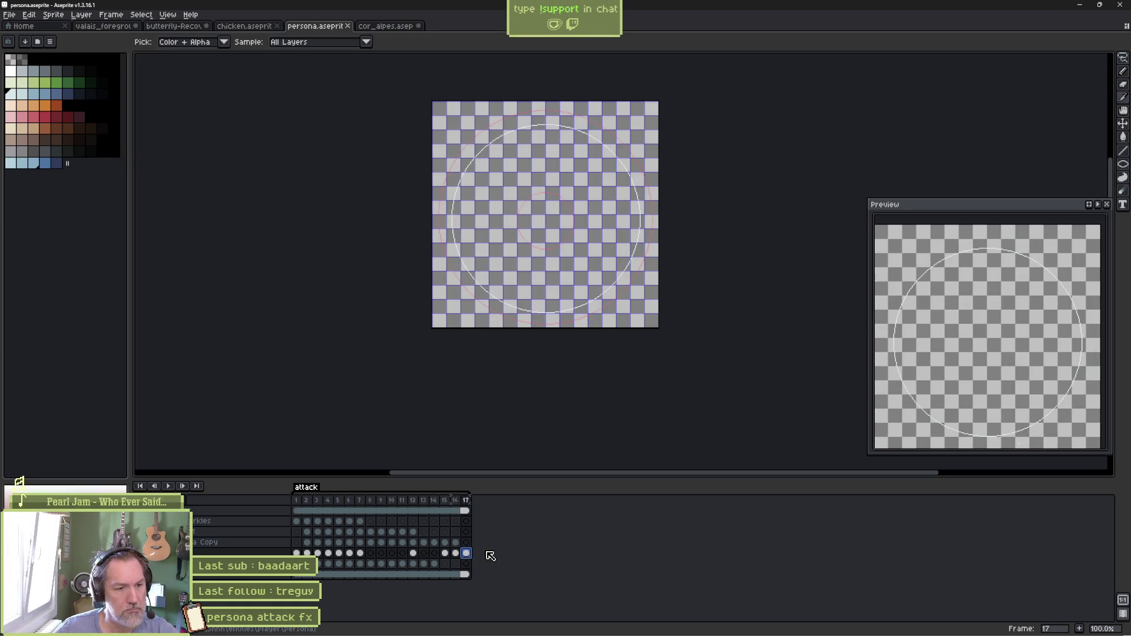
pyautogui.hotkey('alt', 'n')
# Scale frame 17's thin circle down to about 137 × 137 px and return to Godot
pyautogui.click(466, 553)
pyautogui.press('m')
pyautogui.moveTo(450, 315)
pyautogui.mouseDown()
pyautogui.moveTo(601, 143)
pyautogui.moveTo(648, 126)
pyautogui.moveTo(610, 157)
pyautogui.mouseUp()
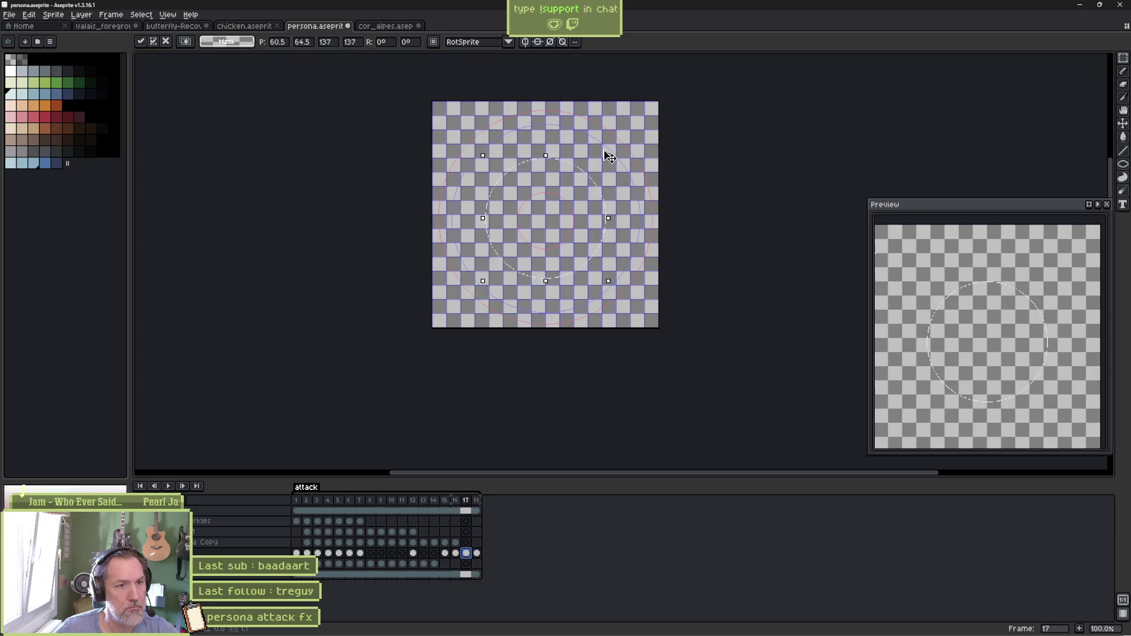
pyautogui.press('Return')
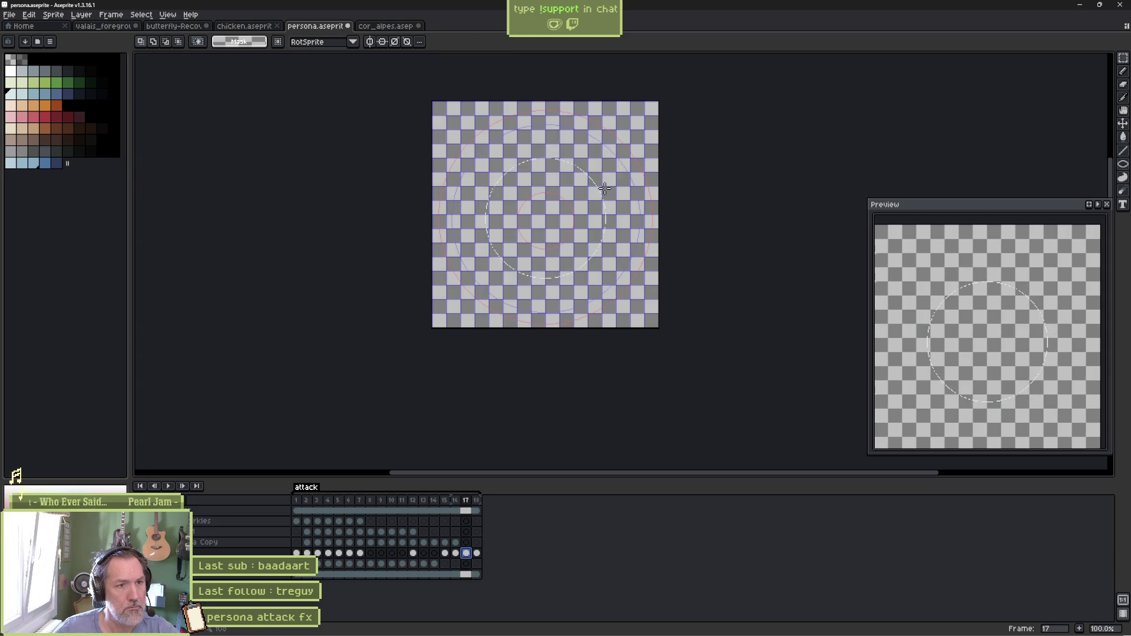
pyautogui.hotkey('alt', 'Tab')
# Reimport the persona sprite with the smaller circle and test-run the effect
pyautogui.click(110, 85)
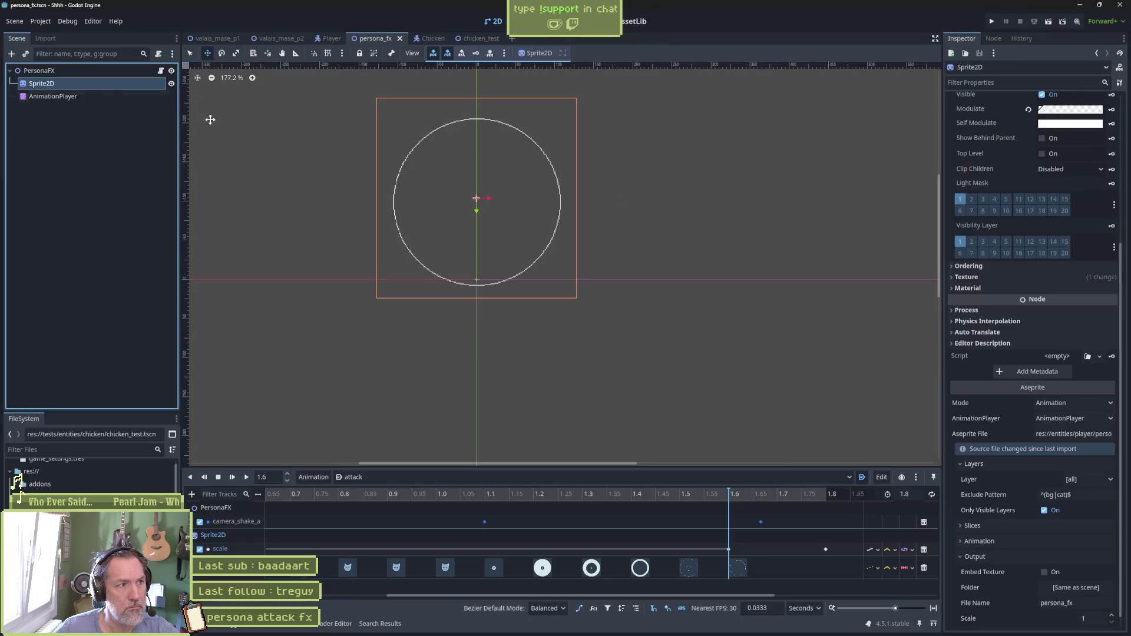
pyautogui.scroll(-1, 1060, 552)
pyautogui.click(1064, 621)
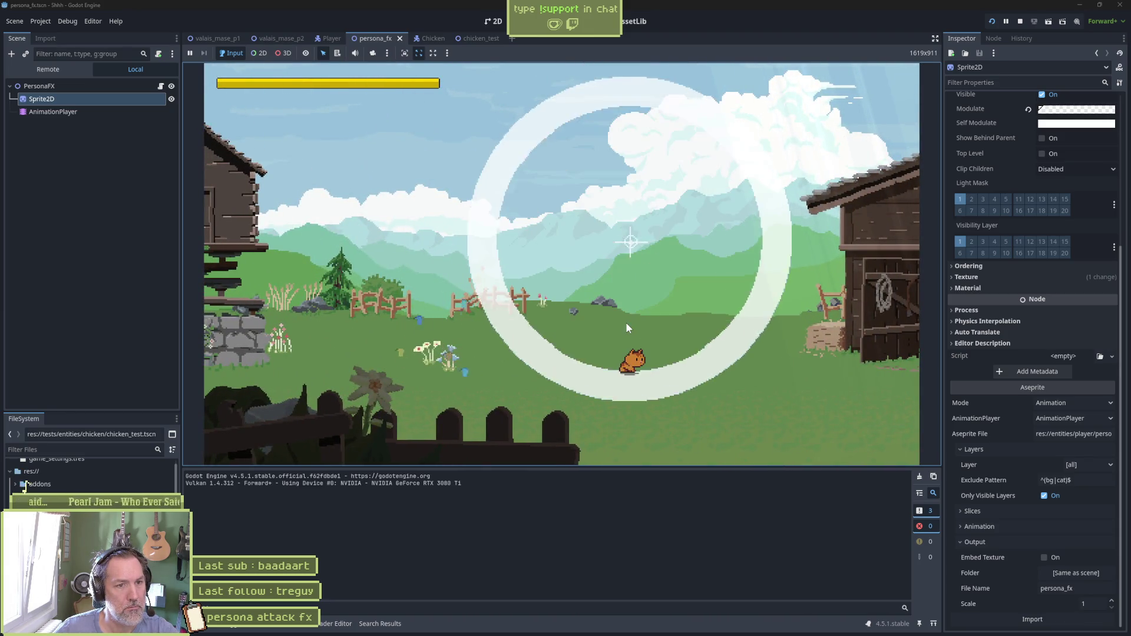
pyautogui.press('F8')
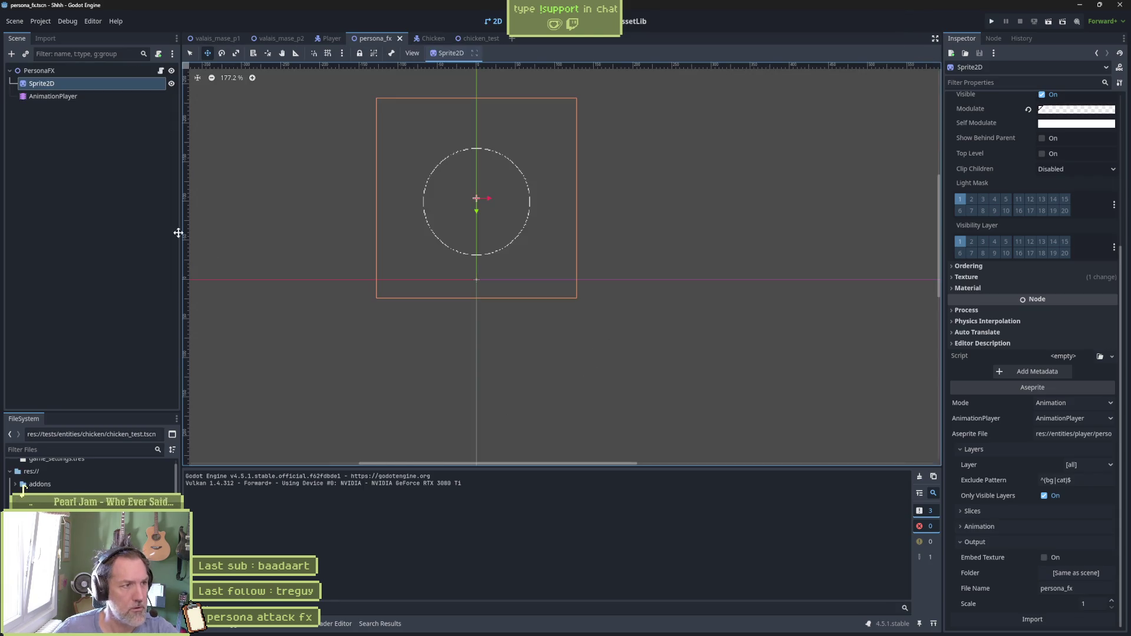
# Make the attack animation loop, save and run the scene, then switch to Aseprite
pyautogui.click(90, 94)
pyautogui.click(931, 495)
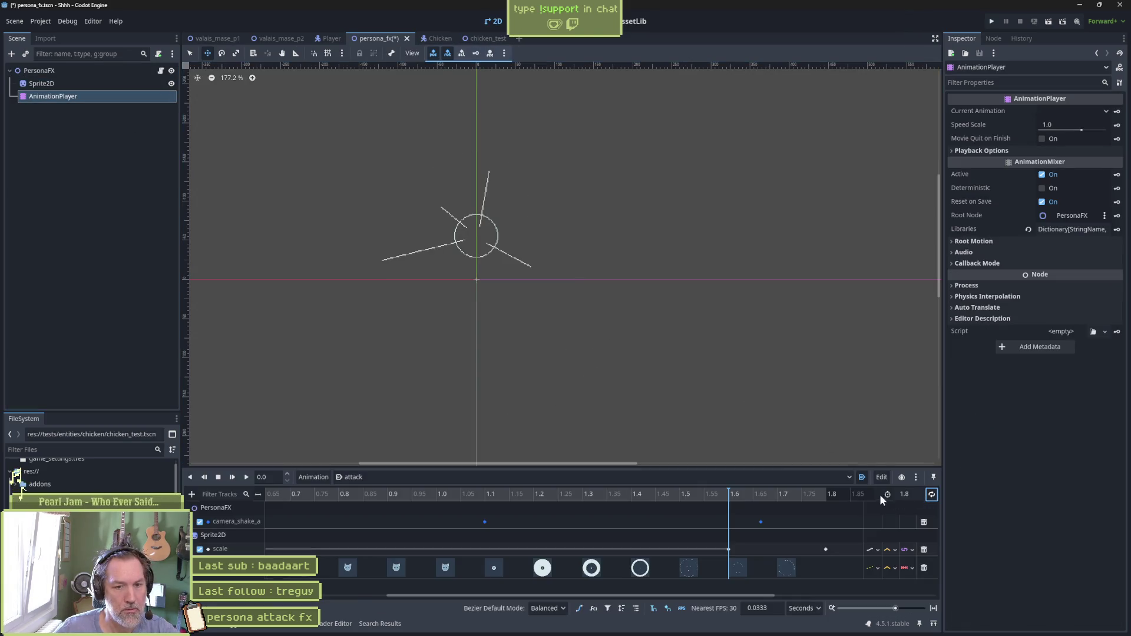
pyautogui.click(905, 494)
pyautogui.press('F6')
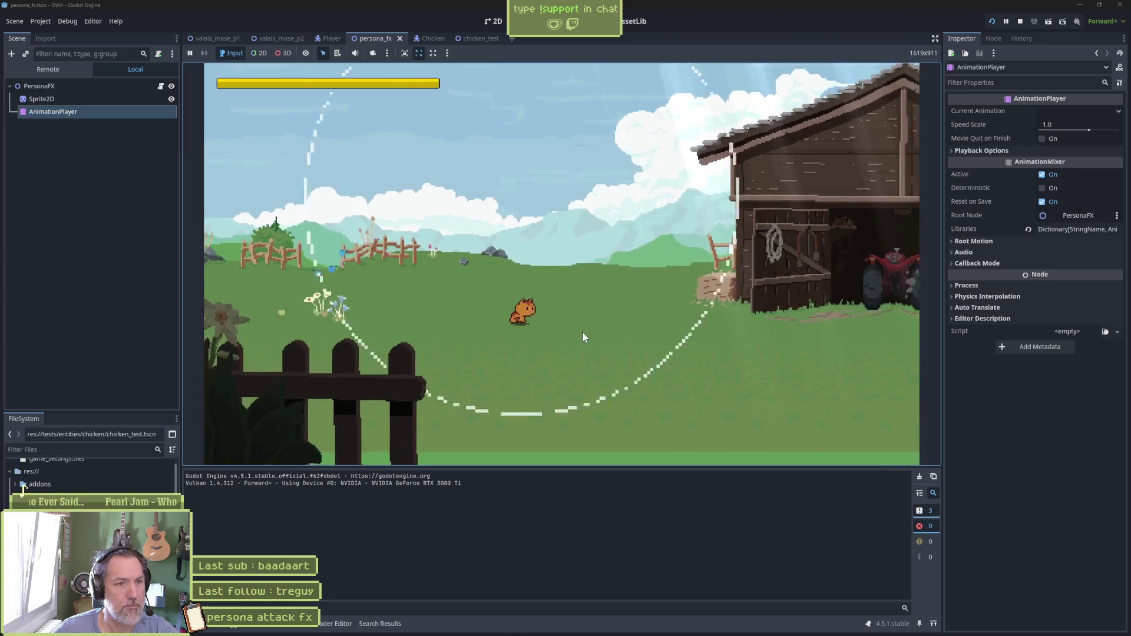
pyautogui.press('F8')
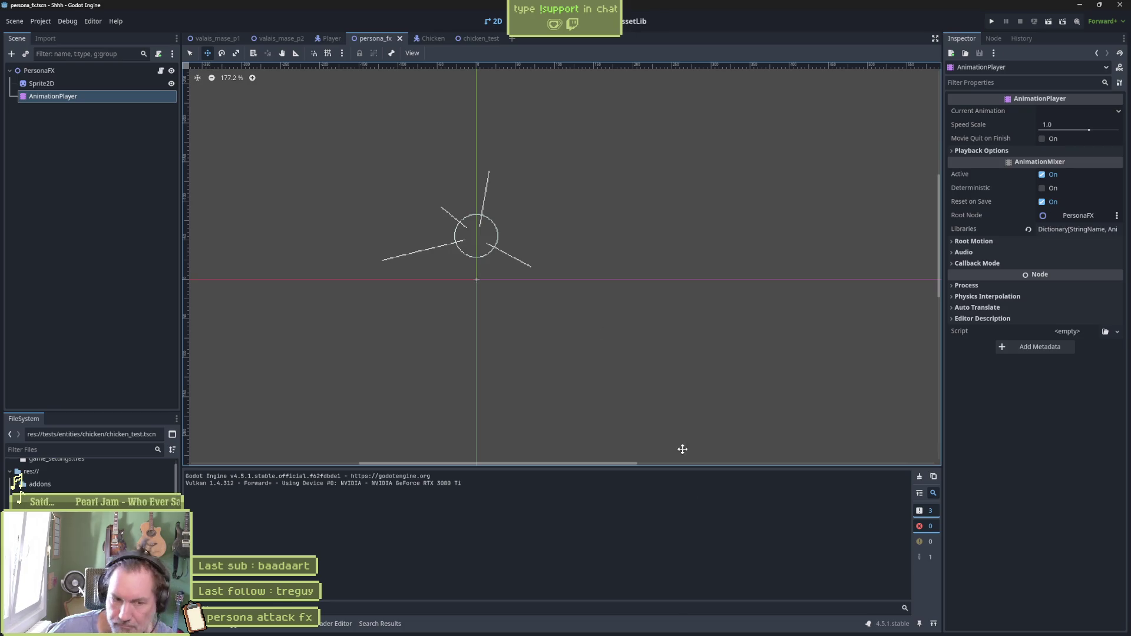
pyautogui.moveTo(683, 633)
pyautogui.click(605, 625)
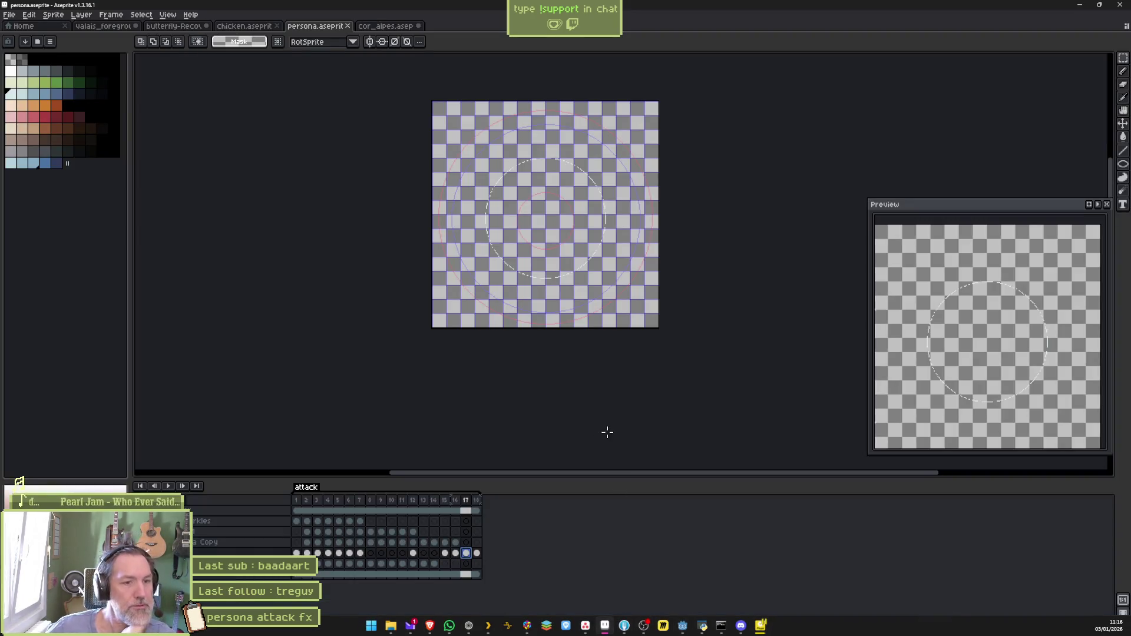
# Select attack frames 12–15 in persona.aseprite and watch them in the Preview
pyautogui.click(445, 503)
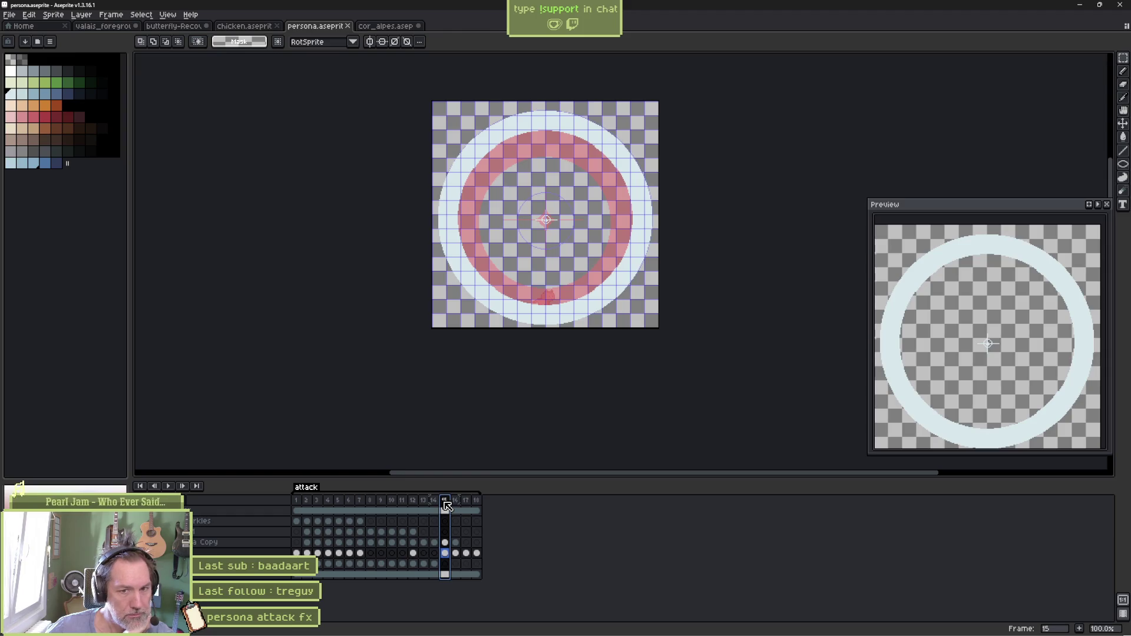
pyautogui.moveTo(447, 505); pyautogui.dragTo(428, 501)
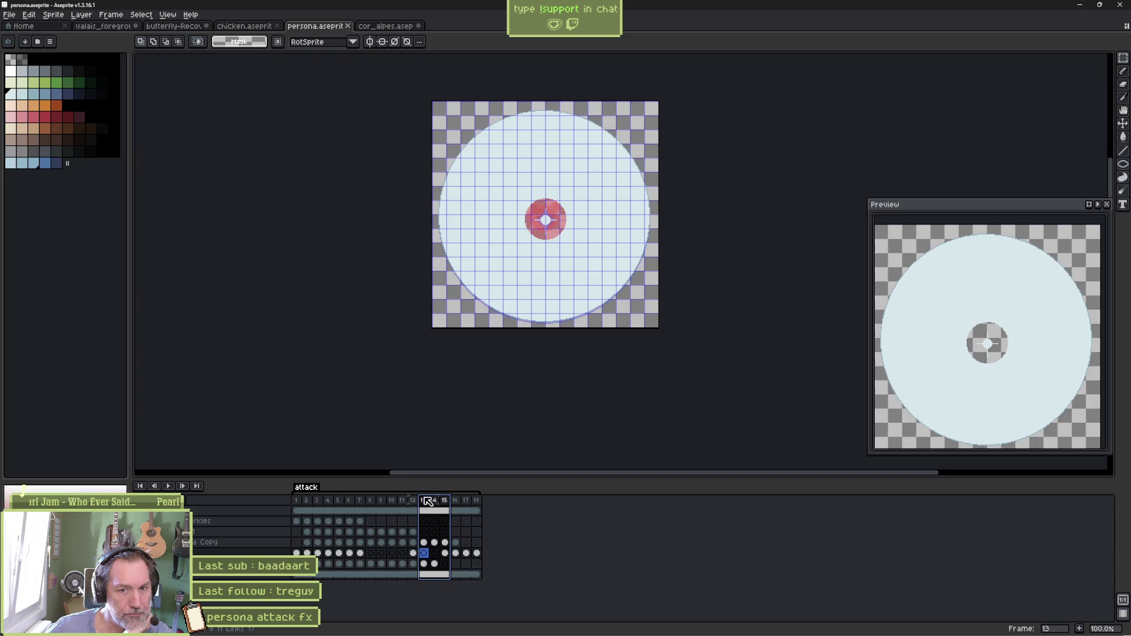
pyautogui.moveTo(428, 501); pyautogui.dragTo(426, 501)
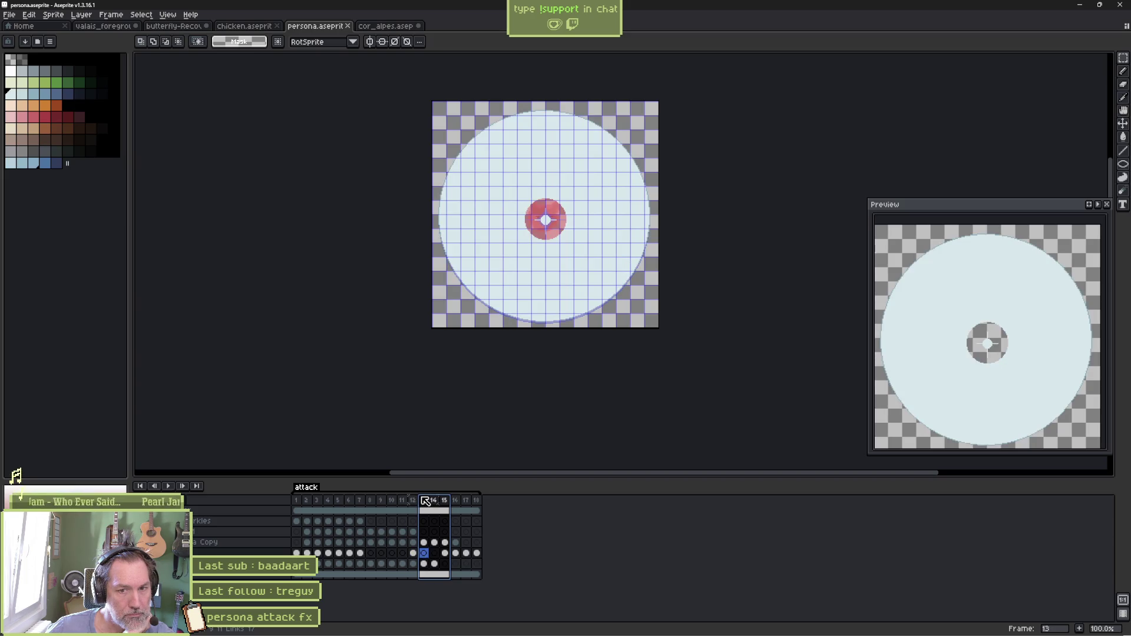
pyautogui.moveTo(425, 501); pyautogui.dragTo(413, 502)
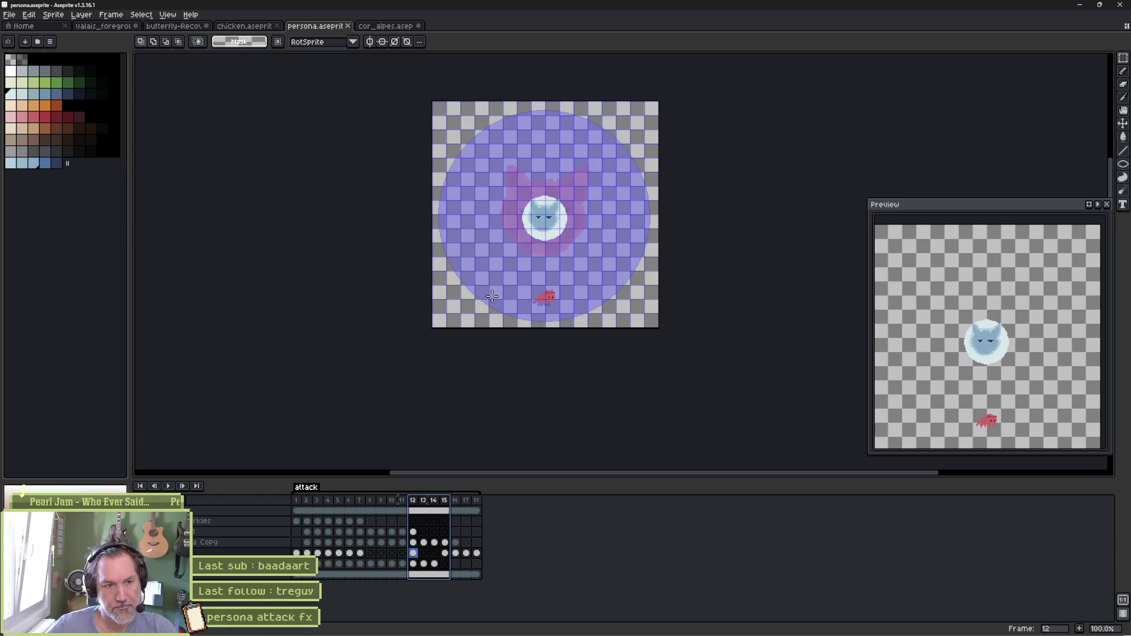
pyautogui.moveTo(612, 620)
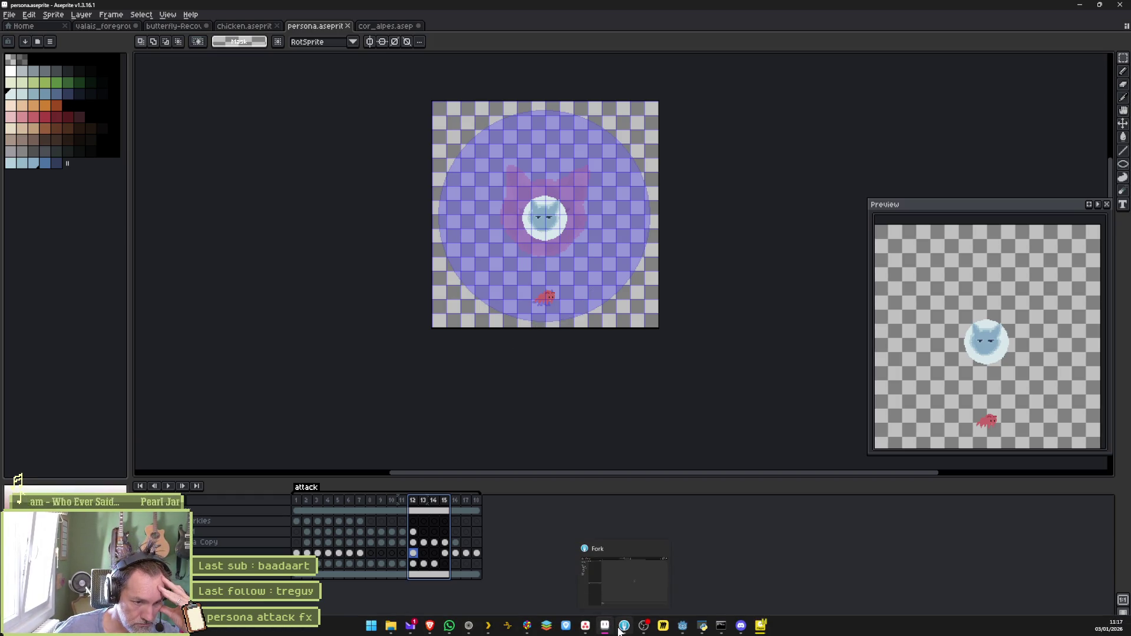
# Bring the Godot editor back in front of Aseprite
pyautogui.click(645, 628)
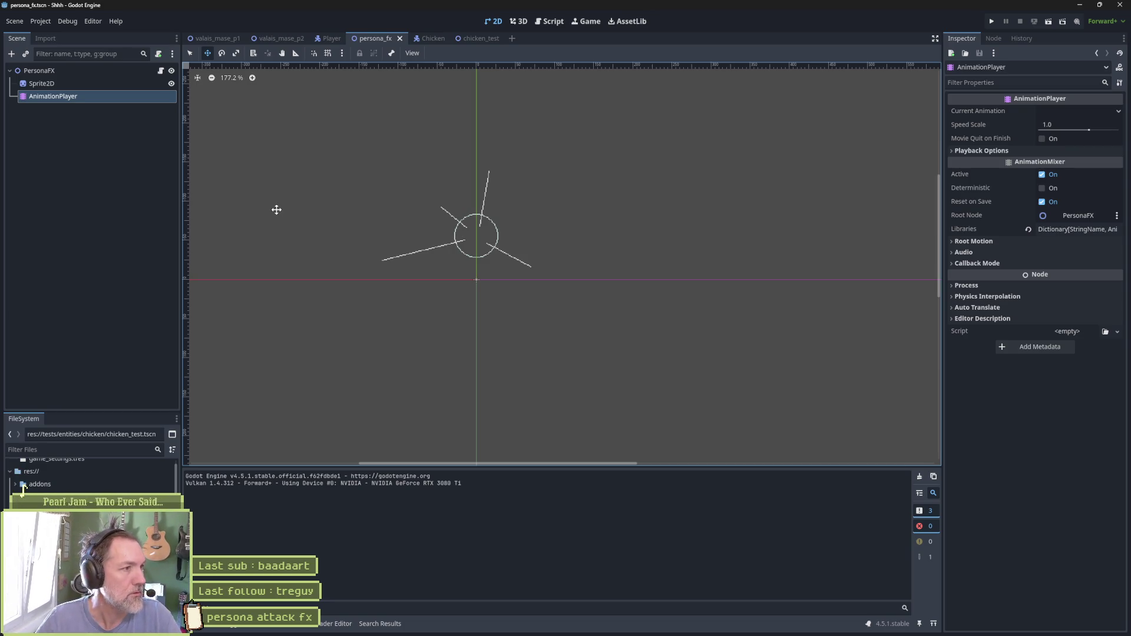
# Open the Cam scene from valais_mase_p2 and fold all functions in camera.gd
pyautogui.click(289, 39)
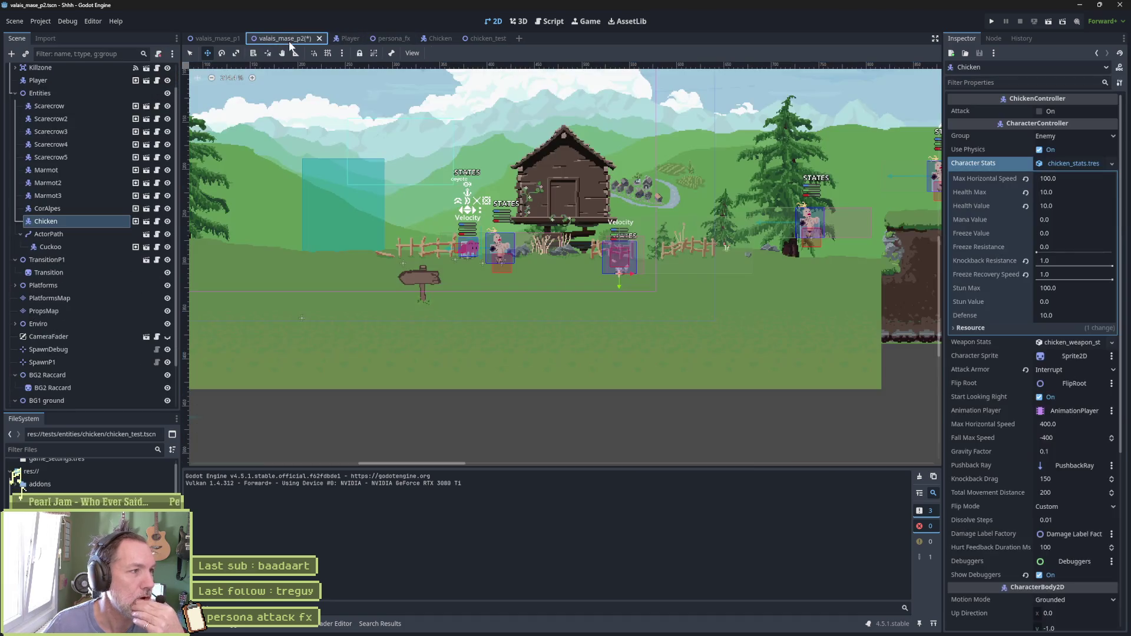
pyautogui.click(146, 83)
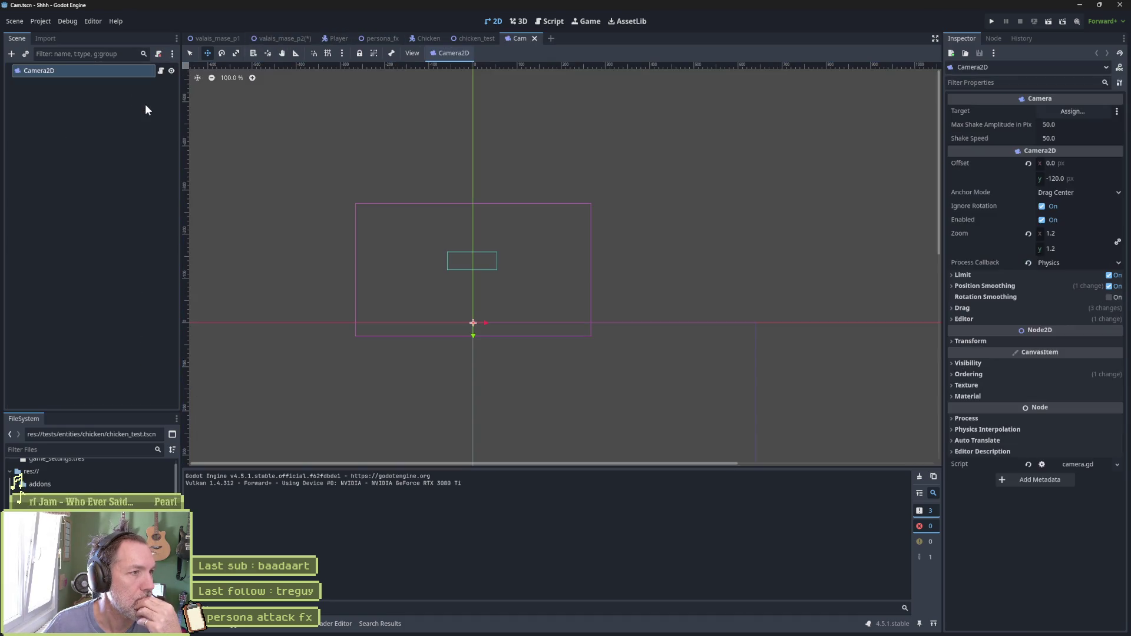
pyautogui.click(160, 72)
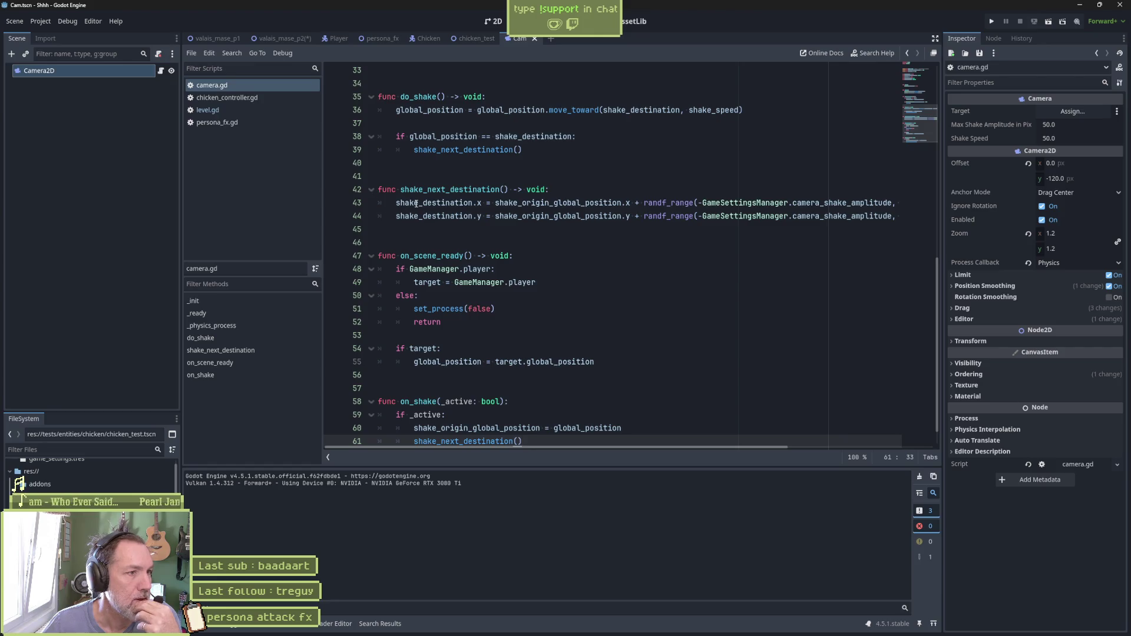
pyautogui.click(584, 257)
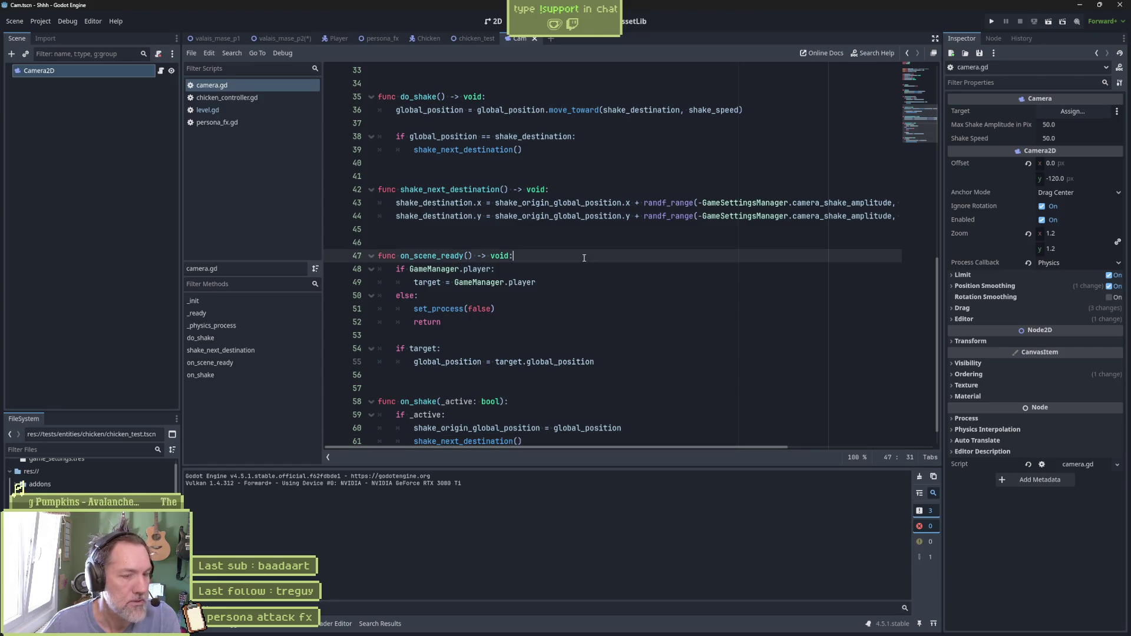
pyautogui.hotkey('ctrl', 'alt', 'f')
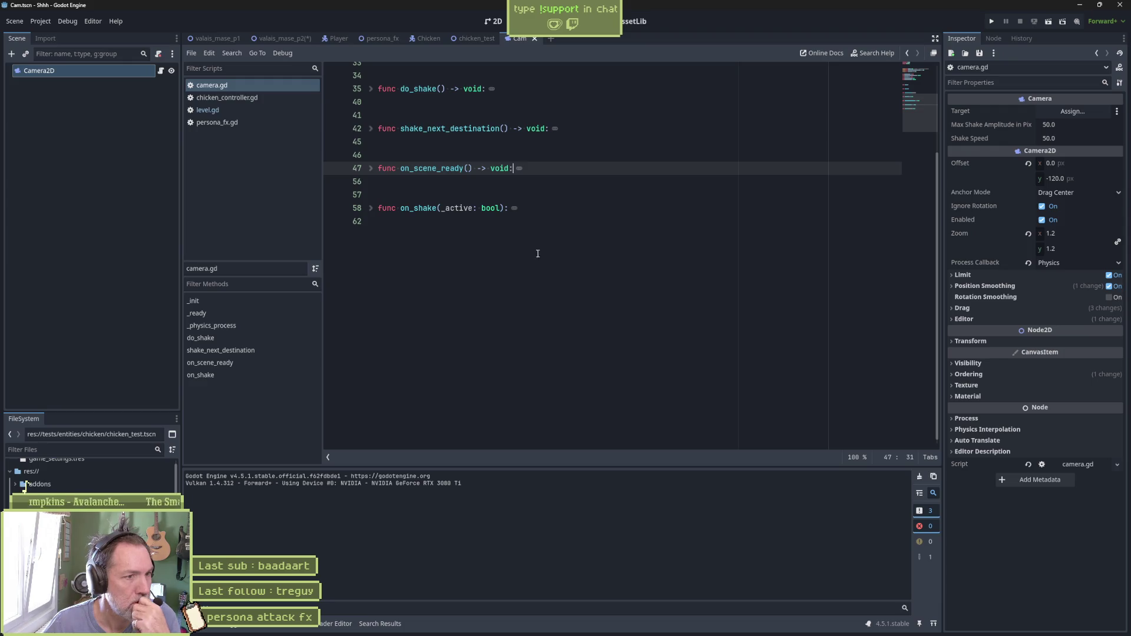
pyautogui.scroll(6, 524, 238)
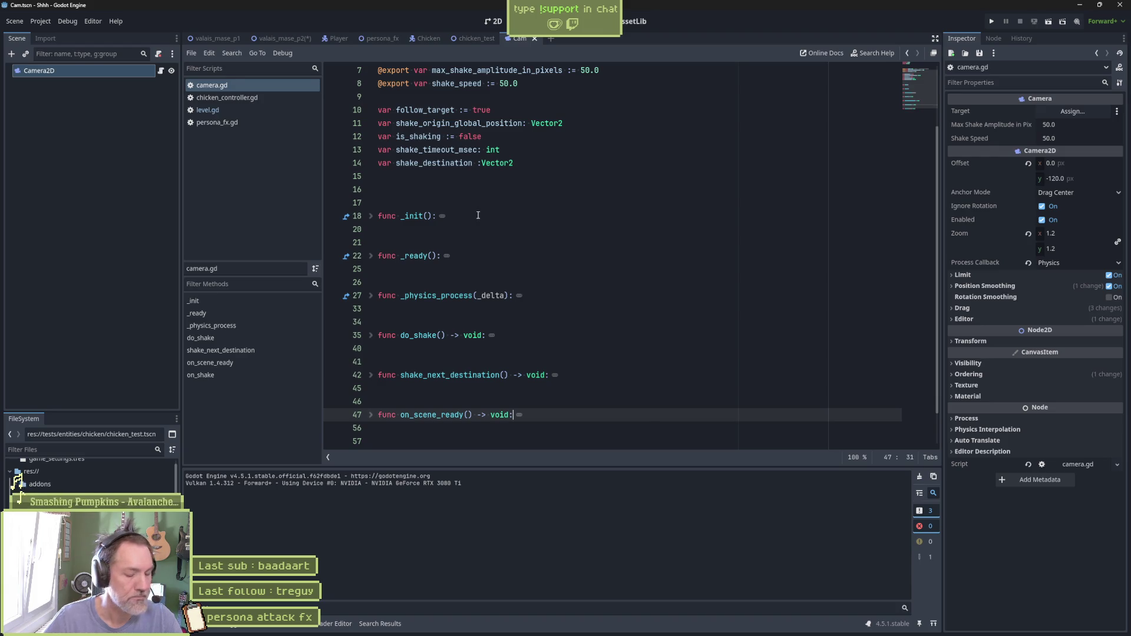
# Check the Project Settings Autoload list, then quick-open event_bus.gd
pyautogui.click(40, 22)
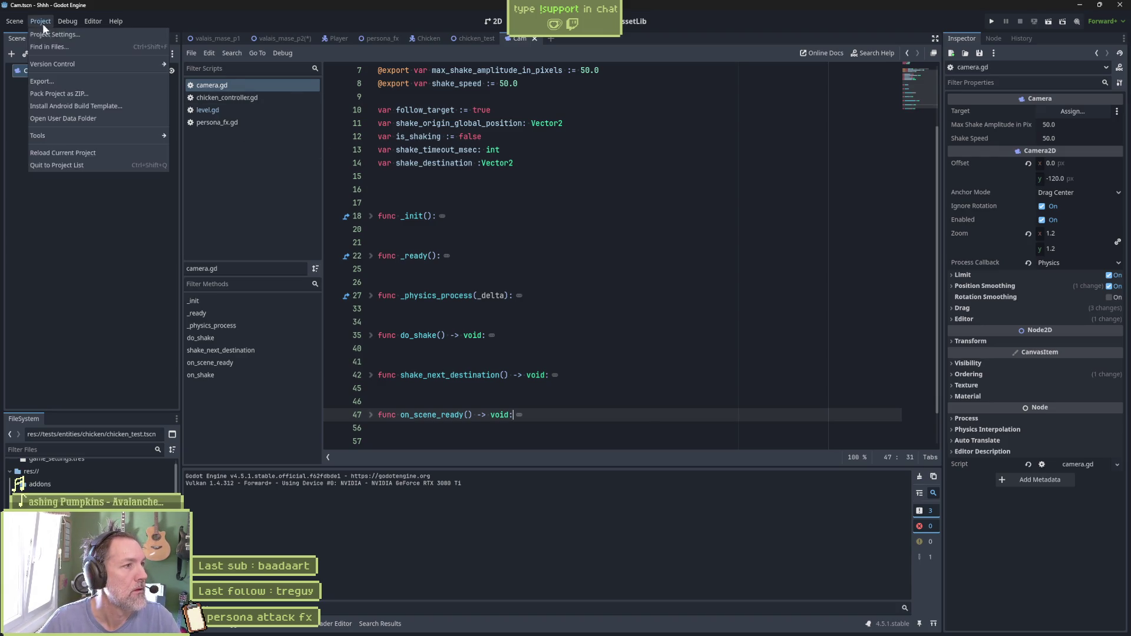
pyautogui.click(56, 34)
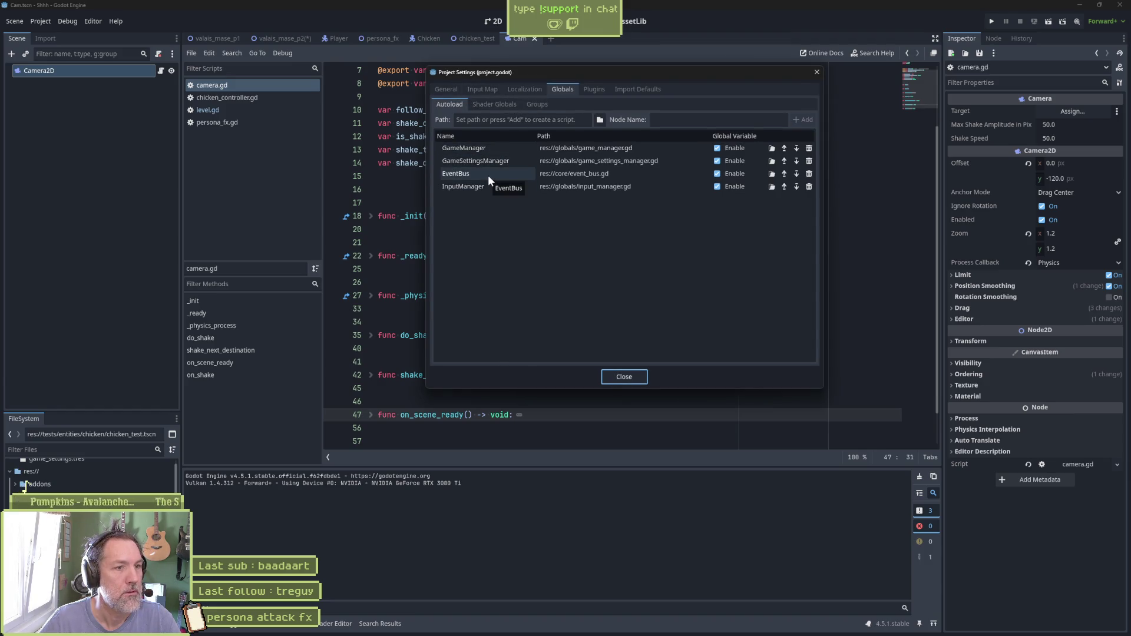
pyautogui.click(634, 378)
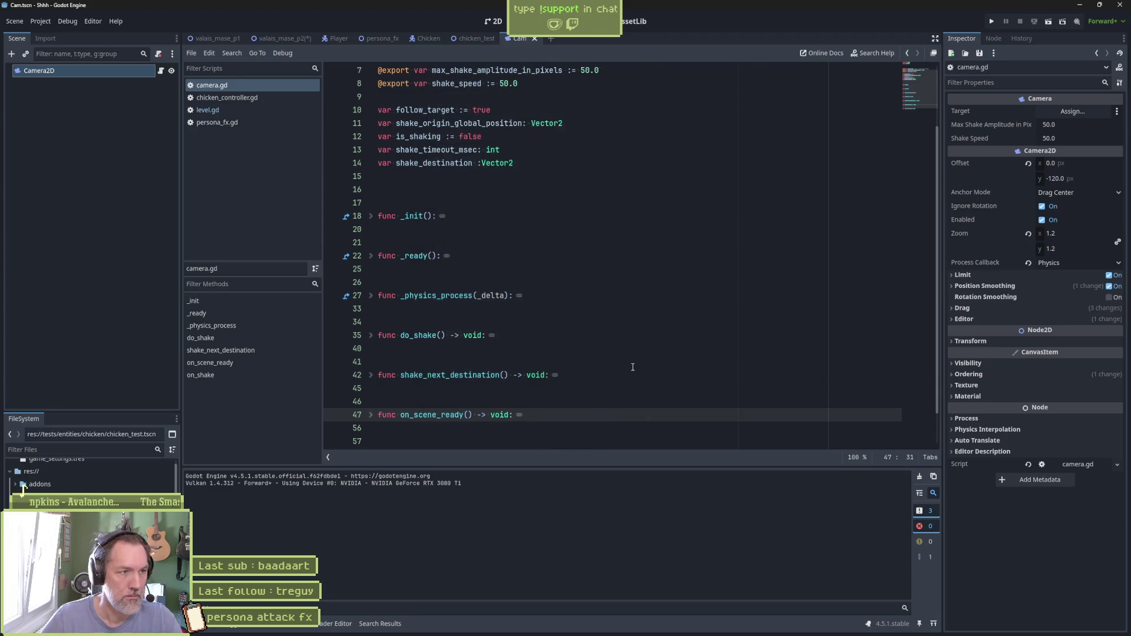
pyautogui.hotkey('shift', 'alt', 'o')
pyautogui.write('event')
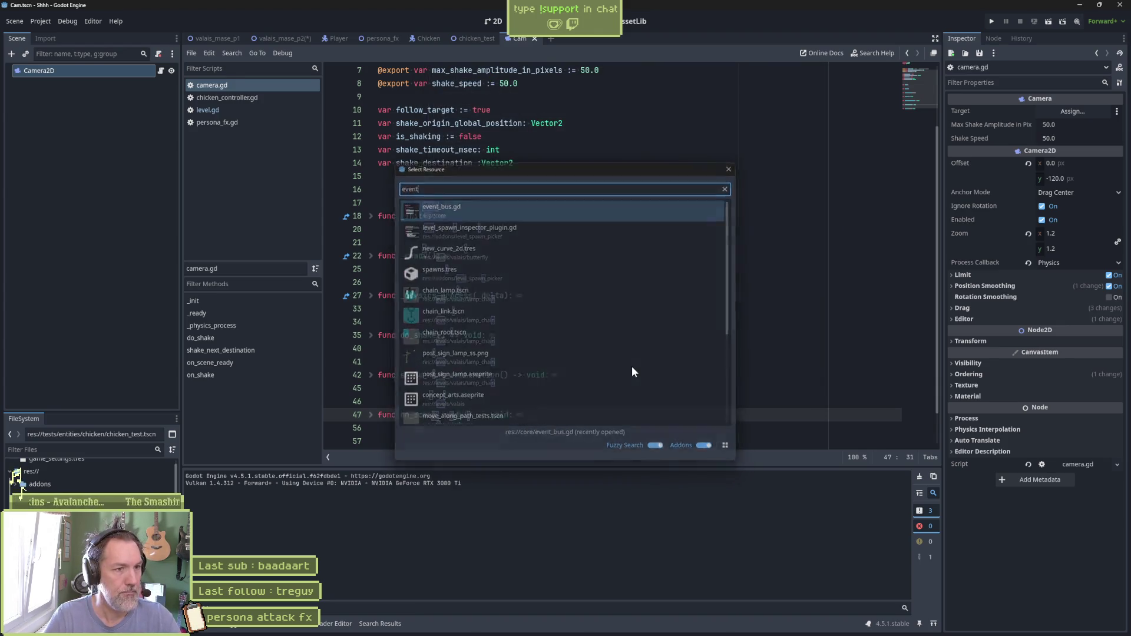
pyautogui.press('Return')
# Search the whole project for 'fade', starting from the word in event_bus.gd
pyautogui.doubleClick(436, 255)
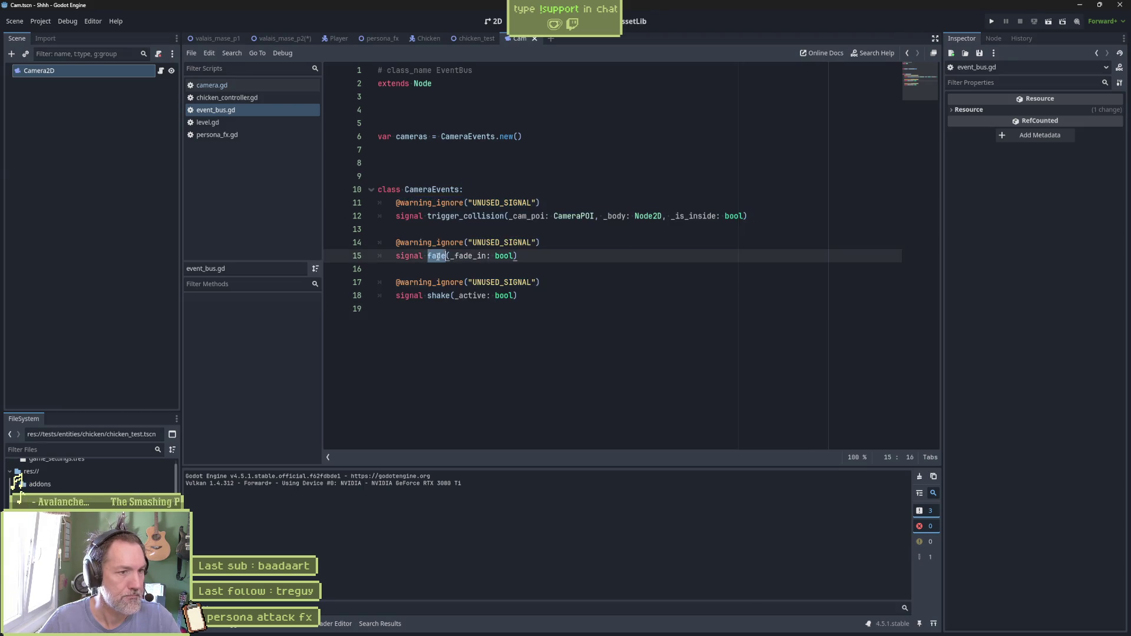
pyautogui.hotkey('ctrl', 'shift', 'f')
pyautogui.click(563, 364)
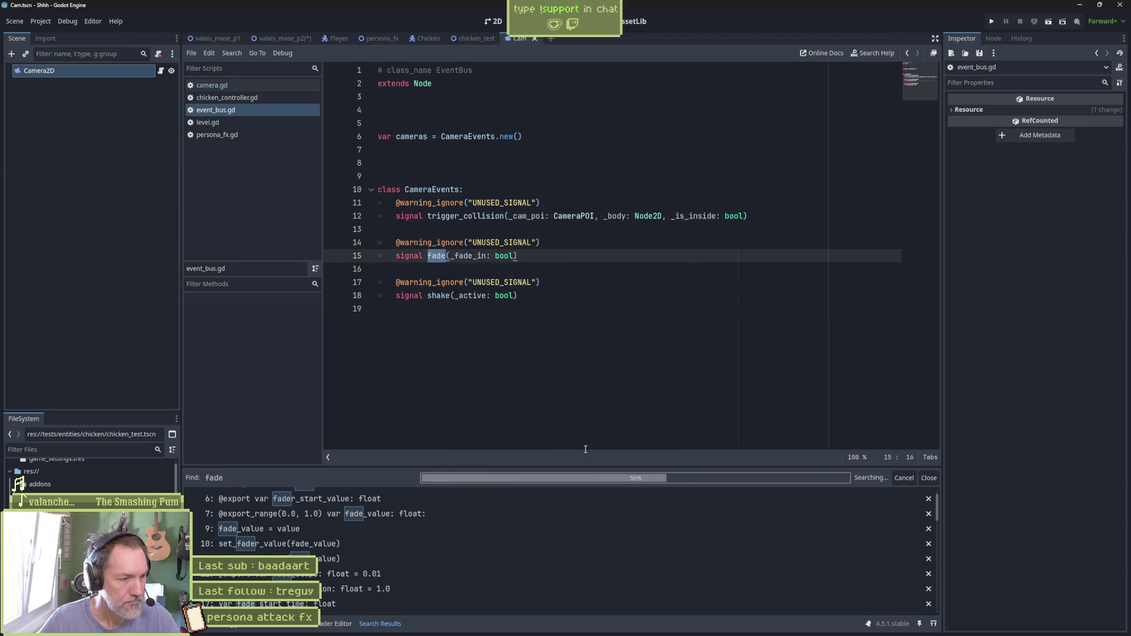
pyautogui.scroll(2, 576, 503)
# Collapse the camera_fader, event_bus and projectile controller results, then review game_manager.gd's fader lines
pyautogui.click(376, 494)
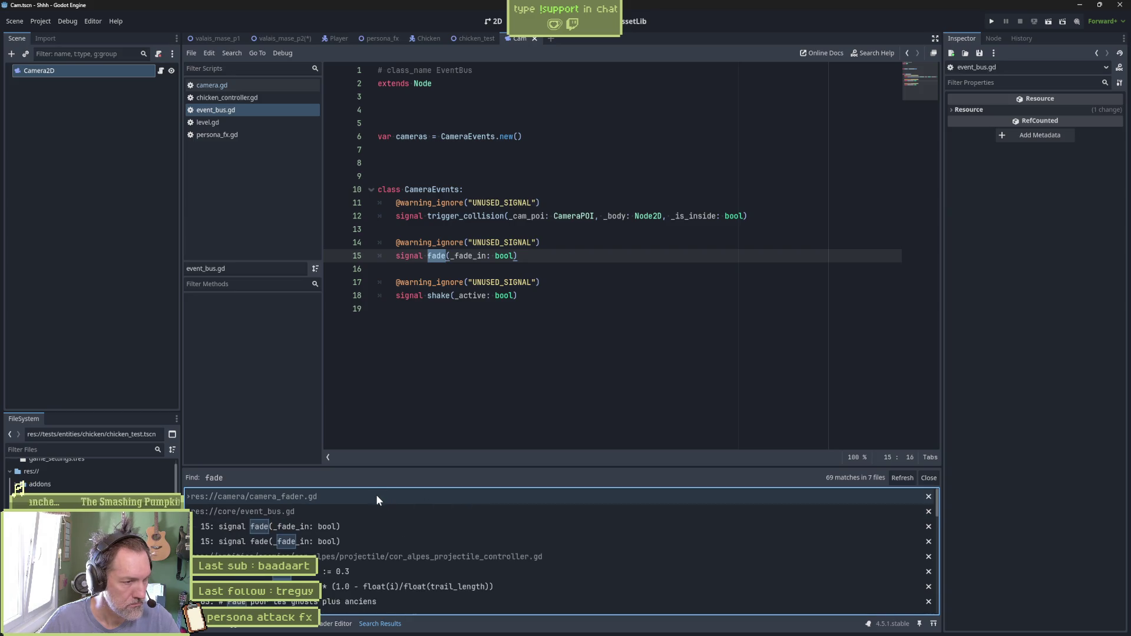
pyautogui.click(372, 513)
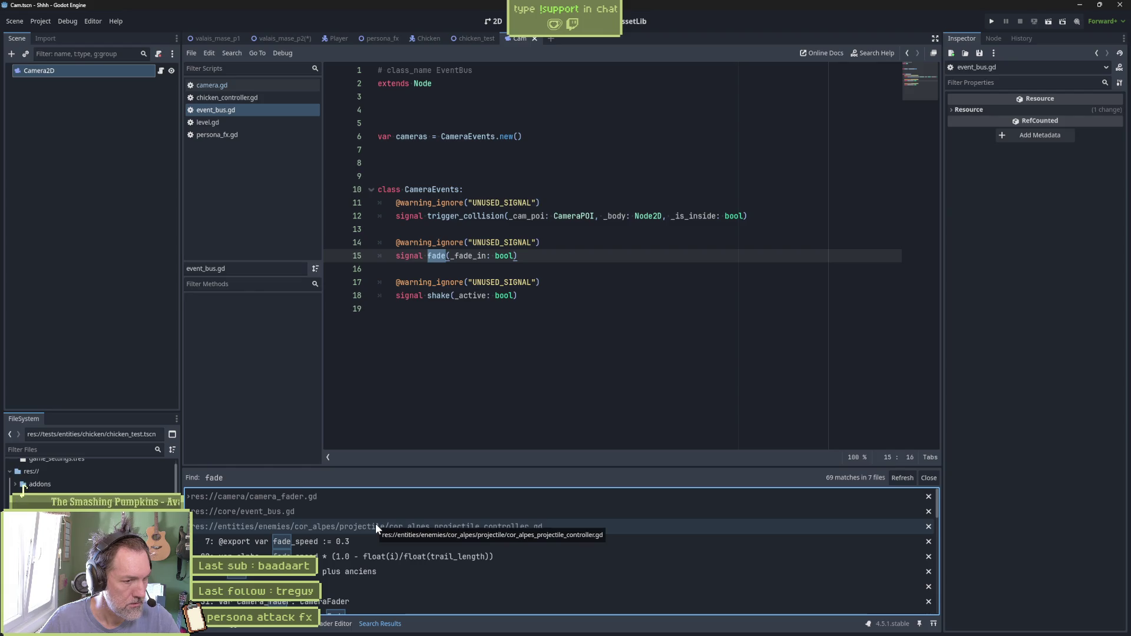
pyautogui.click(376, 530)
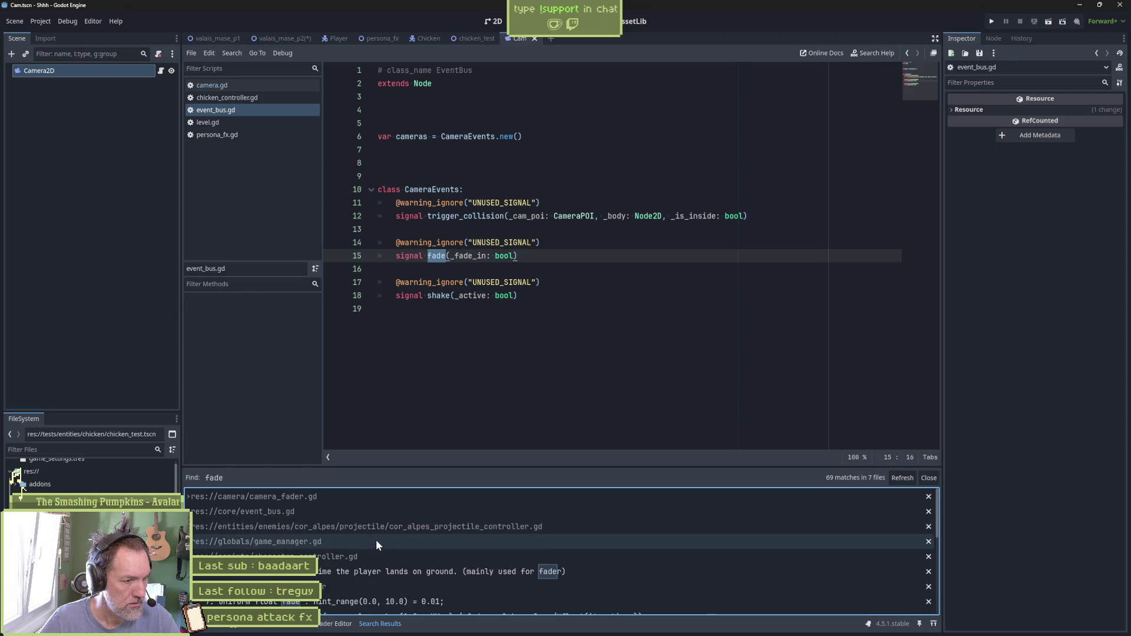
pyautogui.click(370, 540)
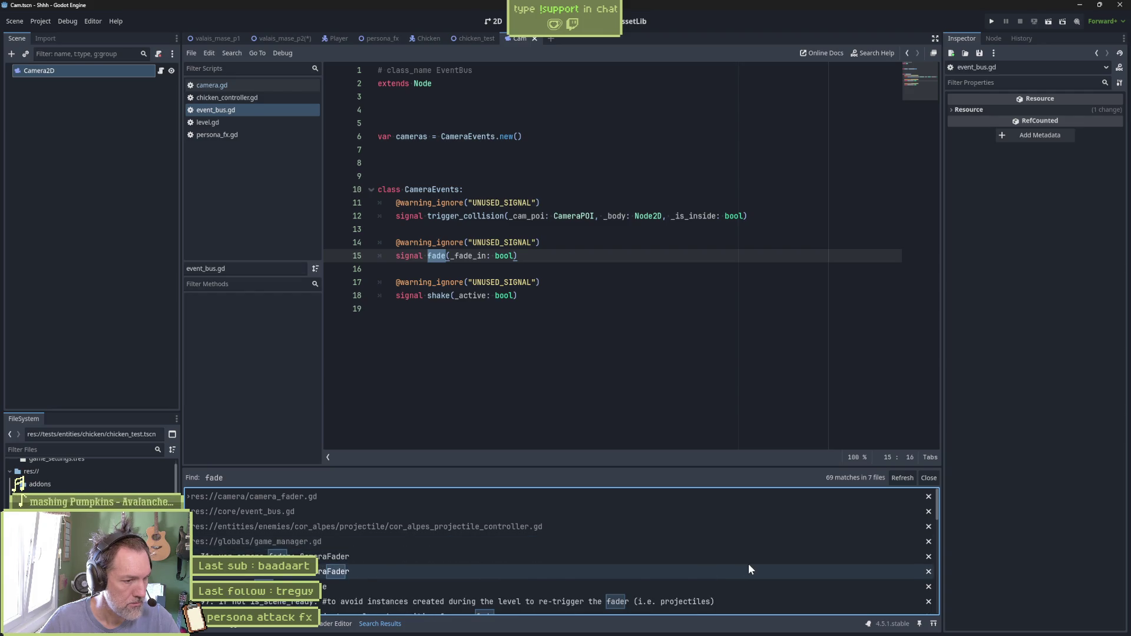
pyautogui.scroll(-3, 749, 566)
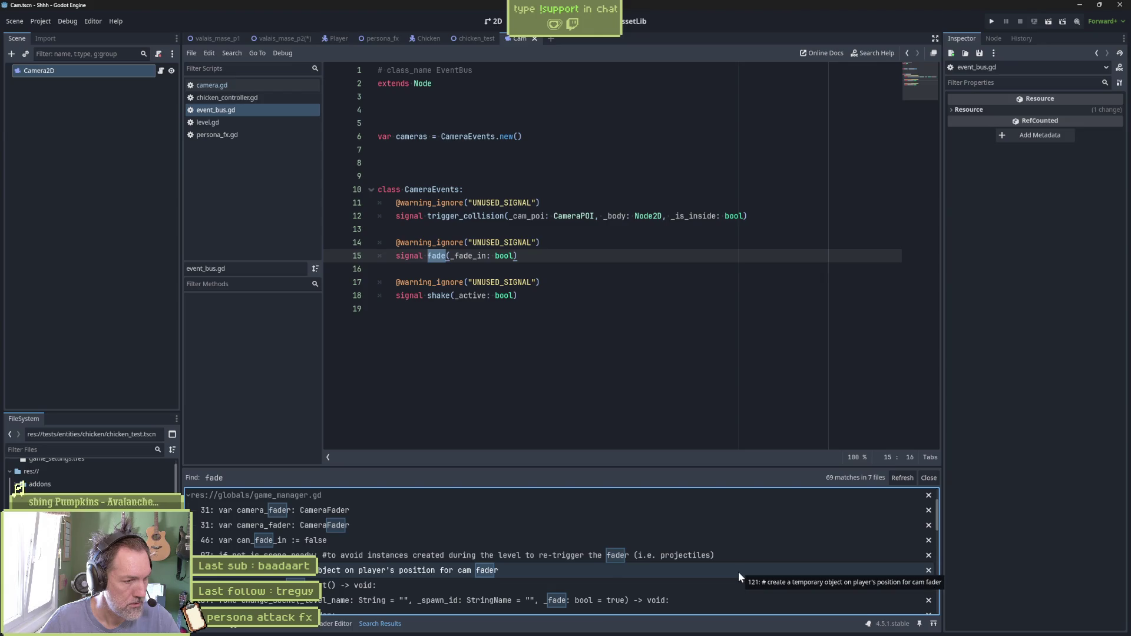
pyautogui.scroll(-3, 737, 571)
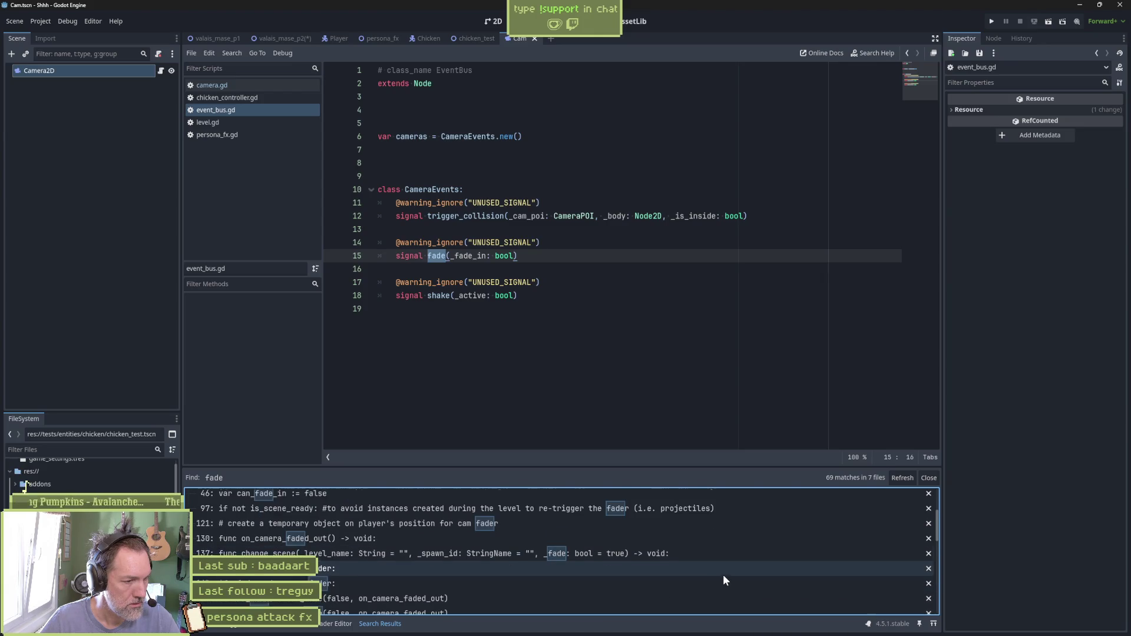
pyautogui.scroll(-3, 723, 574)
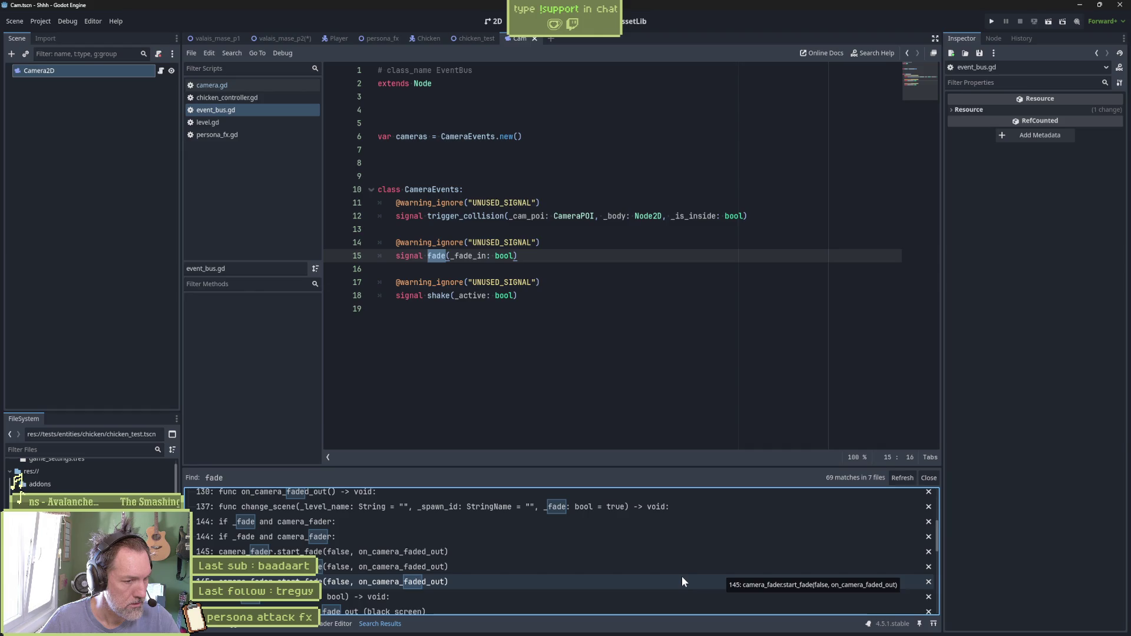
pyautogui.scroll(2, 681, 576)
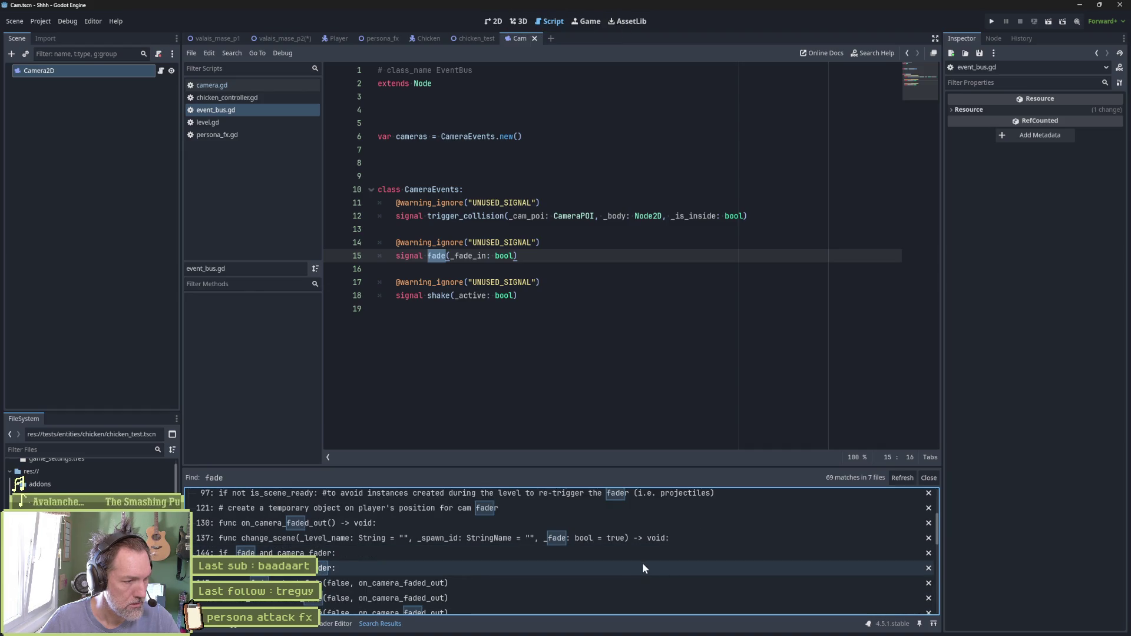
pyautogui.scroll(1, 642, 564)
pyautogui.scroll(2, 613, 554)
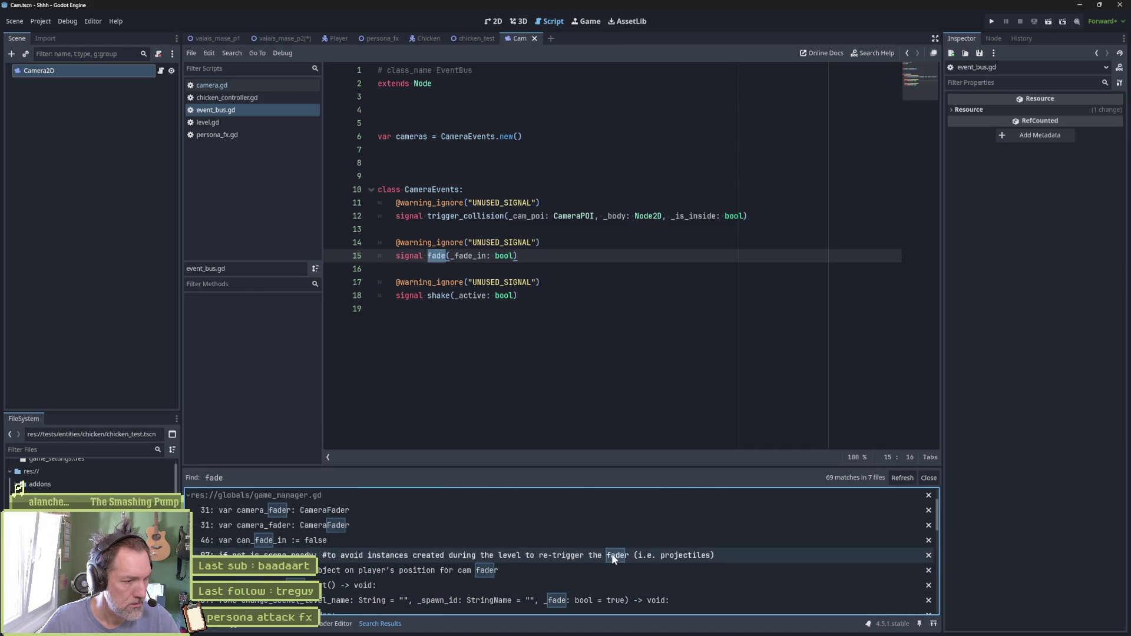
# Open game_manager.gd at line 31 and select the camera_fader declaration
pyautogui.click(486, 525)
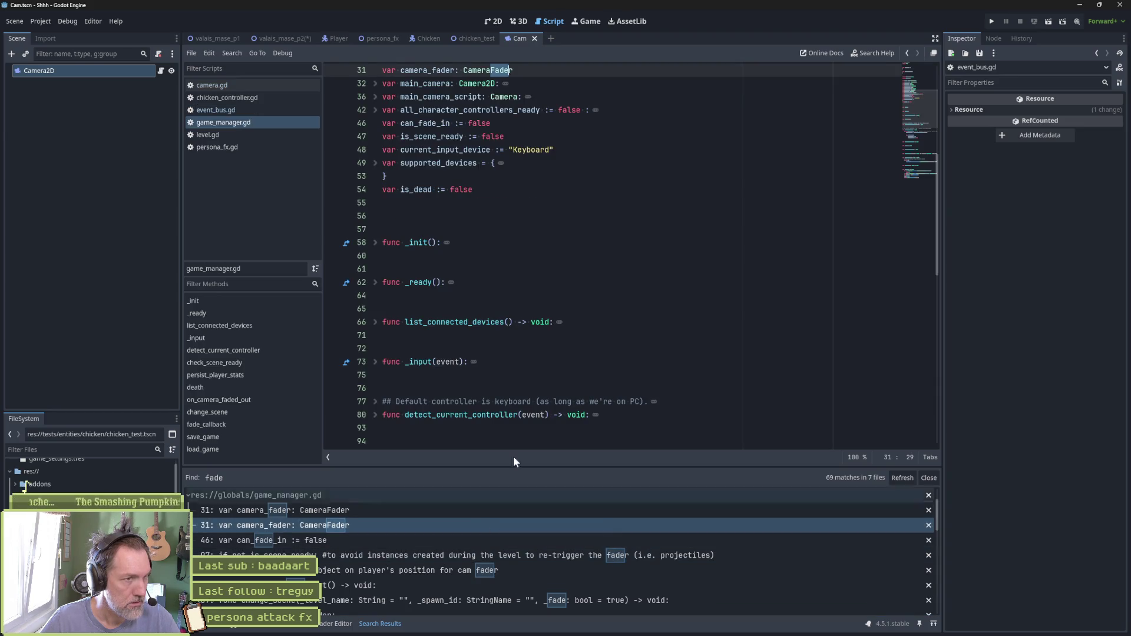
pyautogui.scroll(4, 582, 303)
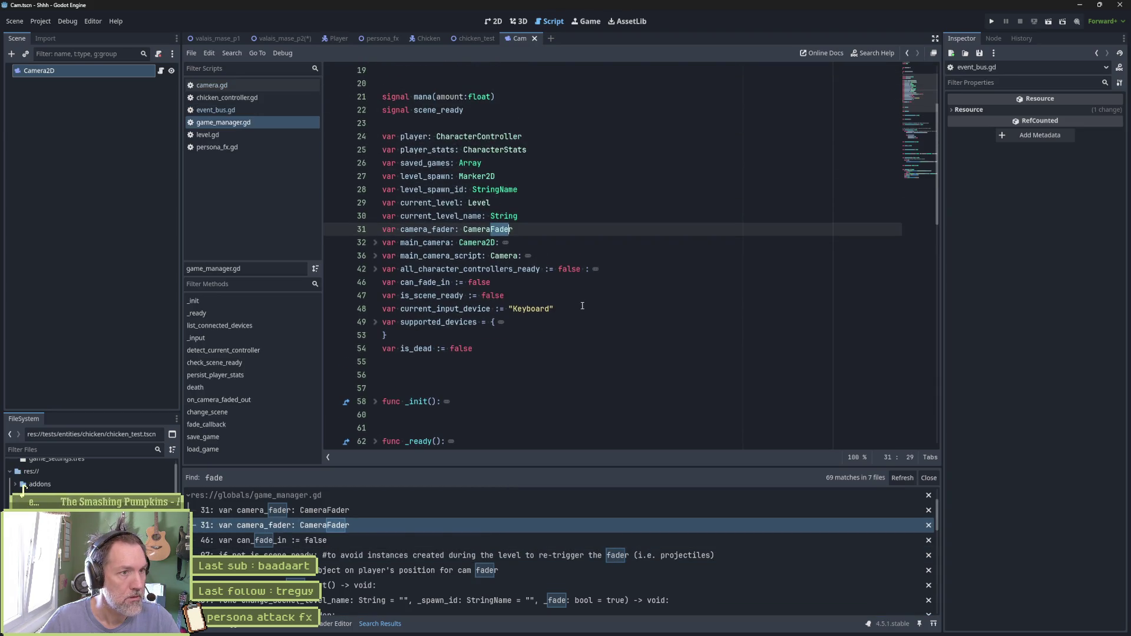
pyautogui.scroll(3, 582, 306)
pyautogui.scroll(-1, 582, 306)
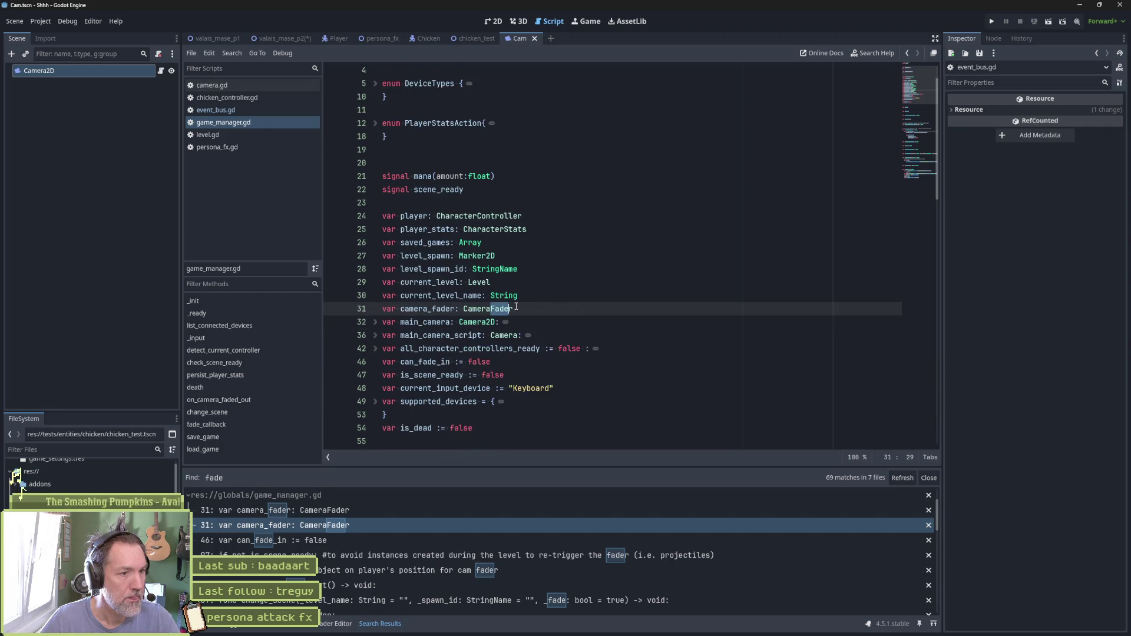
pyautogui.doubleClick(427, 308)
# Find camera_fader in all project files (4 matches in 2 files) and open camera_fader.gd at line 30
pyautogui.hotkey('ctrl', 'shift', 'f')
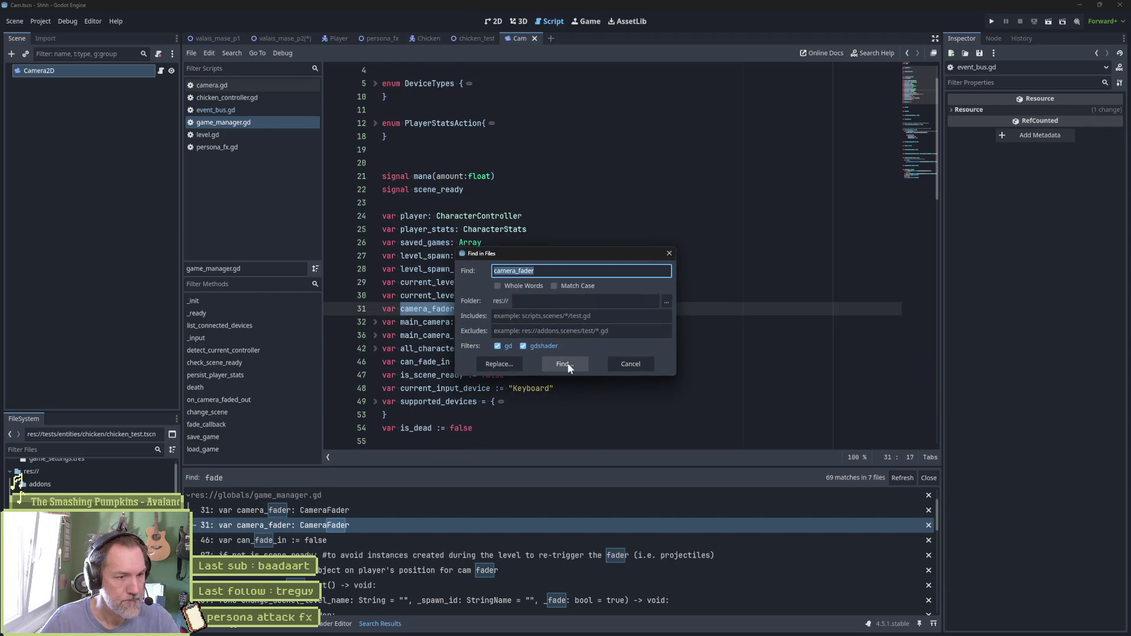
pyautogui.click(568, 363)
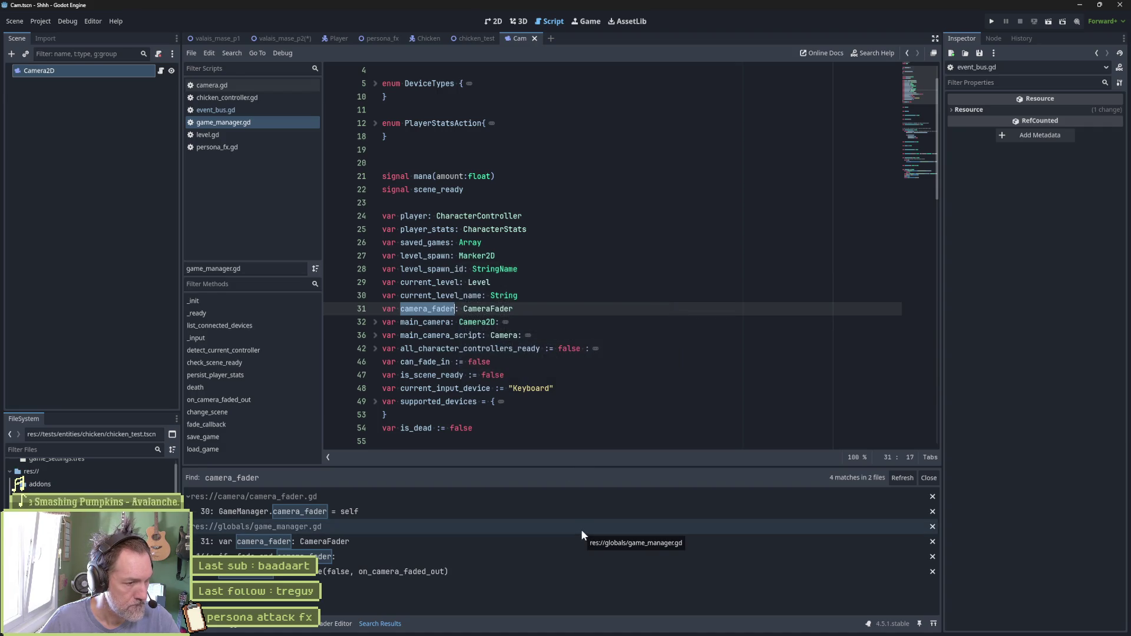
pyautogui.click(294, 511)
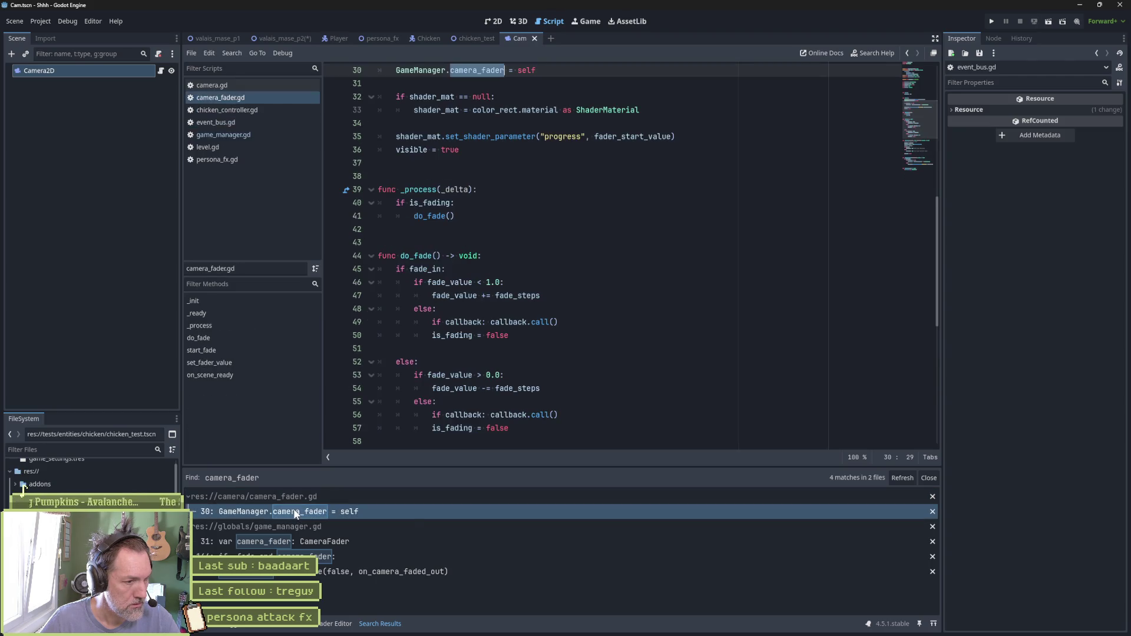
pyautogui.scroll(3, 579, 334)
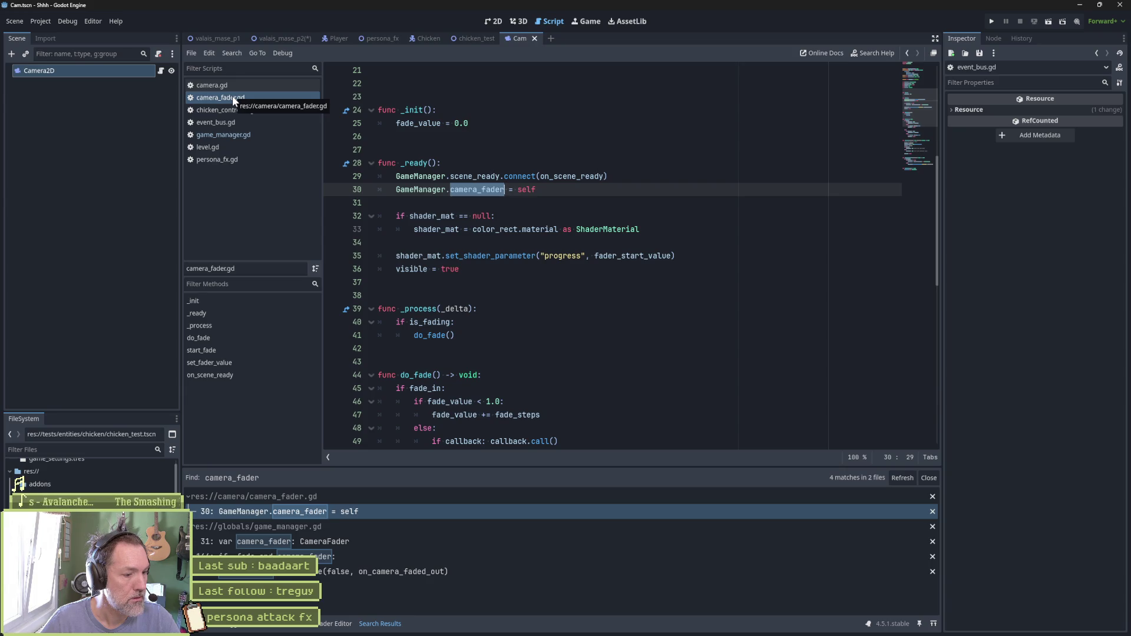
# Run the game and inspect the live GameManager and ValaisMaseP1 Camera2D nodes in the Remote tree
pyautogui.press('F5')
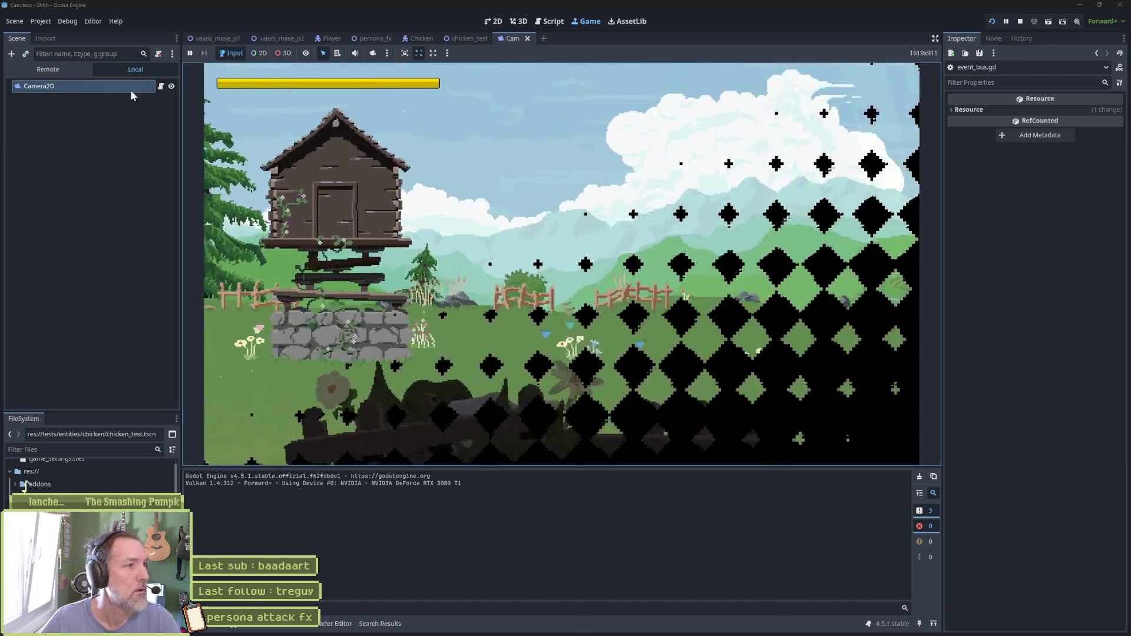
pyautogui.click(65, 69)
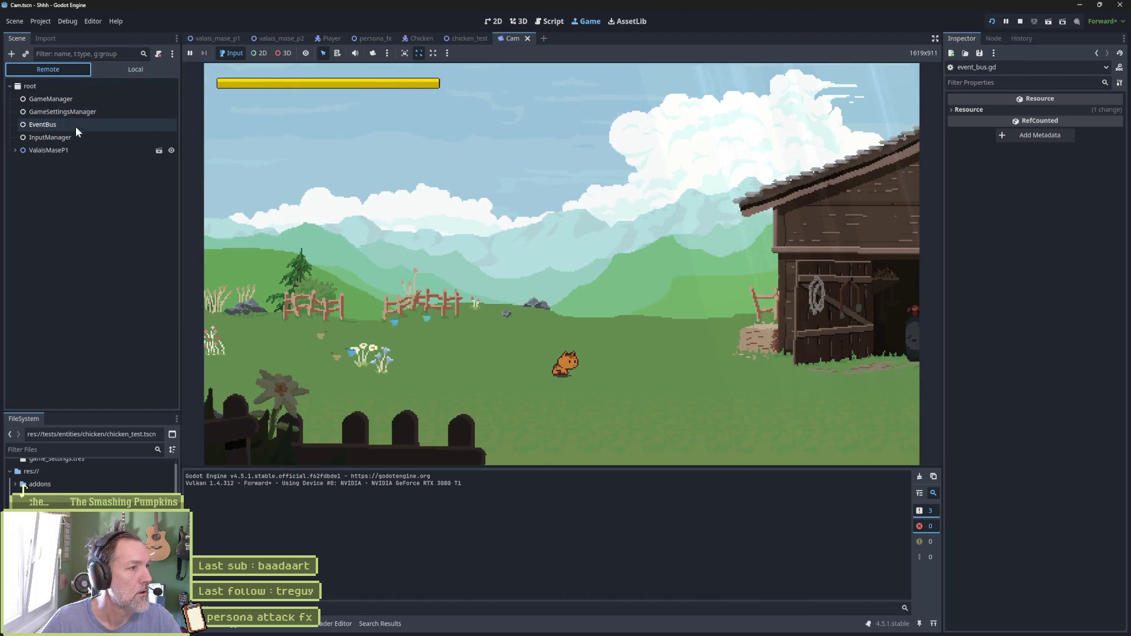
pyautogui.click(76, 101)
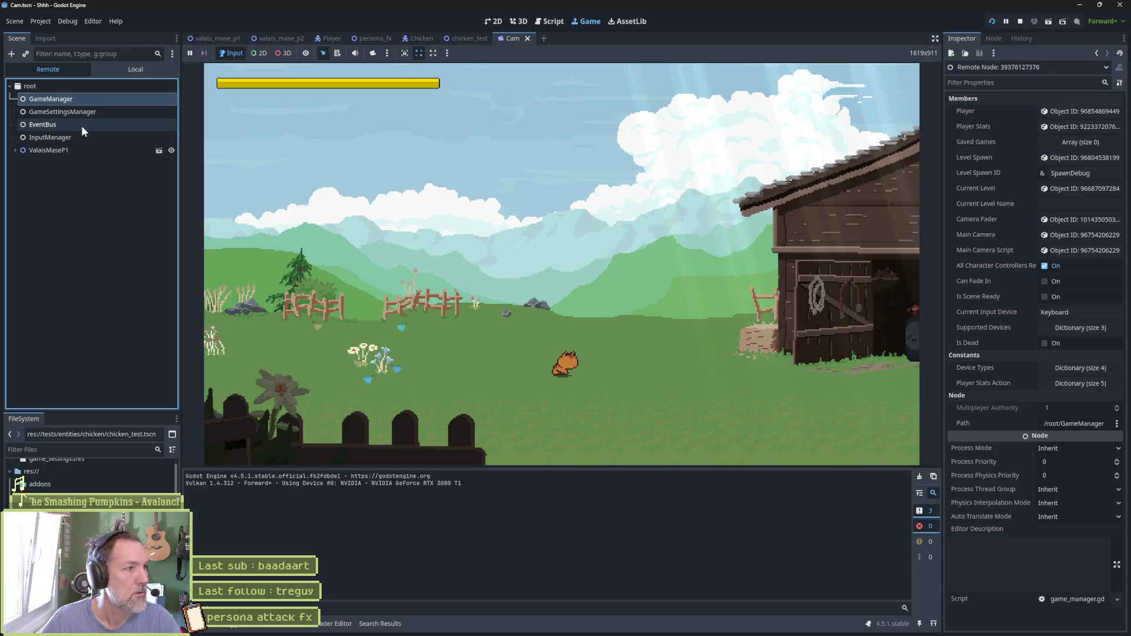
pyautogui.doubleClick(32, 150)
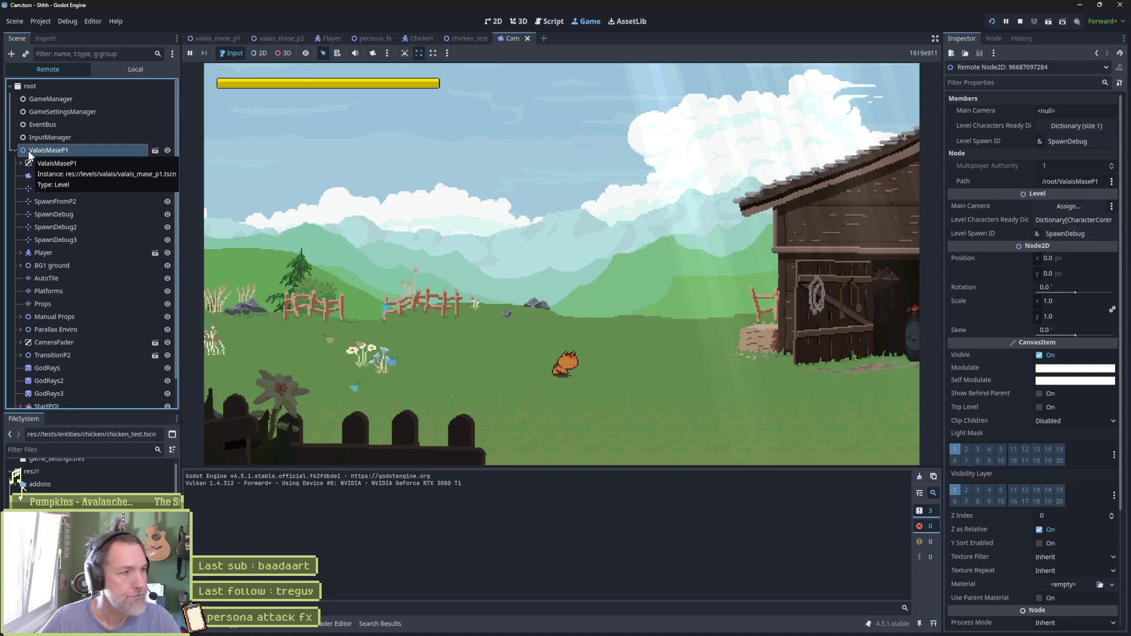
pyautogui.click(82, 175)
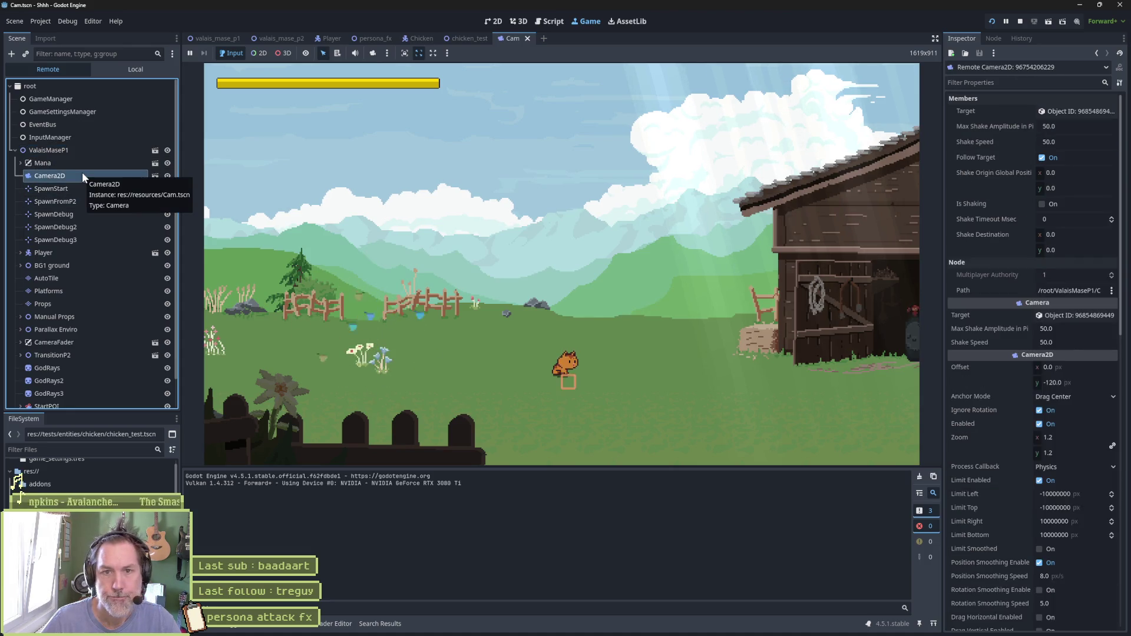
# Try filtering the Remote scene tree by CameraFader, camera.gd and Camera, then clear the filter
pyautogui.click(112, 54)
pyautogui.write('t:CameraFader')
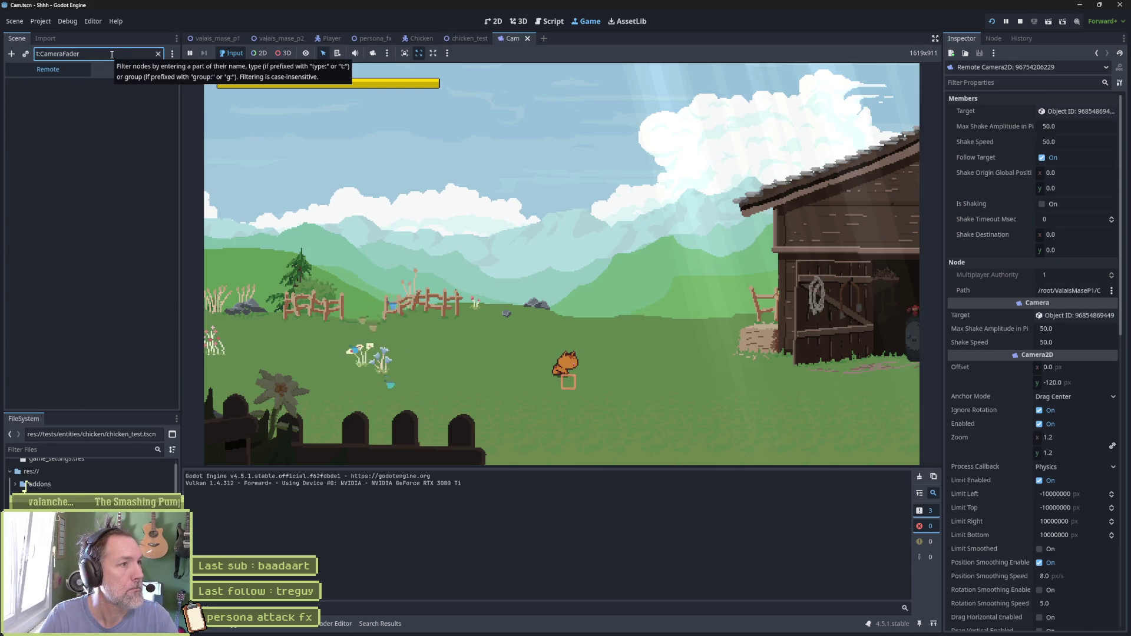
pyautogui.hotkey('ctrl', 'BackSpace')
pyautogui.write('came')
pyautogui.write('2')
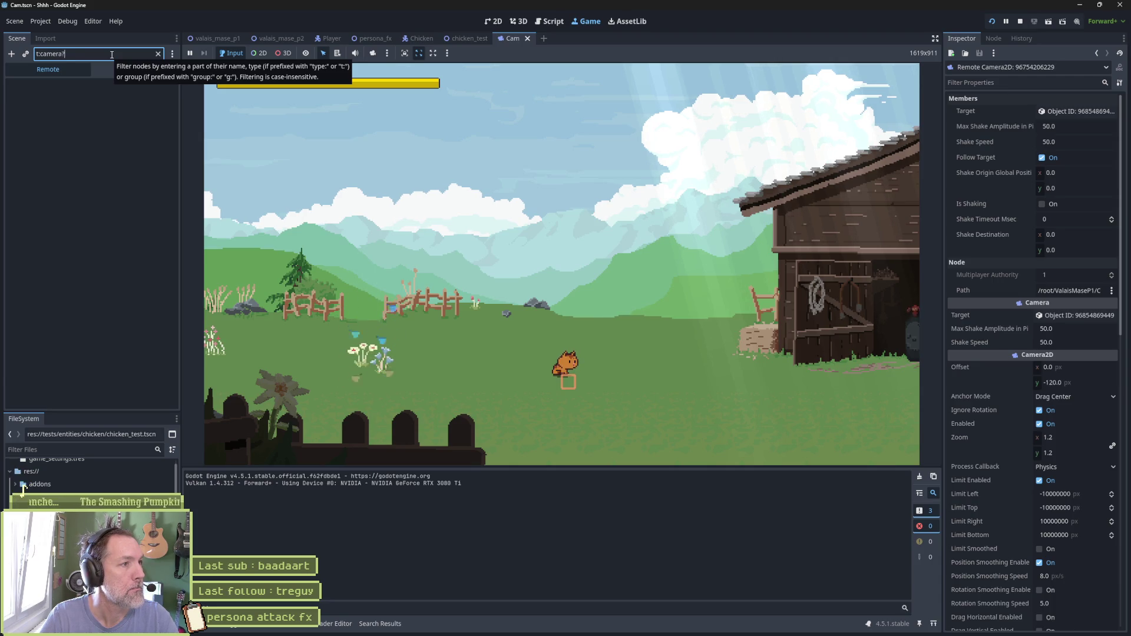
pyautogui.write('fader')
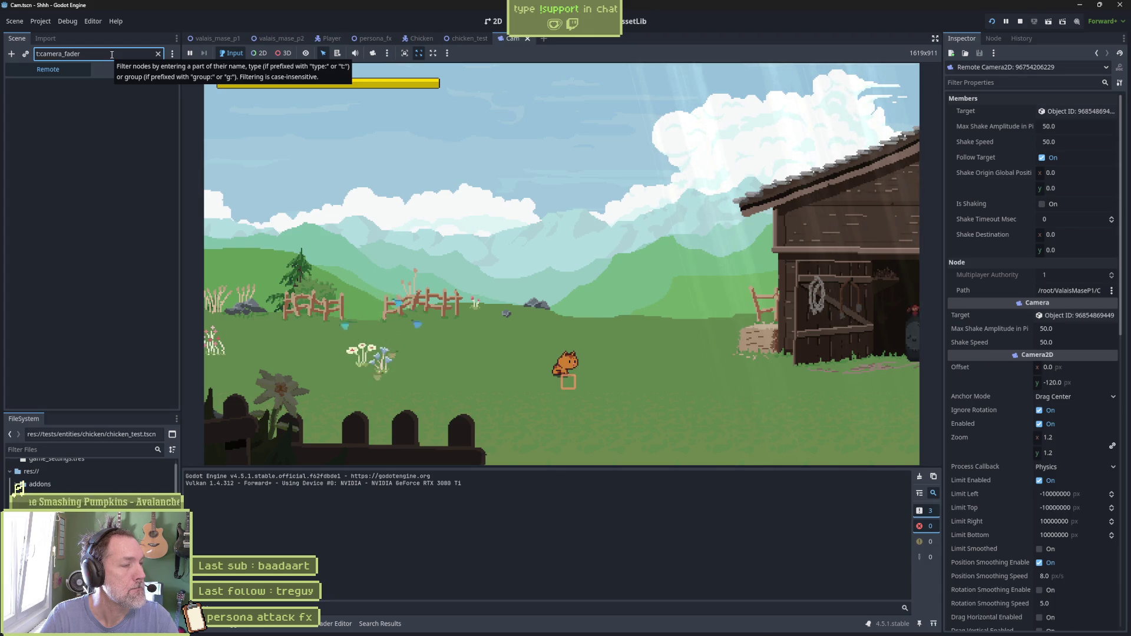
pyautogui.press('BackSpace')
pyautogui.press('BackSpace')
pyautogui.press('BackSpace')
pyautogui.write('camera')
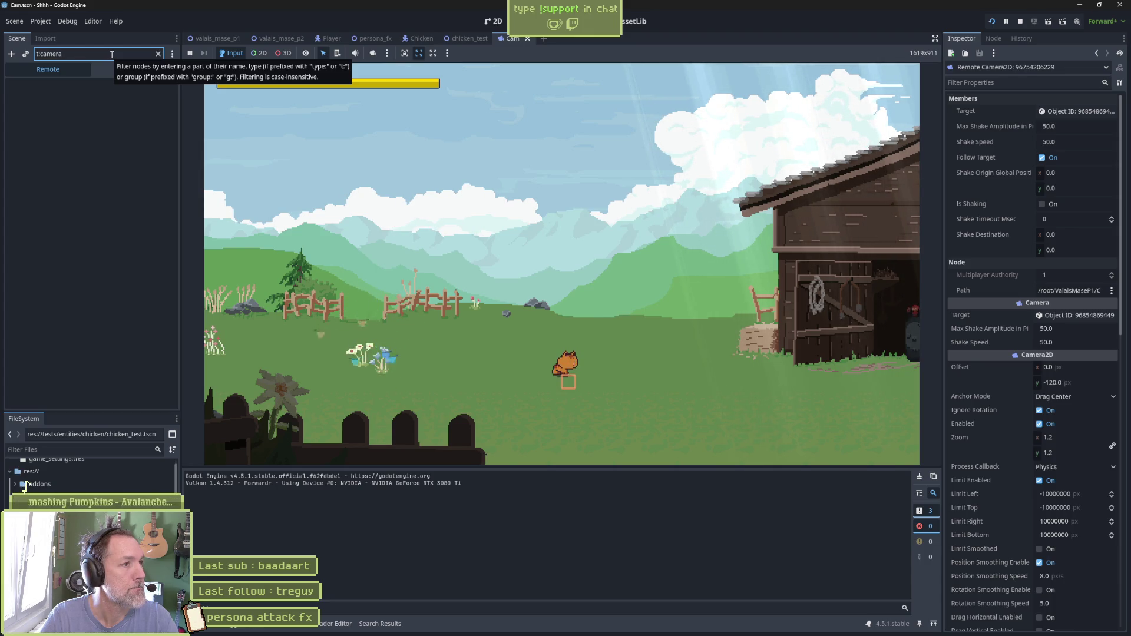
pyautogui.write('.gd')
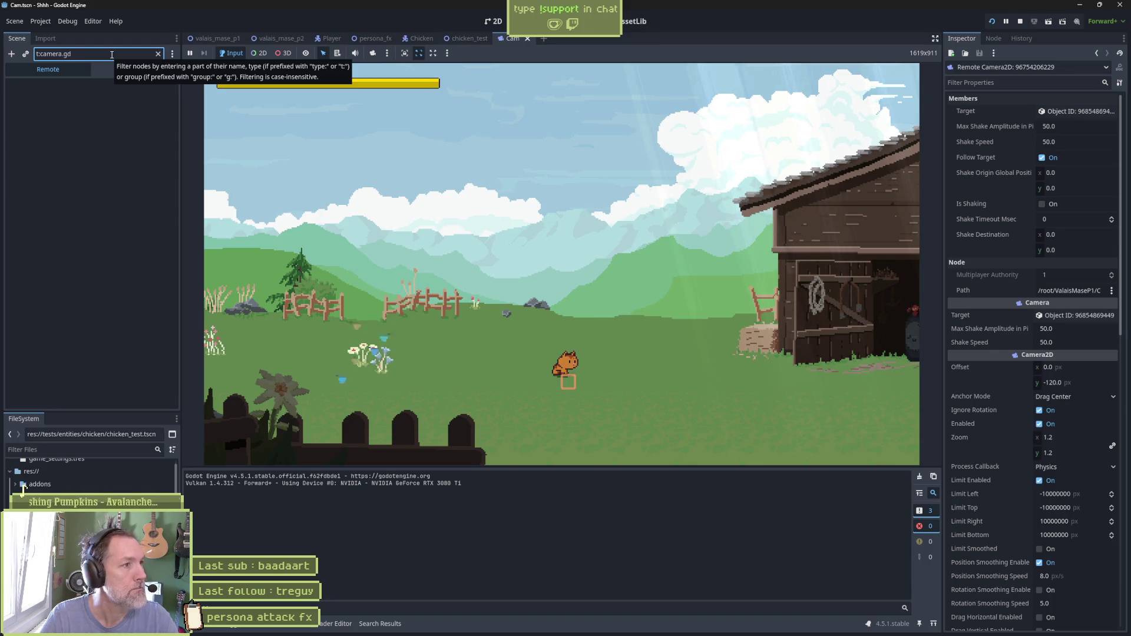
pyautogui.press('BackSpace')
pyautogui.press('BackSpace')
pyautogui.press('BackSpace')
pyautogui.write('Camera')
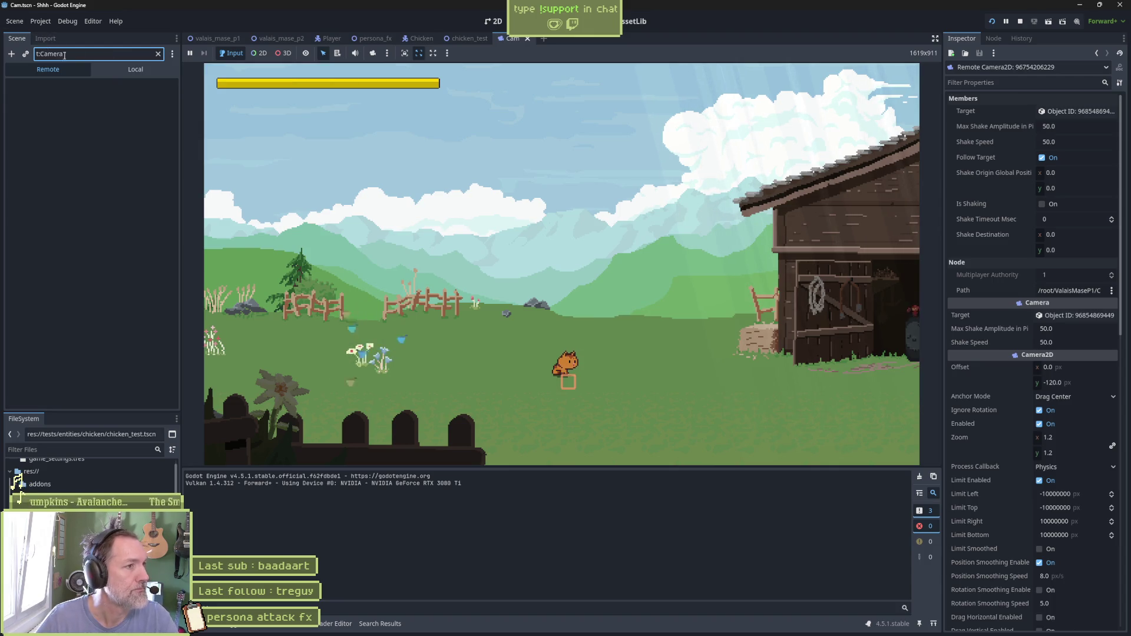
pyautogui.click(158, 54)
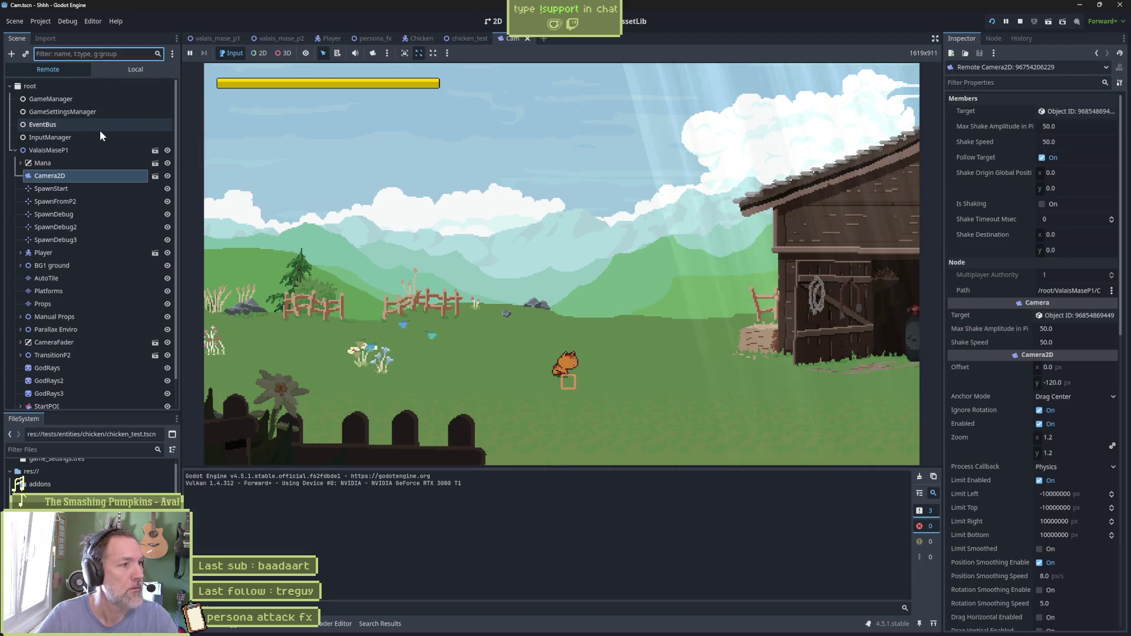
# Filter for 'Camer', inspect the live CameraFader node with Fade In on, then stop the game
pyautogui.write('Camer')
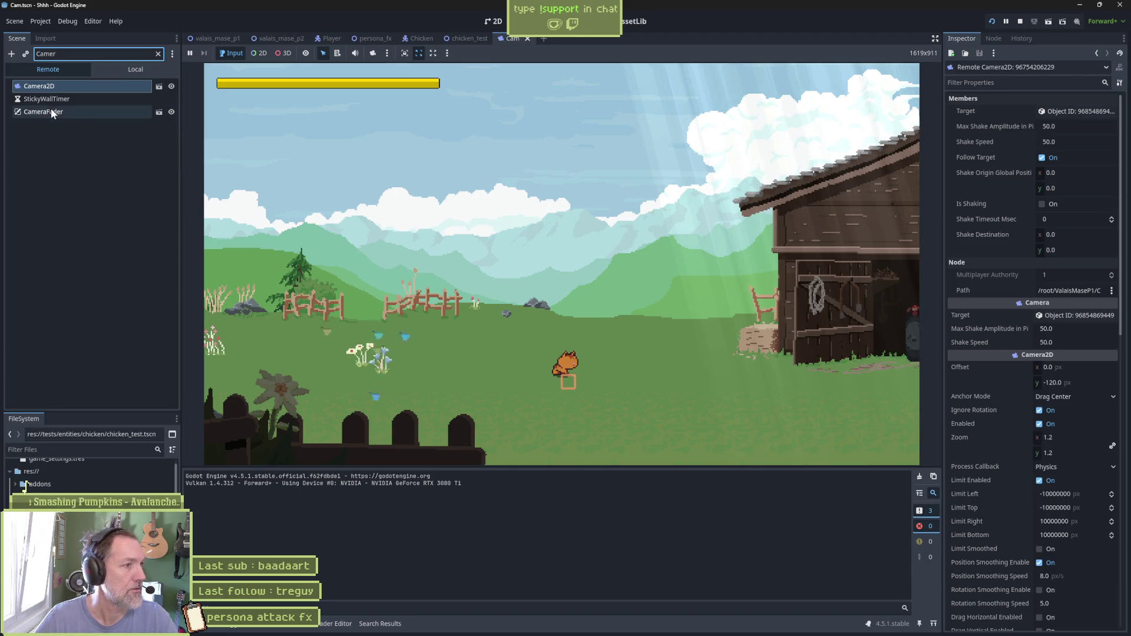
pyautogui.click(50, 110)
pyautogui.click(158, 54)
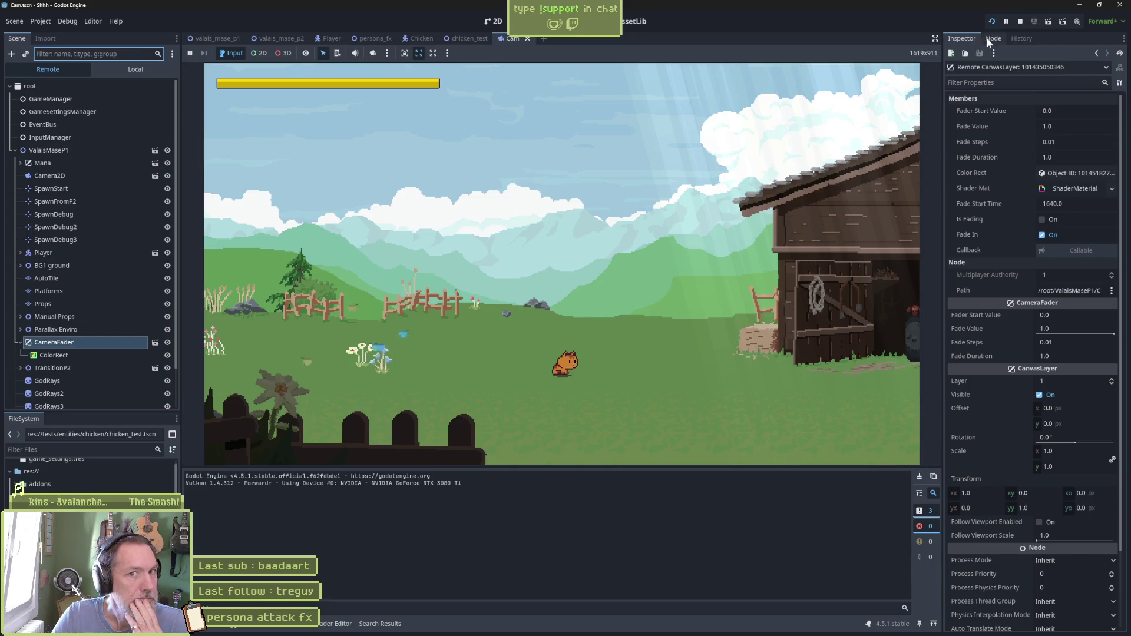
pyautogui.click(1019, 21)
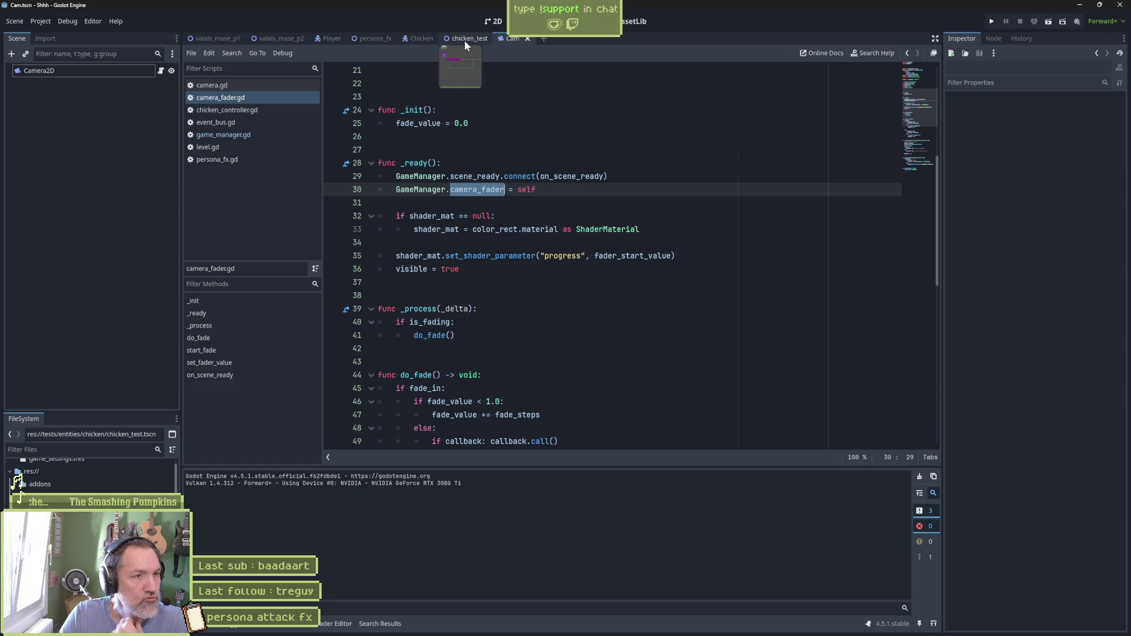
# In the valais_mase_p2 level, toggle the CameraFader overlay's visibility and leave it hidden
pyautogui.click(266, 40)
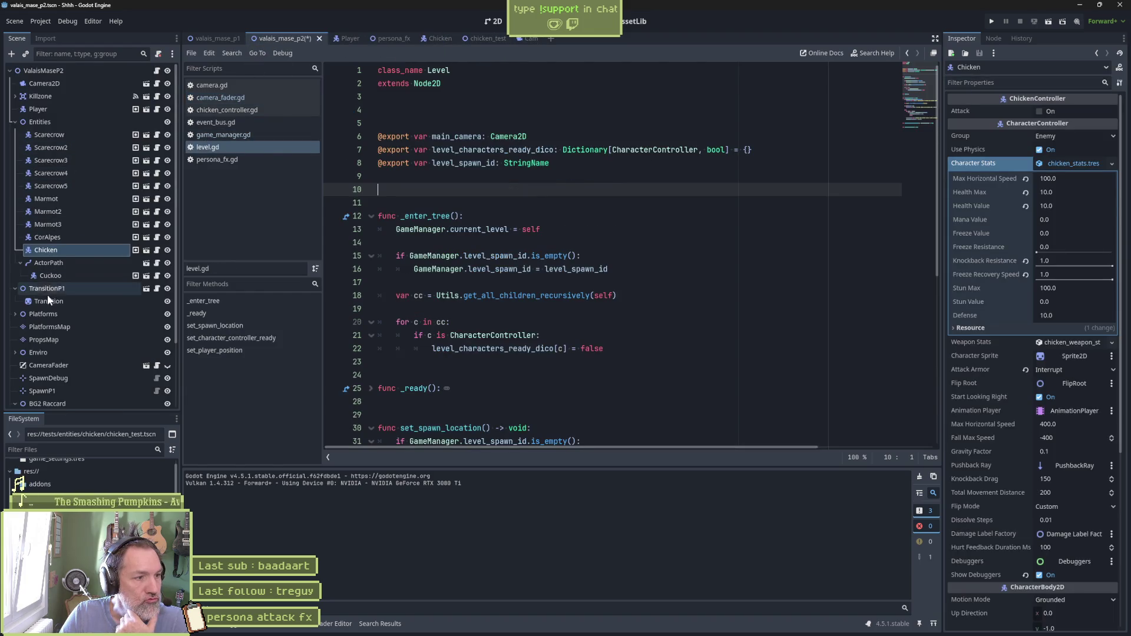
pyautogui.click(61, 360)
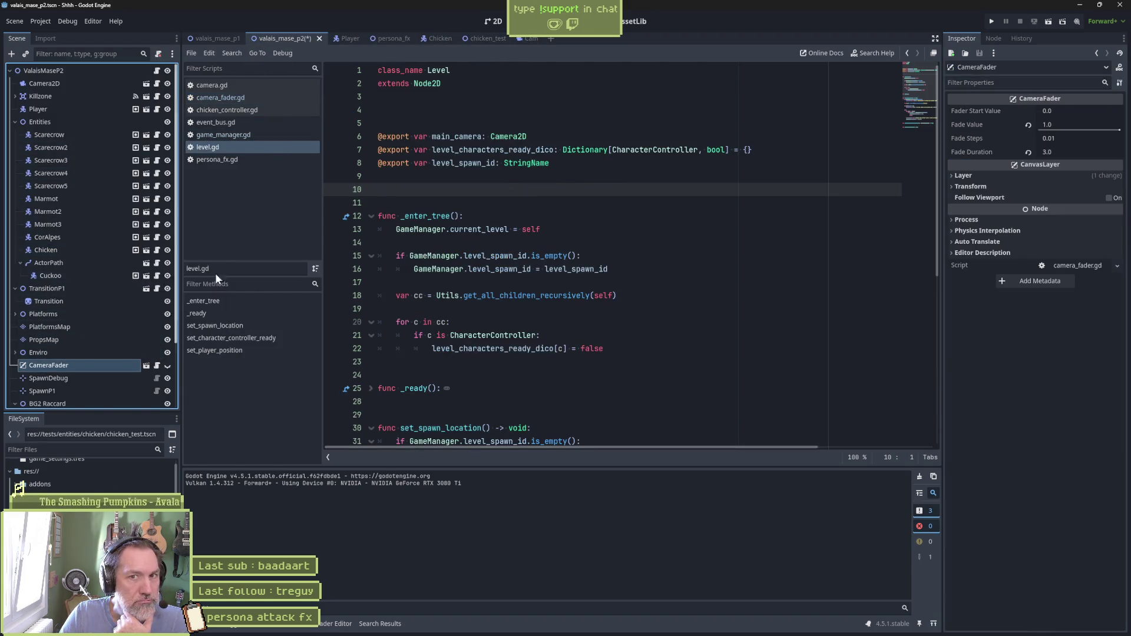
pyautogui.click(492, 24)
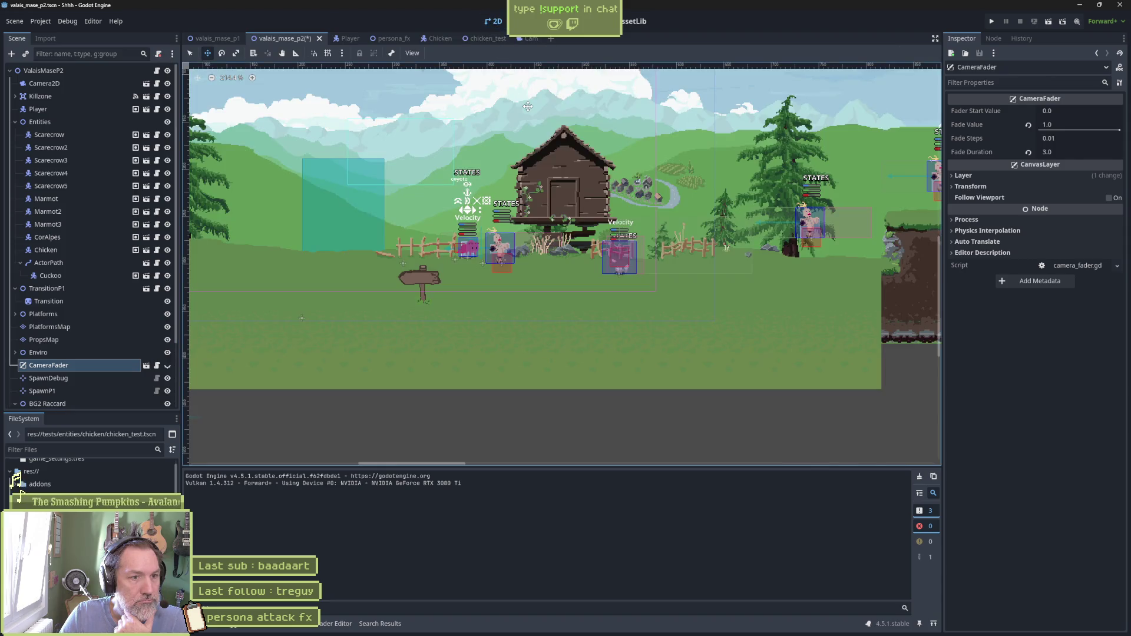
pyautogui.click(168, 366)
pyautogui.click(168, 365)
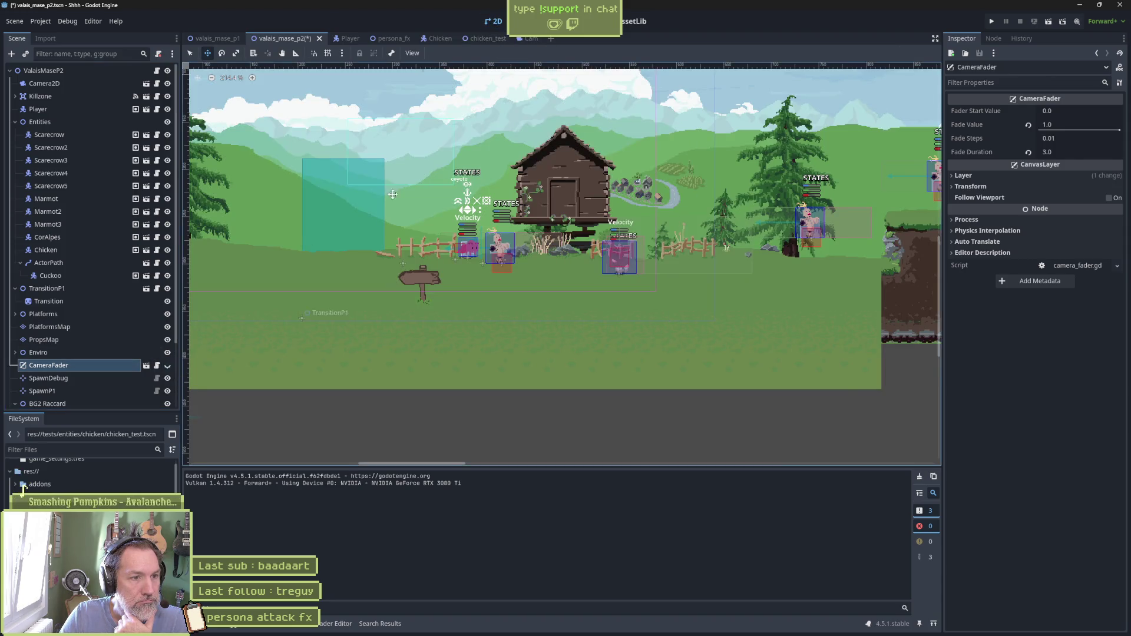
pyautogui.scroll(-3, 567, 283)
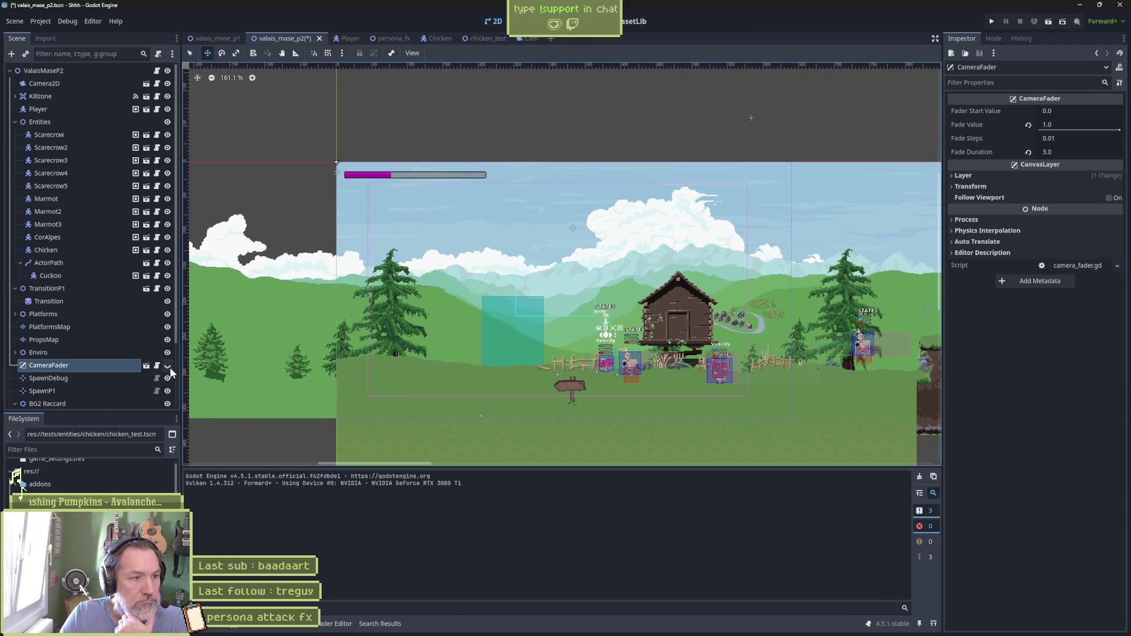
pyautogui.click(168, 366)
pyautogui.click(167, 366)
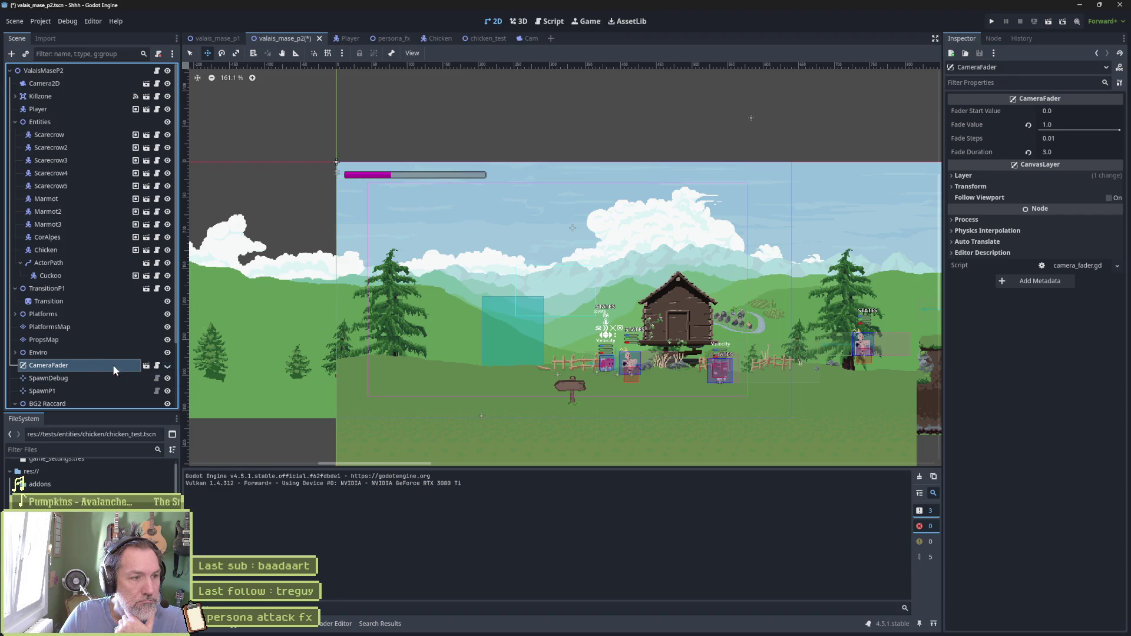
# Open CameraFader's camera_fader.gd script and select the scene_ready connection line in _ready
pyautogui.click(156, 366)
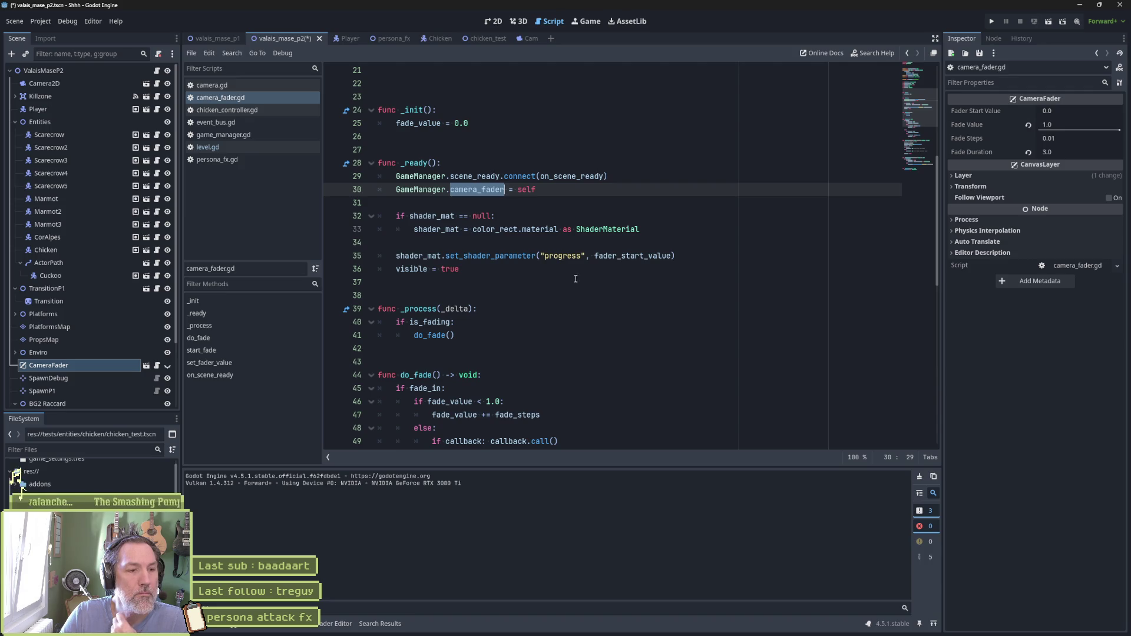
pyautogui.scroll(-1, 563, 278)
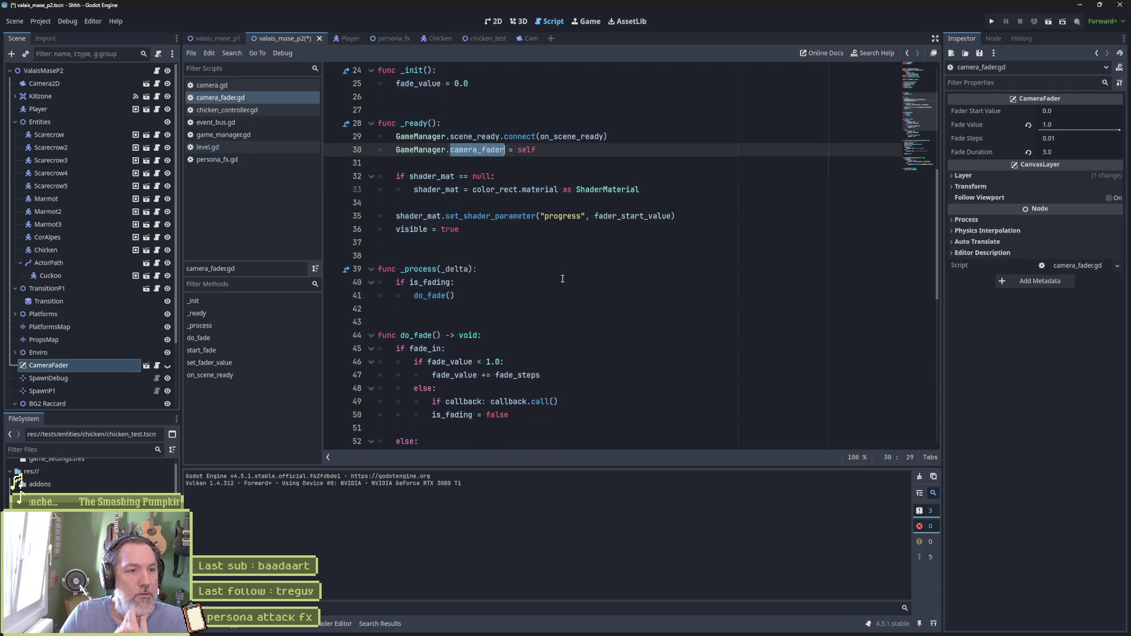
pyautogui.scroll(-1, 541, 285)
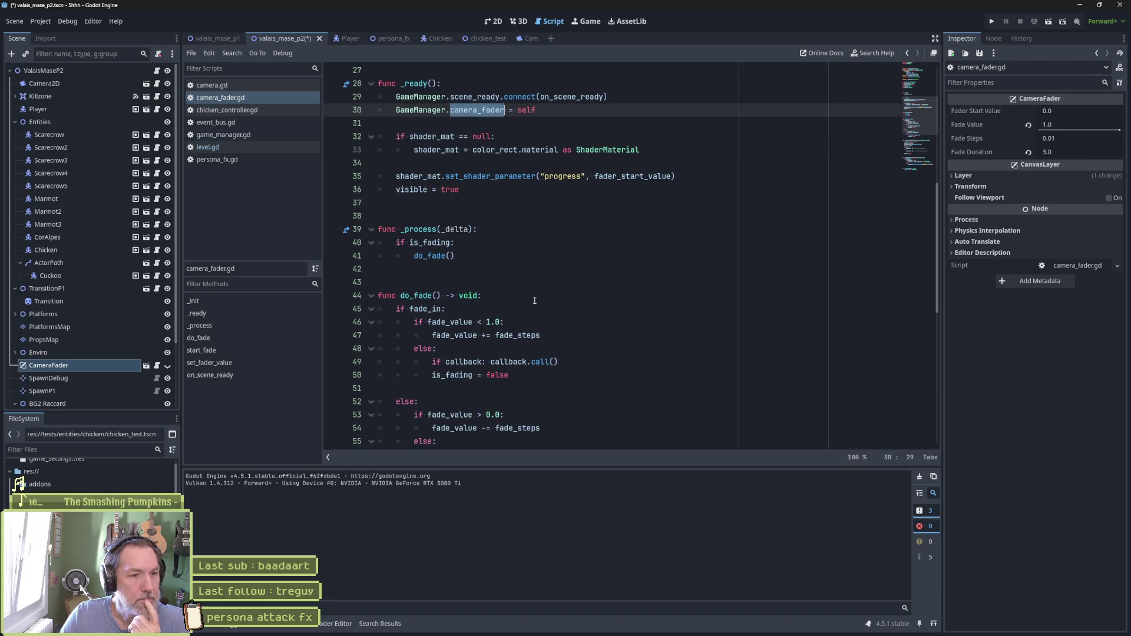
pyautogui.scroll(4, 534, 302)
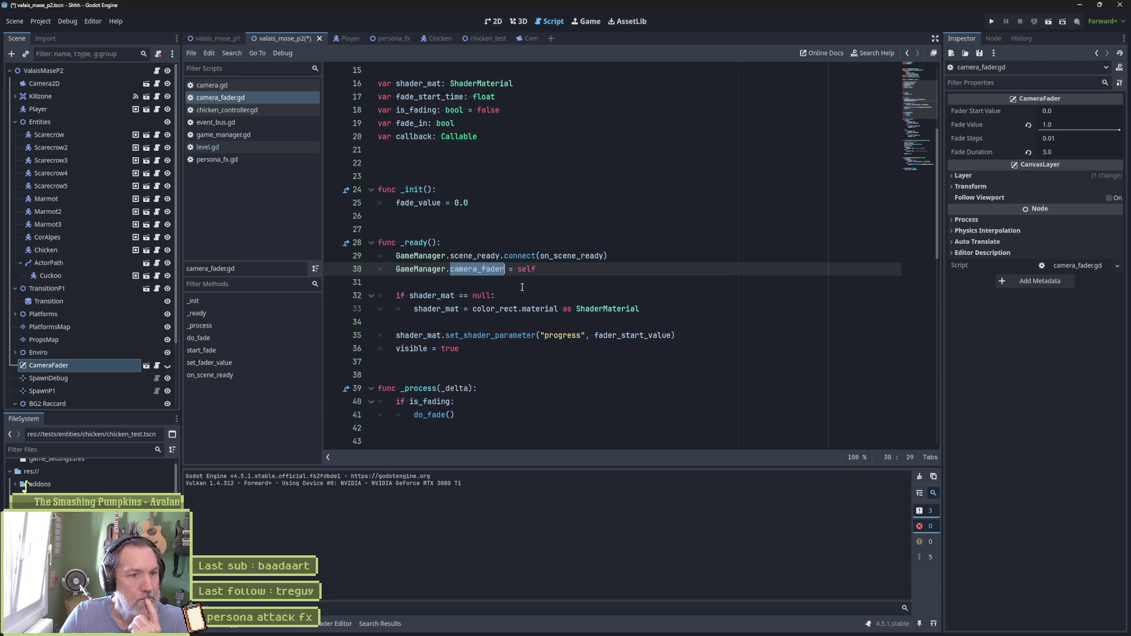
pyautogui.moveTo(621, 254); pyautogui.dragTo(621, 248)
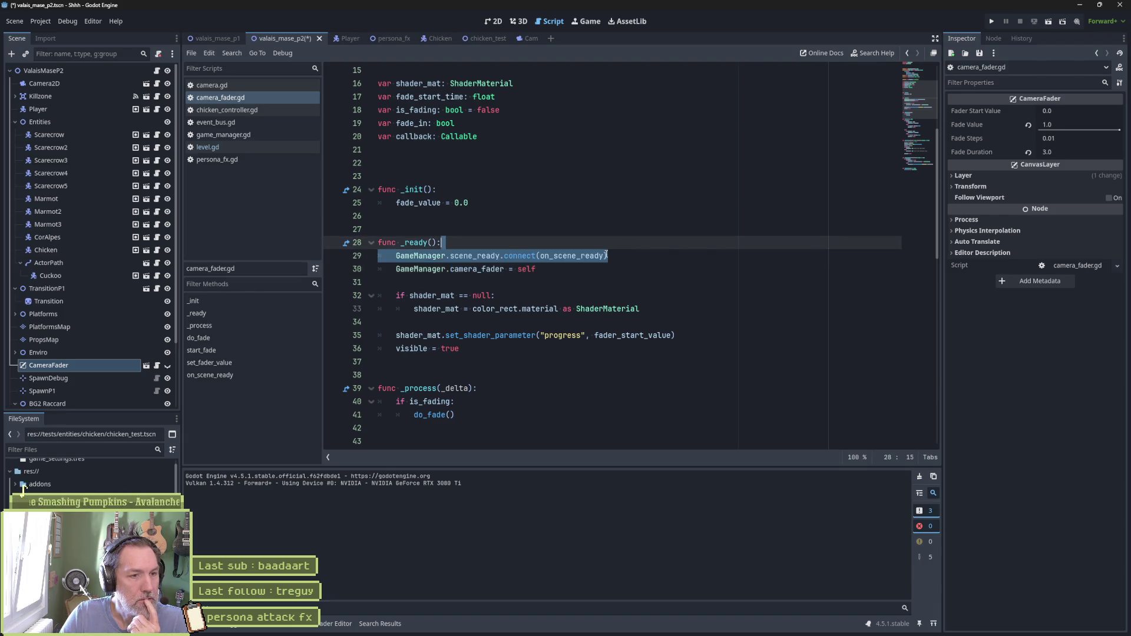
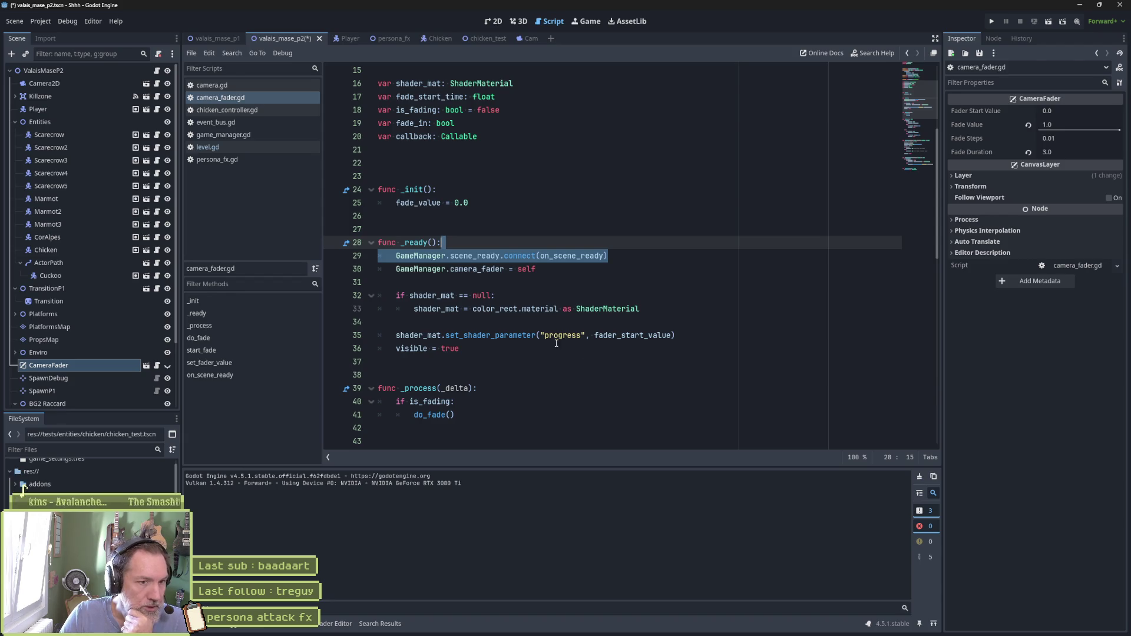
# Leave the shader code on line 35 and switch to the persona_fx scene tab
pyautogui.moveTo(540, 335); pyautogui.dragTo(678, 331)
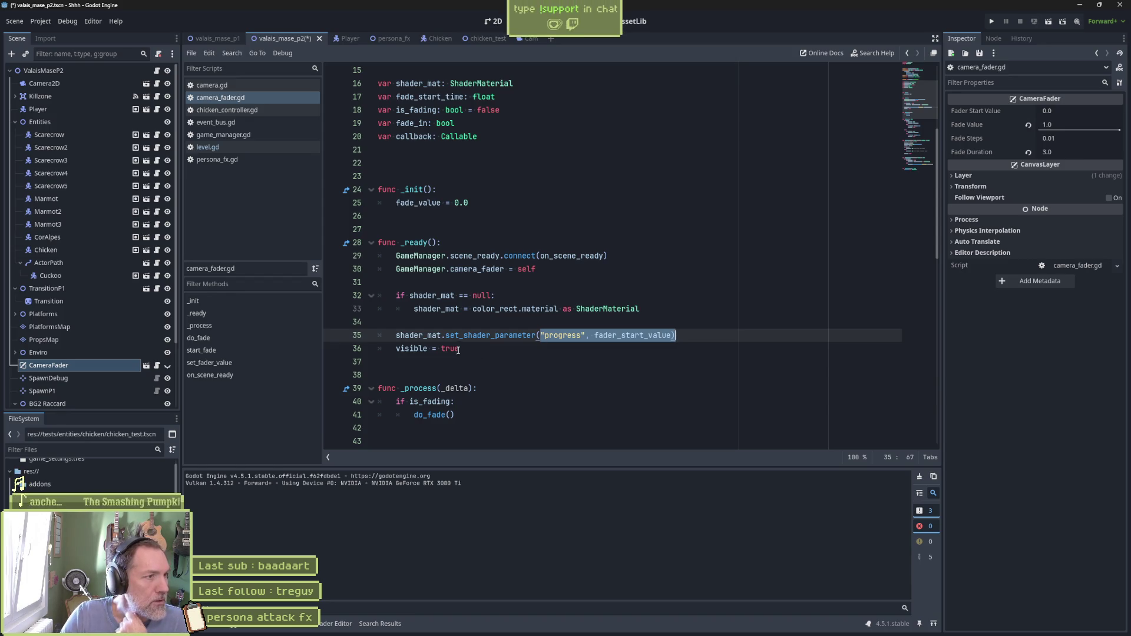
pyautogui.click(392, 38)
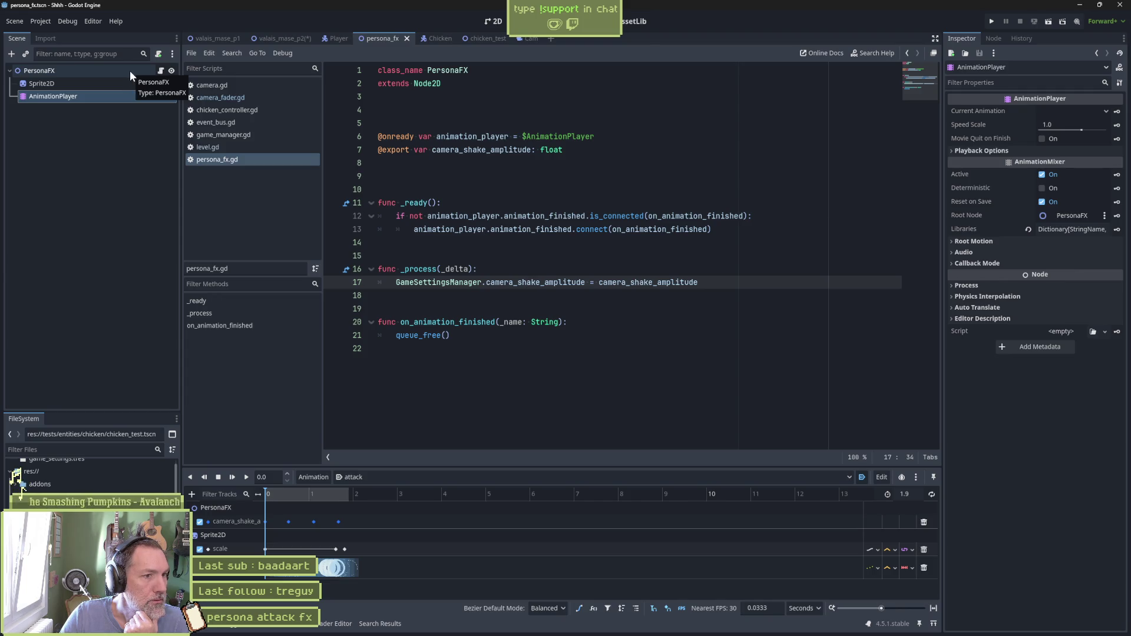
# Show the scene in the 2D workspace and select the PersonaFX root node
pyautogui.click(497, 21)
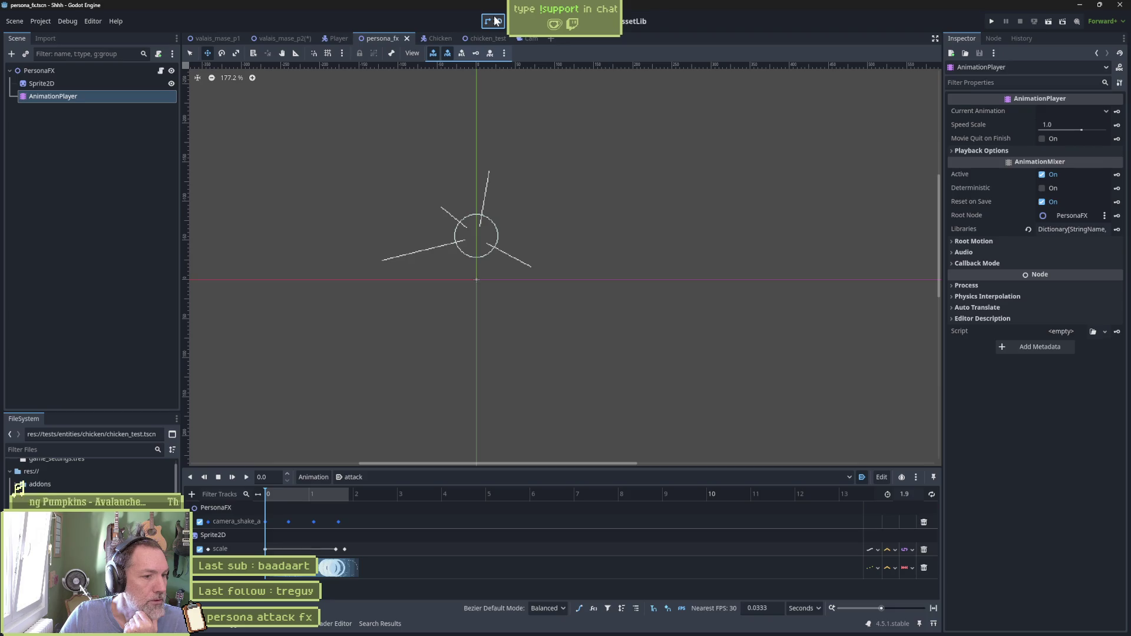
pyautogui.click(68, 66)
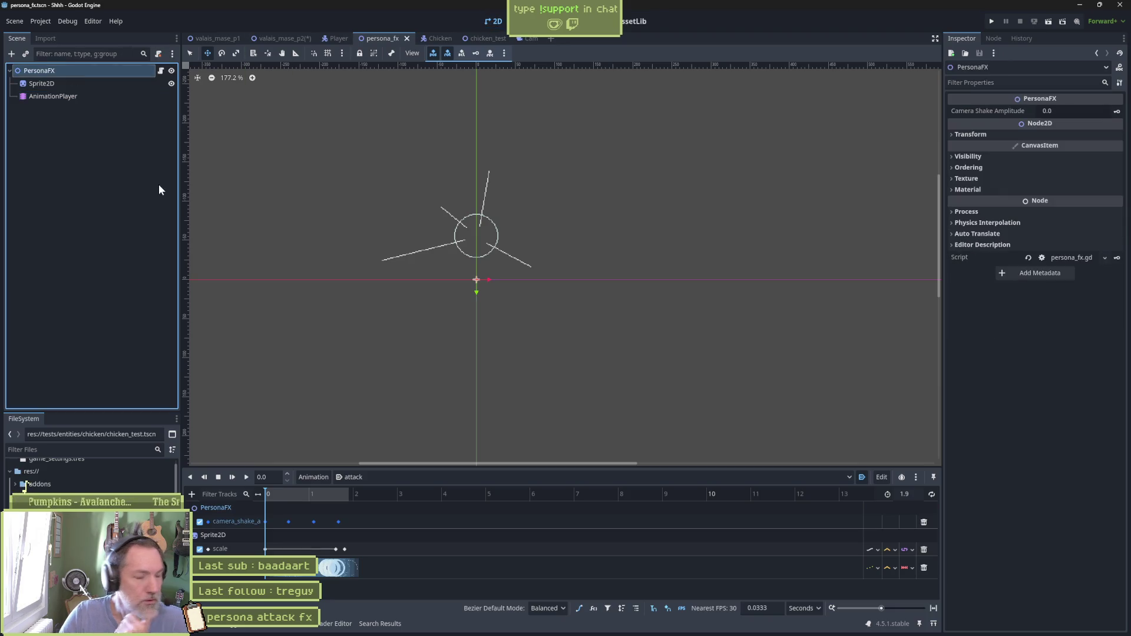
# Add a ColorRect child node under PersonaFX
pyautogui.hotkey('ctrl', 'a')
pyautogui.write('color')
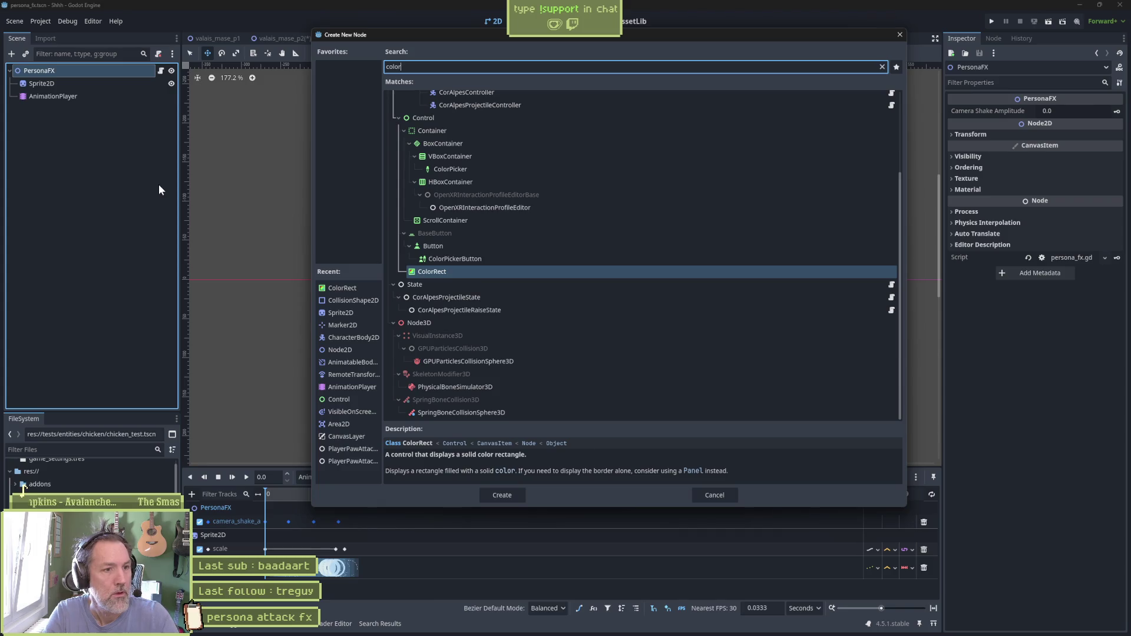
pyautogui.press('Return')
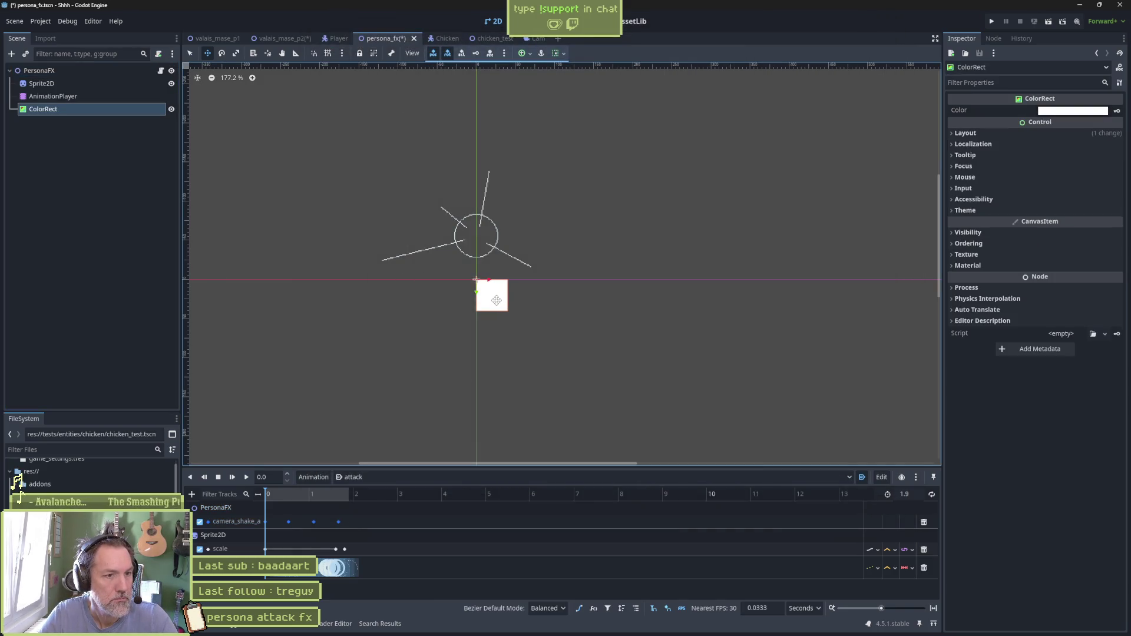
# Enlarge the white ColorRect and move it up-left onto the origin
pyautogui.press('s')
pyautogui.moveTo(497, 300)
pyautogui.mouseDown()
pyautogui.moveTo(639, 379)
pyautogui.moveTo(731, 400)
pyautogui.mouseUp()
pyautogui.scroll(-3, 666, 377)
pyautogui.scroll(-3, 671, 379)
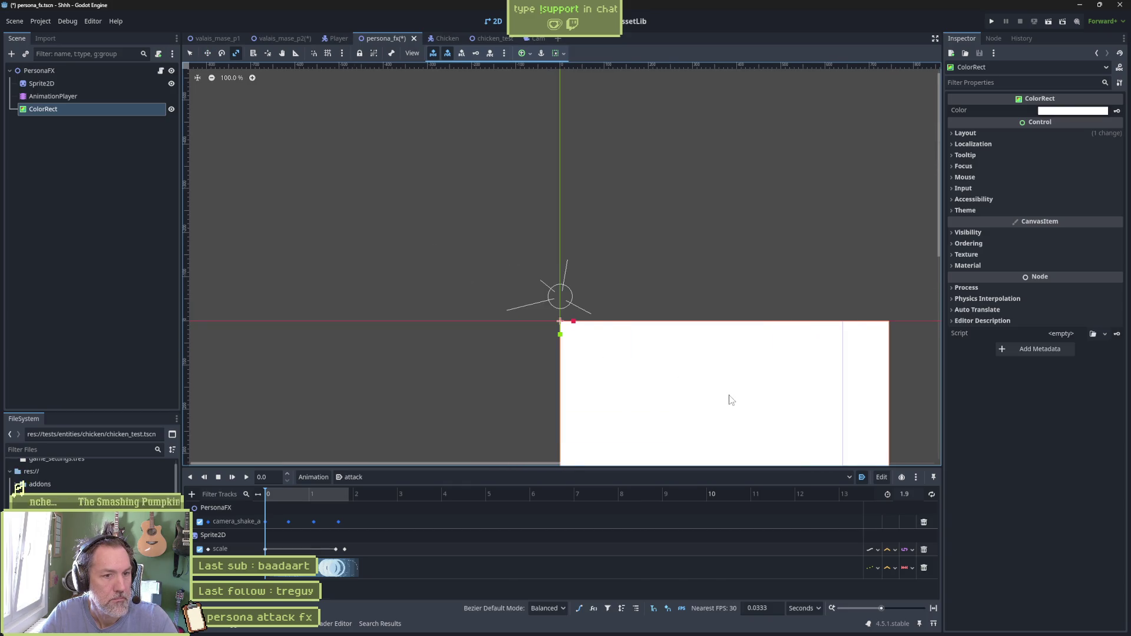
pyautogui.scroll(-2, 731, 400)
pyautogui.press('w')
pyautogui.moveTo(630, 303); pyautogui.dragTo(503, 211)
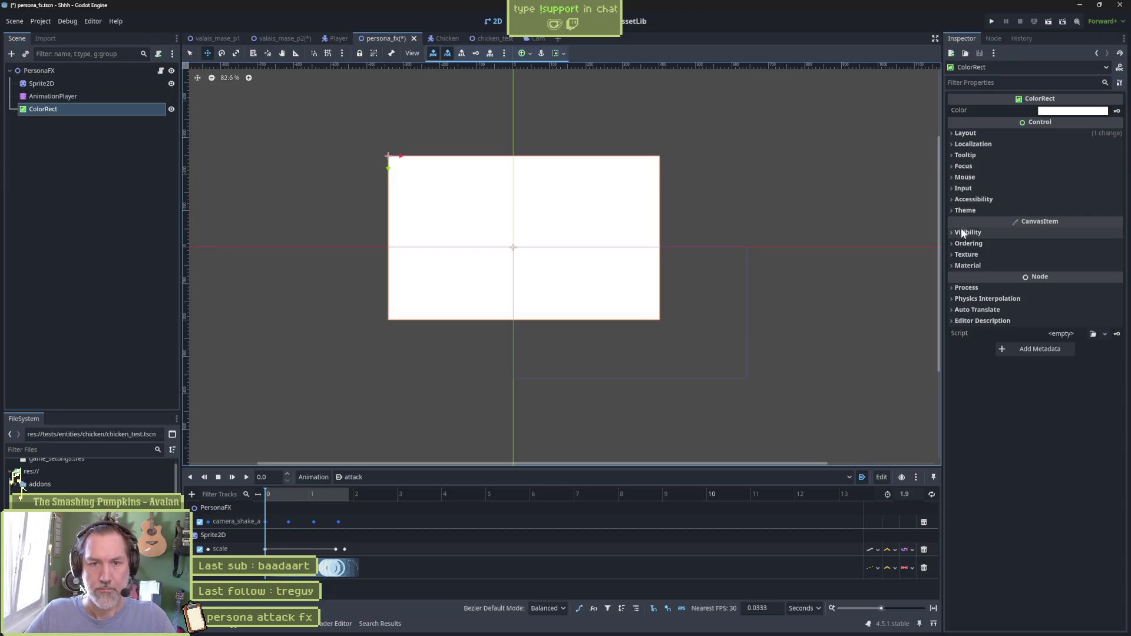
# Try the ColorRect's anchor presets and settle on Center
pyautogui.click(974, 134)
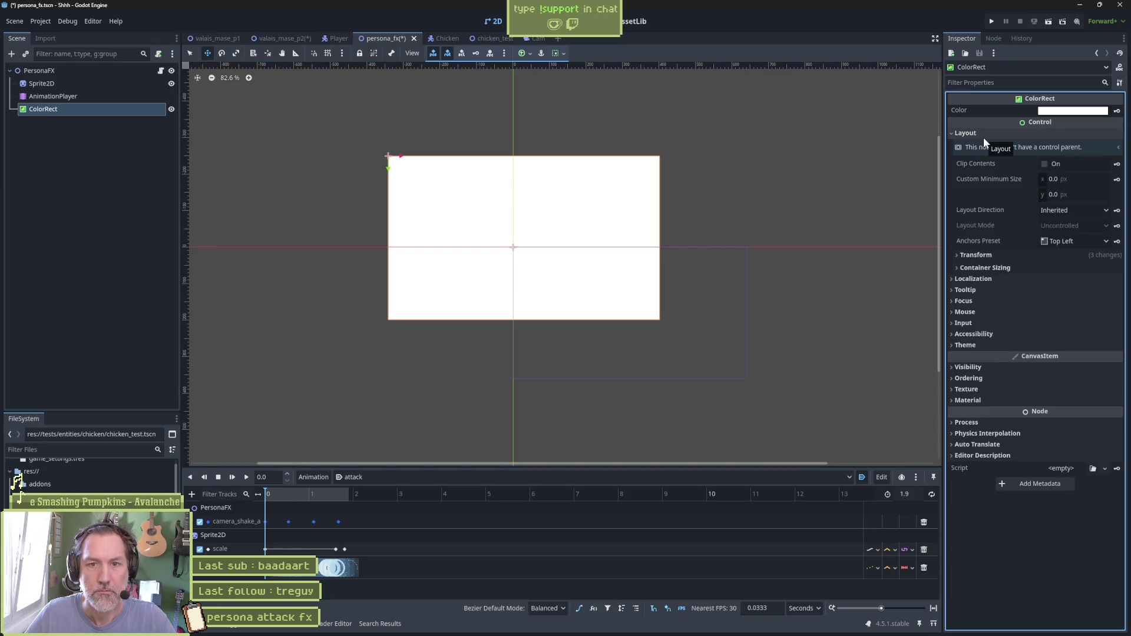
pyautogui.click(1058, 241)
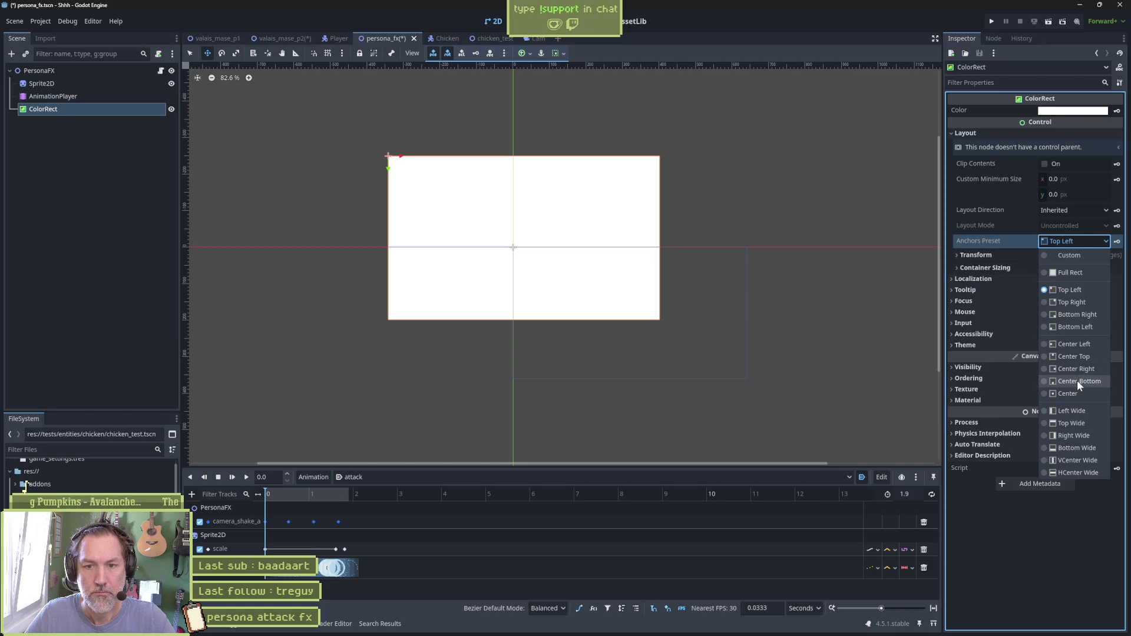
pyautogui.click(1066, 394)
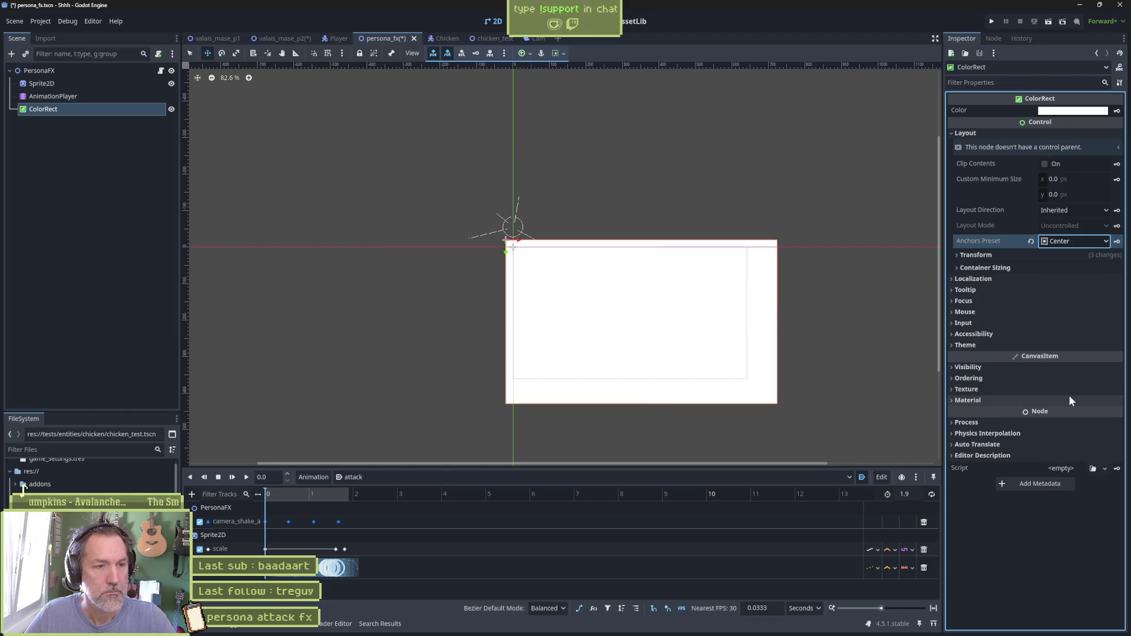
pyautogui.click(1075, 243)
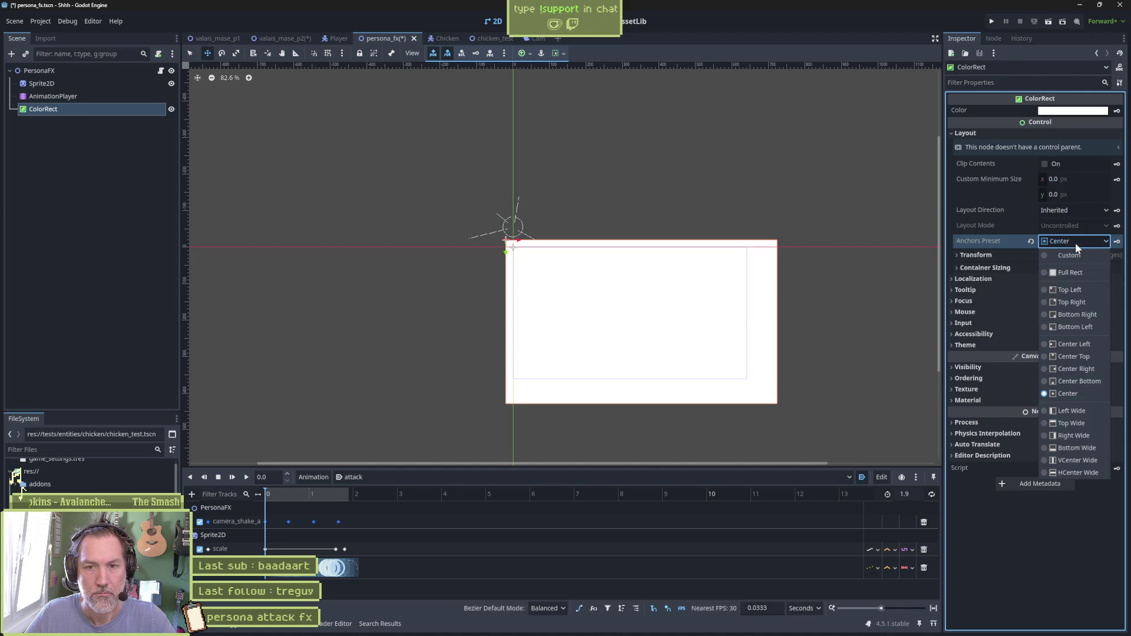
pyautogui.click(1080, 273)
pyautogui.click(1076, 245)
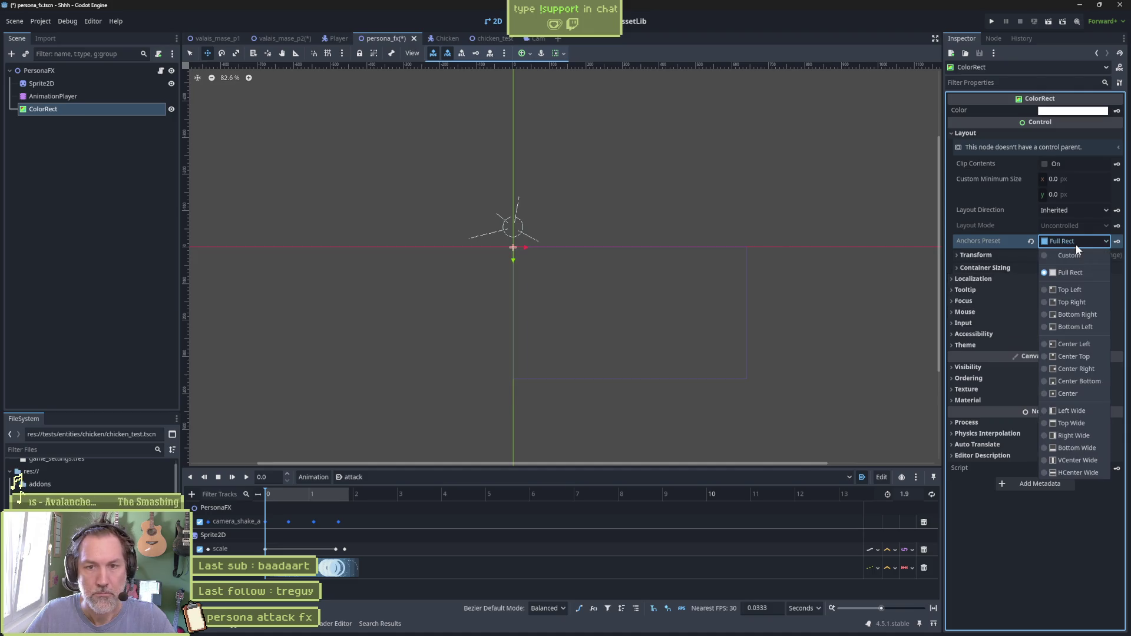
pyautogui.click(1070, 287)
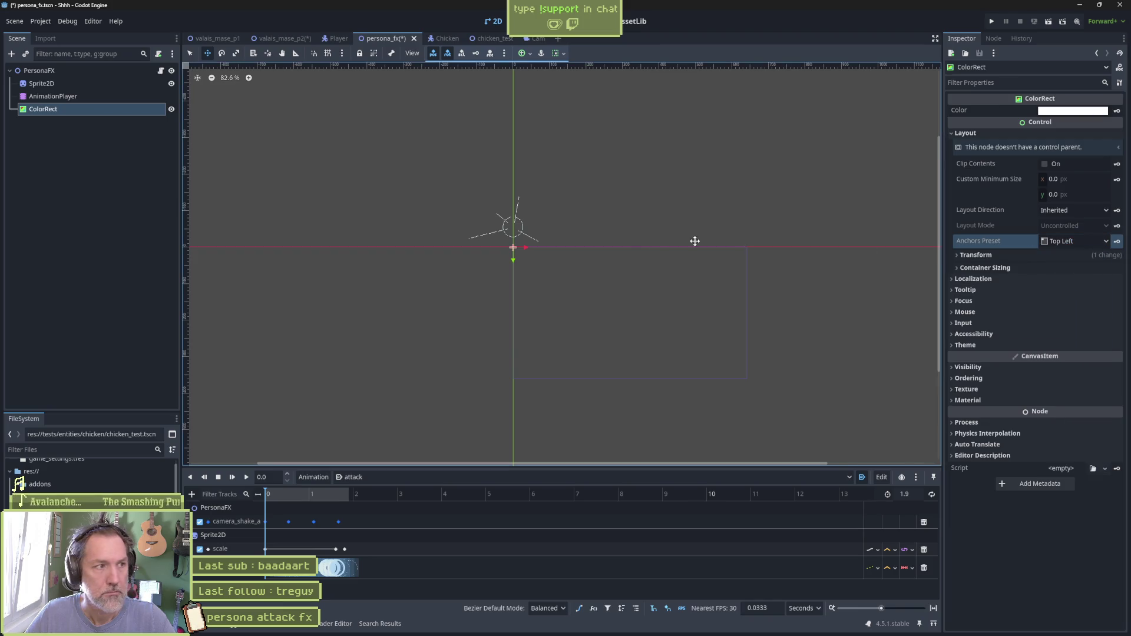
pyautogui.press('s')
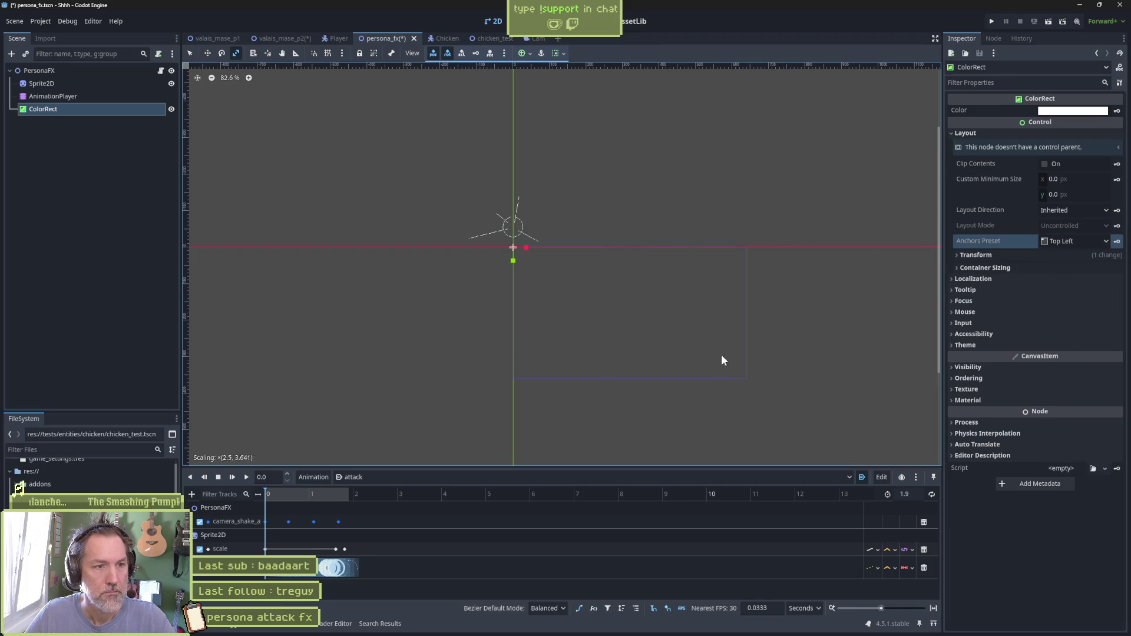
pyautogui.moveTo(543, 263); pyautogui.dragTo(627, 335)
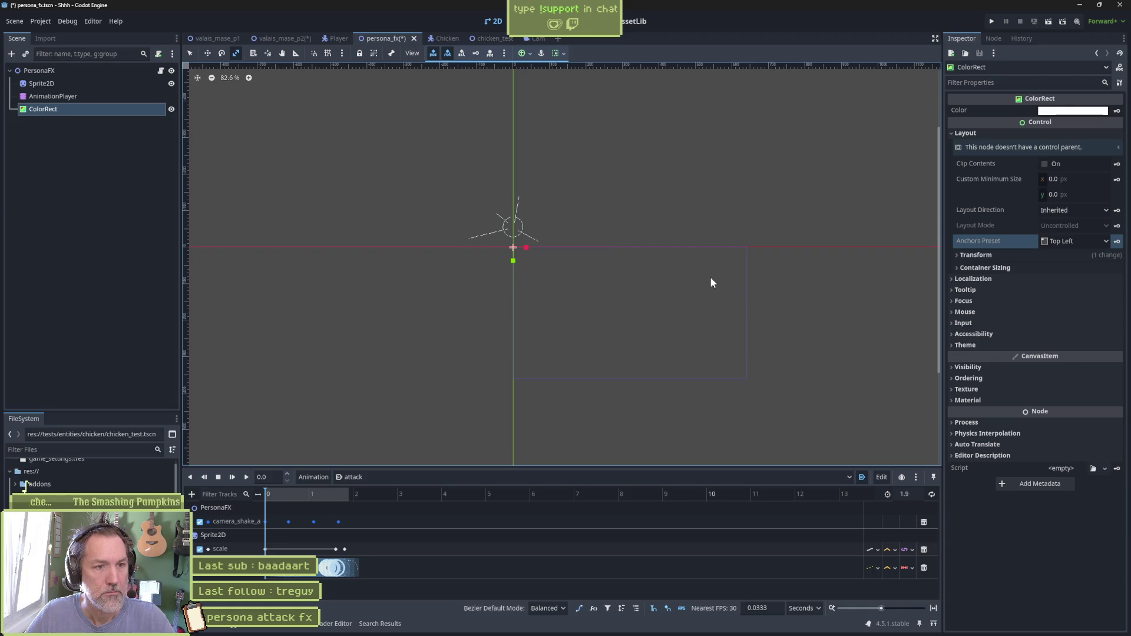
pyautogui.hotkey('ctrl', 'z')
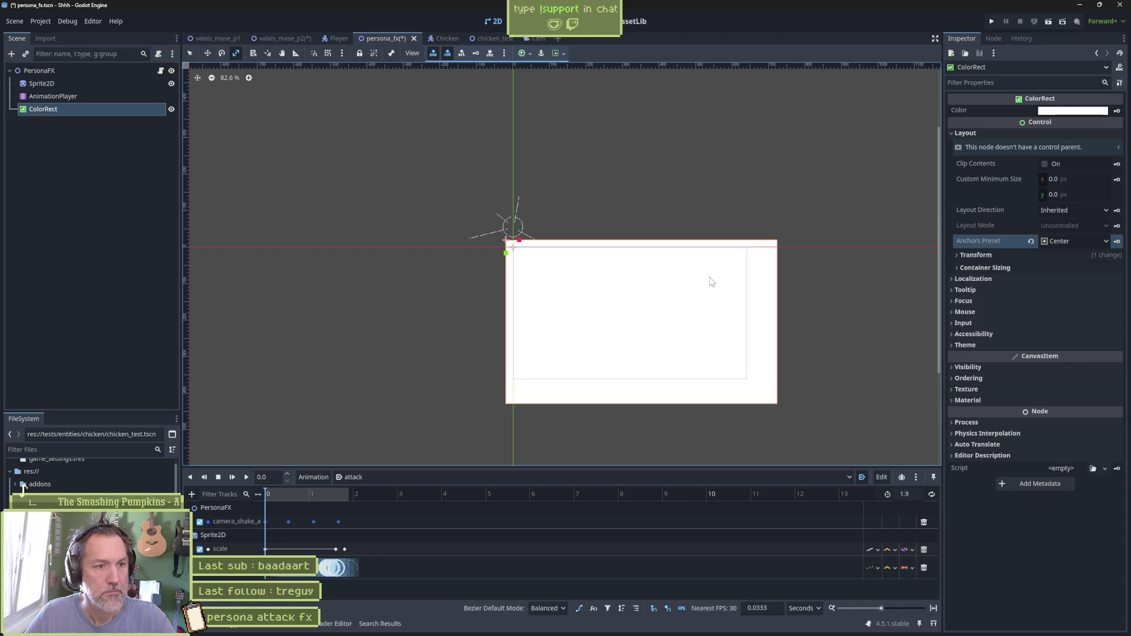
# Keep layout direction Inherited and expand the Container Sizing and Transform sections
pyautogui.click(1052, 214)
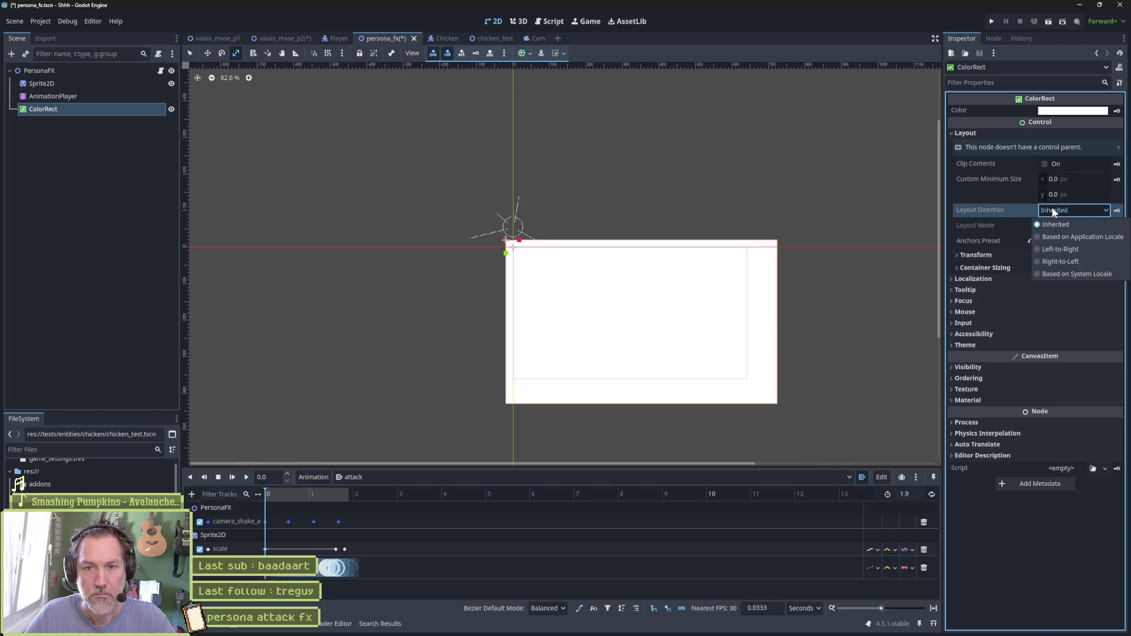
pyautogui.click(1053, 212)
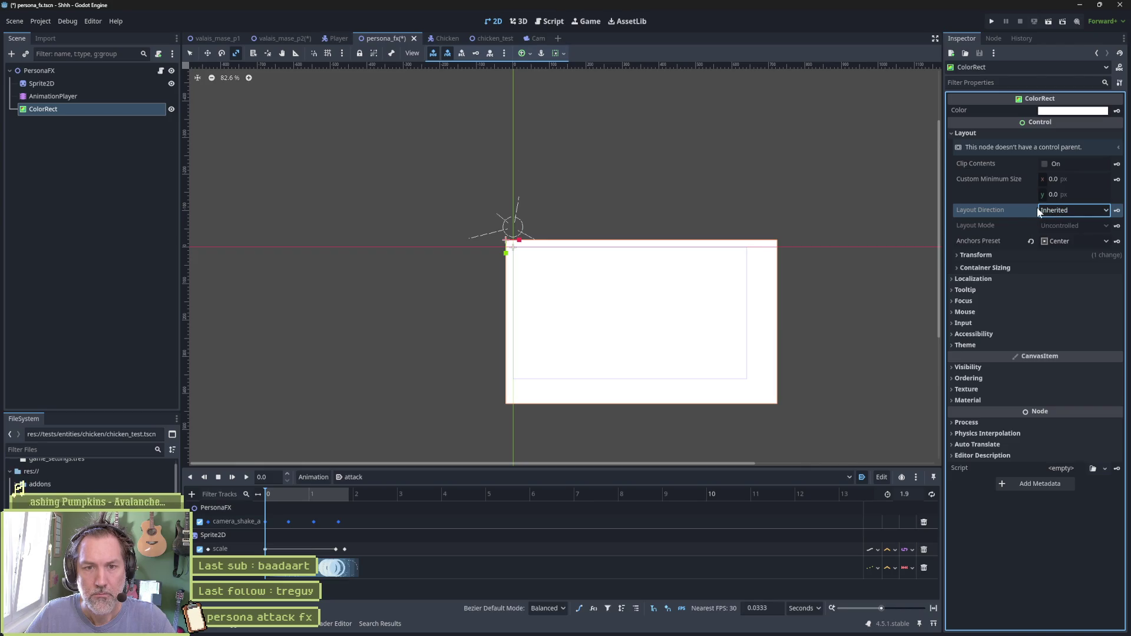
pyautogui.click(1006, 266)
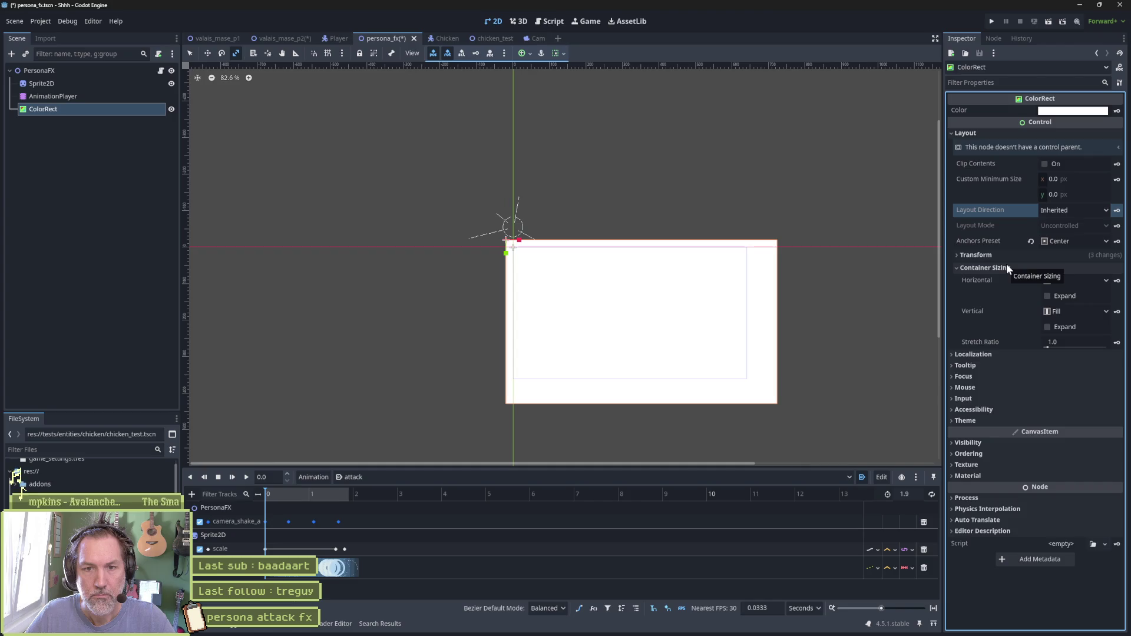
pyautogui.click(1006, 260)
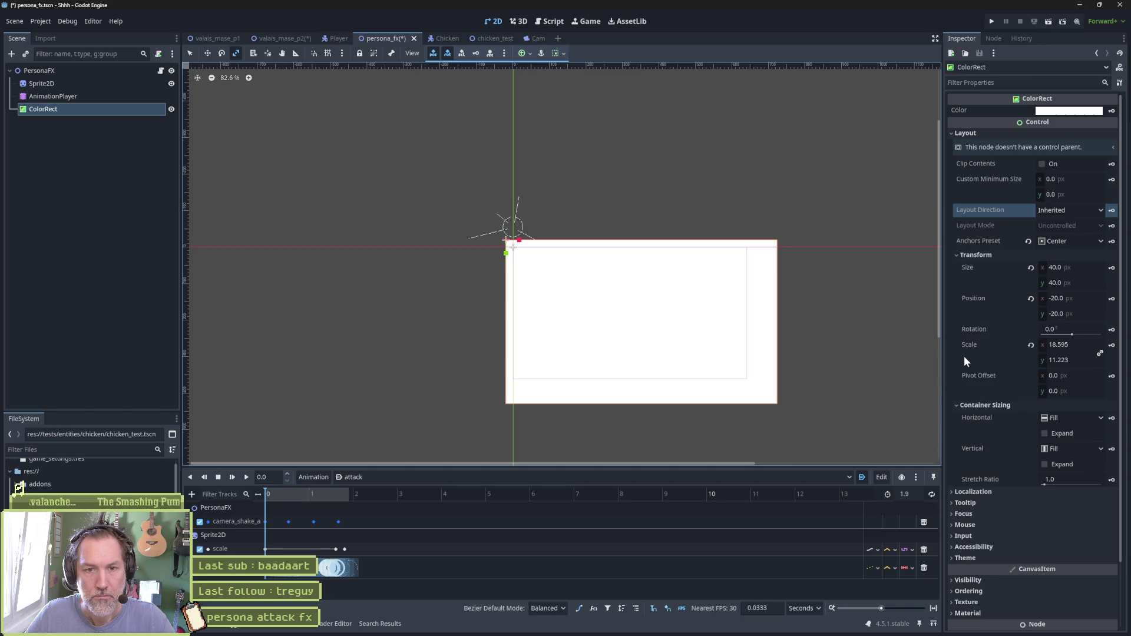
# Set the ColorRect's size to 20×20, position to 0,0 and scale to 1
pyautogui.click(1090, 269)
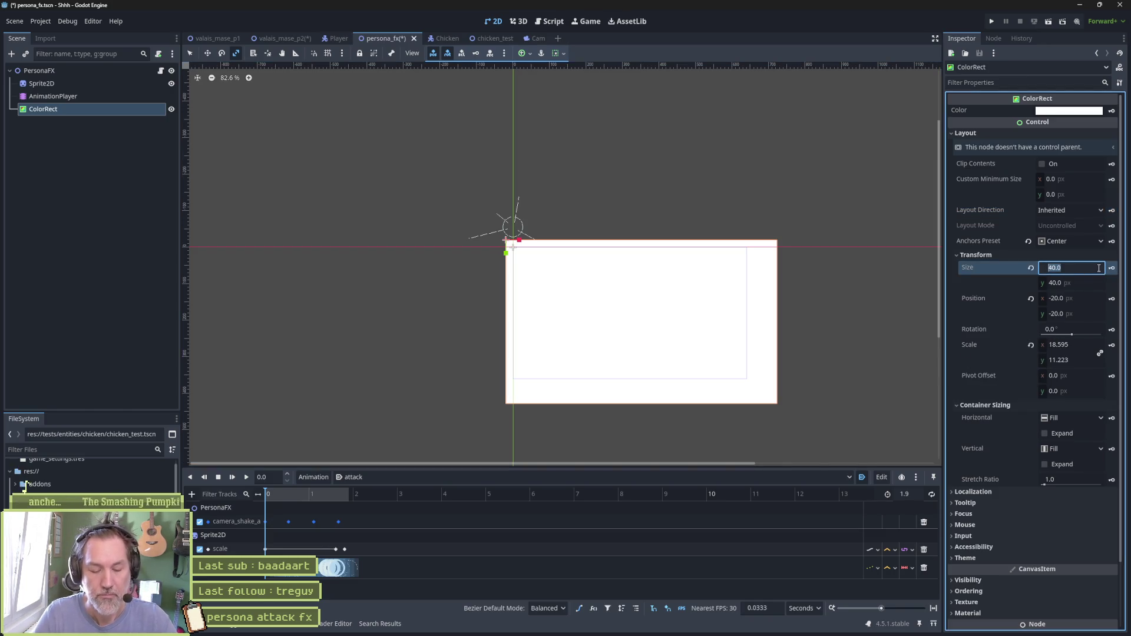
pyautogui.write('2048')
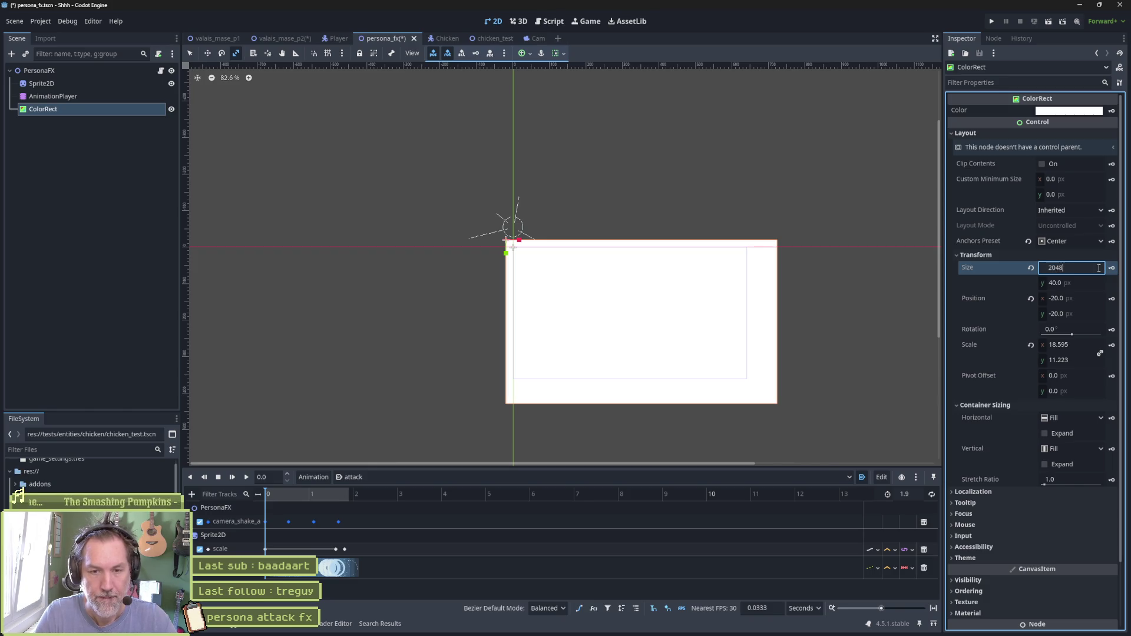
pyautogui.press('Tab')
pyautogui.write('20')
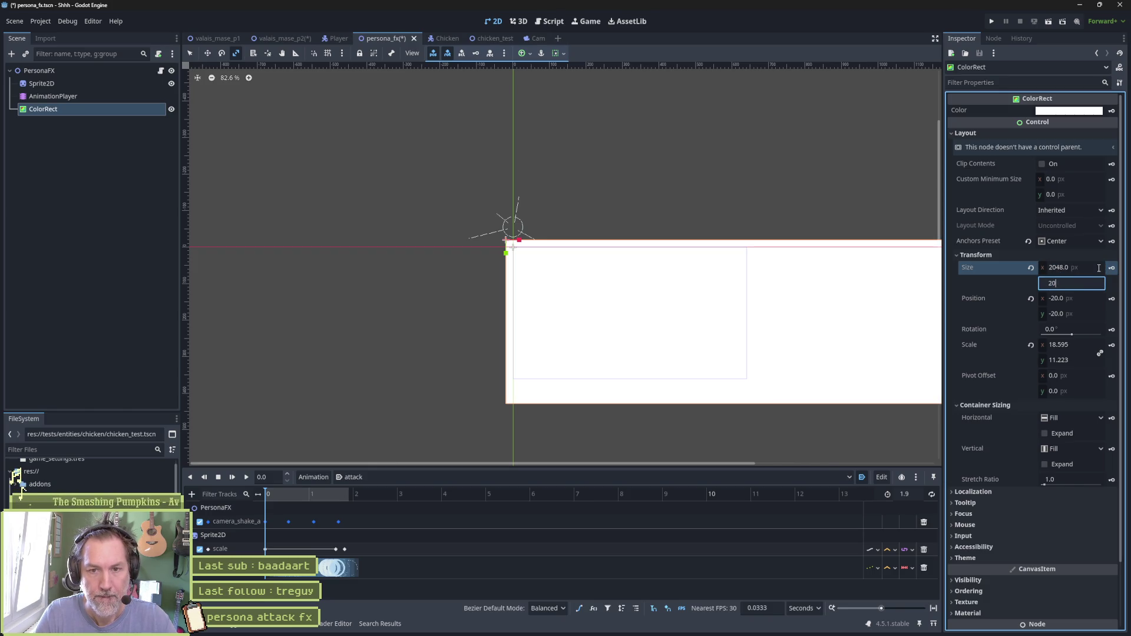
pyautogui.press('Tab')
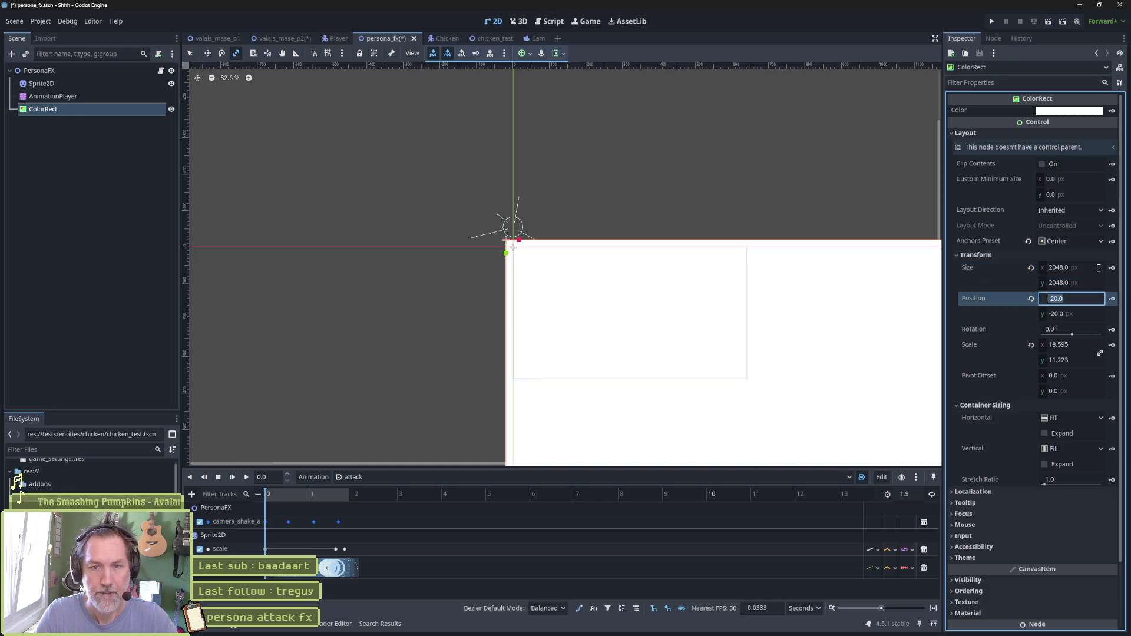
pyautogui.write('0')
pyautogui.press('Tab')
pyautogui.write('0')
pyautogui.press('Tab')
pyautogui.press('Tab')
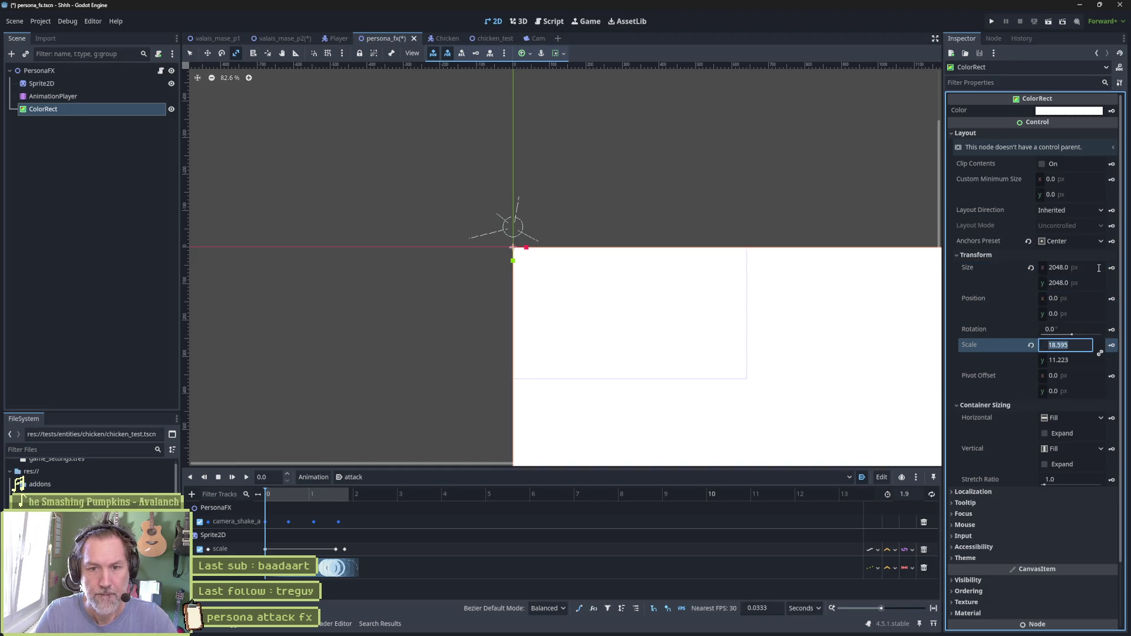
pyautogui.write('0')
pyautogui.press('Tab')
pyautogui.write('1')
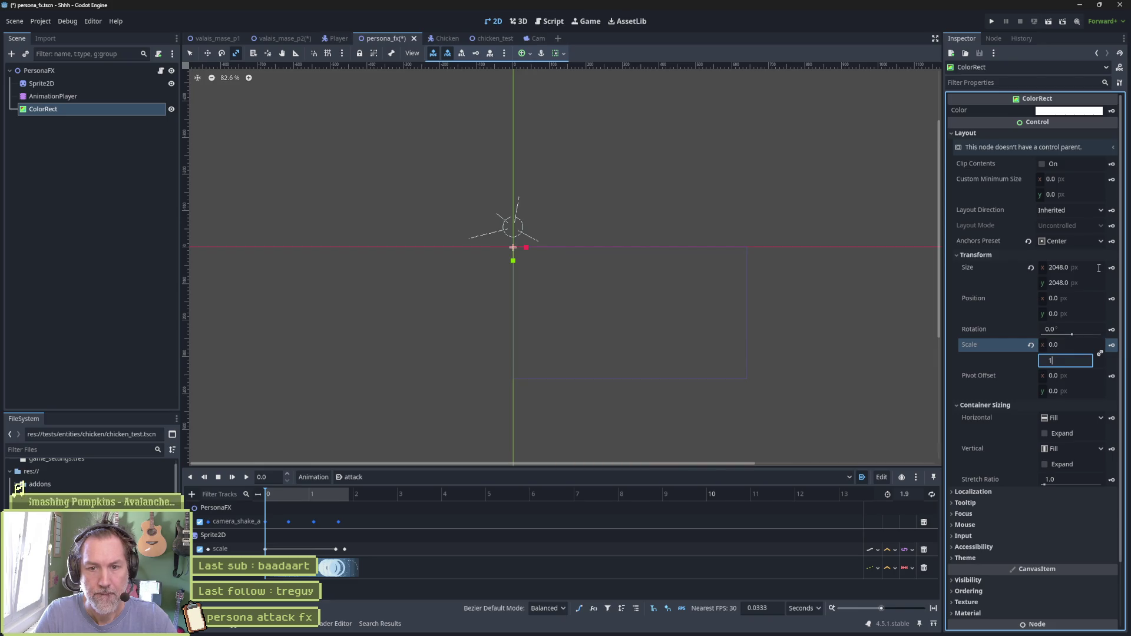
pyautogui.press('Return')
pyautogui.press('Tab')
pyautogui.press('Tab')
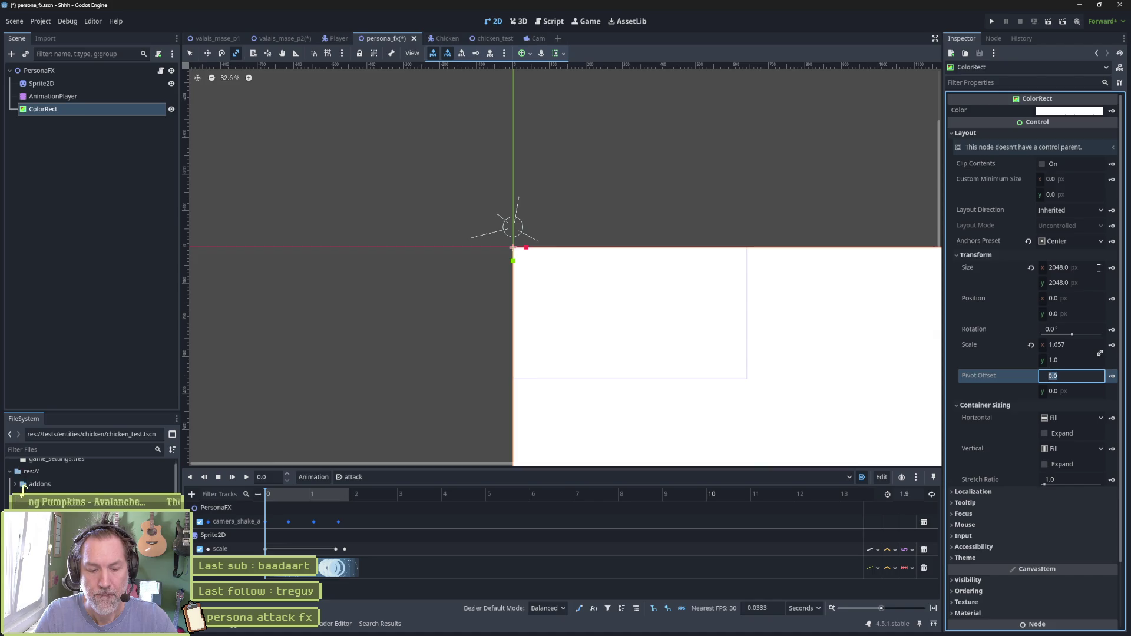
# Set the pivot offset to 1024 × 1024 and pan out to see the rectangle
pyautogui.write('1024')
pyautogui.press('Tab')
pyautogui.write('10')
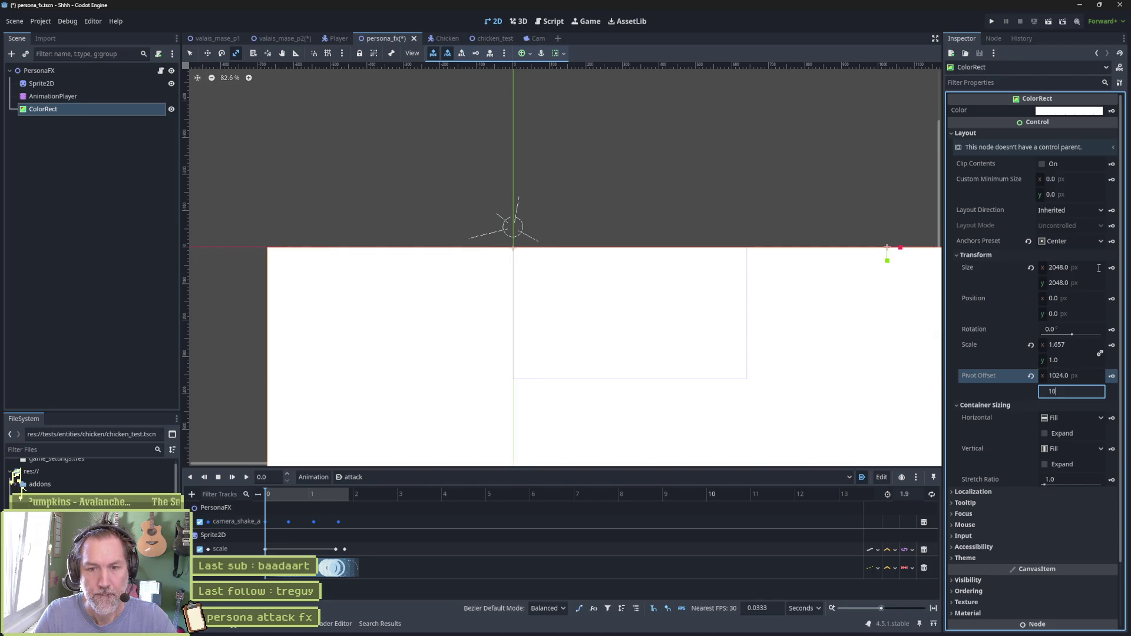
pyautogui.press('Return')
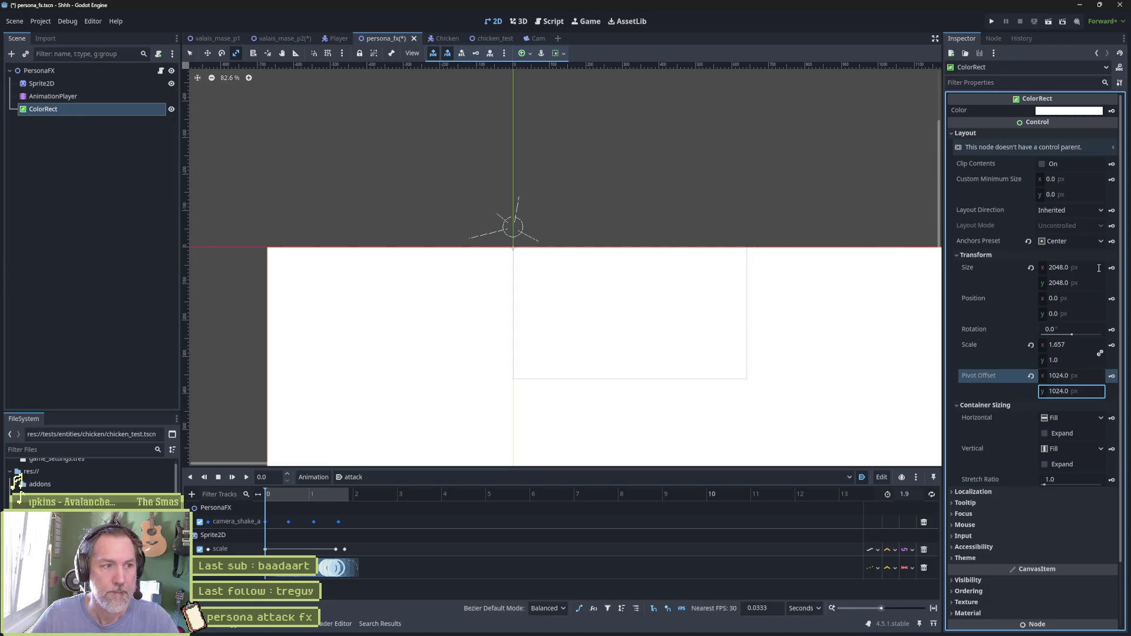
pyautogui.scroll(-6, 761, 354)
pyautogui.moveTo(798, 356)
pyautogui.mouseDown()
pyautogui.moveTo(643, 183)
pyautogui.moveTo(617, 186)
pyautogui.moveTo(568, 121)
pyautogui.mouseUp()
pyautogui.press('w')
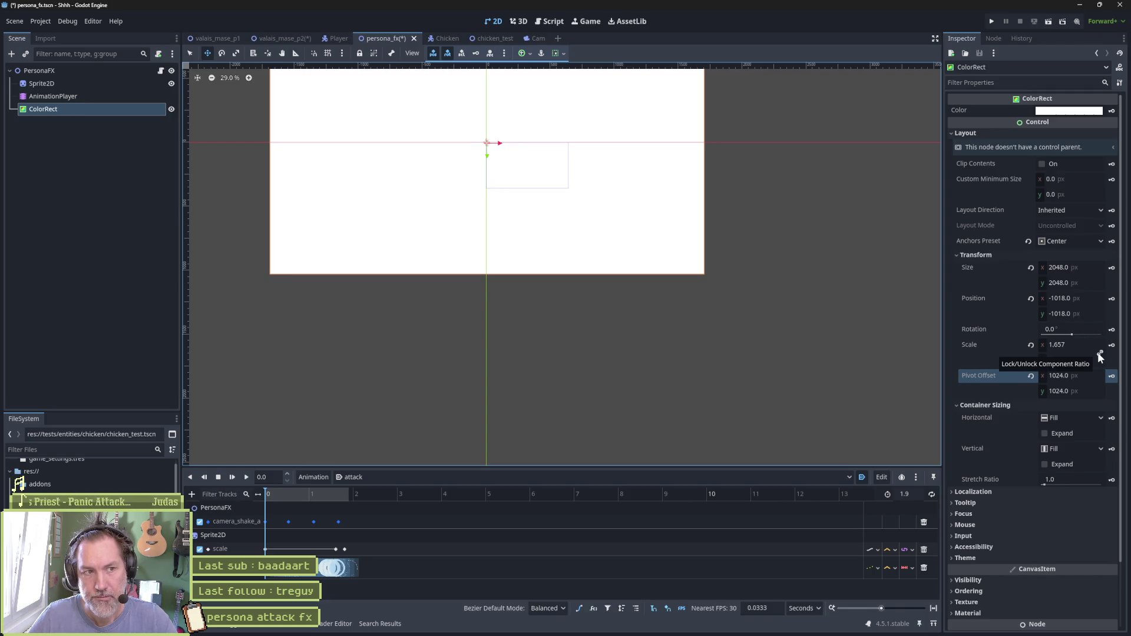
# Link the scale axes, shrink the ColorRect to 0.542 × 0.327, and move the playhead to 1.9
pyautogui.scroll(-1, 642, 183)
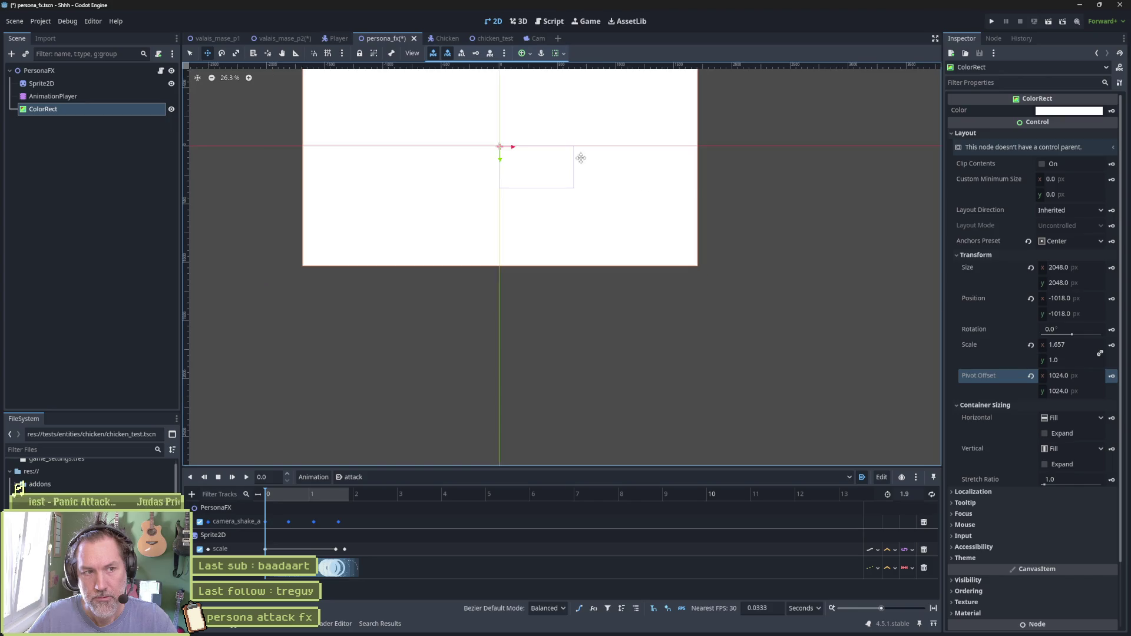
pyautogui.moveTo(580, 155); pyautogui.dragTo(629, 255)
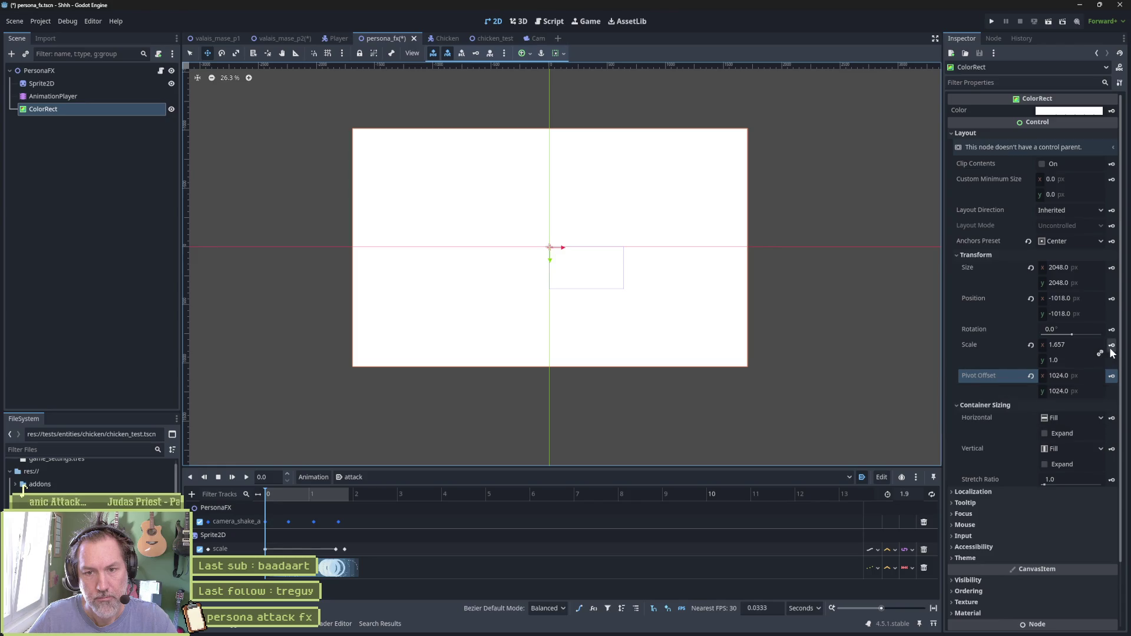
pyautogui.press('s')
pyautogui.moveTo(742, 330); pyautogui.dragTo(631, 311)
pyautogui.press('Escape')
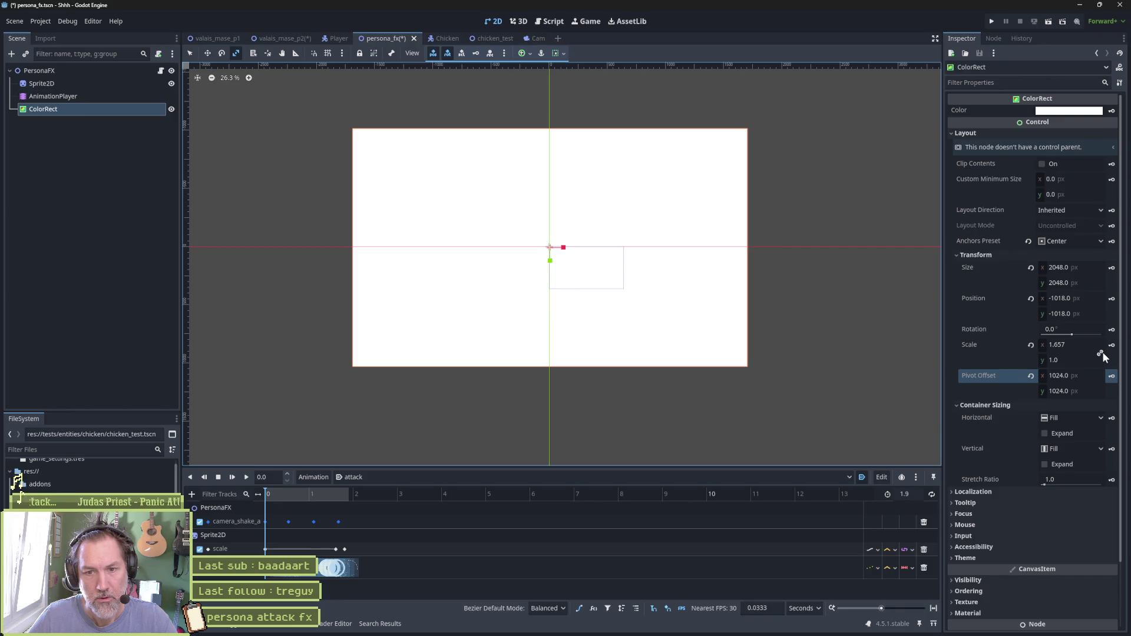
pyautogui.click(1101, 353)
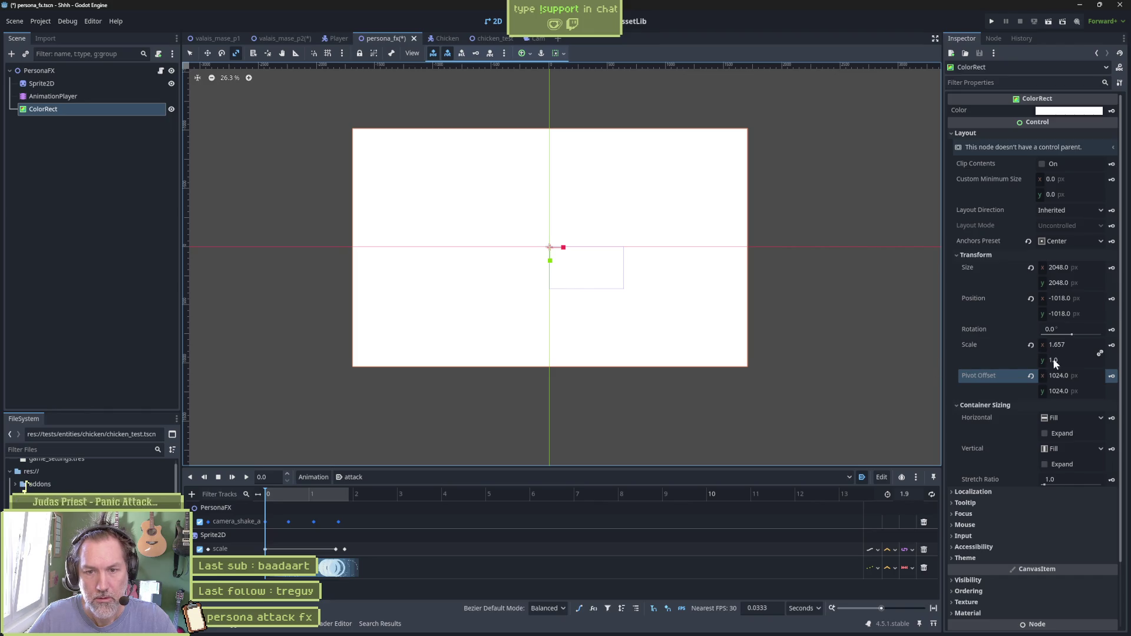
pyautogui.moveTo(1080, 348); pyautogui.dragTo(1029, 349)
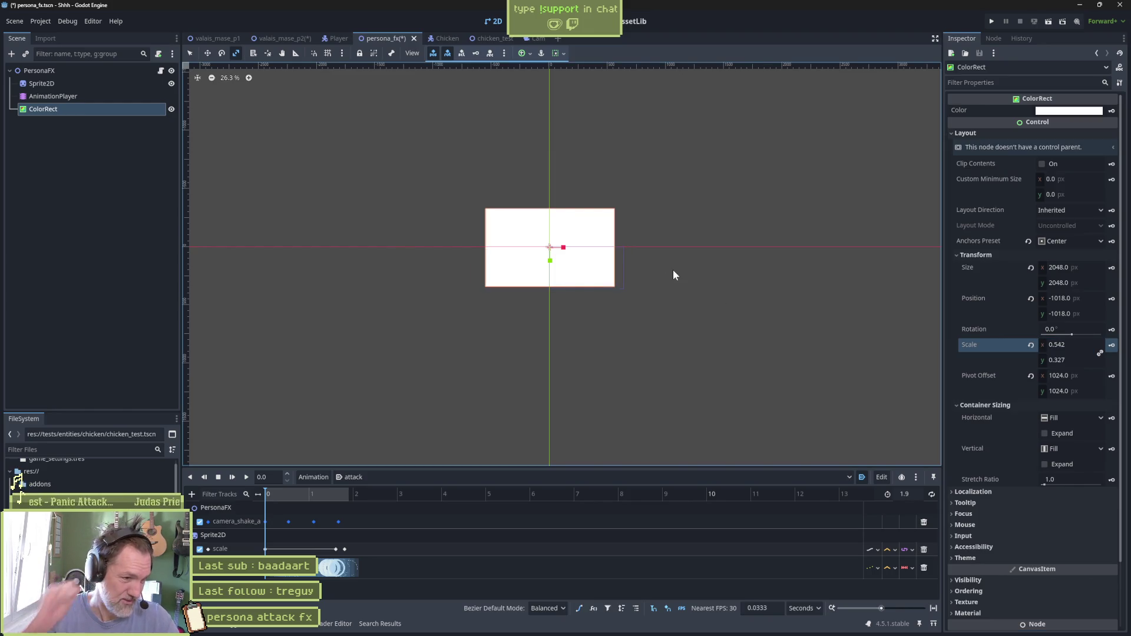
pyautogui.moveTo(271, 497); pyautogui.dragTo(349, 501)
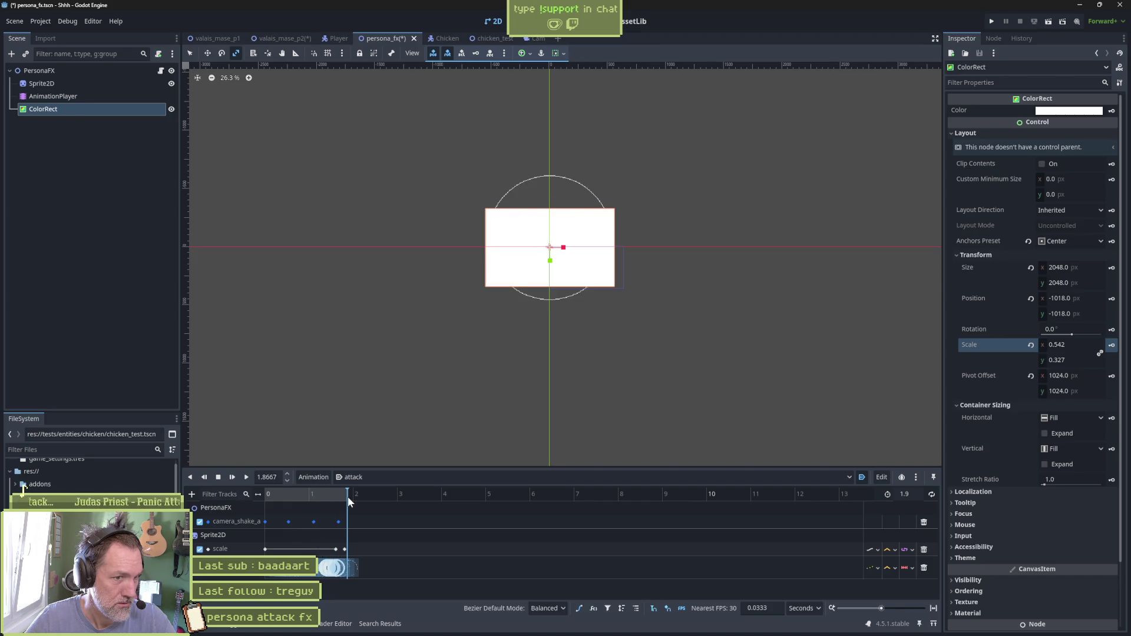
pyautogui.moveTo(347, 496); pyautogui.dragTo(349, 496)
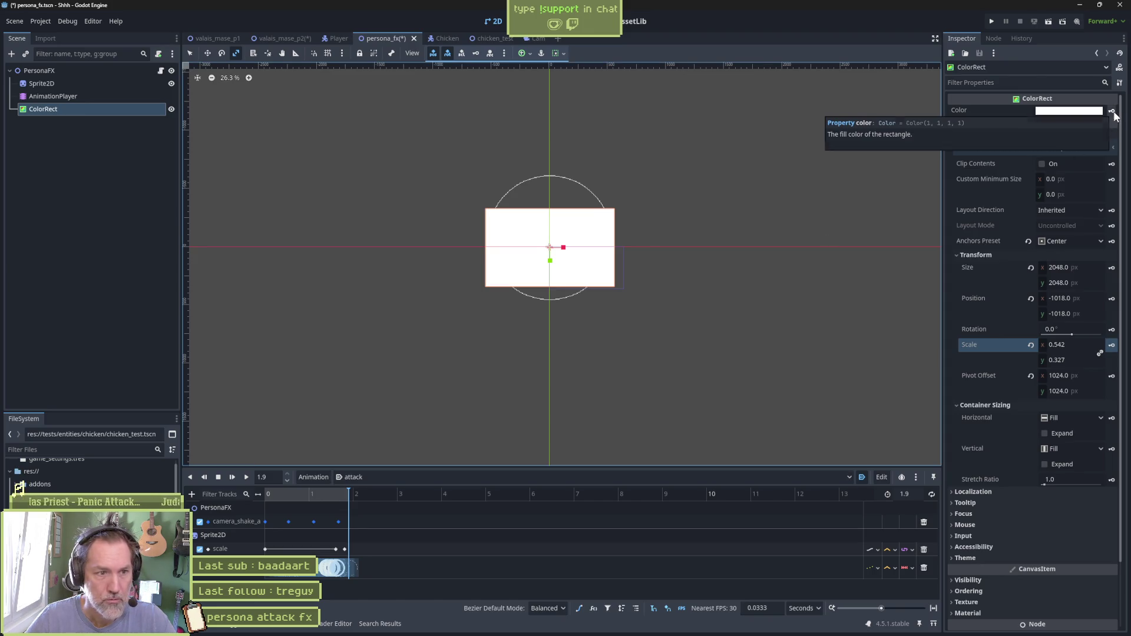
# Key the ColorRect's colour at 0.0, then delete the color:r, color:g and color:b tracks
pyautogui.click(265, 494)
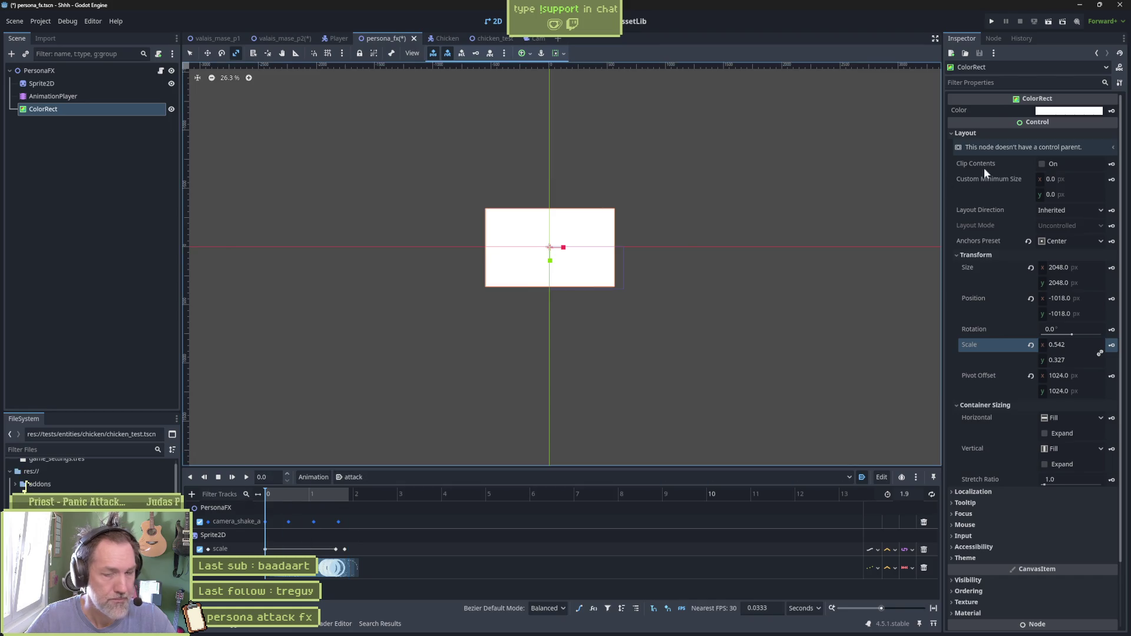
pyautogui.click(1112, 110)
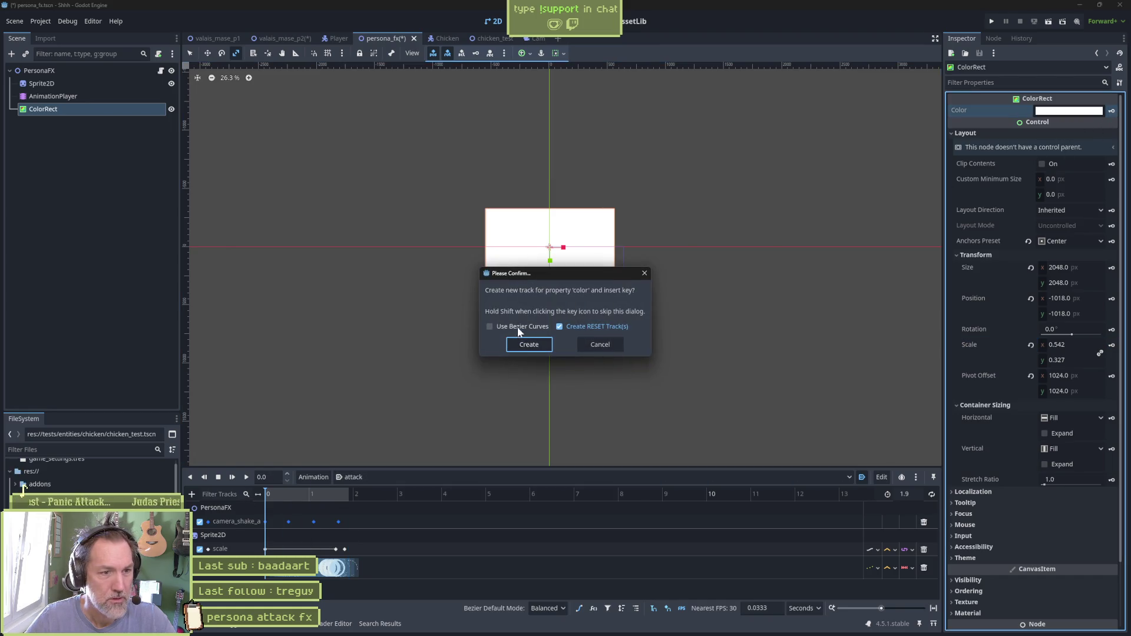
pyautogui.click(542, 345)
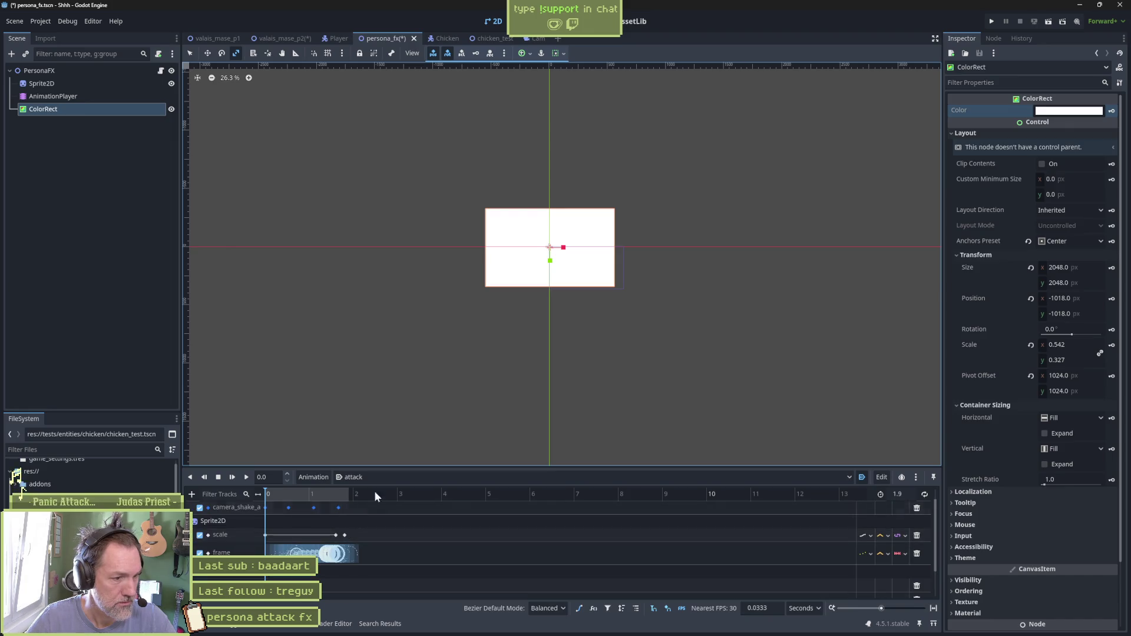
pyautogui.moveTo(397, 467); pyautogui.dragTo(401, 340)
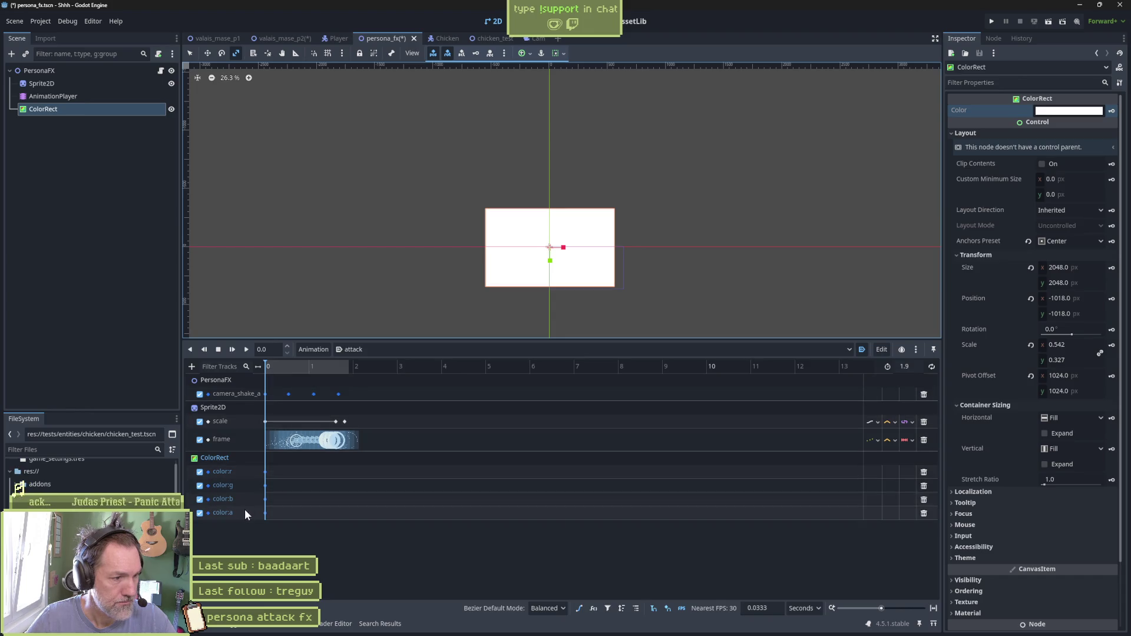
pyautogui.click(924, 499)
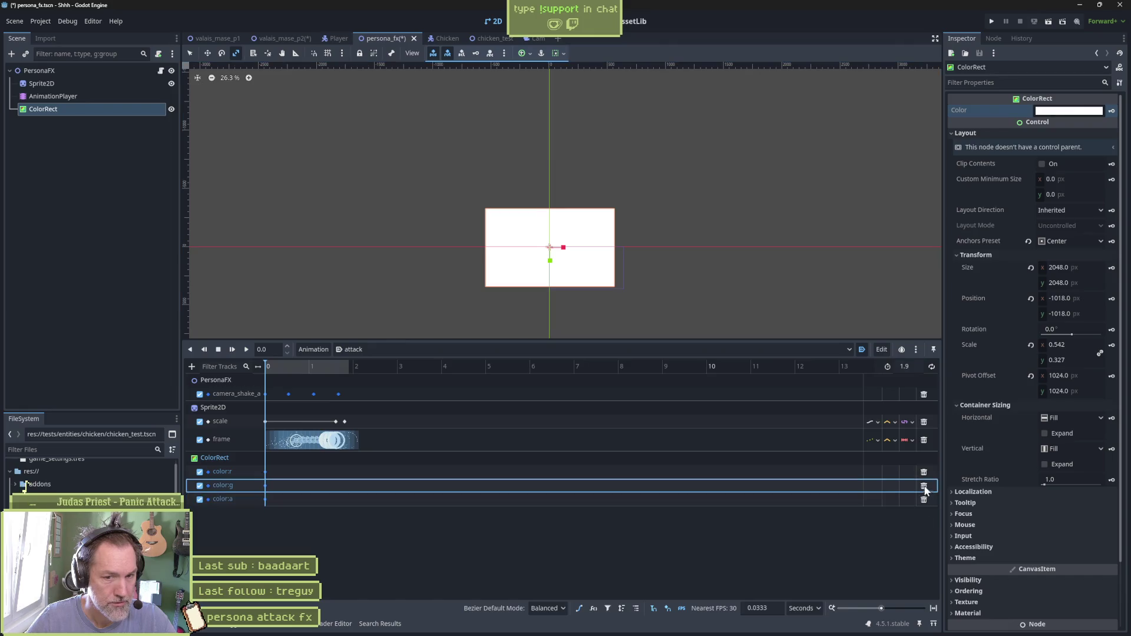
pyautogui.click(924, 484)
pyautogui.click(924, 473)
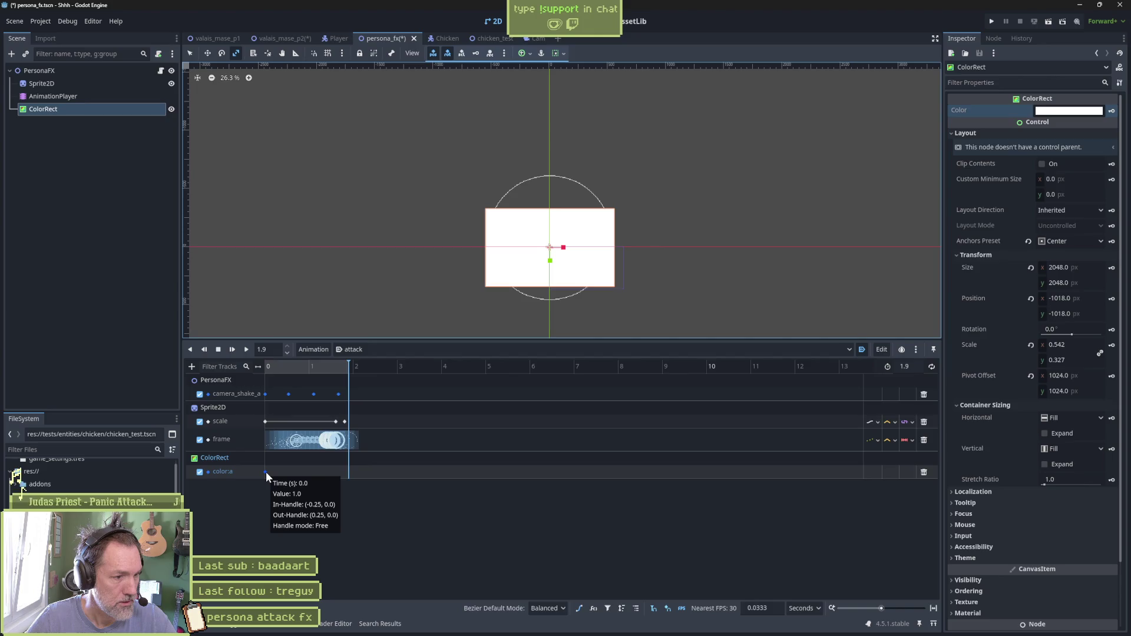
# Open the color:a track in the Bezier curve editor and fit the view
pyautogui.click(292, 473)
pyautogui.click(581, 610)
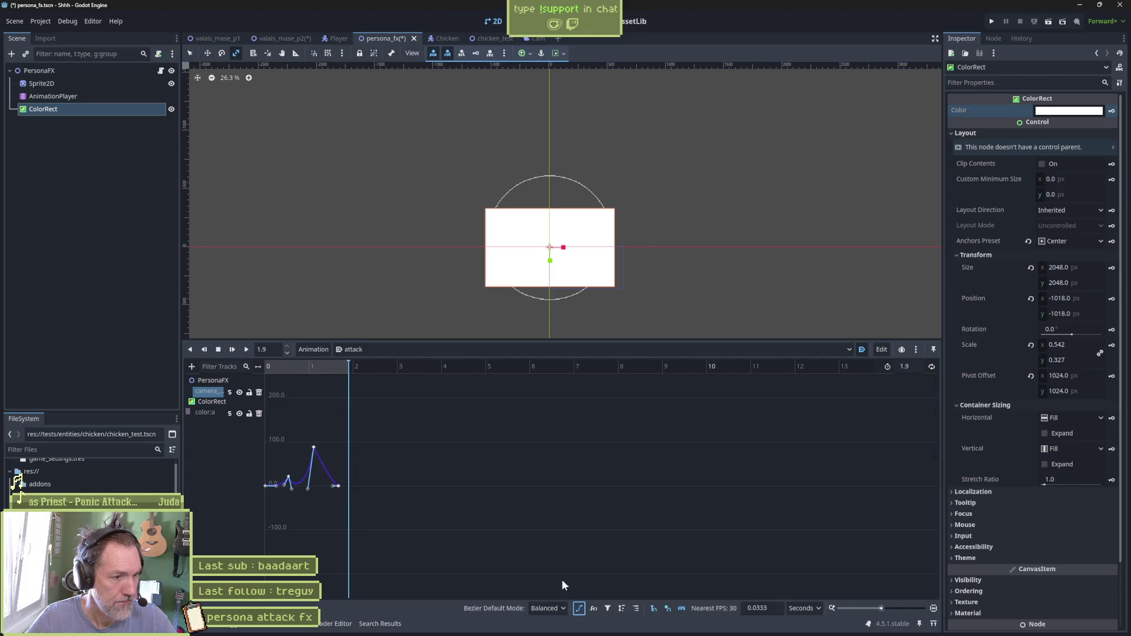
pyautogui.click(206, 413)
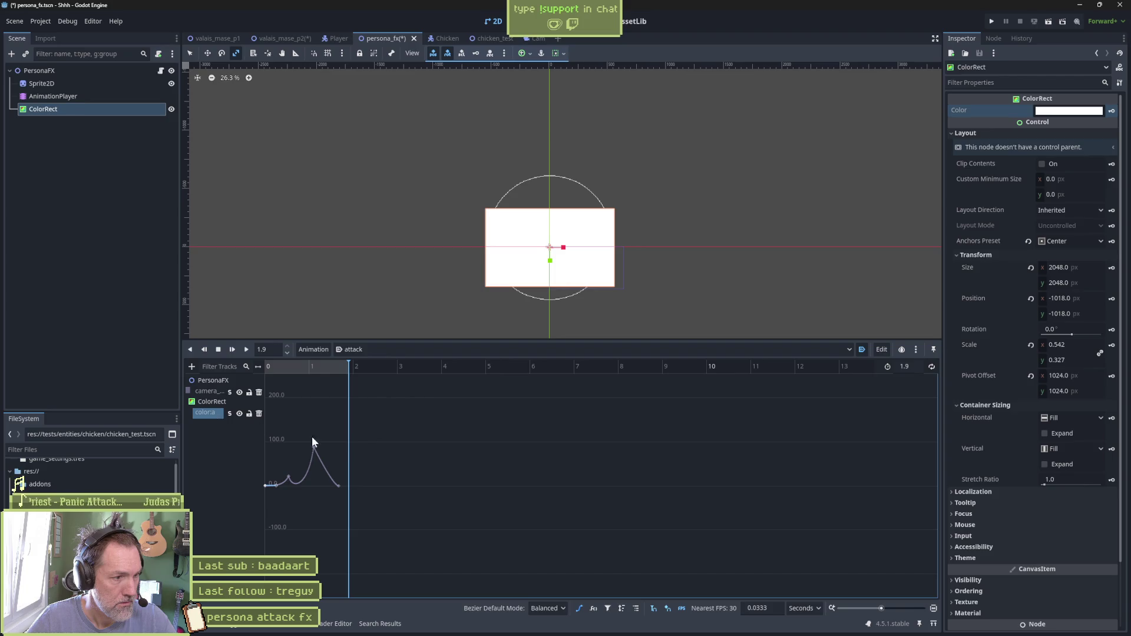
pyautogui.press('a')
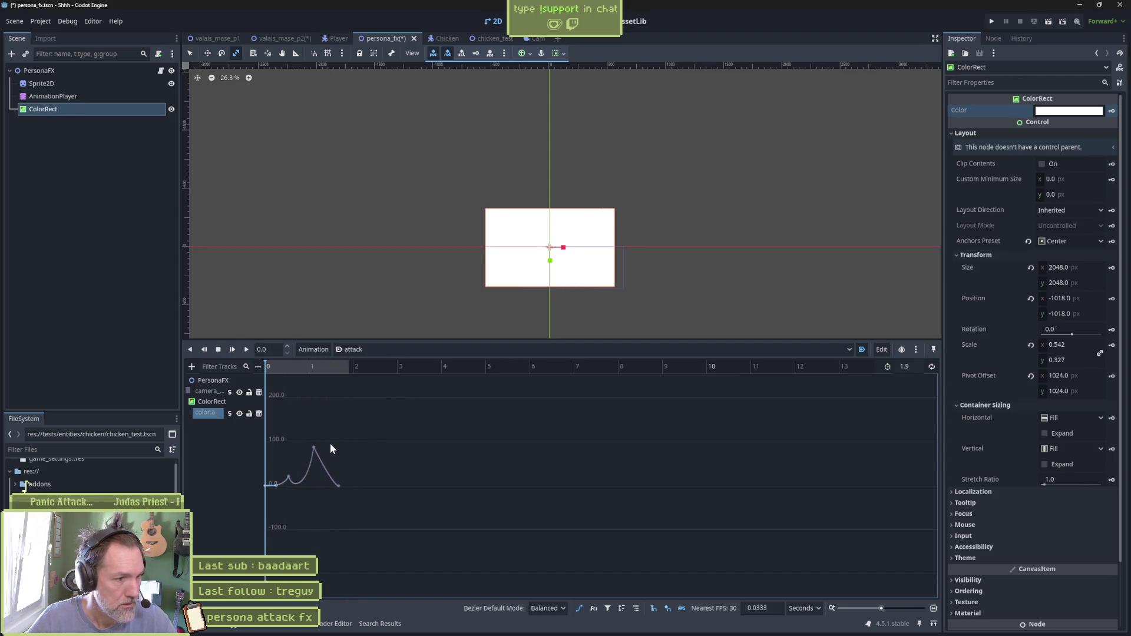
pyautogui.press('f')
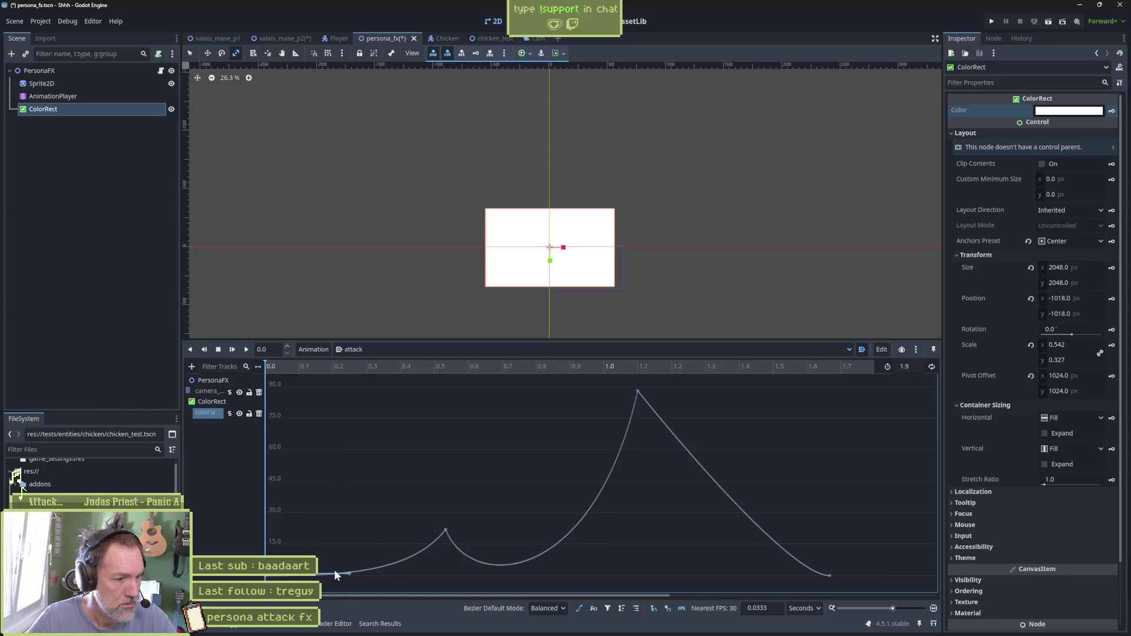
# Insert a raised key on the alpha curve at 0.8667
pyautogui.moveTo(512, 368); pyautogui.dragTo(558, 369)
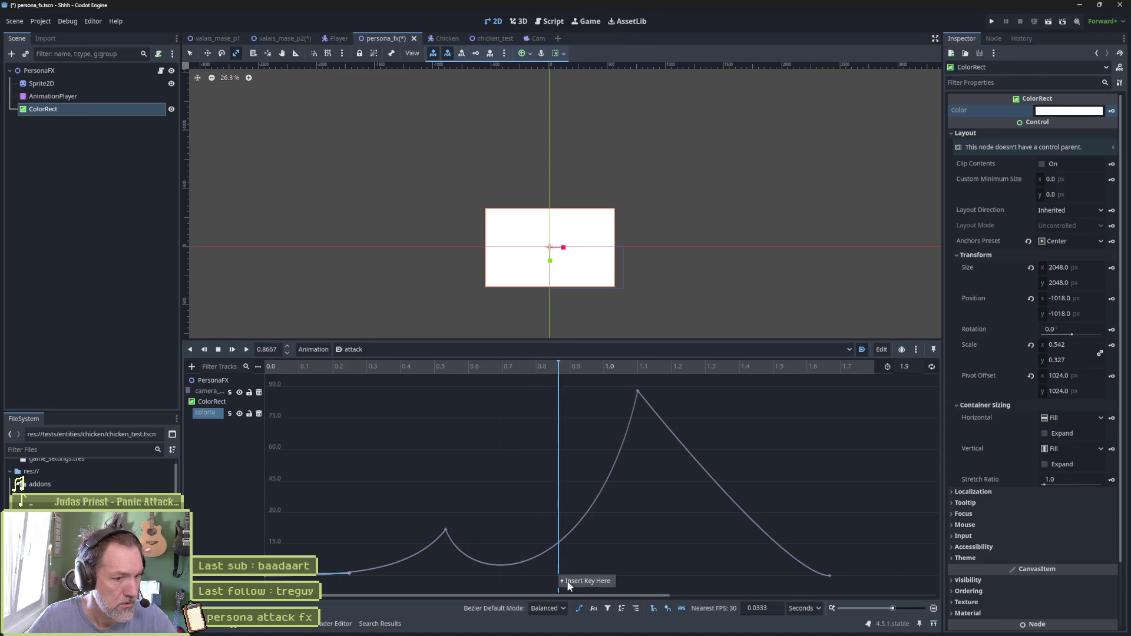
pyautogui.click(567, 581)
pyautogui.click(559, 574)
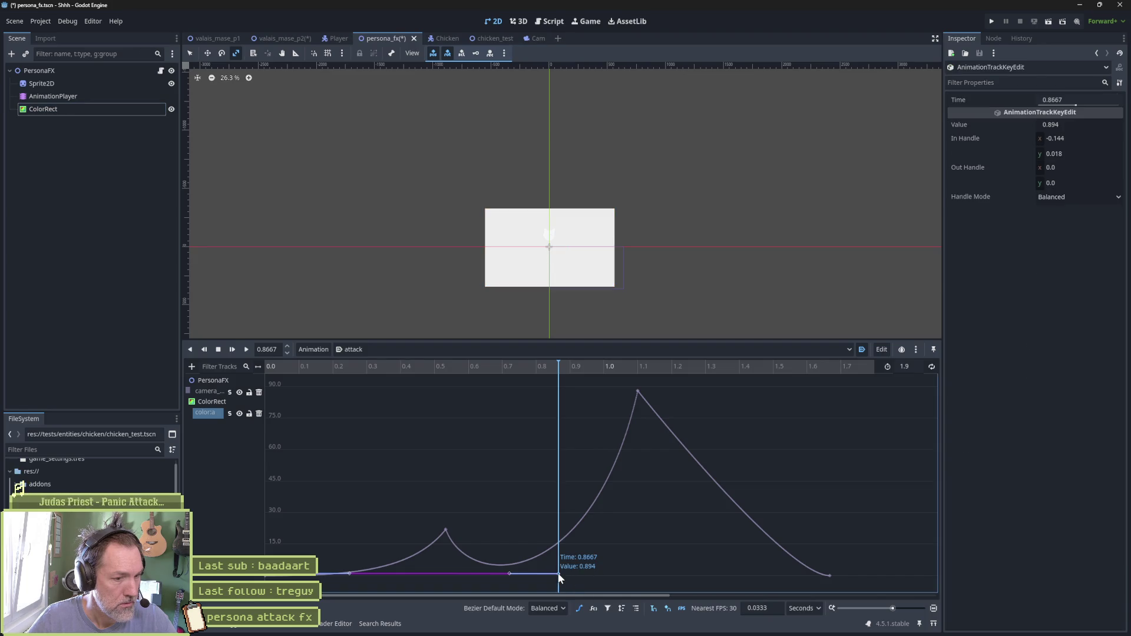
pyautogui.moveTo(559, 574); pyautogui.dragTo(557, 481)
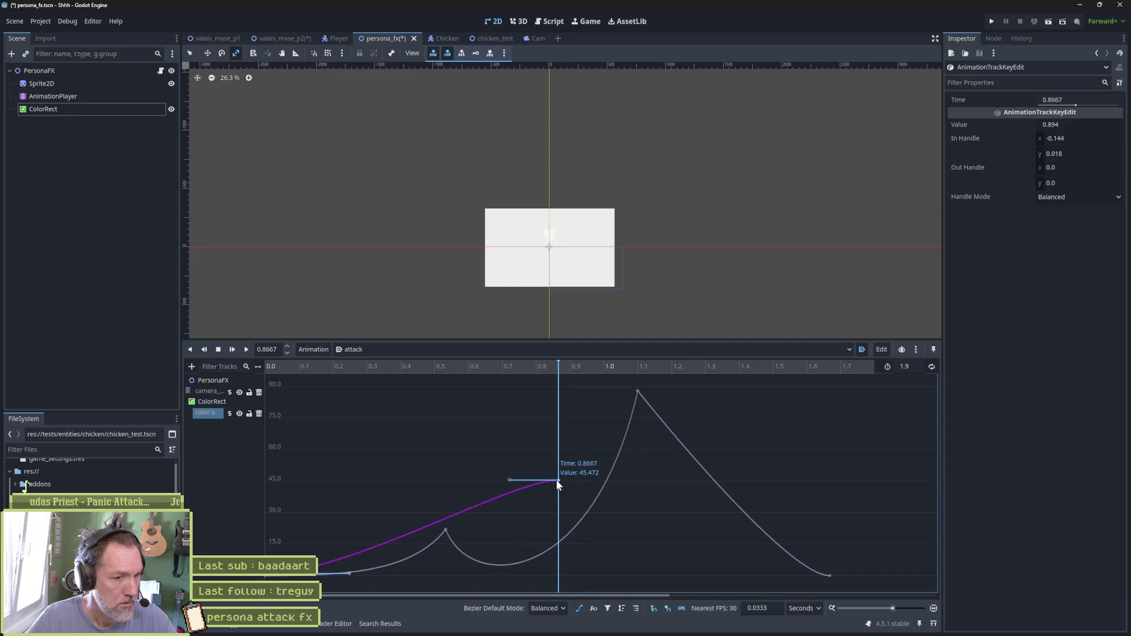
pyautogui.rightClick(830, 576)
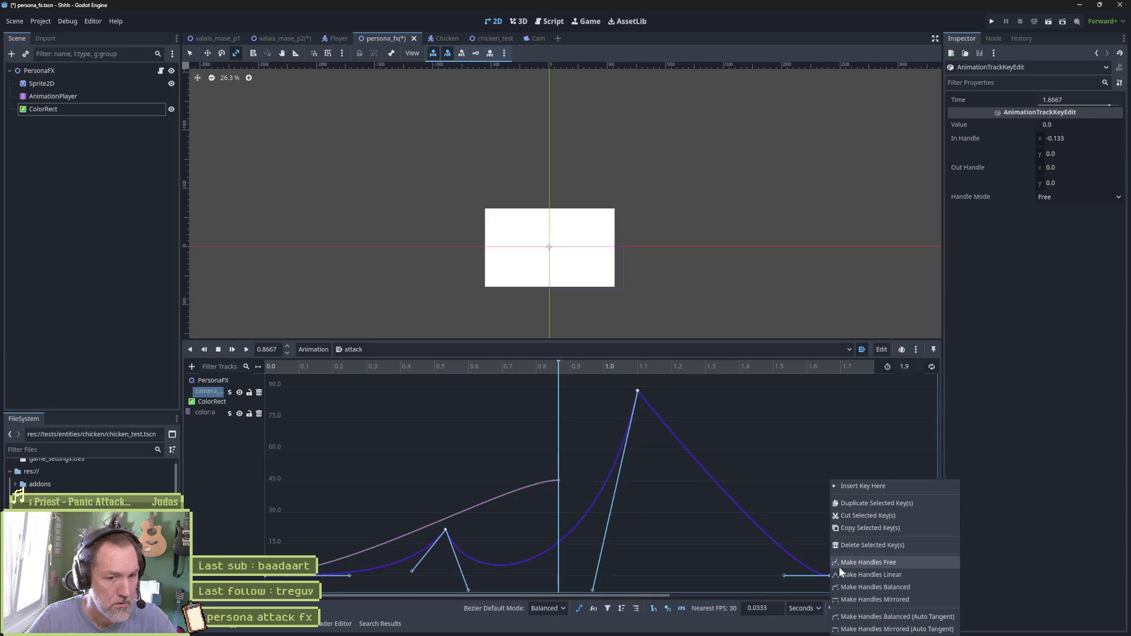
pyautogui.click(551, 480)
pyautogui.click(550, 480)
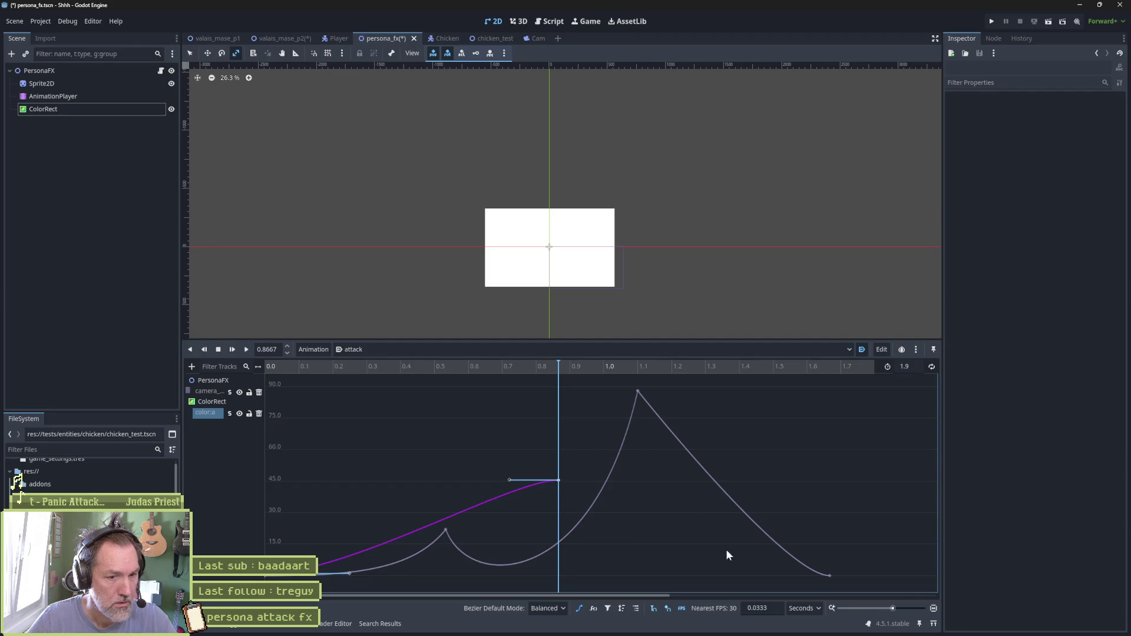
# Add a key at 1.6667 near zero and lower the 0.8667 key to about 2
pyautogui.rightClick(773, 574)
pyautogui.click(784, 584)
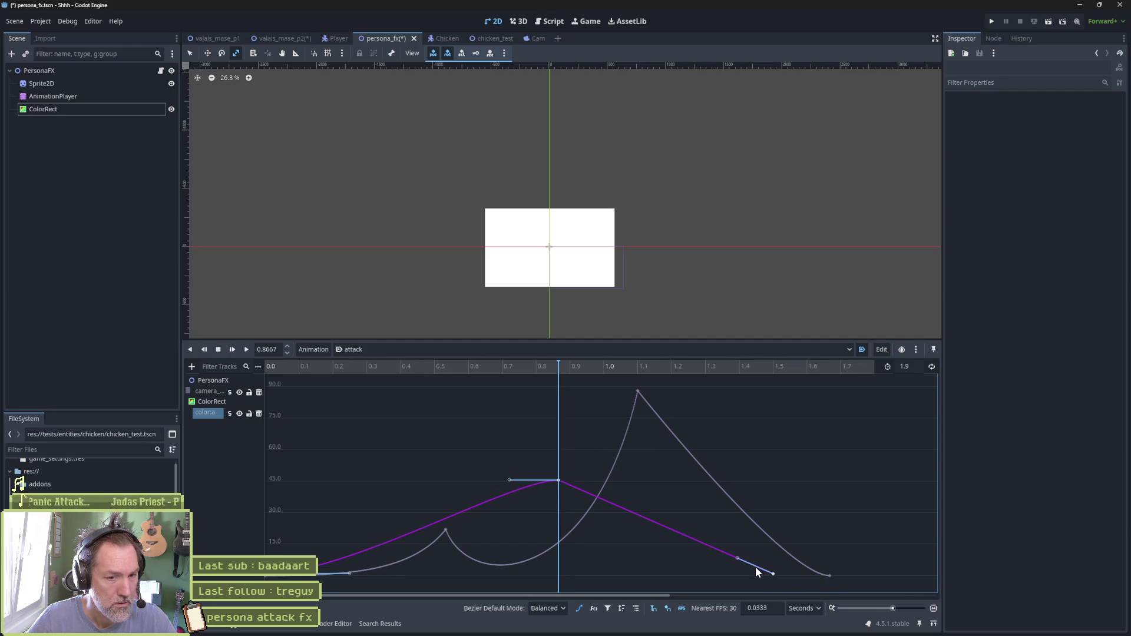
pyautogui.moveTo(774, 575)
pyautogui.mouseDown()
pyautogui.moveTo(828, 576)
pyautogui.moveTo(789, 576)
pyautogui.mouseUp()
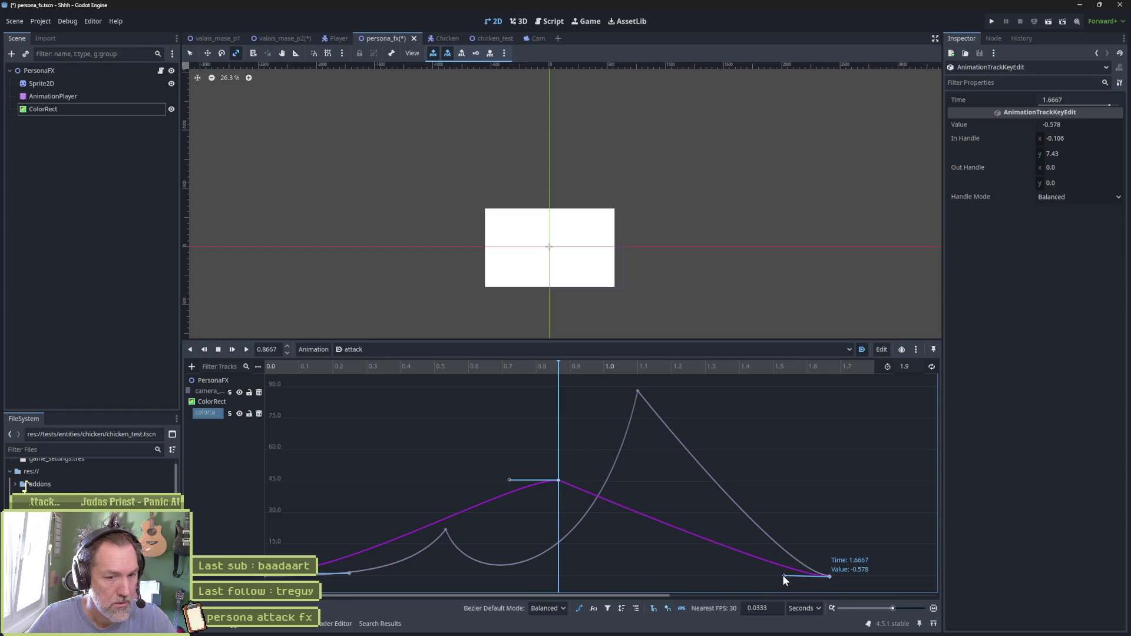
pyautogui.moveTo(548, 369)
pyautogui.mouseDown()
pyautogui.moveTo(396, 365)
pyautogui.moveTo(663, 384)
pyautogui.moveTo(490, 384)
pyautogui.mouseUp()
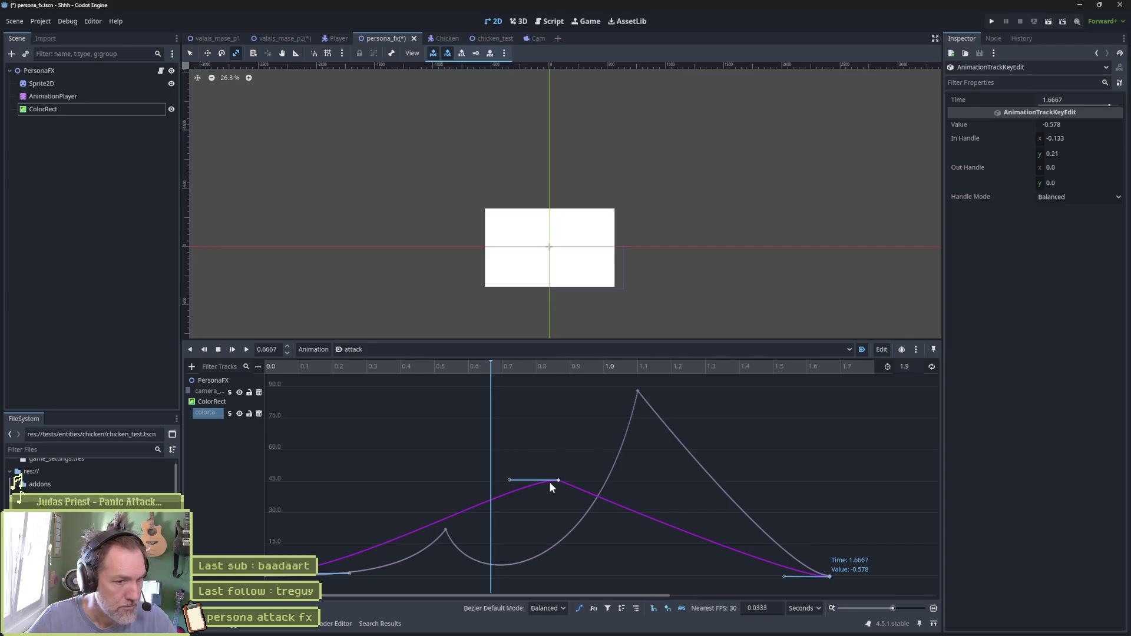
pyautogui.moveTo(560, 479); pyautogui.dragTo(557, 571)
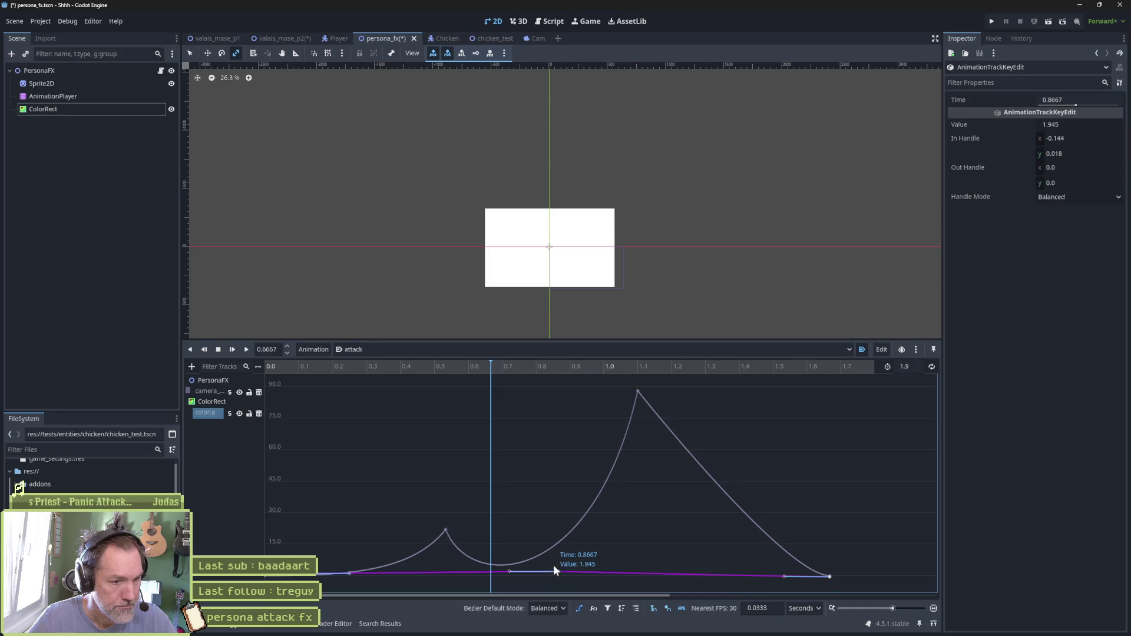
pyautogui.press('f')
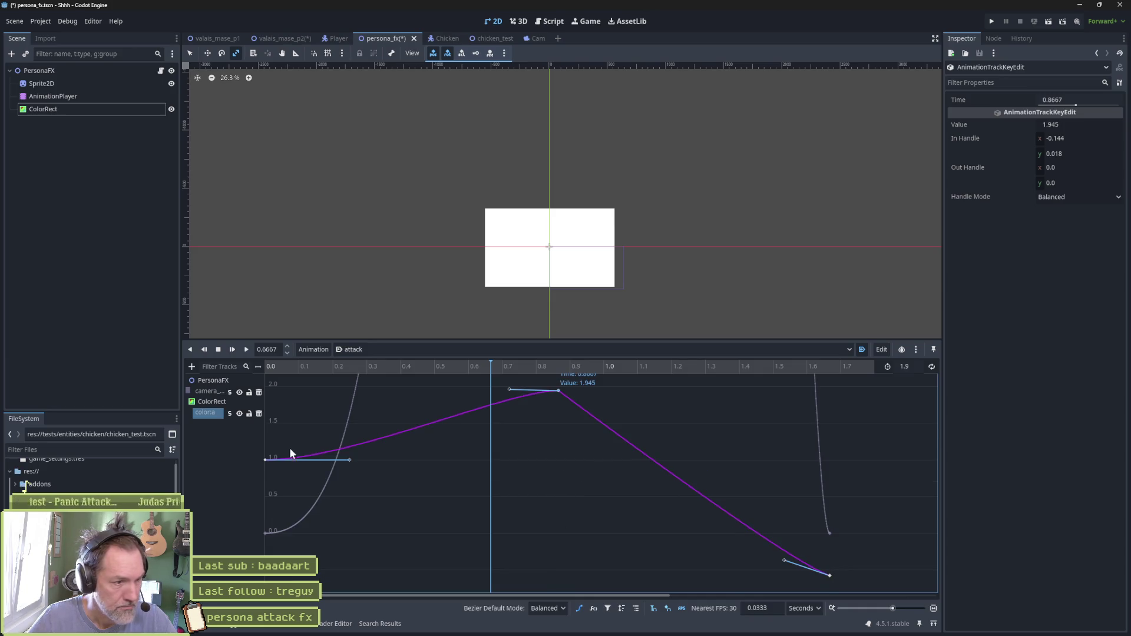
# Set the first alpha key's value, in-handle and time all to 0
pyautogui.moveTo(265, 460)
pyautogui.mouseDown()
pyautogui.moveTo(266, 560)
pyautogui.moveTo(263, 532)
pyautogui.moveTo(273, 537)
pyautogui.moveTo(275, 521)
pyautogui.mouseUp()
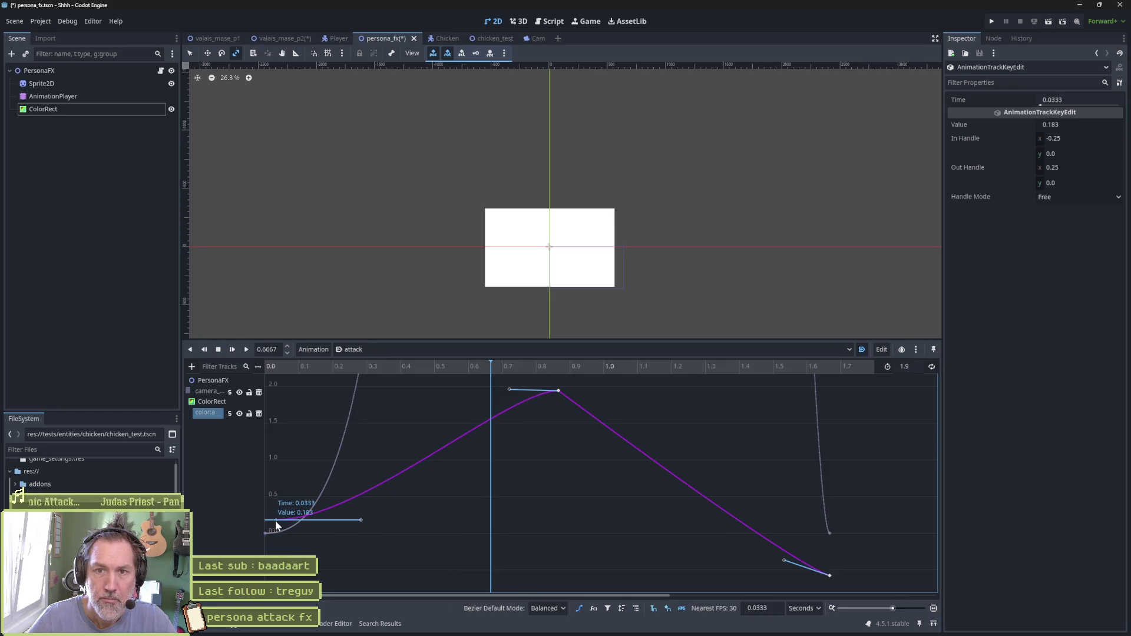
pyautogui.click(1088, 124)
pyautogui.write('0')
pyautogui.press('Tab')
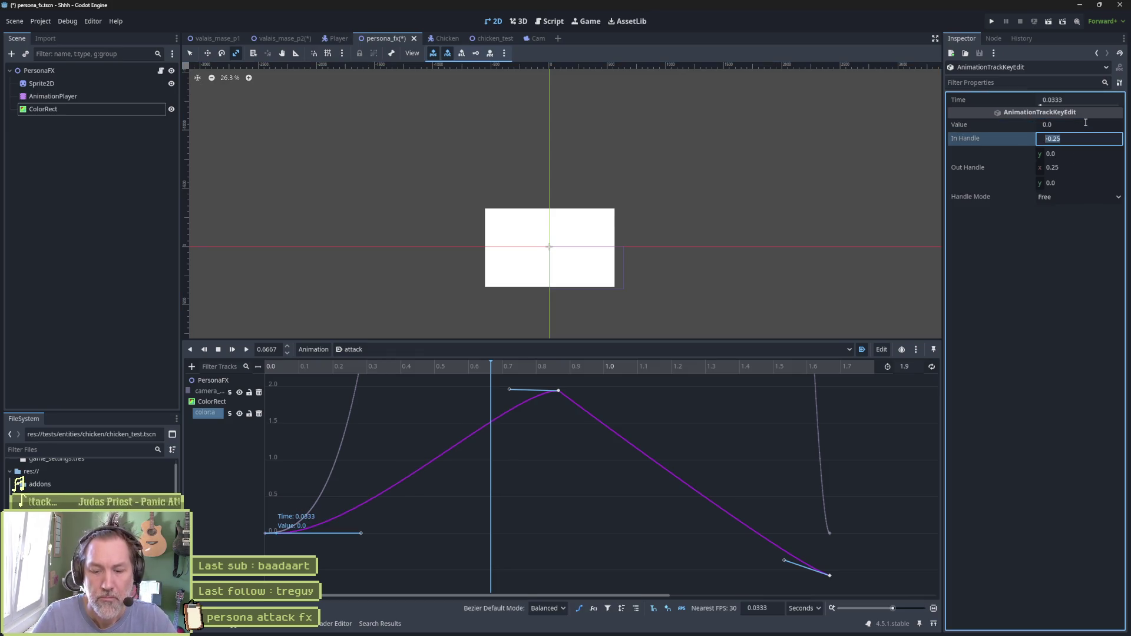
pyautogui.write('0')
pyautogui.press('Tab')
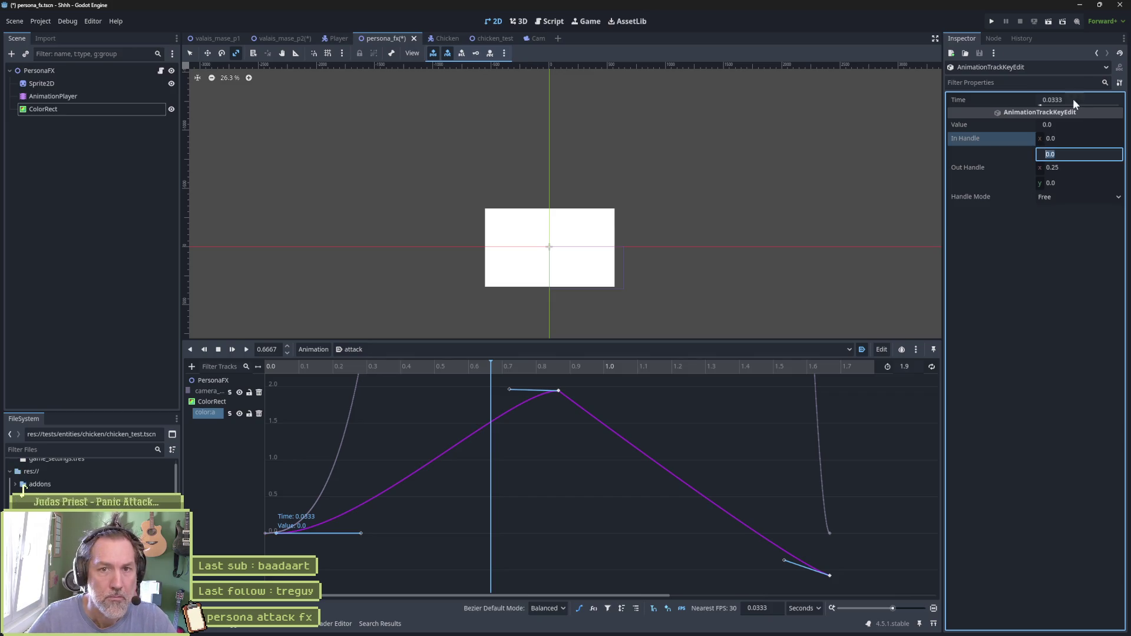
pyautogui.click(1096, 96)
pyautogui.write('0')
pyautogui.press('Return')
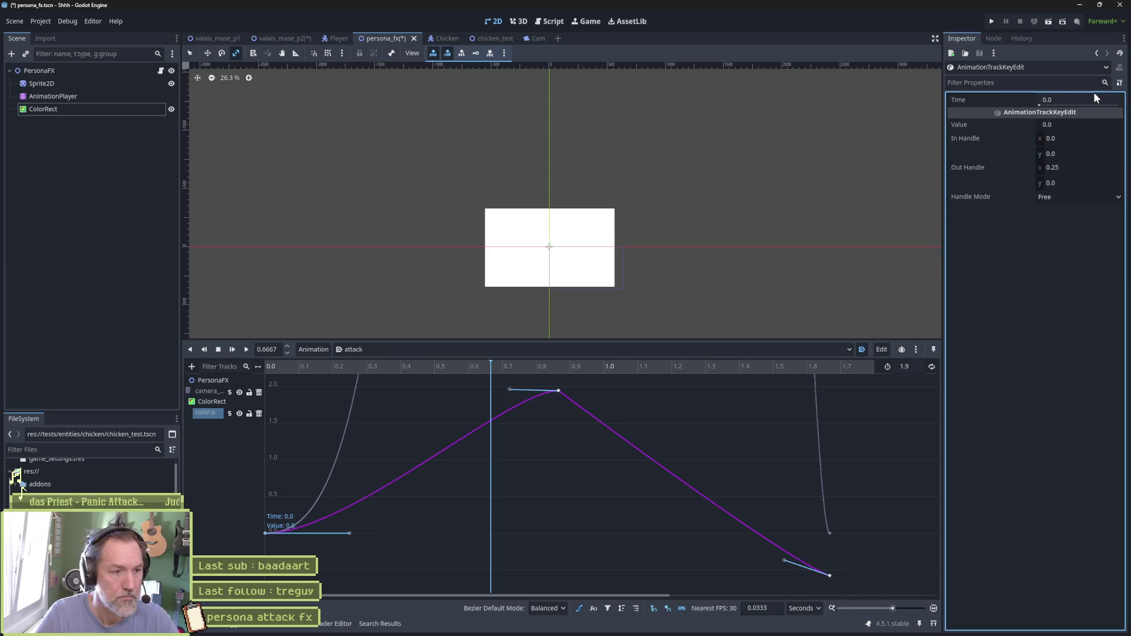
# Move the first key to about 0.5 s and steepen its outgoing handle
pyautogui.moveTo(402, 367)
pyautogui.mouseDown()
pyautogui.moveTo(287, 374)
pyautogui.moveTo(453, 381)
pyautogui.mouseUp()
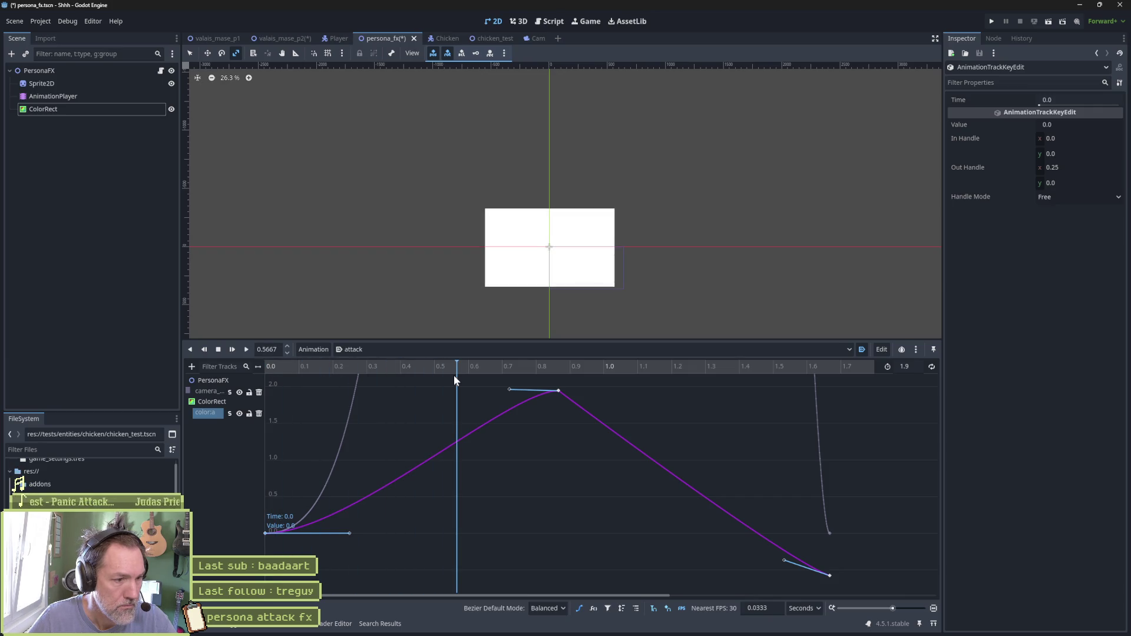
pyautogui.moveTo(264, 533)
pyautogui.mouseDown()
pyautogui.moveTo(470, 537)
pyautogui.moveTo(436, 531)
pyautogui.mouseUp()
pyautogui.moveTo(519, 531)
pyautogui.mouseDown()
pyautogui.moveTo(497, 486)
pyautogui.moveTo(479, 478)
pyautogui.mouseUp()
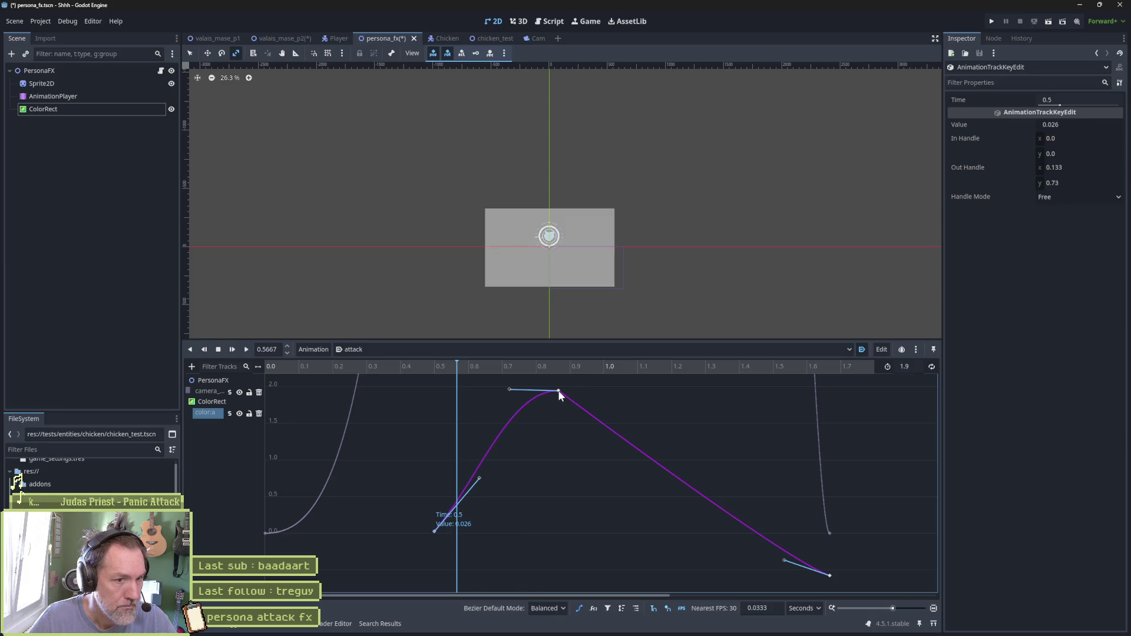
# Set the peak key's value to 1.0 and pull the last key earlier to about 1.0 s
pyautogui.click(558, 390)
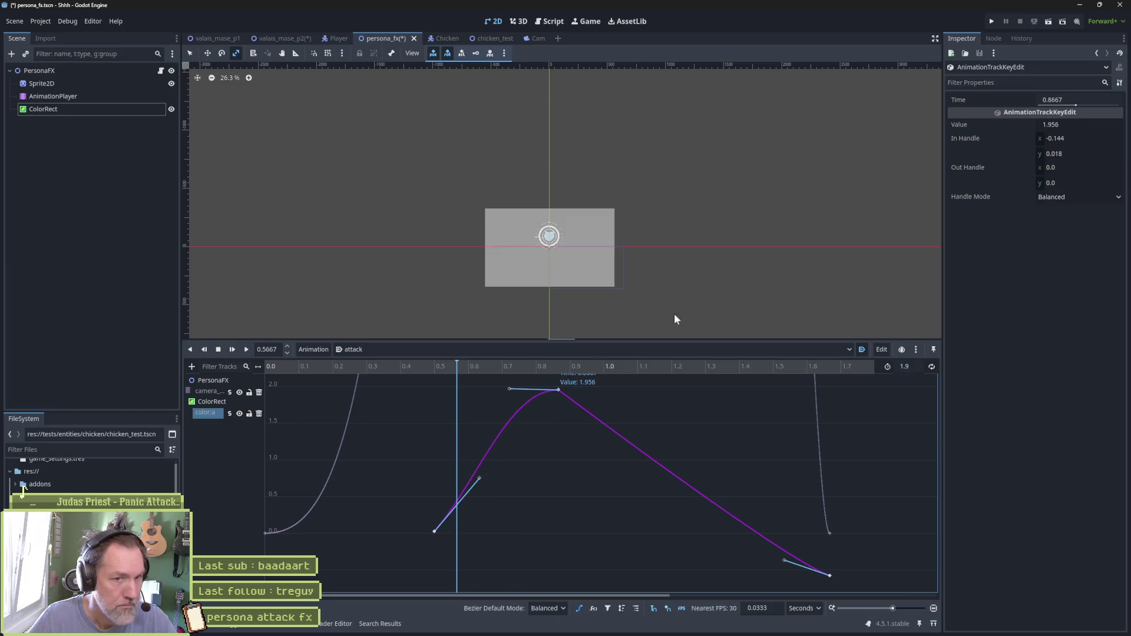
pyautogui.click(1077, 125)
pyautogui.write('1')
pyautogui.press('Return')
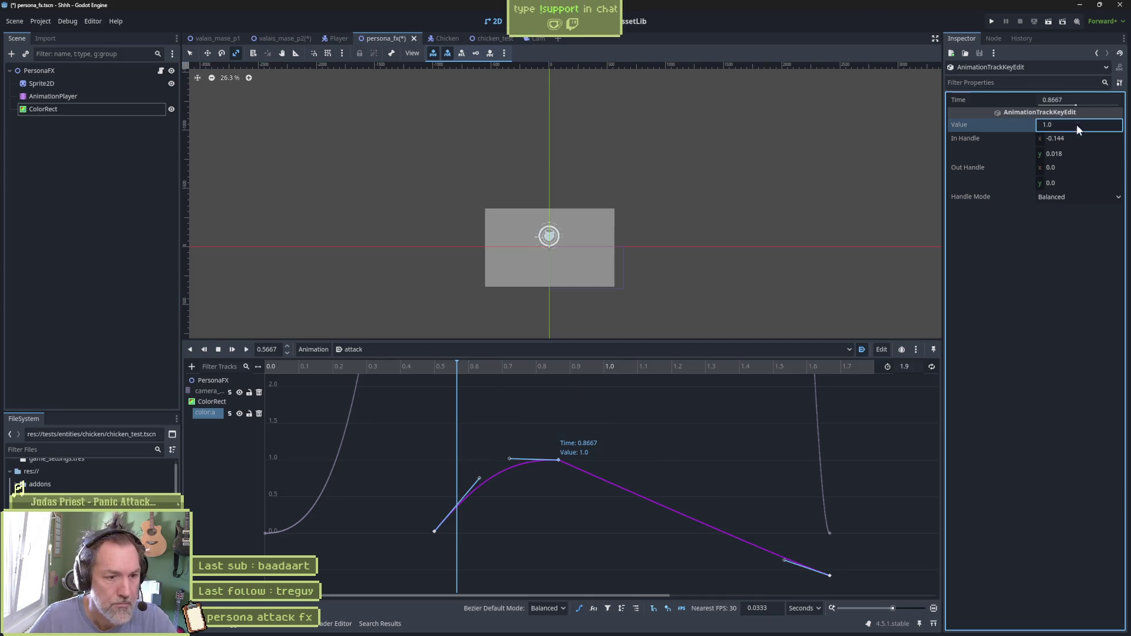
pyautogui.moveTo(829, 575)
pyautogui.mouseDown()
pyautogui.moveTo(768, 553)
pyautogui.moveTo(607, 537)
pyautogui.moveTo(600, 511)
pyautogui.mouseUp()
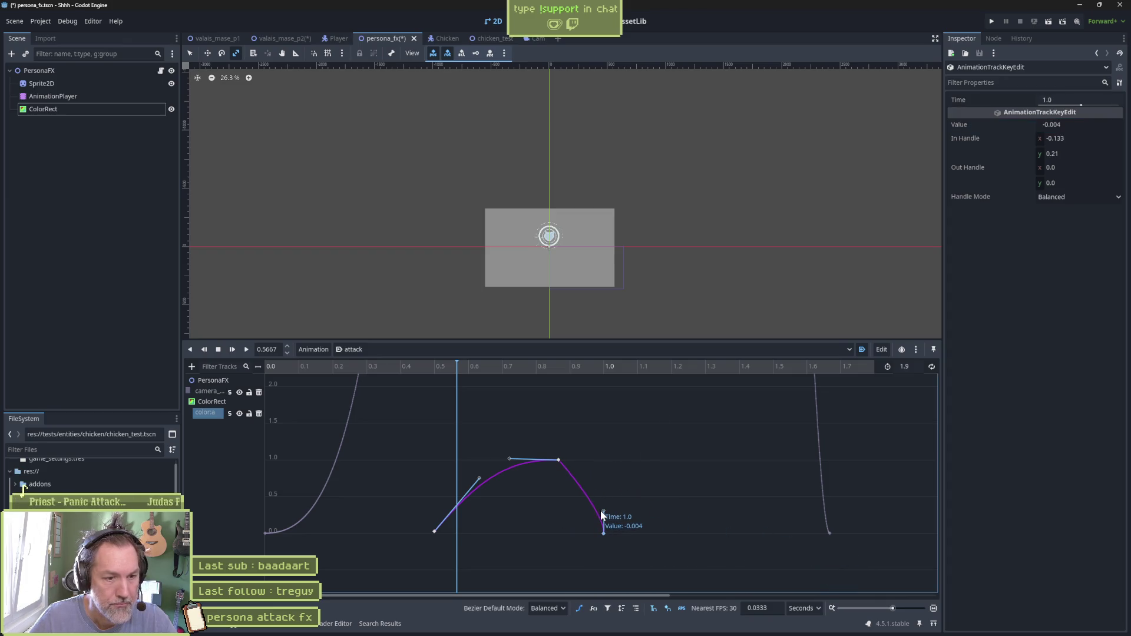
pyautogui.moveTo(439, 496); pyautogui.dragTo(437, 511)
# Move the peak key to 0.7333 s and make its handles balanced
pyautogui.click(558, 459)
pyautogui.moveTo(559, 458); pyautogui.dragTo(516, 461)
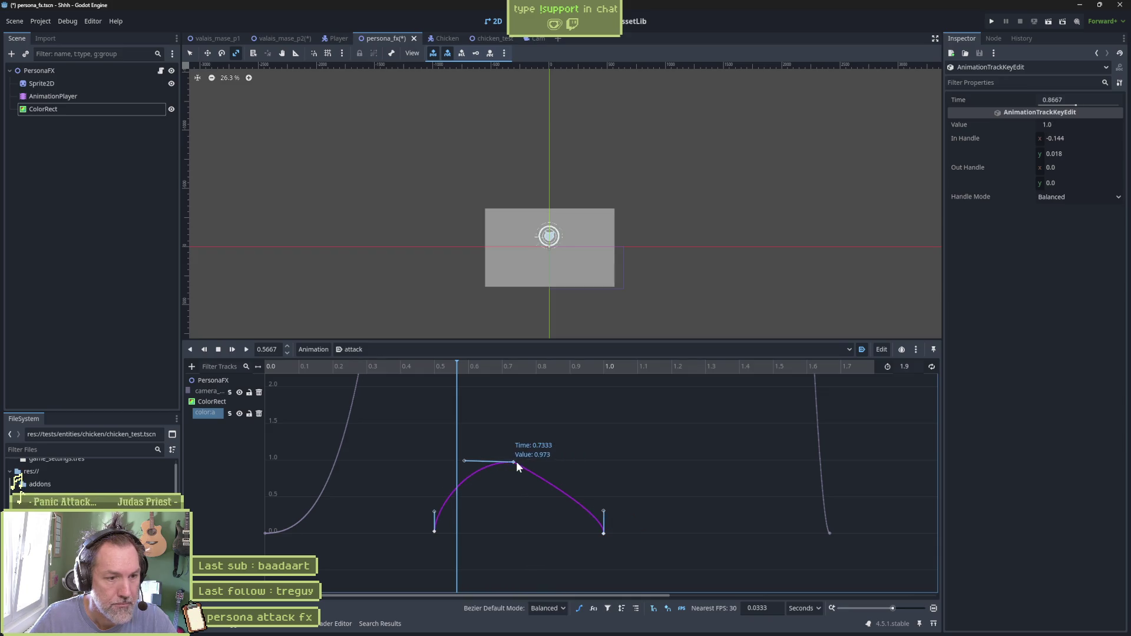
pyautogui.rightClick(518, 460)
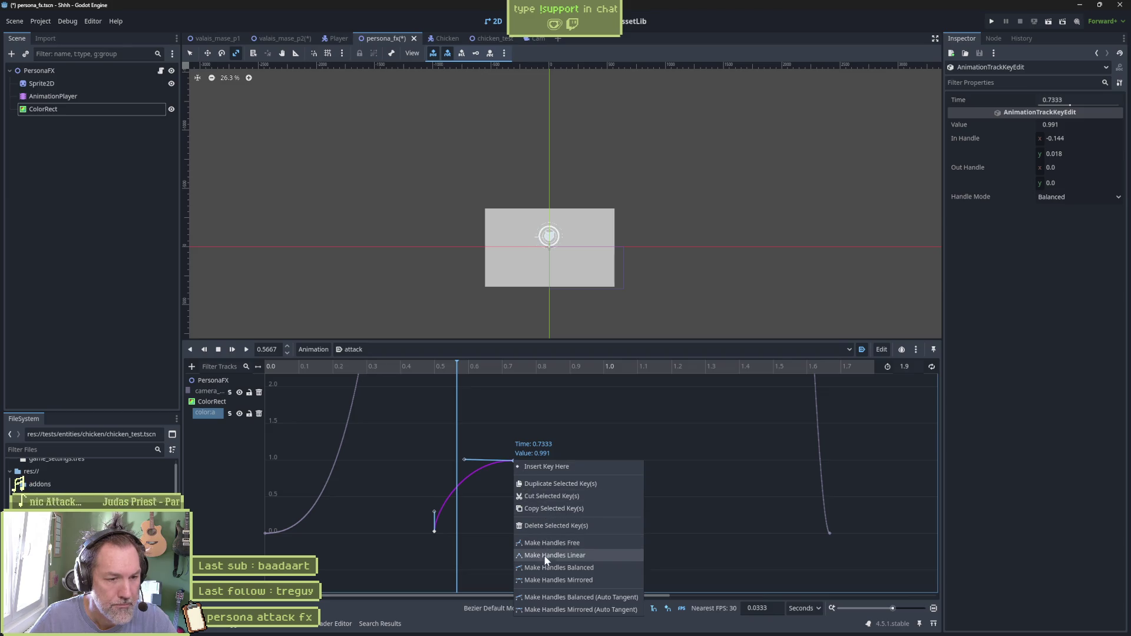
pyautogui.click(594, 567)
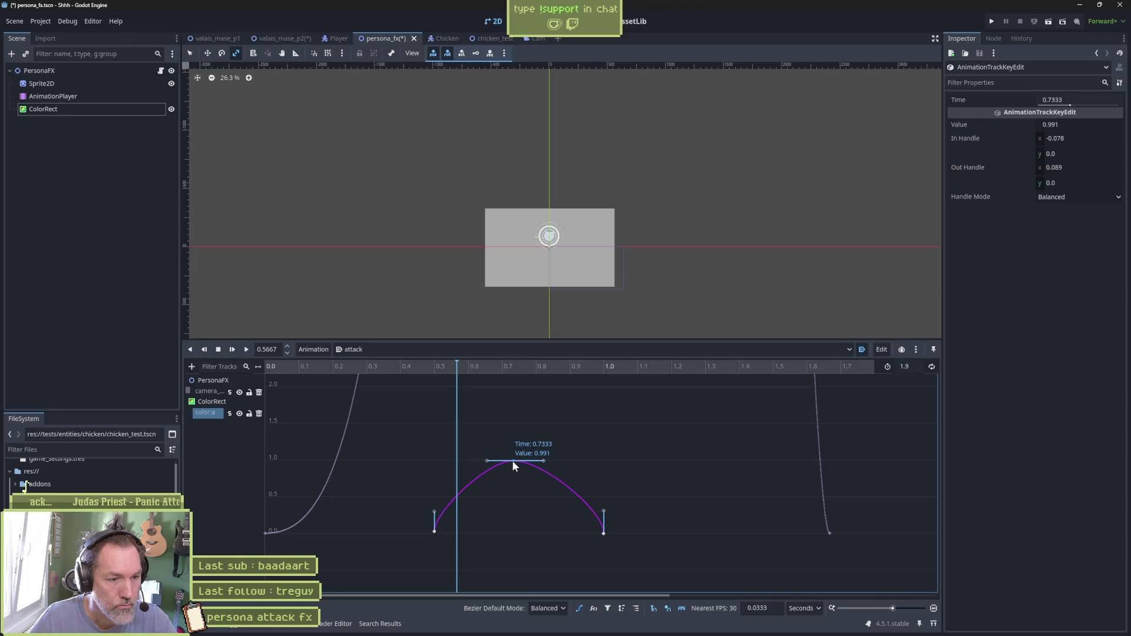
pyautogui.click(436, 531)
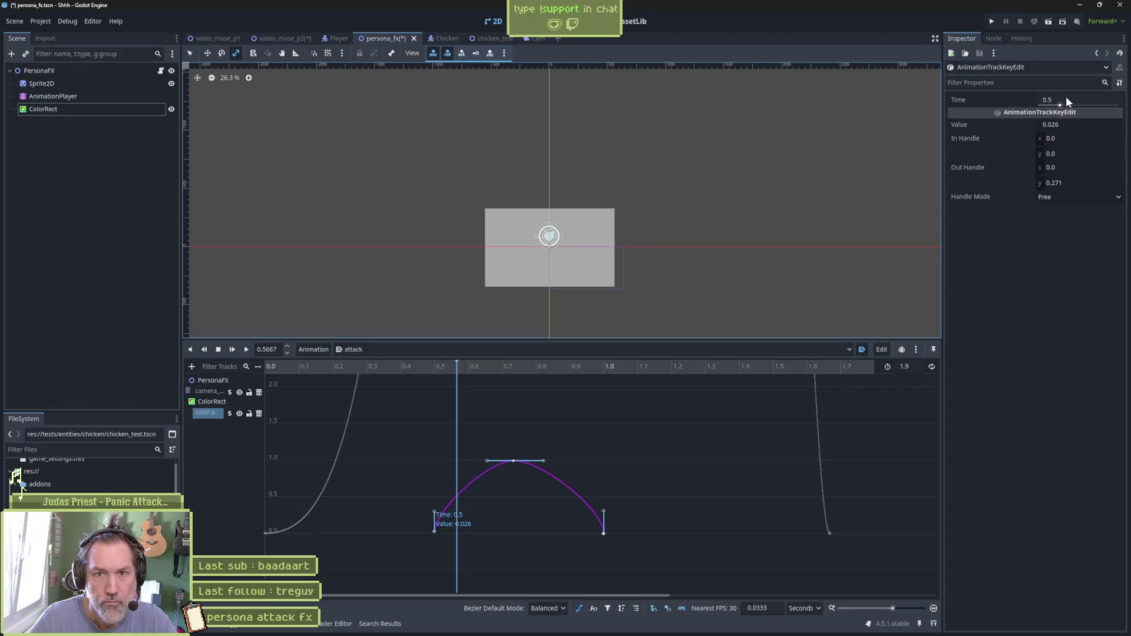
pyautogui.click(514, 461)
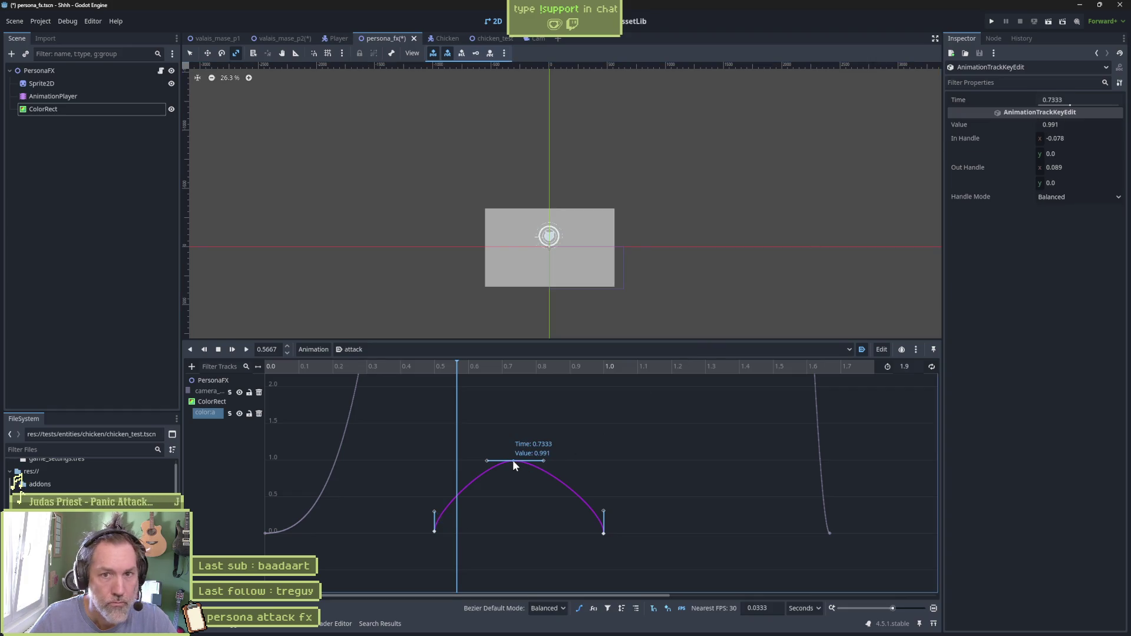
pyautogui.click(1078, 99)
pyautogui.press('Return')
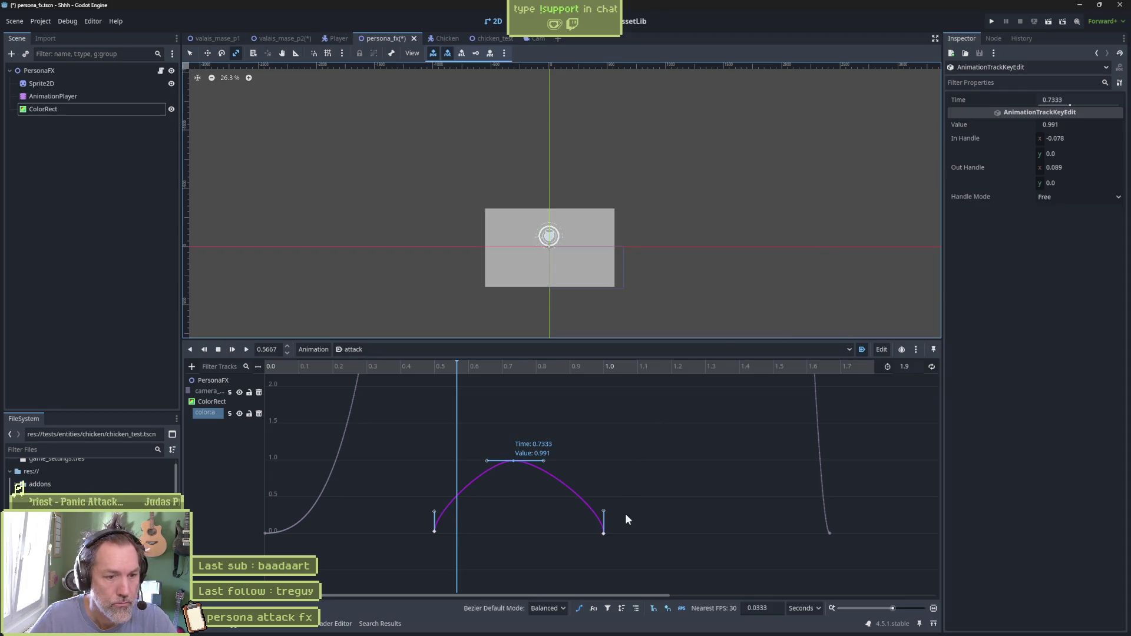
# Retime the peak key to 0.6 s and the final key to 0.7 s
pyautogui.click(604, 533)
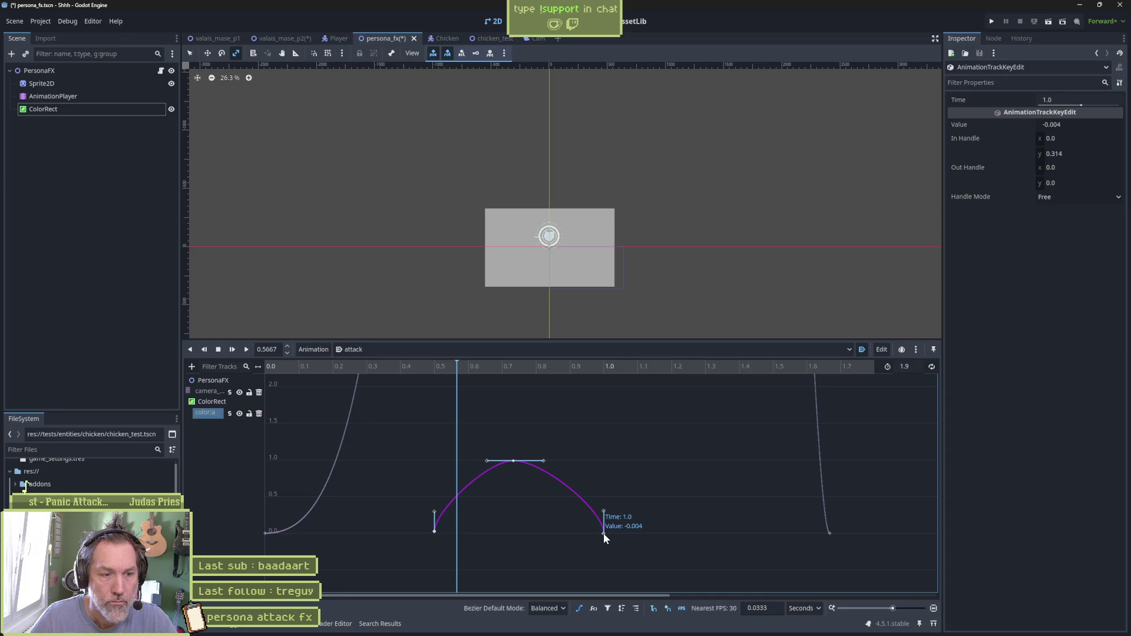
pyautogui.click(1098, 97)
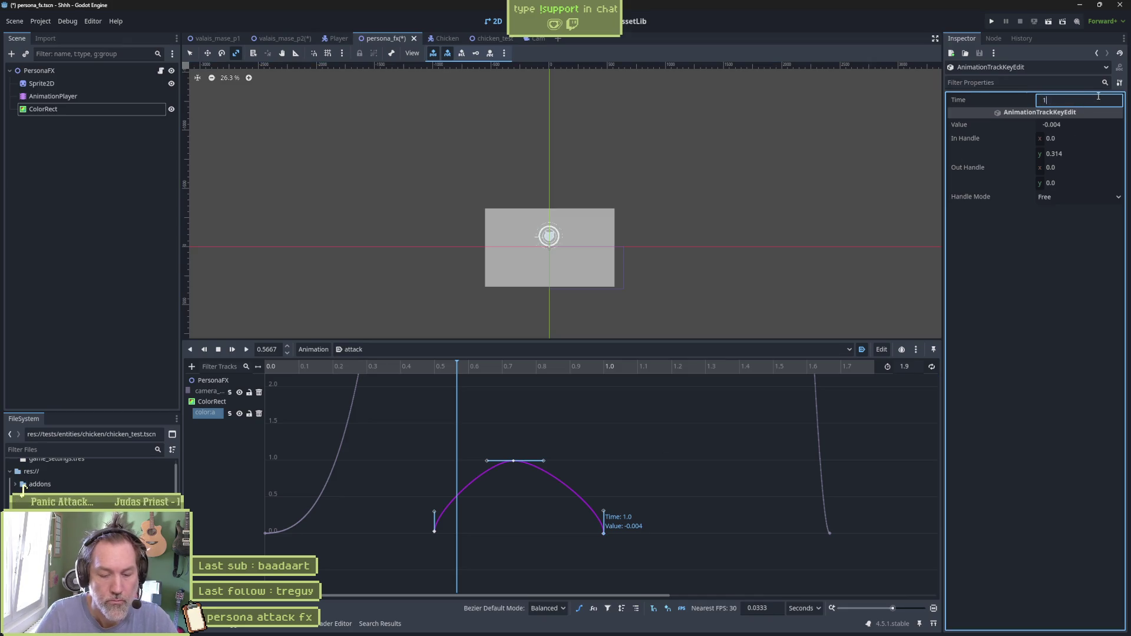
pyautogui.write('.5')
pyautogui.press('Return')
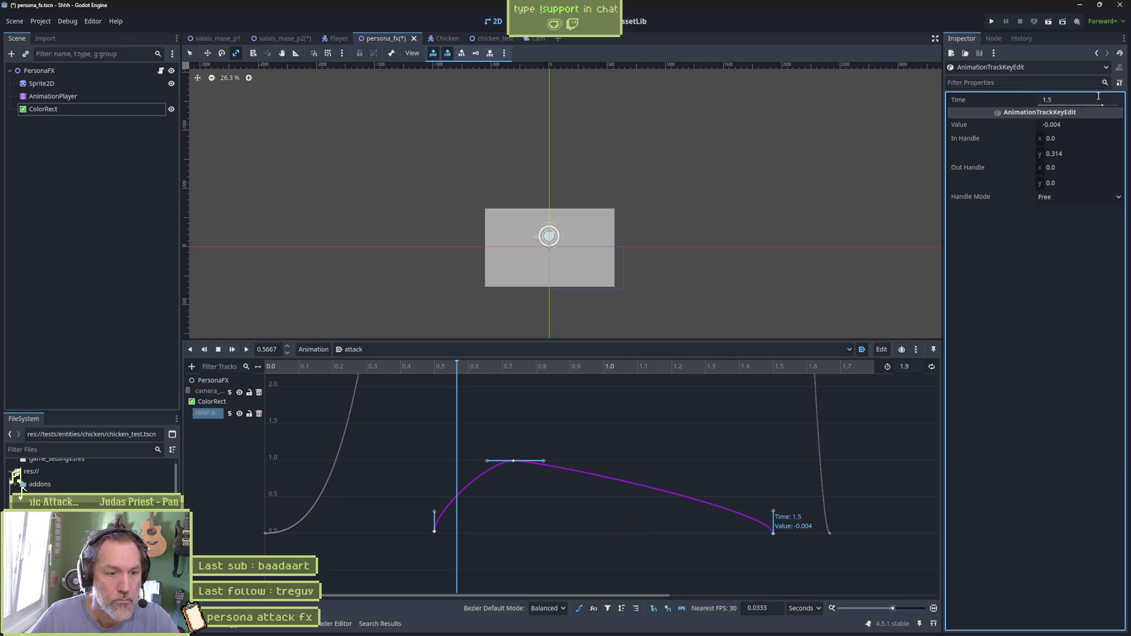
pyautogui.click(512, 461)
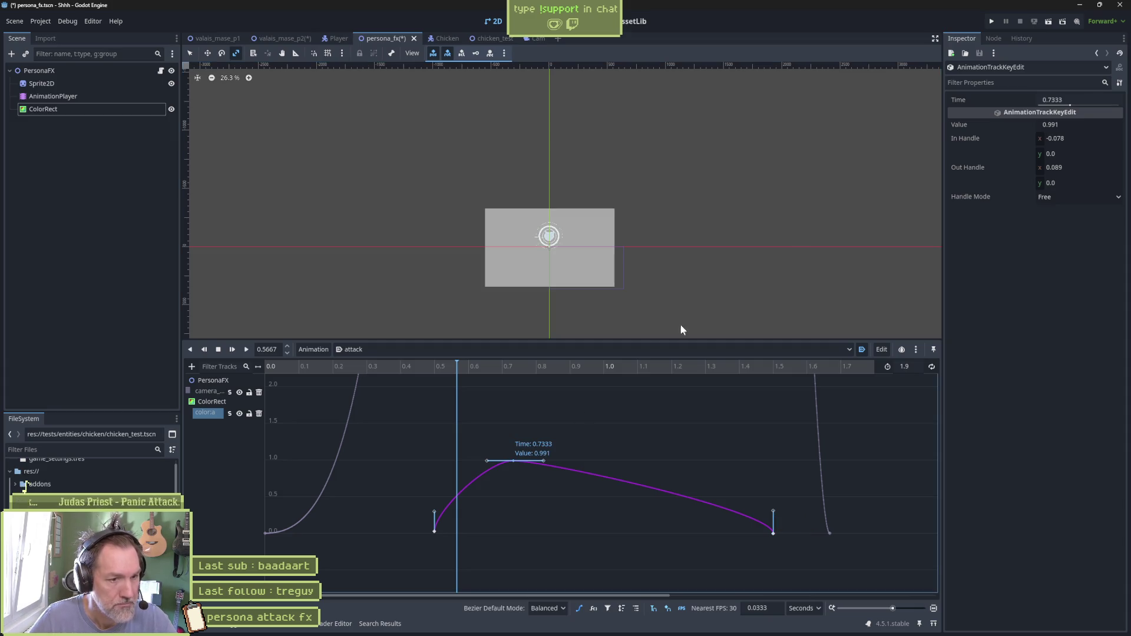
pyautogui.click(1079, 97)
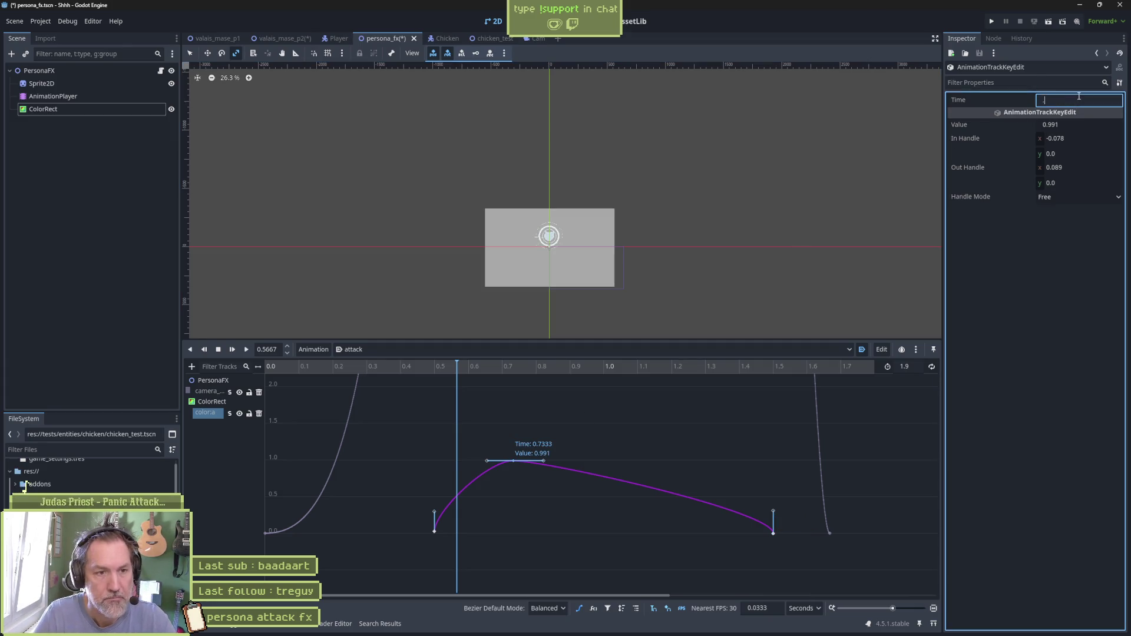
pyautogui.write('0.6')
pyautogui.press('Return')
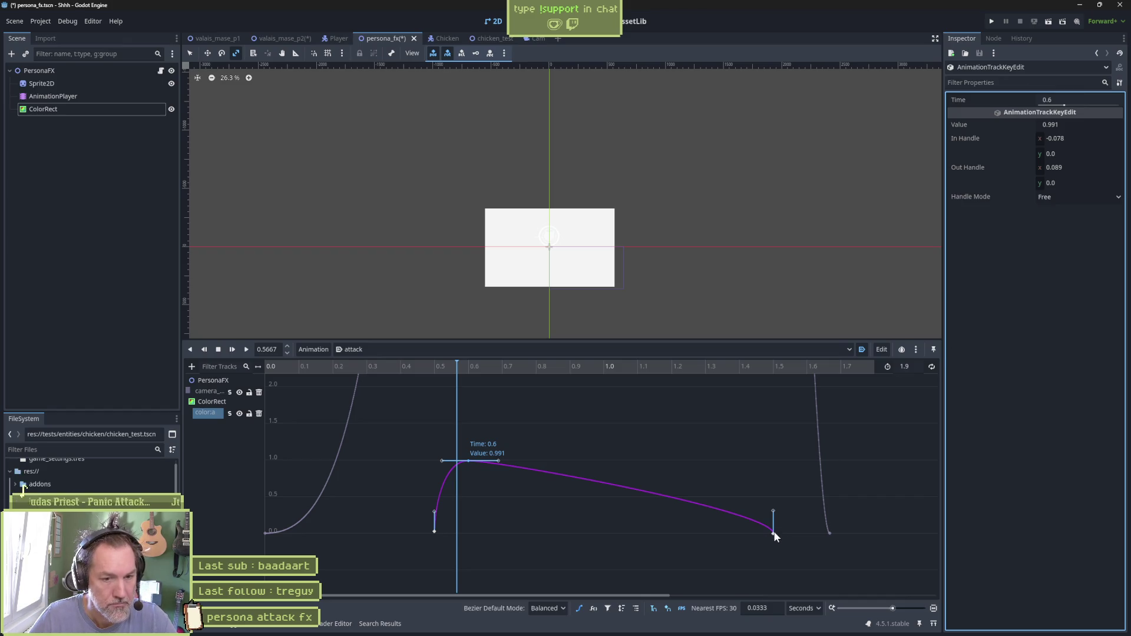
pyautogui.click(773, 531)
pyautogui.click(1074, 97)
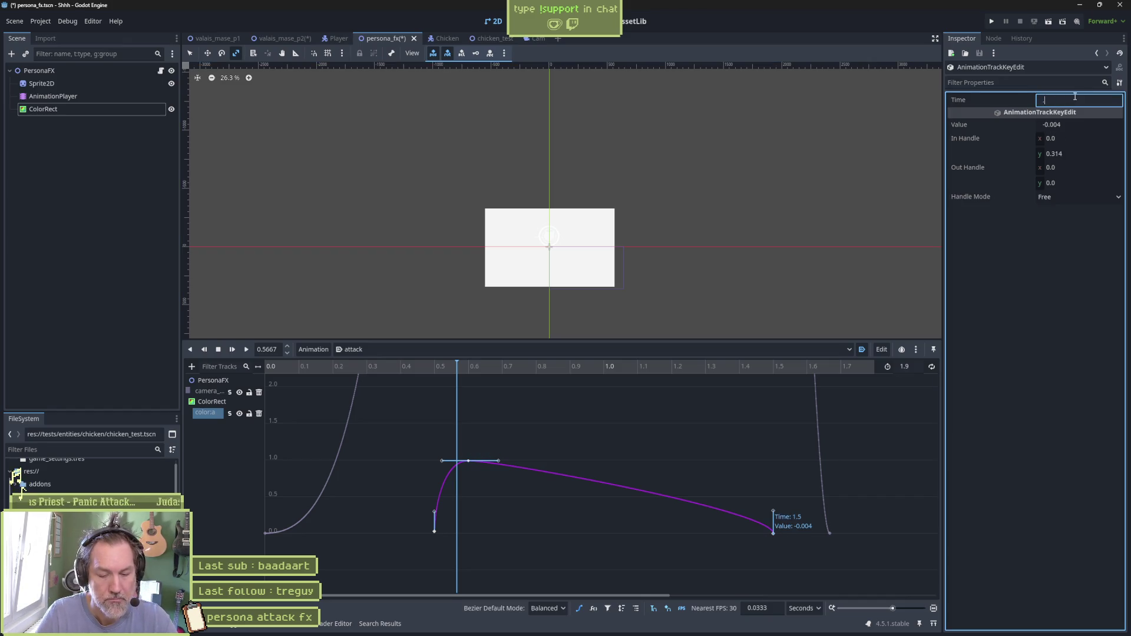
pyautogui.write('0.7')
pyautogui.press('Return')
# Select the three flash keys and shift them to 0.8667–1.0667 s, previewing the flash
pyautogui.moveTo(424, 446)
pyautogui.mouseDown()
pyautogui.moveTo(533, 560)
pyautogui.moveTo(603, 534)
pyautogui.mouseUp()
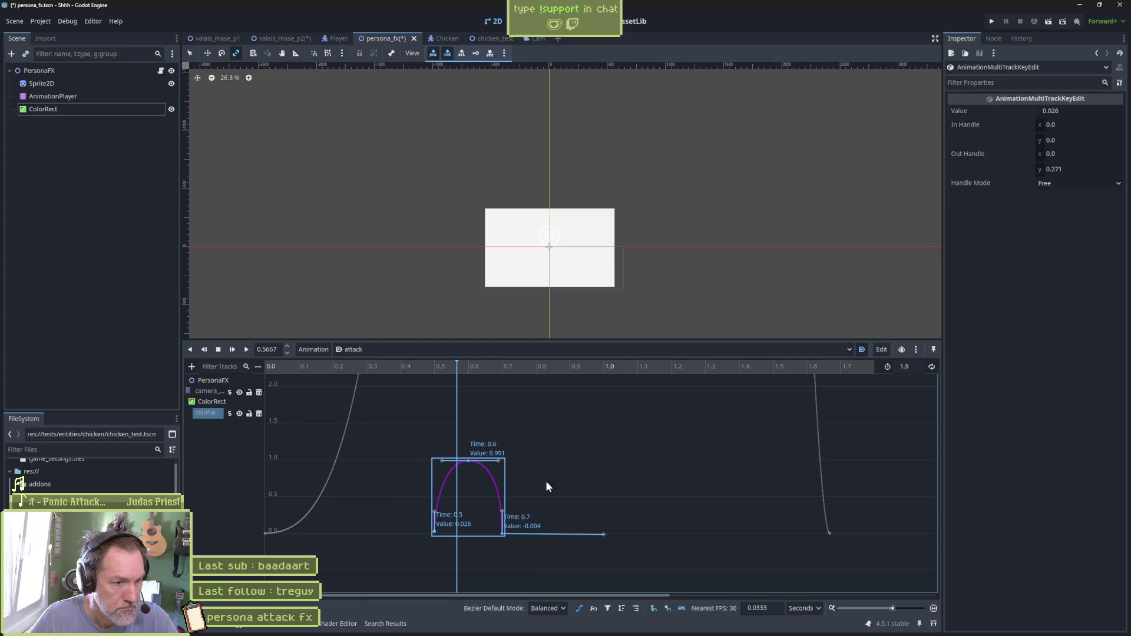
pyautogui.moveTo(500, 477); pyautogui.dragTo(621, 475)
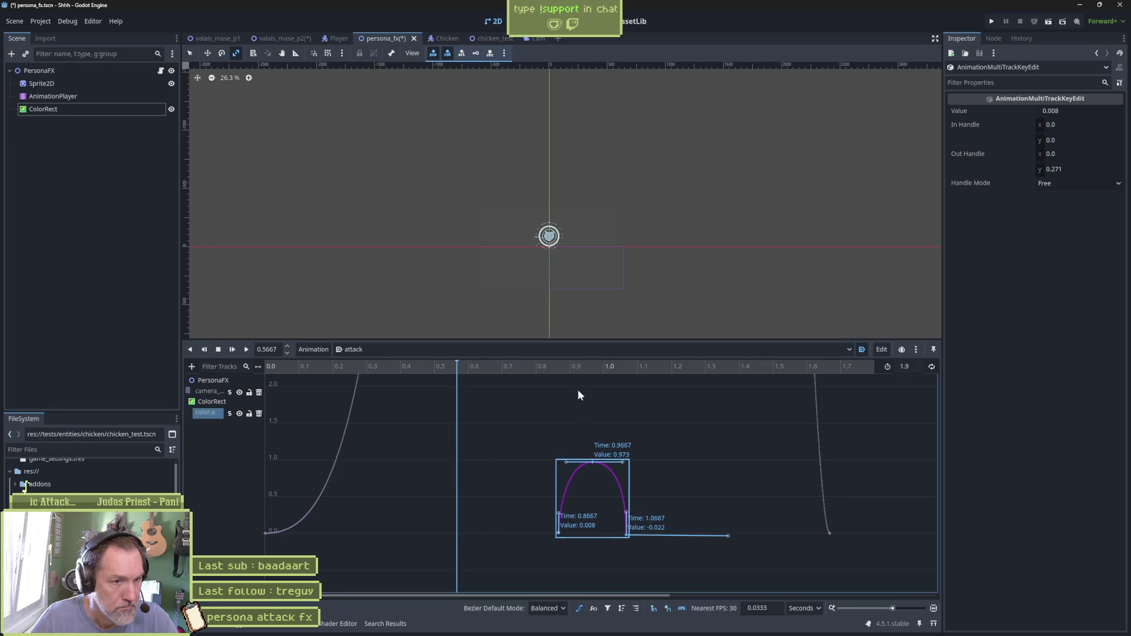
pyautogui.click(558, 368)
pyautogui.moveTo(557, 376); pyautogui.dragTo(695, 376)
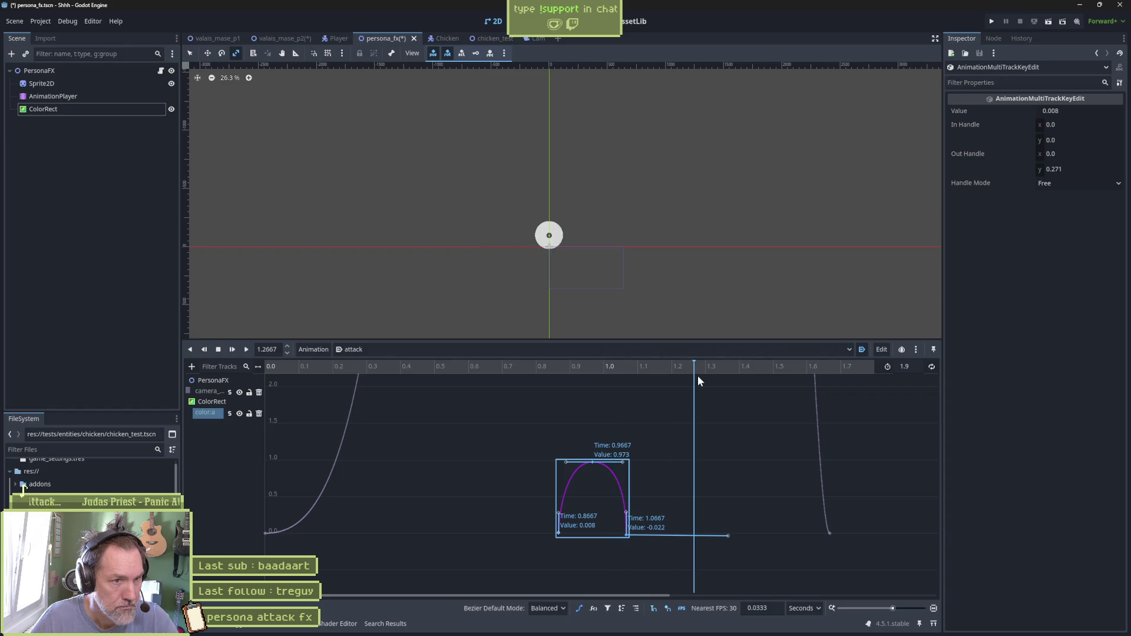
pyautogui.moveTo(765, 367)
pyautogui.mouseDown()
pyautogui.moveTo(802, 366)
pyautogui.moveTo(659, 367)
pyautogui.moveTo(677, 373)
pyautogui.mouseUp()
# Move the flash keys later to 1.2667–1.4667 s and replay the timing
pyautogui.moveTo(627, 501); pyautogui.dragTo(706, 501)
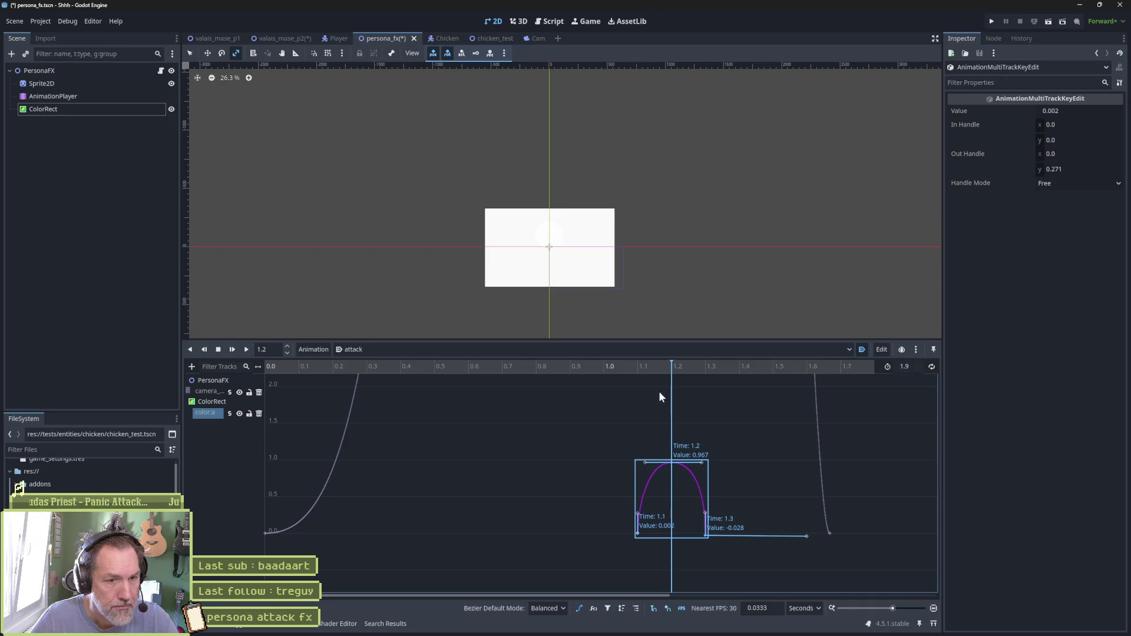
pyautogui.click(647, 372)
pyautogui.moveTo(646, 372); pyautogui.dragTo(761, 375)
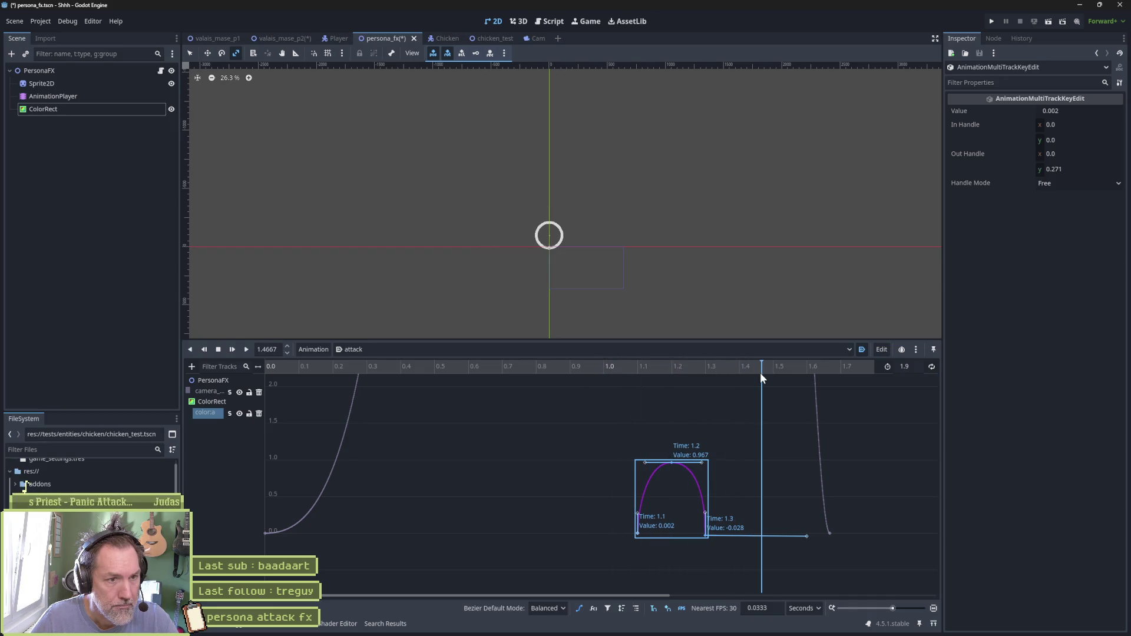
pyautogui.moveTo(684, 484); pyautogui.dragTo(744, 490)
pyautogui.moveTo(680, 362); pyautogui.dragTo(765, 366)
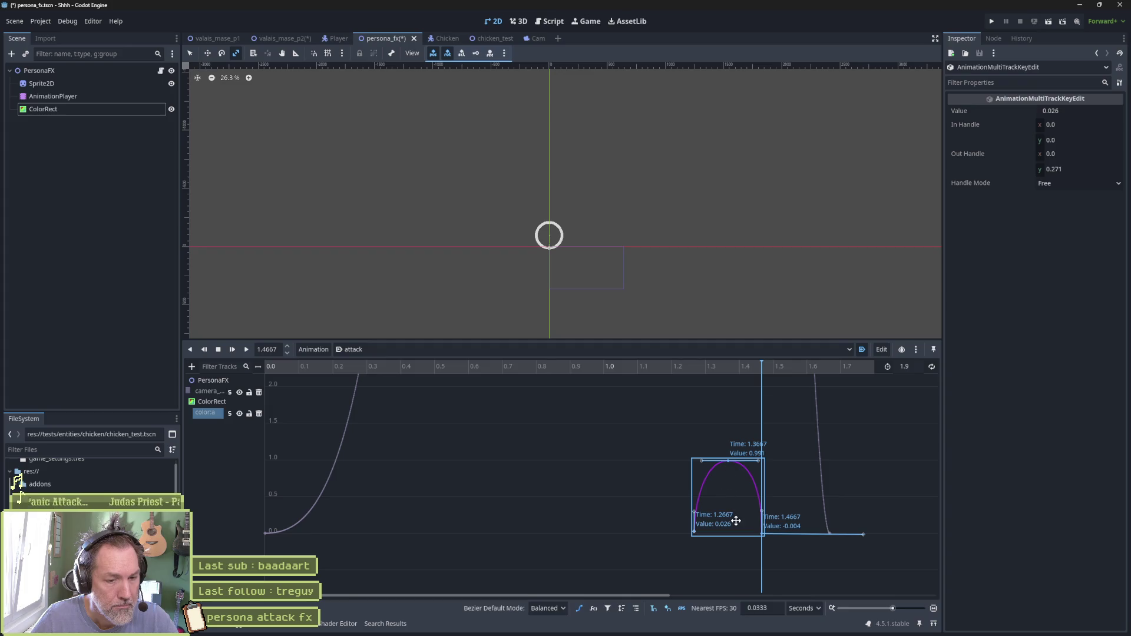
# Play the attack animation, then lower the fade keys' values by 0.03 and scrub the flash
pyautogui.scroll(8, 732, 517)
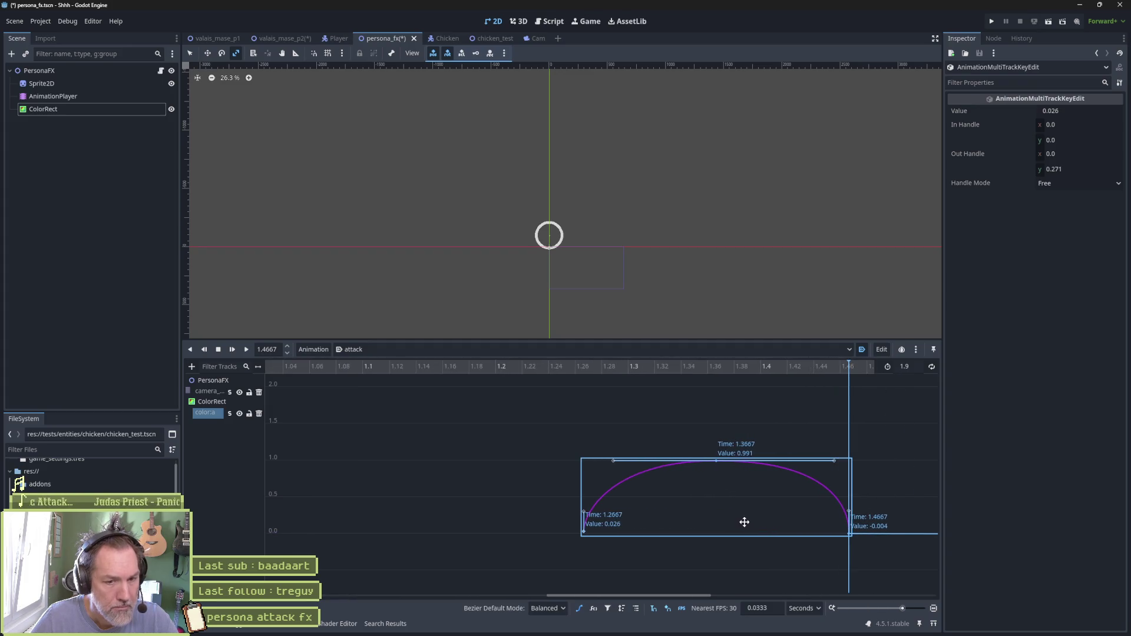
pyautogui.press('a')
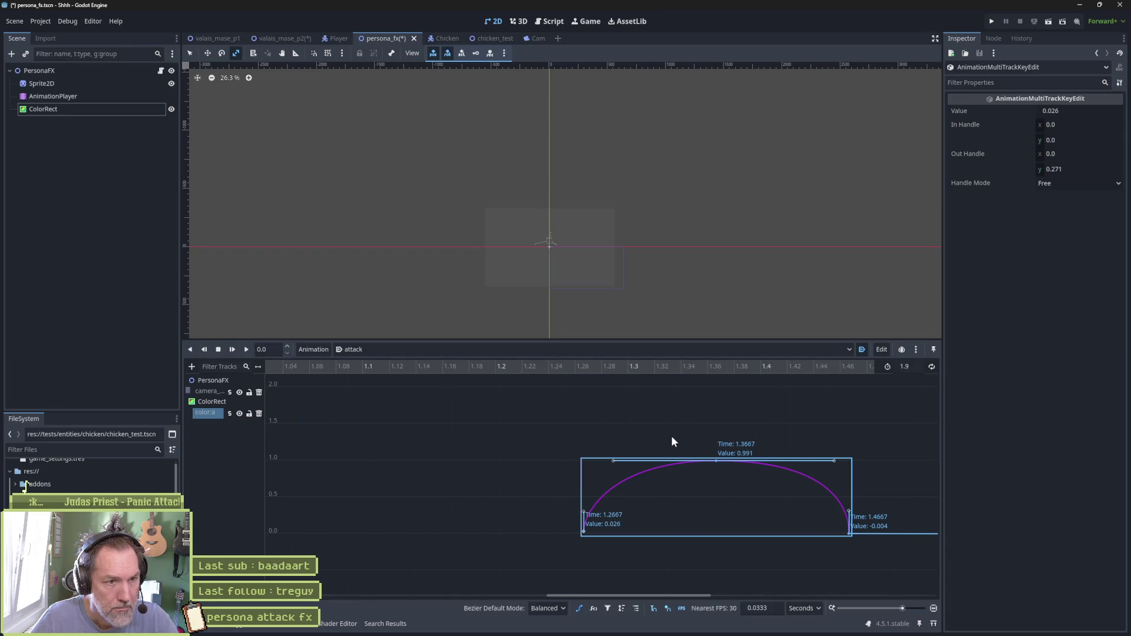
pyautogui.moveTo(539, 370)
pyautogui.mouseDown()
pyautogui.moveTo(621, 372)
pyautogui.moveTo(585, 375)
pyautogui.mouseUp()
pyautogui.moveTo(716, 497); pyautogui.dragTo(718, 499)
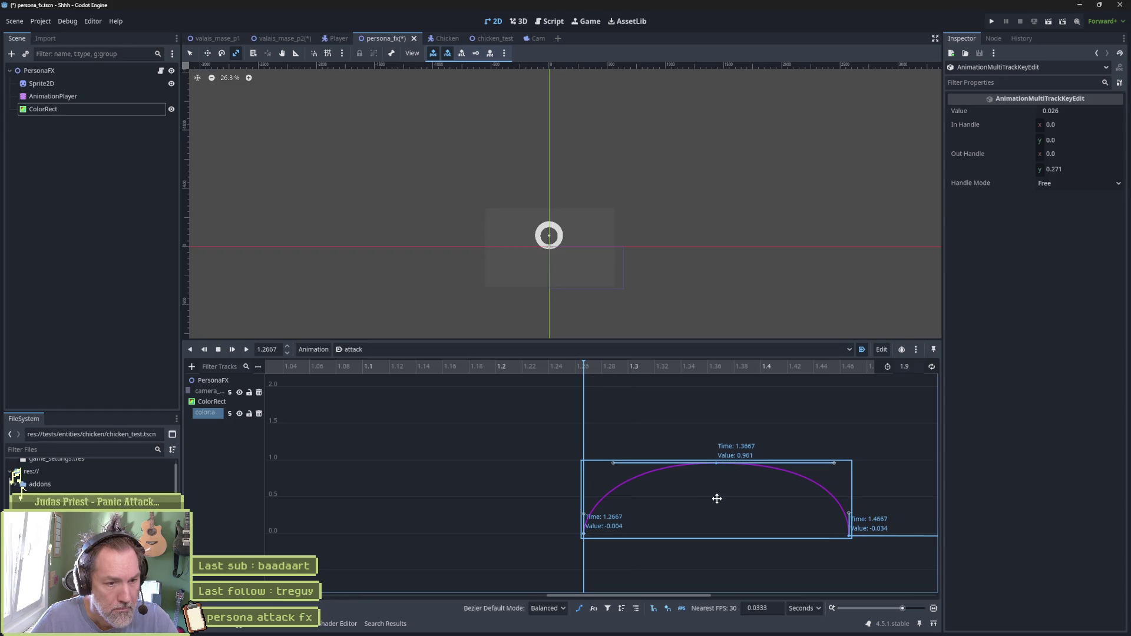
pyautogui.moveTo(585, 375)
pyautogui.mouseDown()
pyautogui.moveTo(542, 363)
pyautogui.moveTo(864, 391)
pyautogui.mouseUp()
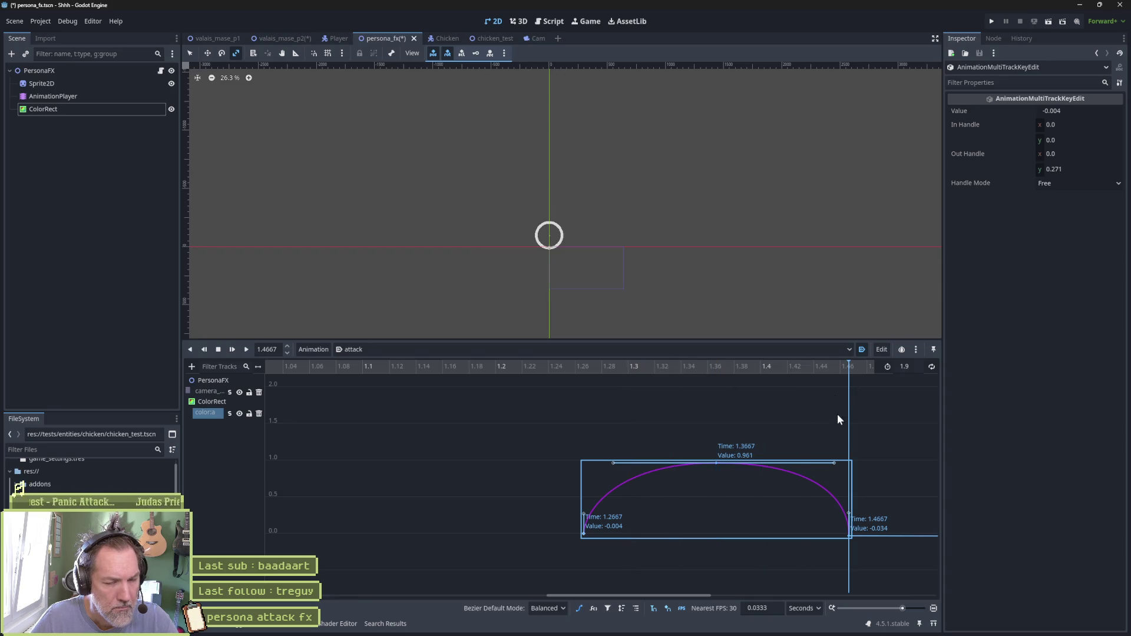
pyautogui.moveTo(836, 439); pyautogui.dragTo(580, 479)
# Shift the fade keys to 1.3333–1.5333 s, scrub the new timing, and save and run with F6
pyautogui.scroll(-2, 594, 455)
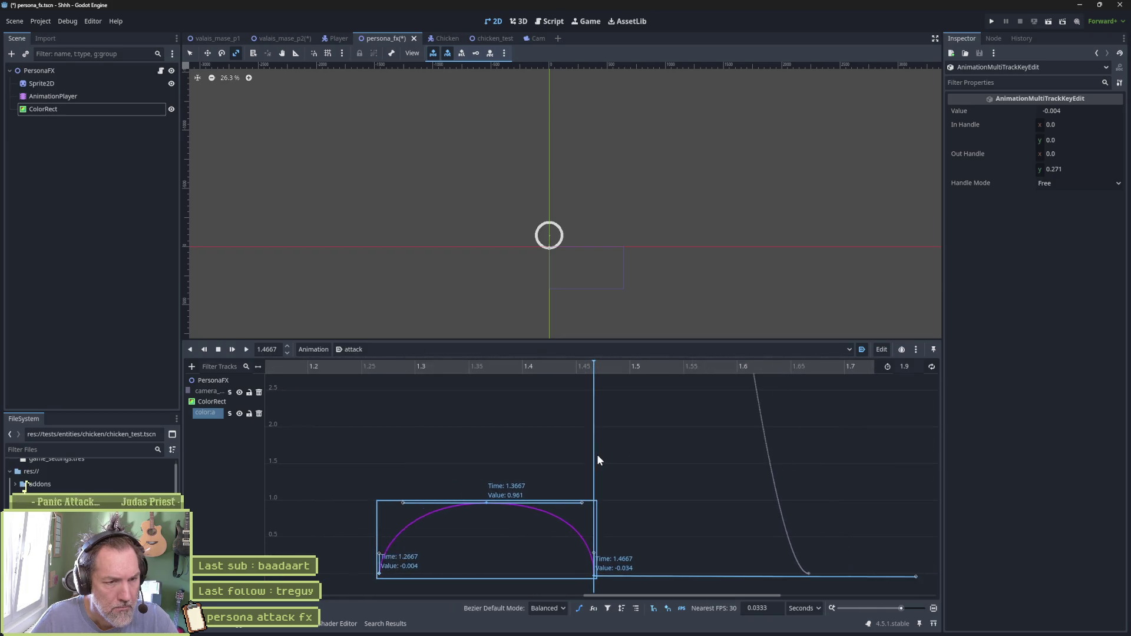
pyautogui.scroll(-1, 596, 455)
pyautogui.scroll(-1, 607, 416)
pyautogui.click(644, 363)
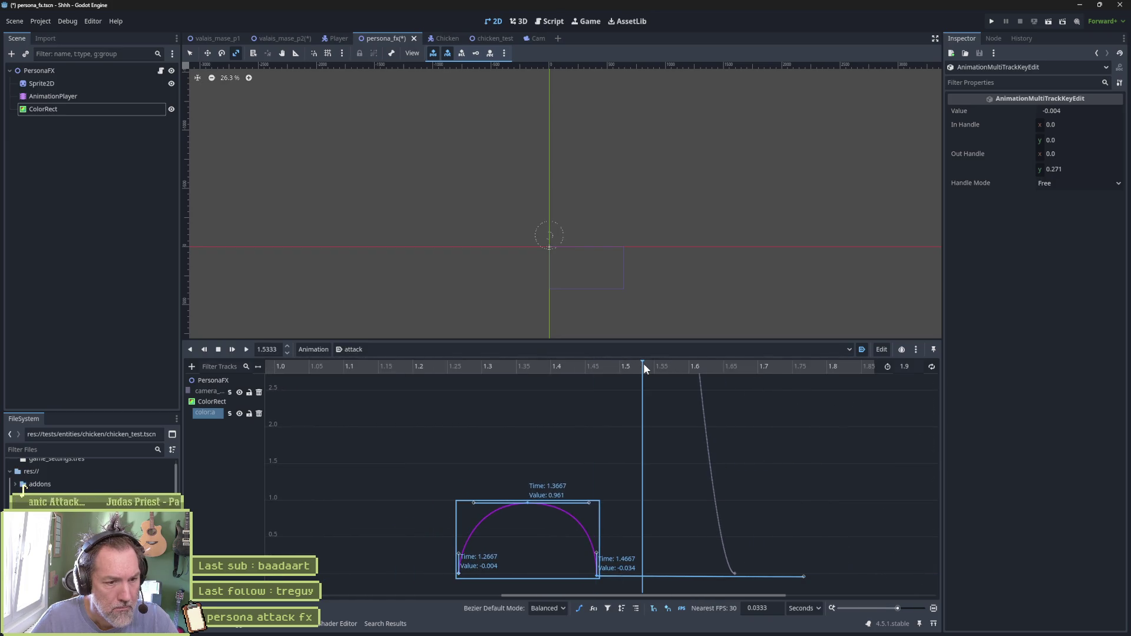
pyautogui.moveTo(560, 541); pyautogui.dragTo(607, 548)
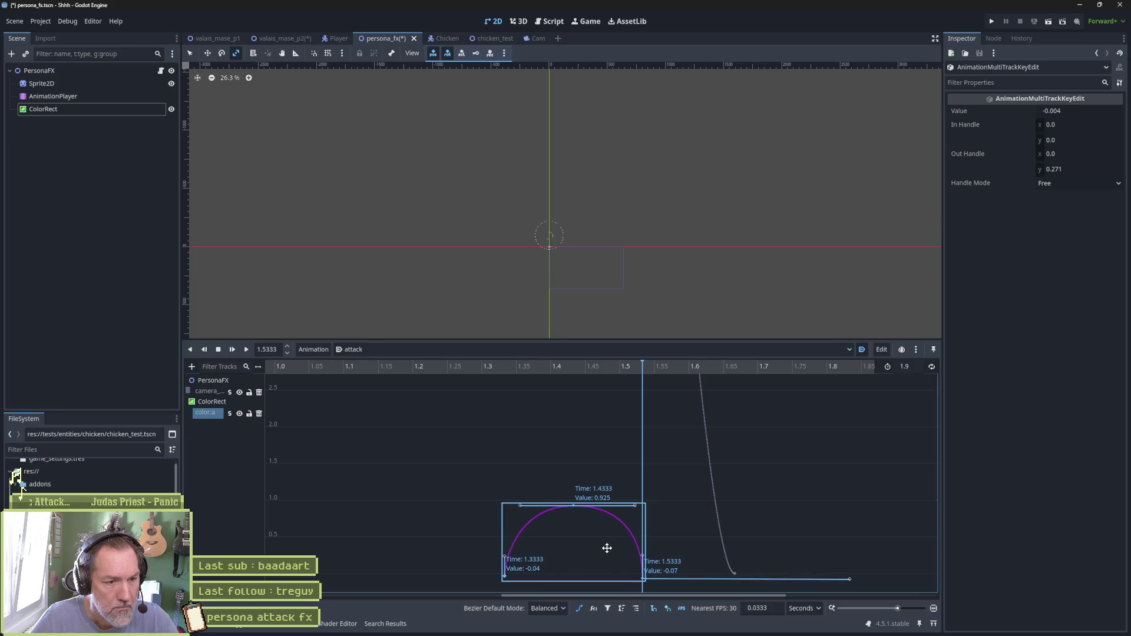
pyautogui.moveTo(558, 370)
pyautogui.mouseDown()
pyautogui.moveTo(446, 369)
pyautogui.moveTo(707, 383)
pyautogui.mouseUp()
pyautogui.press('F6')
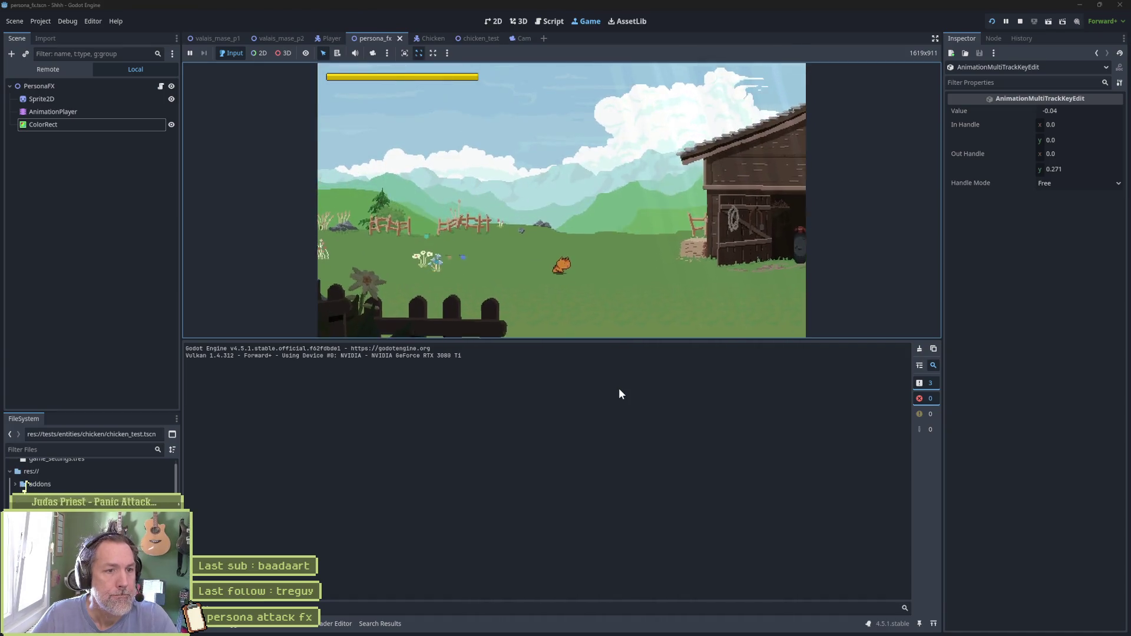
# Stop the game and isolate the color:a curve in the Bezier editor, fitted to view
pyautogui.press('F8')
pyautogui.click(148, 96)
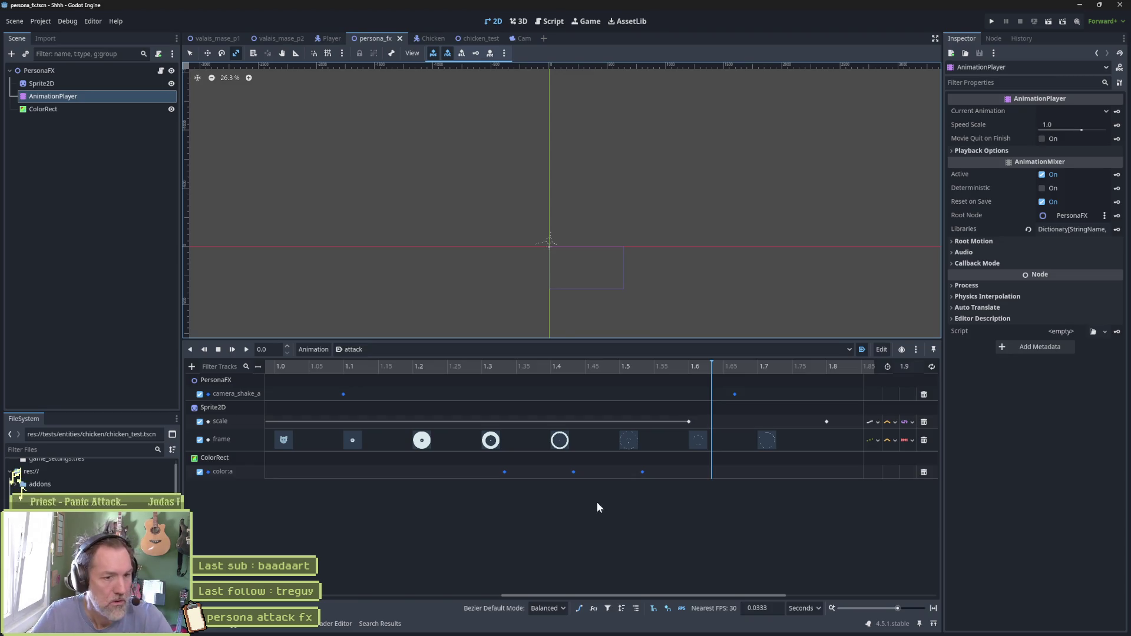
pyautogui.click(421, 469)
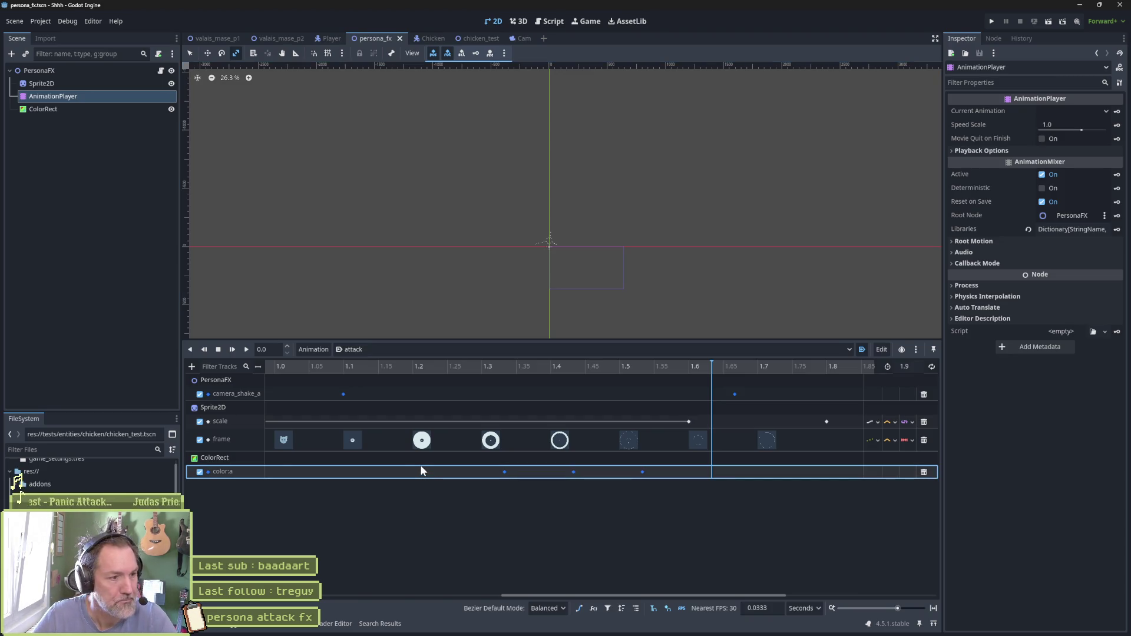
pyautogui.click(579, 609)
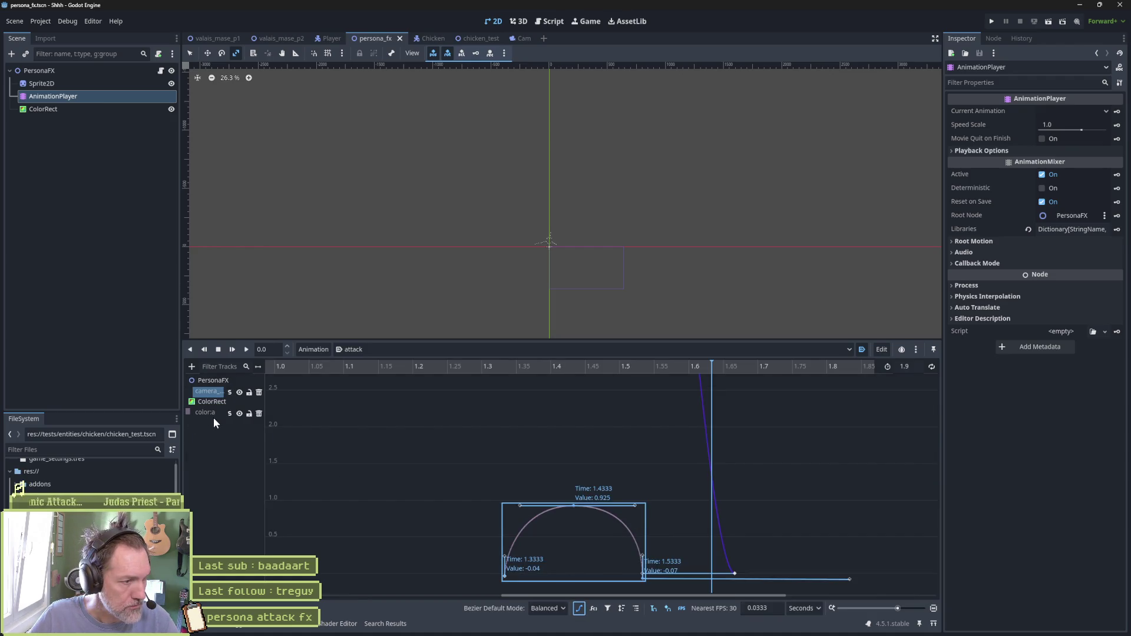
pyautogui.click(229, 413)
pyautogui.press('f')
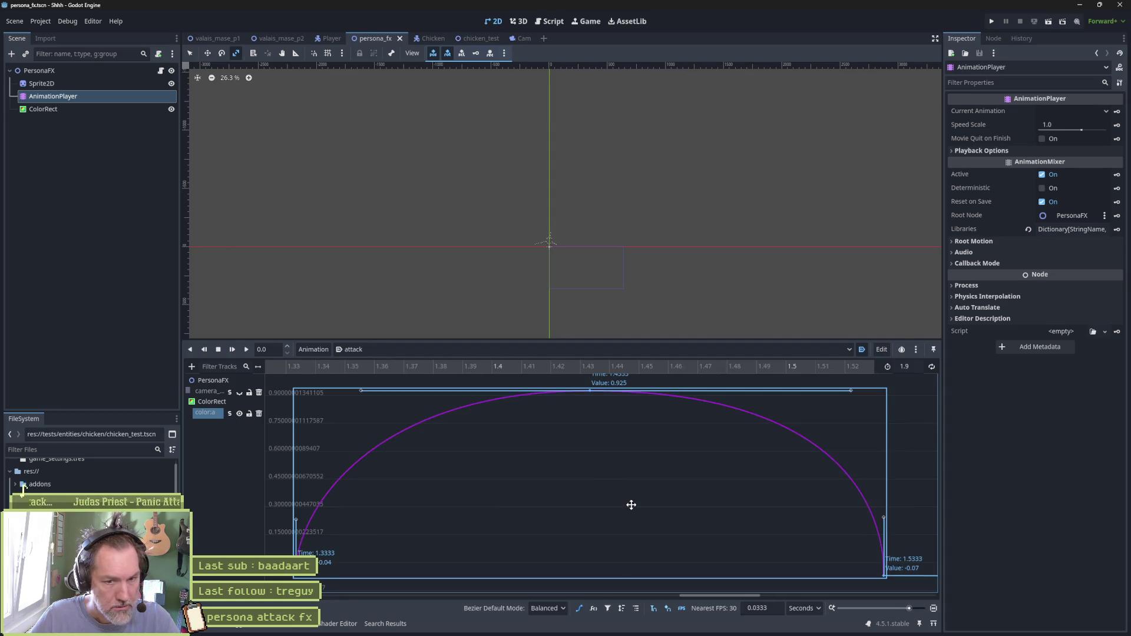
# Lengthen both tangents of the peak key and make its handles balanced
pyautogui.moveTo(362, 390); pyautogui.dragTo(363, 390)
pyautogui.click(354, 380)
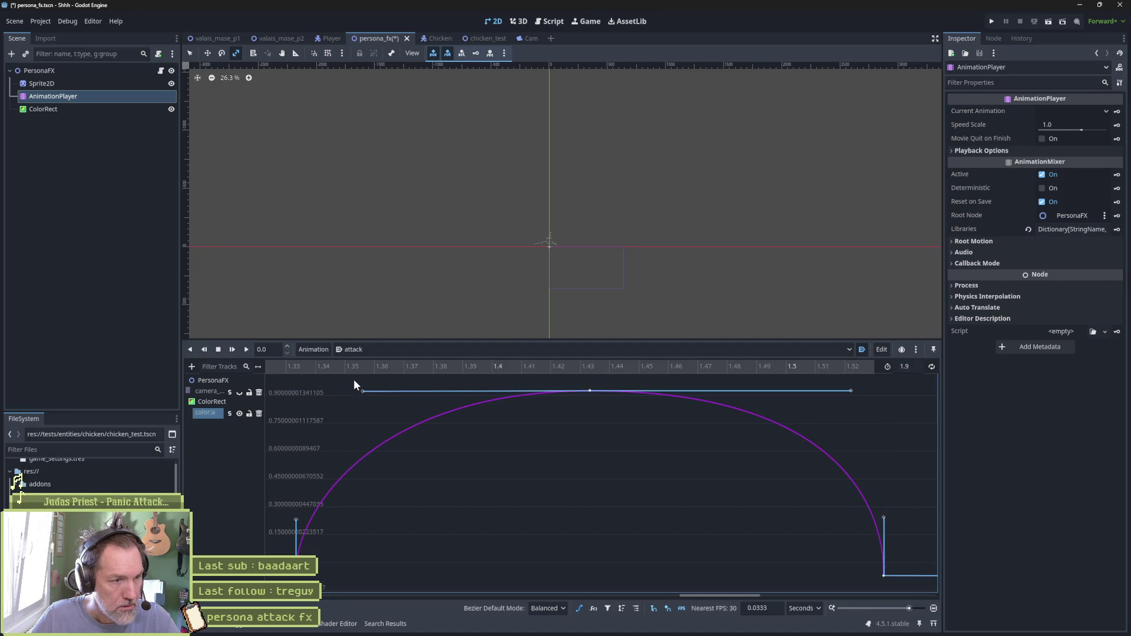
pyautogui.moveTo(361, 390); pyautogui.dragTo(416, 389)
pyautogui.moveTo(858, 393); pyautogui.dragTo(713, 393)
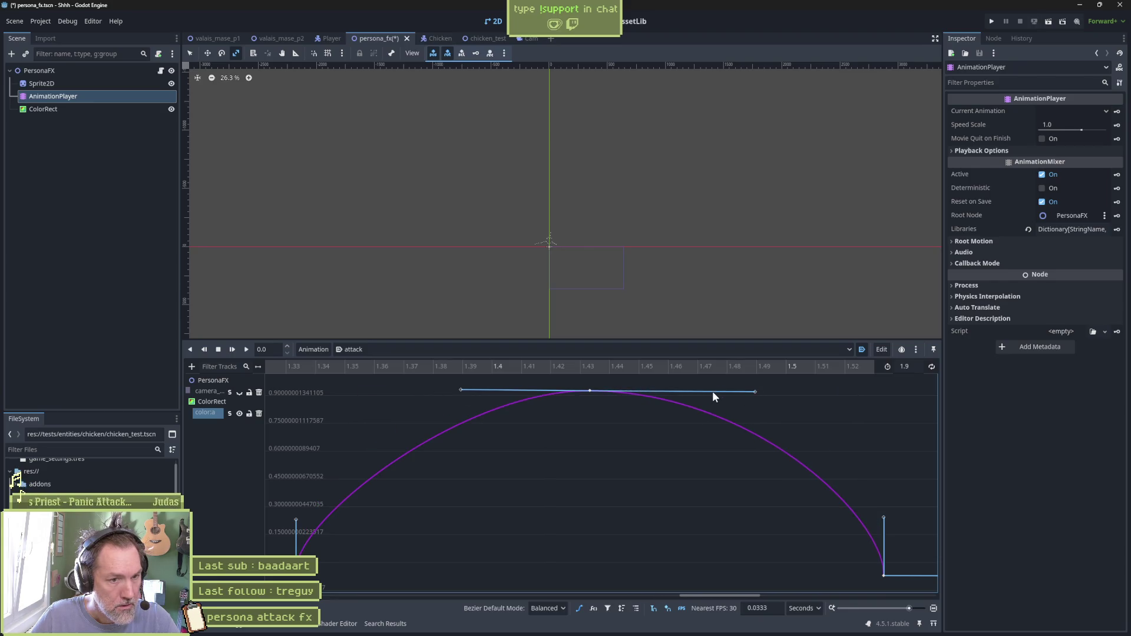
pyautogui.rightClick(589, 391)
pyautogui.click(676, 509)
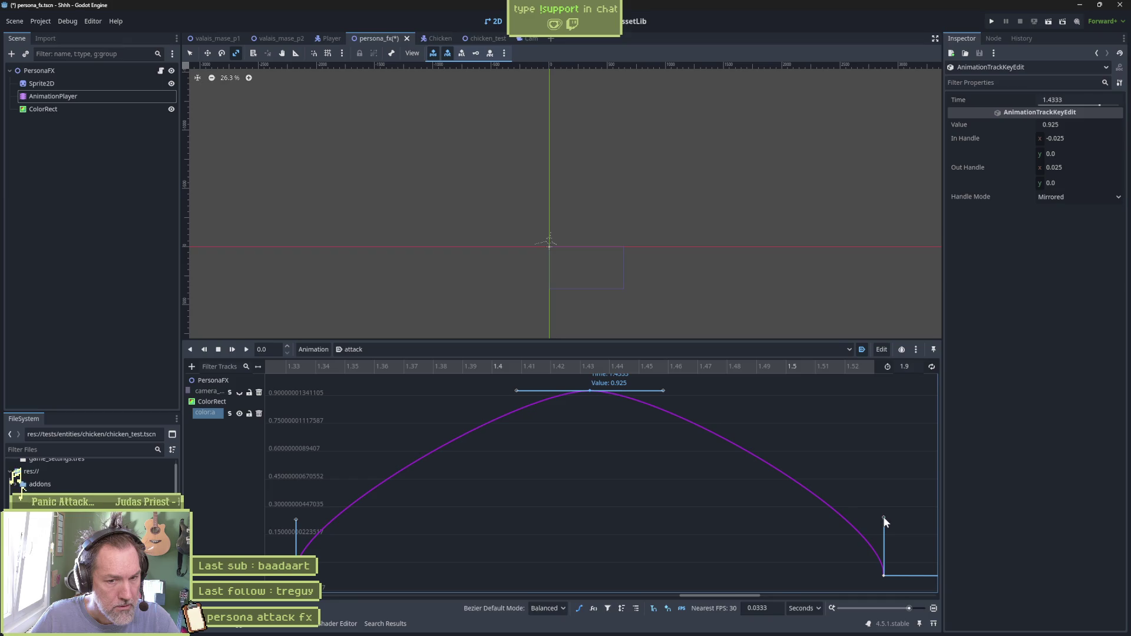
# Ease the curve out of the first key and into the final key, then save and test-run
pyautogui.moveTo(884, 517); pyautogui.dragTo(802, 525)
pyautogui.moveTo(295, 520)
pyautogui.mouseDown()
pyautogui.moveTo(415, 532)
pyautogui.moveTo(432, 522)
pyautogui.mouseUp()
pyautogui.press('F6')
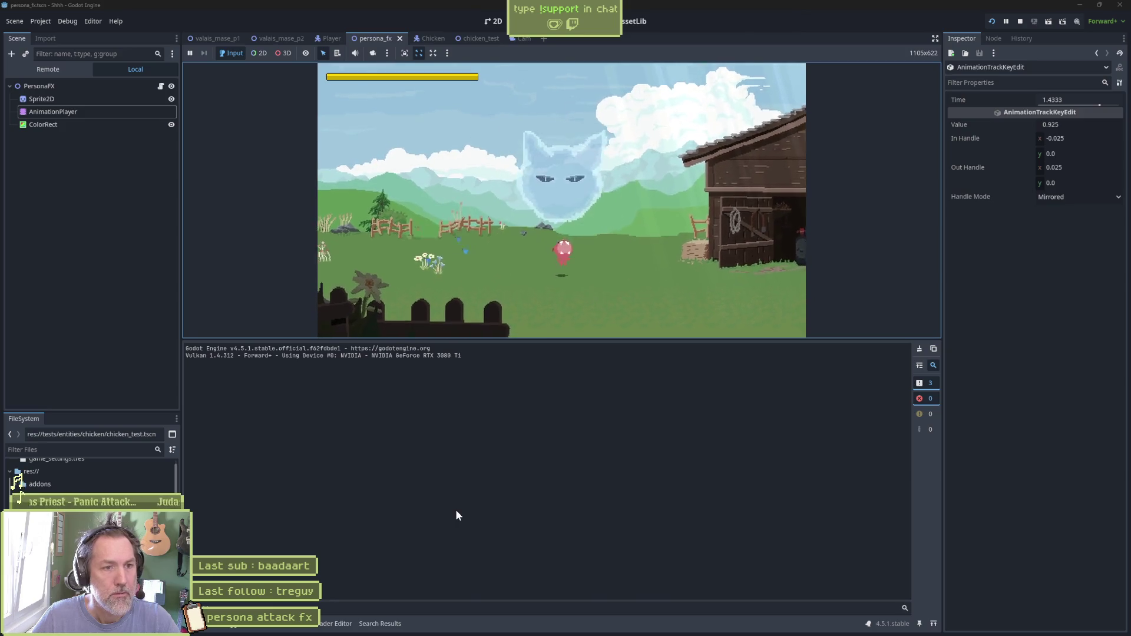
pyautogui.press('F8')
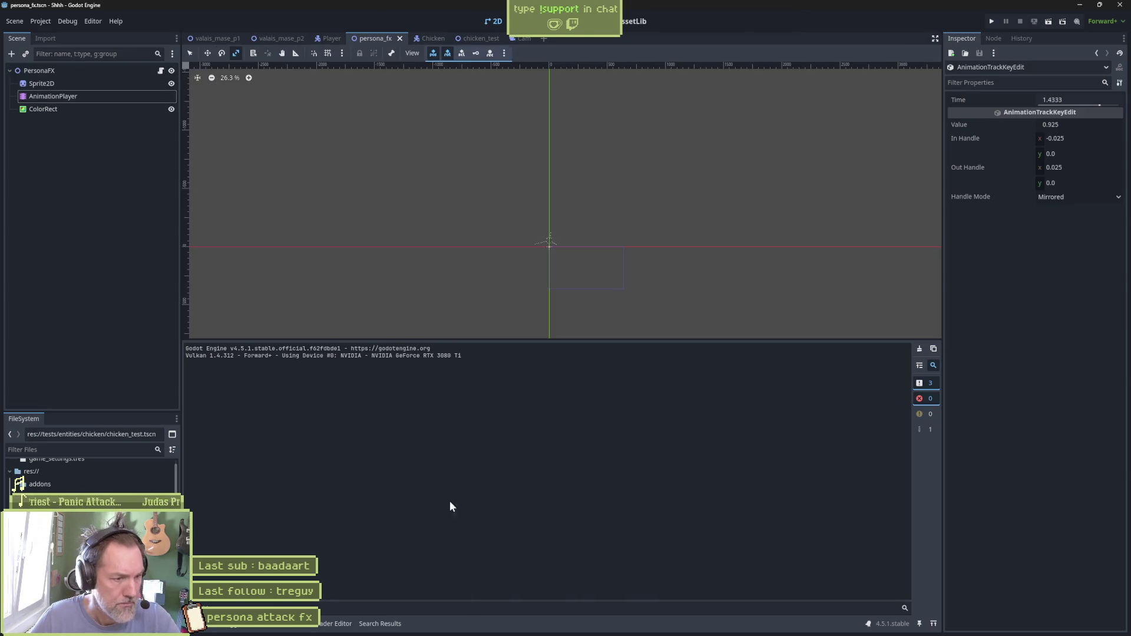
pyautogui.click(65, 96)
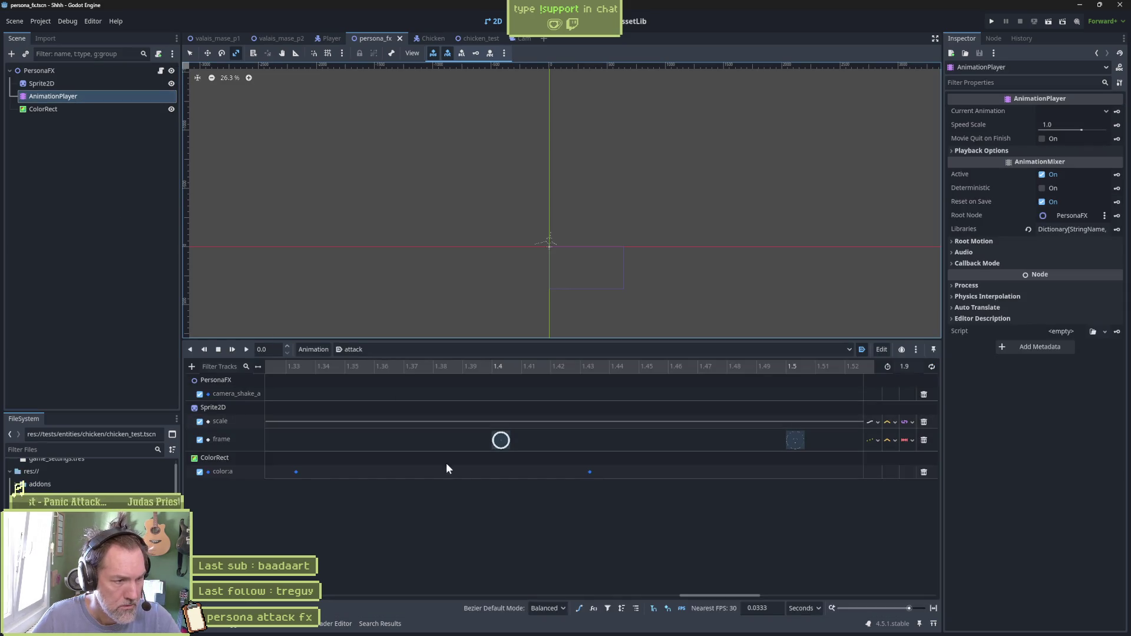
# Drag the color:a peak's tangent far right into a flat plateau, then run and stop the game
pyautogui.click(478, 471)
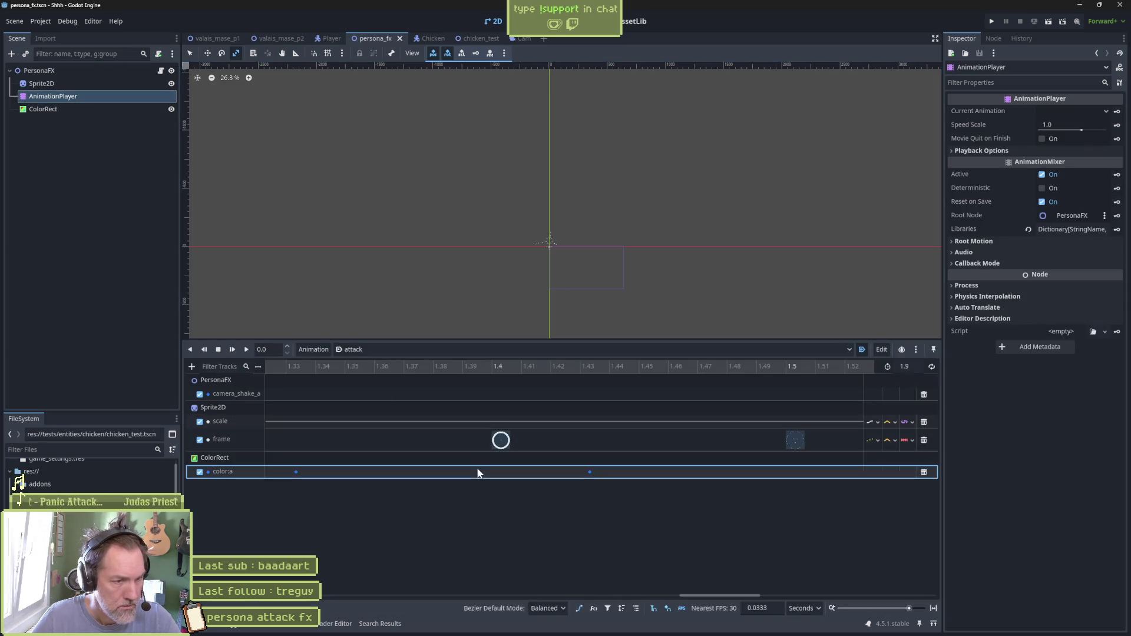
pyautogui.click(580, 608)
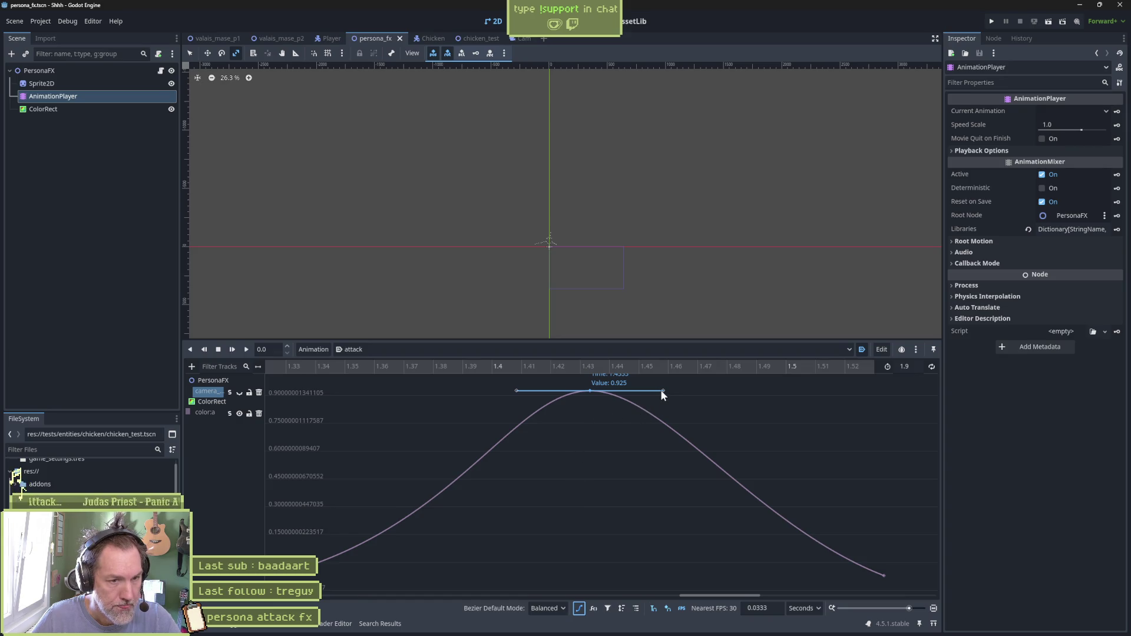
pyautogui.moveTo(663, 391); pyautogui.dragTo(837, 392)
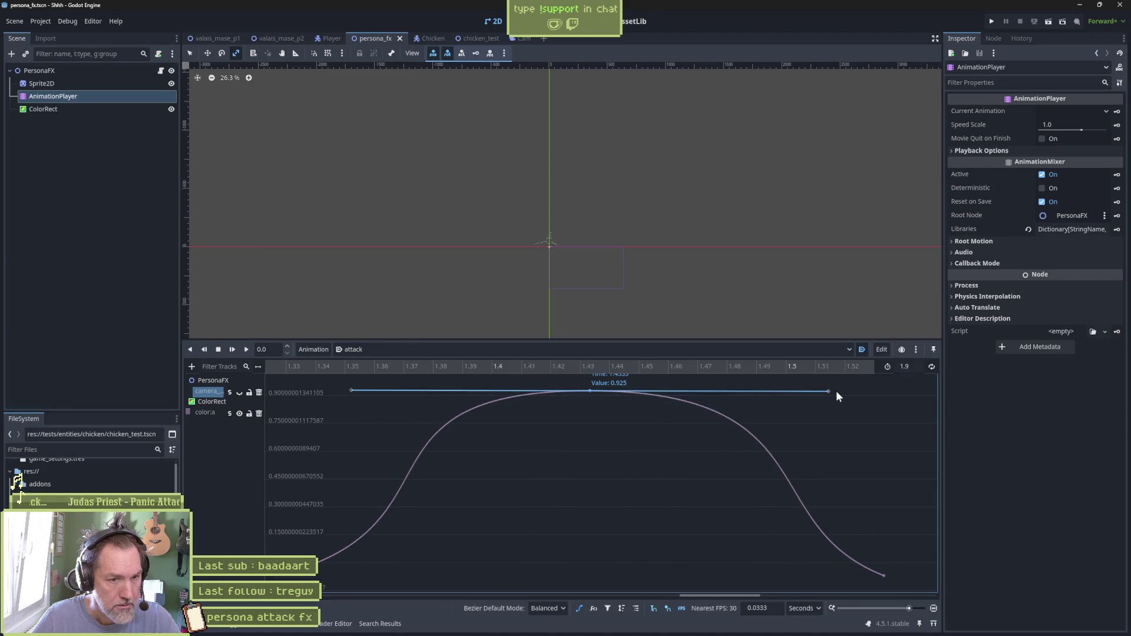
pyautogui.press('F5')
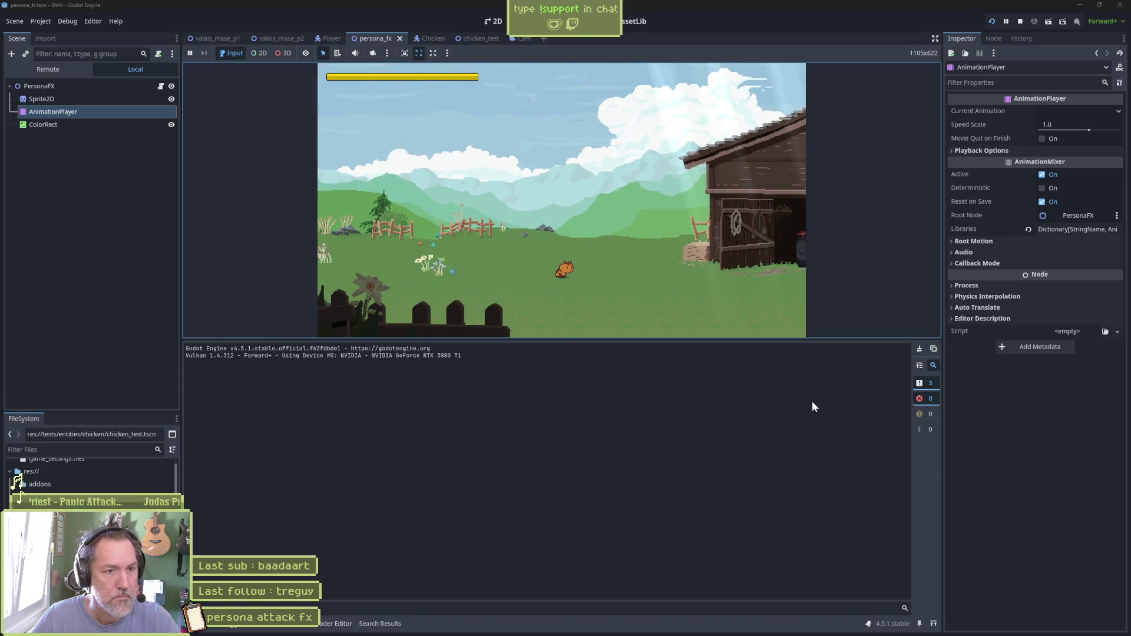
pyautogui.press('F8')
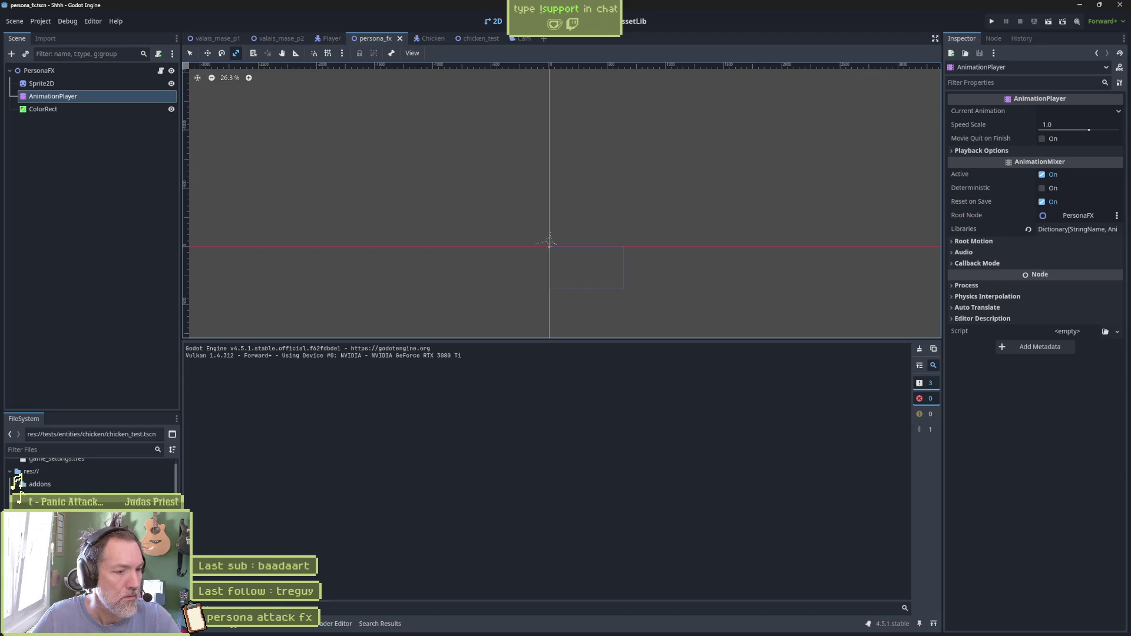
# Play and rewind the attack animation, then show the color:a track as a curve
pyautogui.click(293, 625)
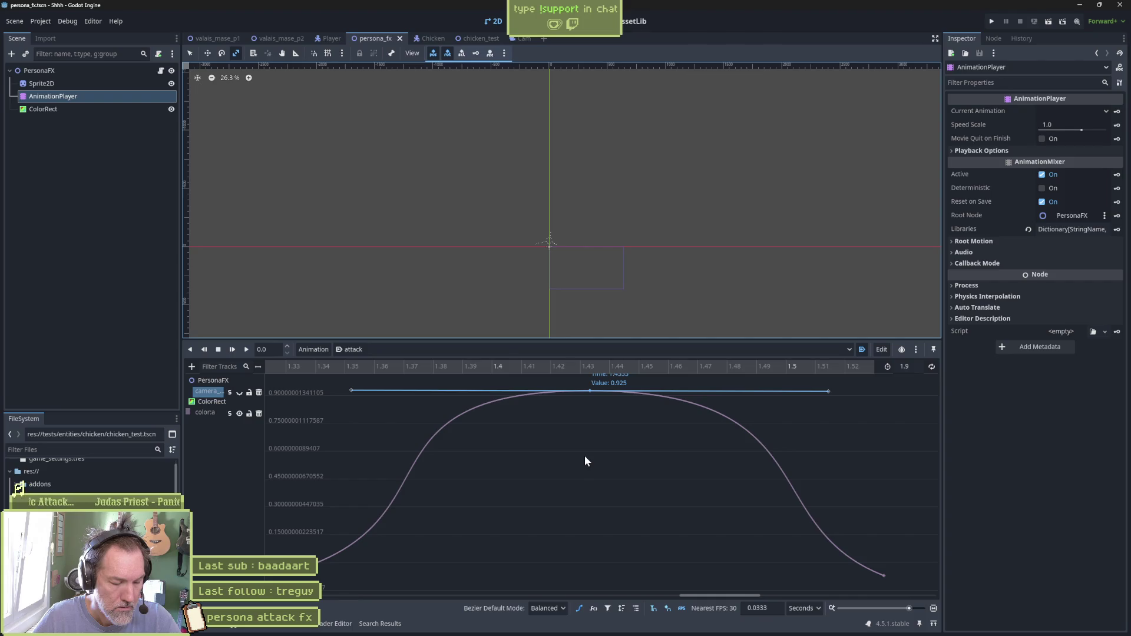
pyautogui.hotkey('shift', 'd')
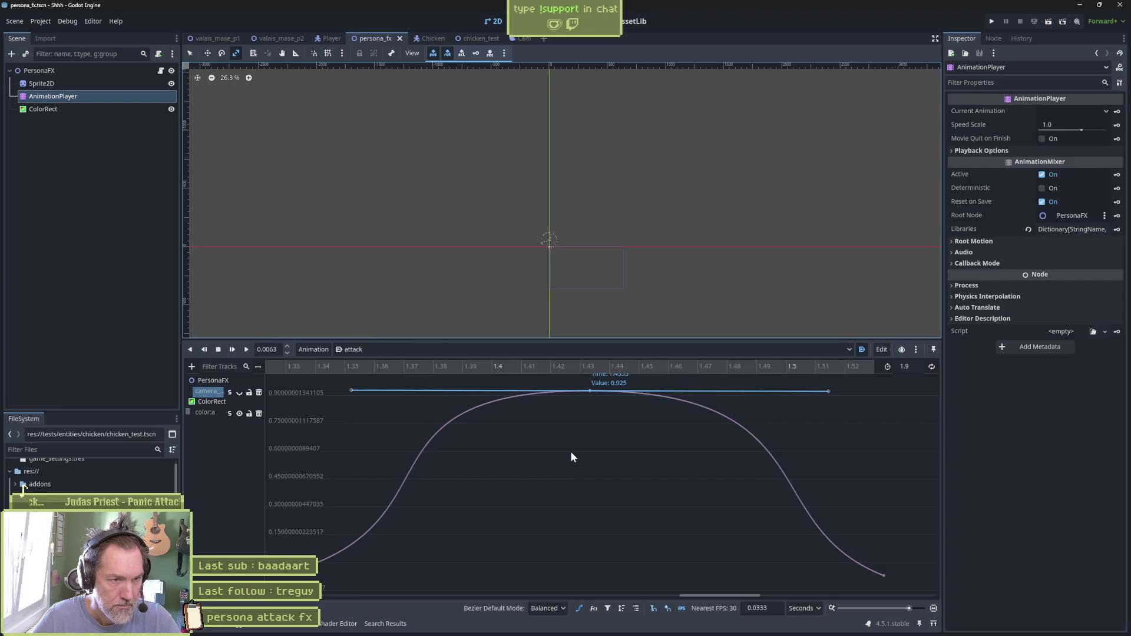
pyautogui.press('s')
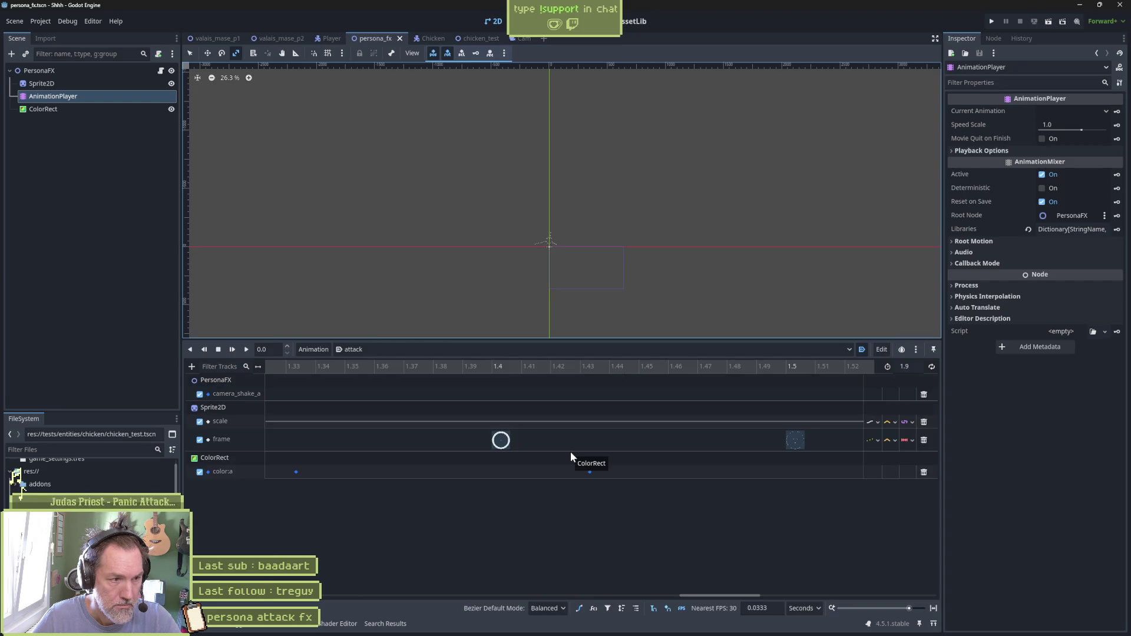
pyautogui.click(557, 473)
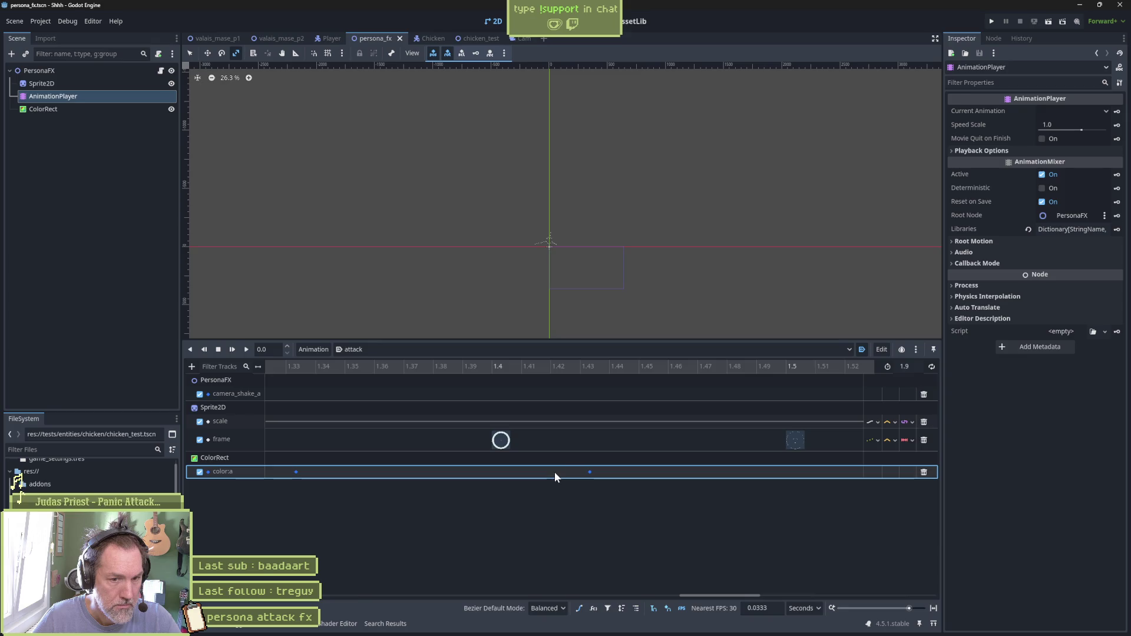
pyautogui.click(580, 609)
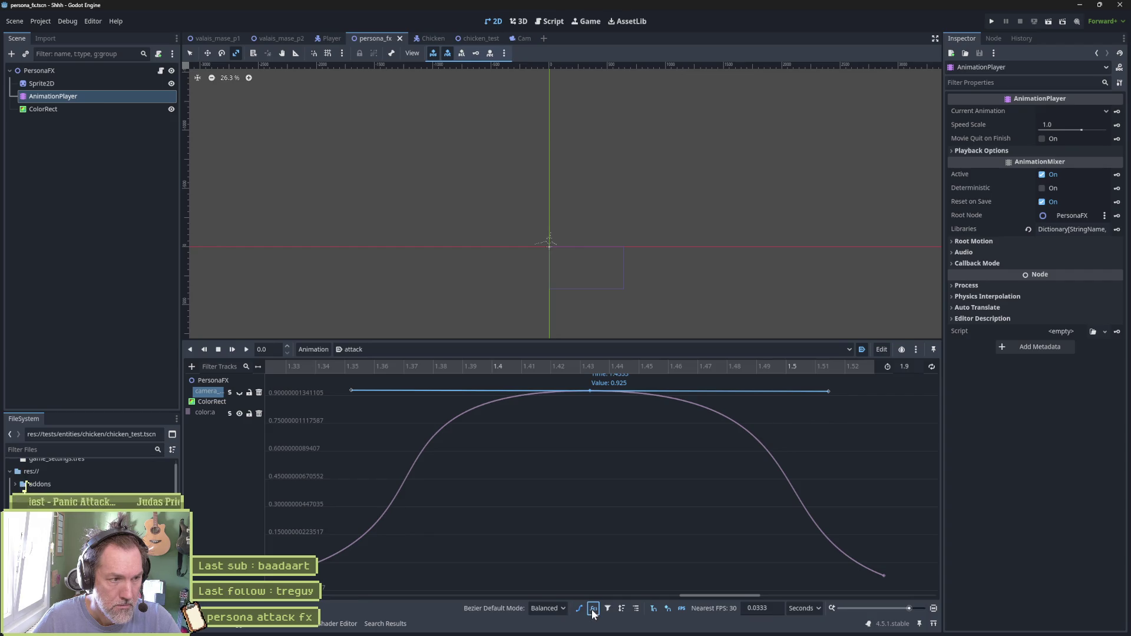
# Toggle the selected-node-only track filter on and off while selecting the color:a curve
pyautogui.click(597, 611)
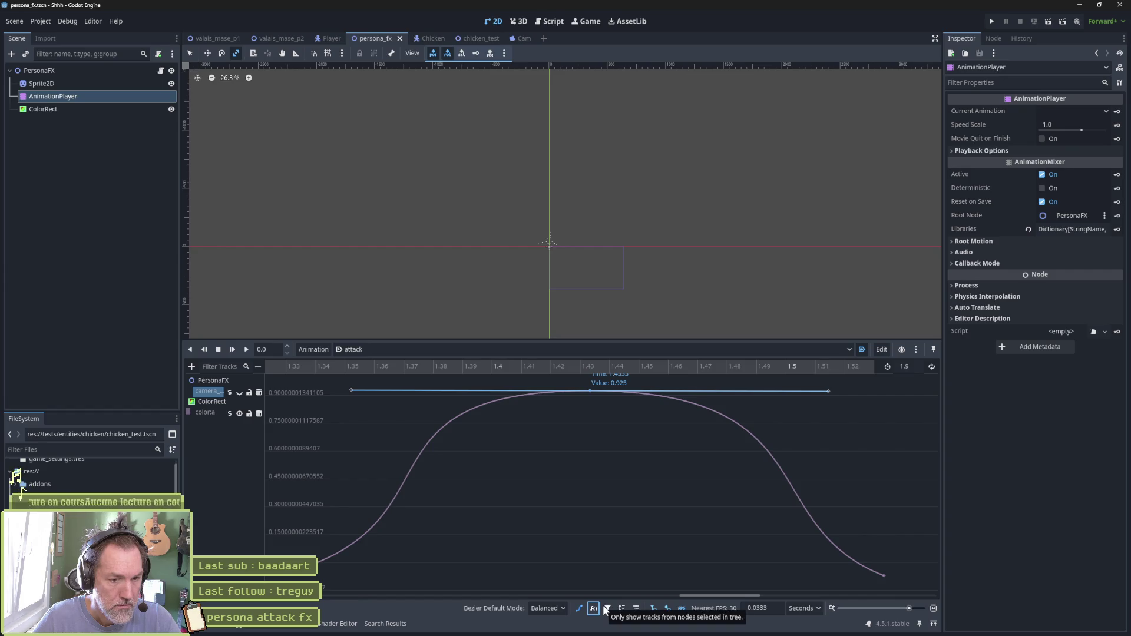
pyautogui.click(605, 608)
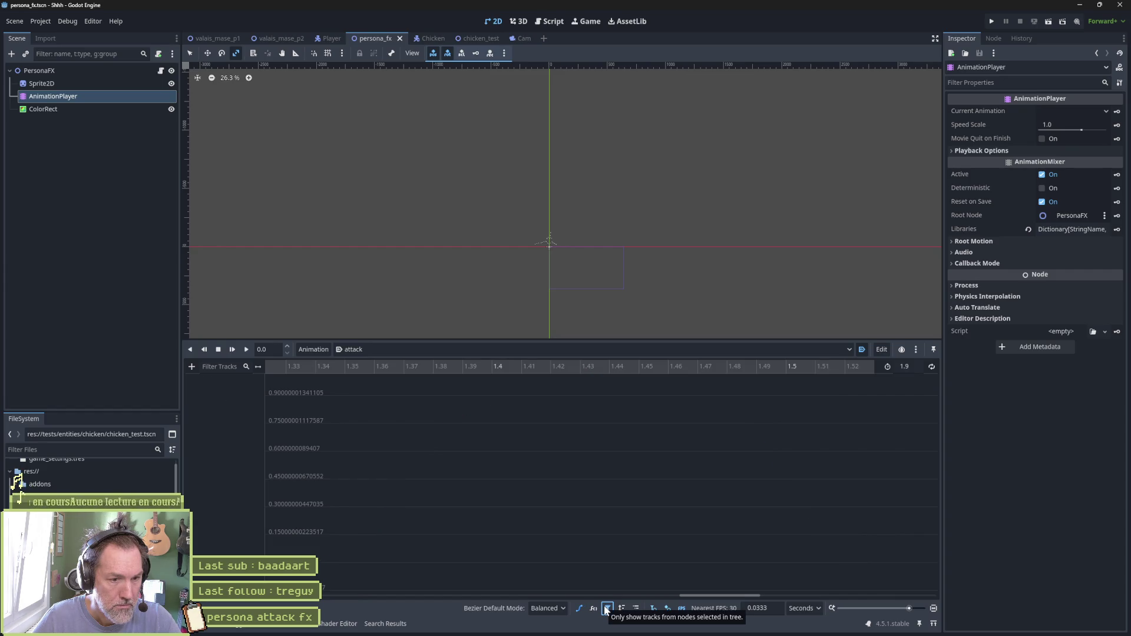
pyautogui.click(605, 609)
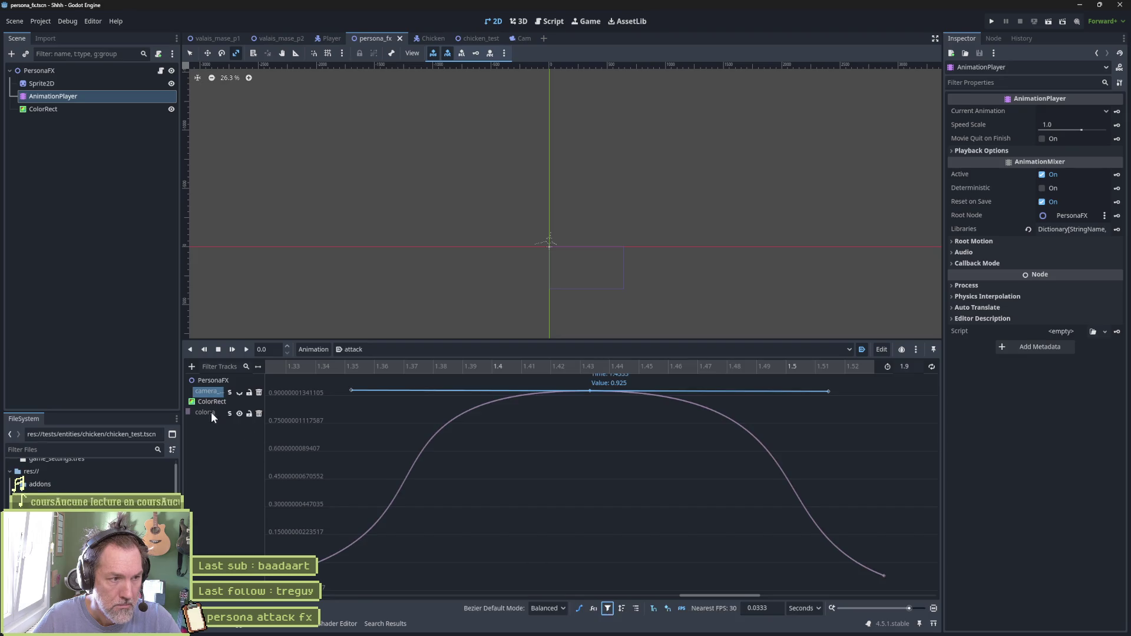
pyautogui.click(210, 412)
pyautogui.click(608, 609)
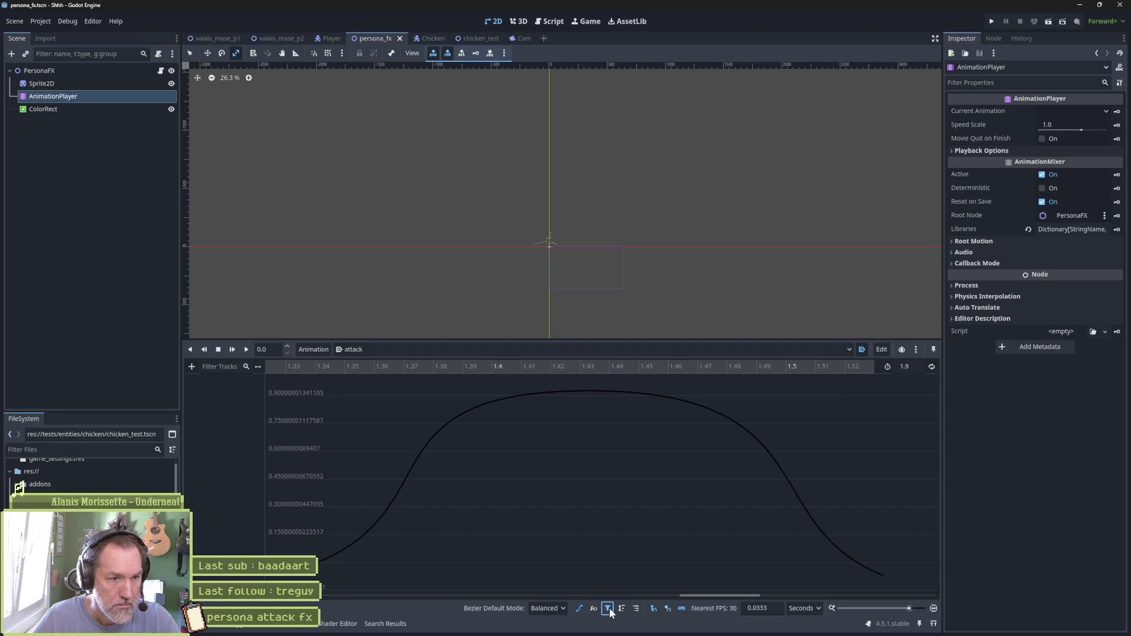
pyautogui.click(610, 611)
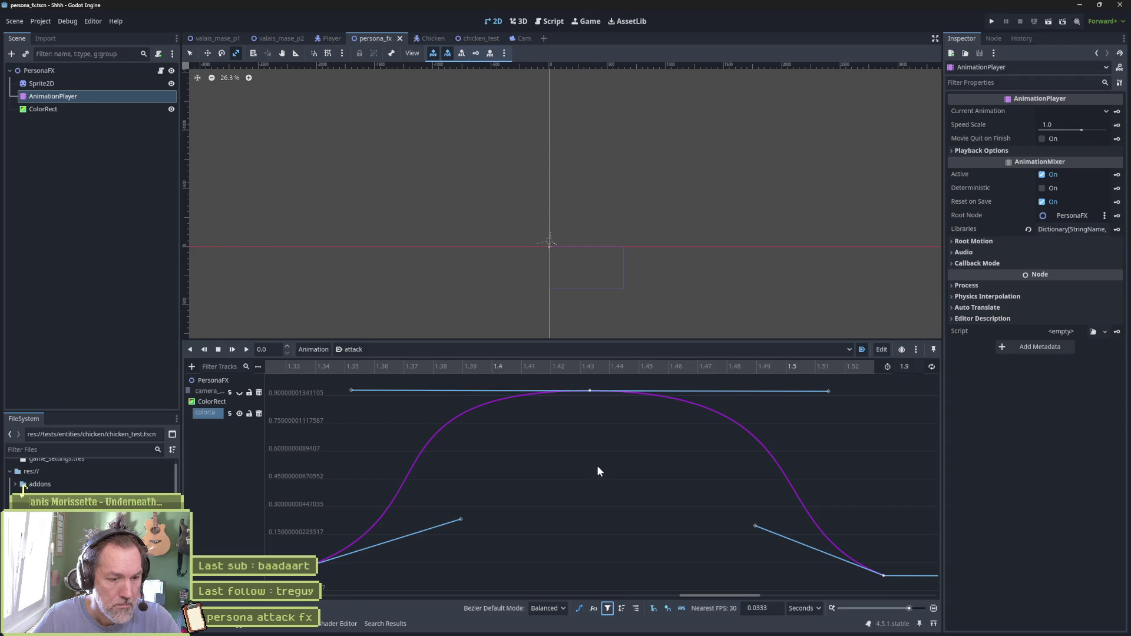
# Shorten the peak's tangents, fit the curve, raise the peak to 1.043, and test-run
pyautogui.moveTo(352, 390); pyautogui.dragTo(512, 393)
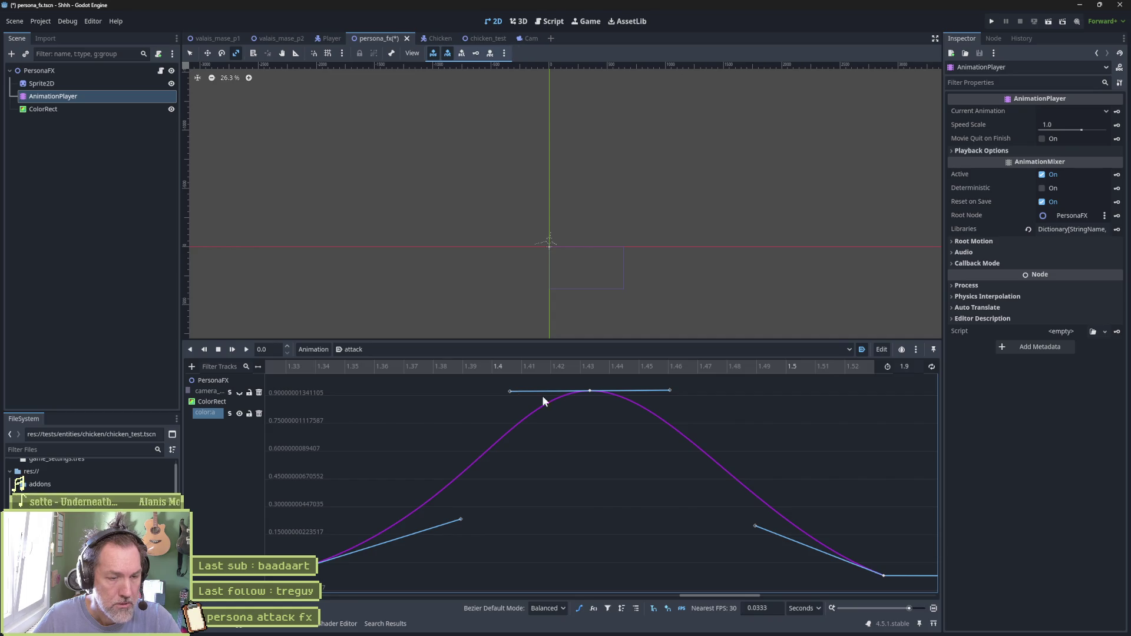
pyautogui.scroll(-3, 585, 420)
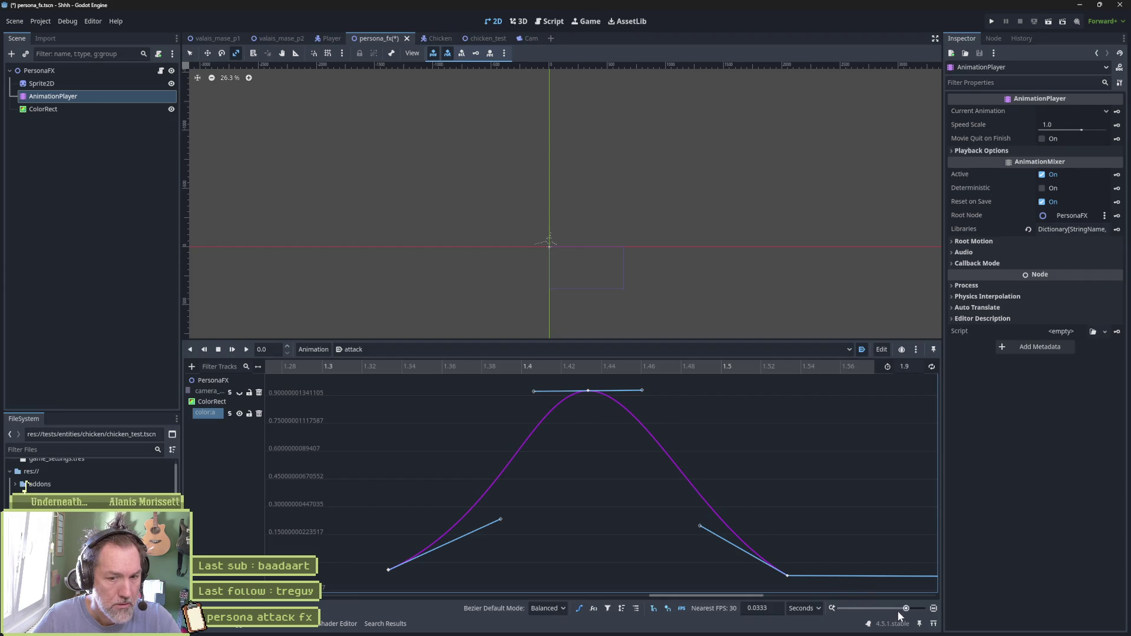
pyautogui.click(934, 609)
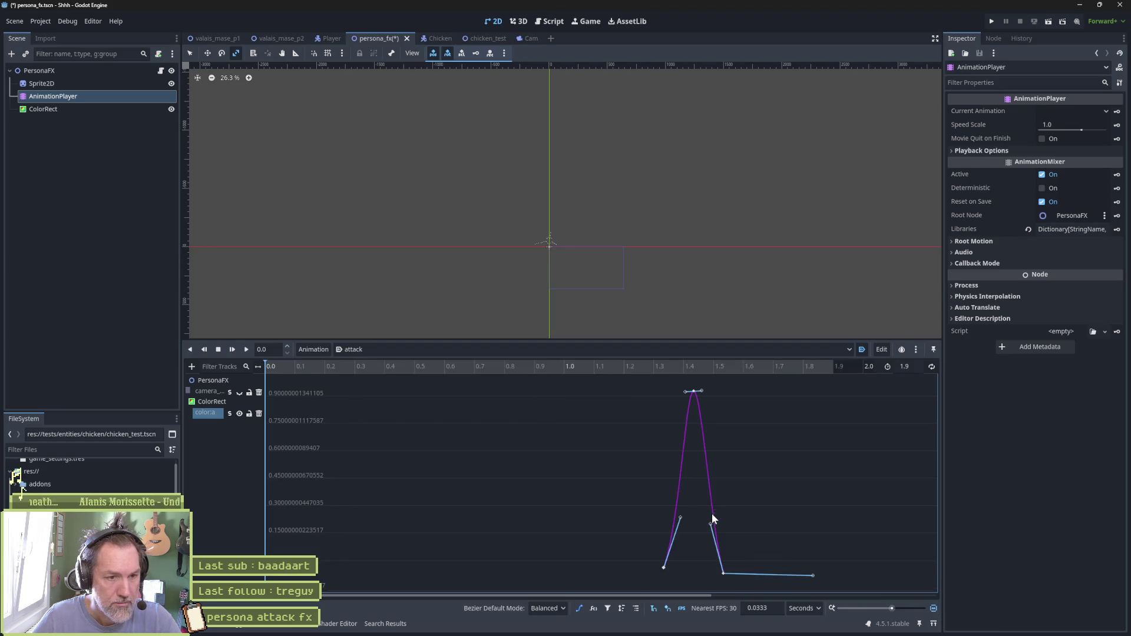
pyautogui.click(694, 391)
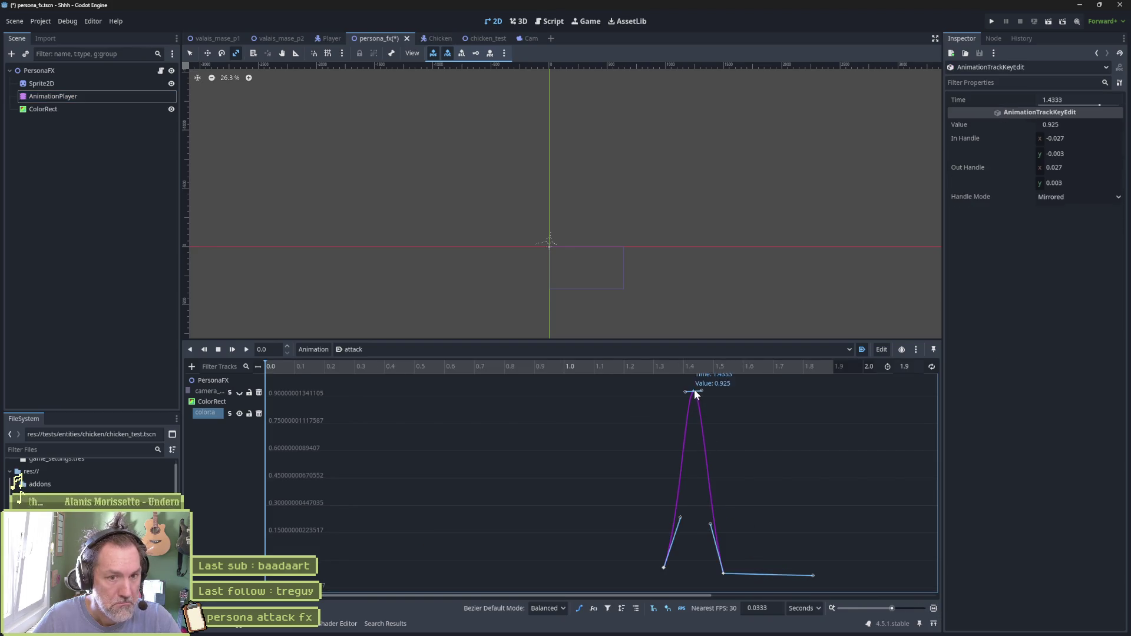
pyautogui.moveTo(697, 376); pyautogui.dragTo(697, 370)
pyautogui.press('F6')
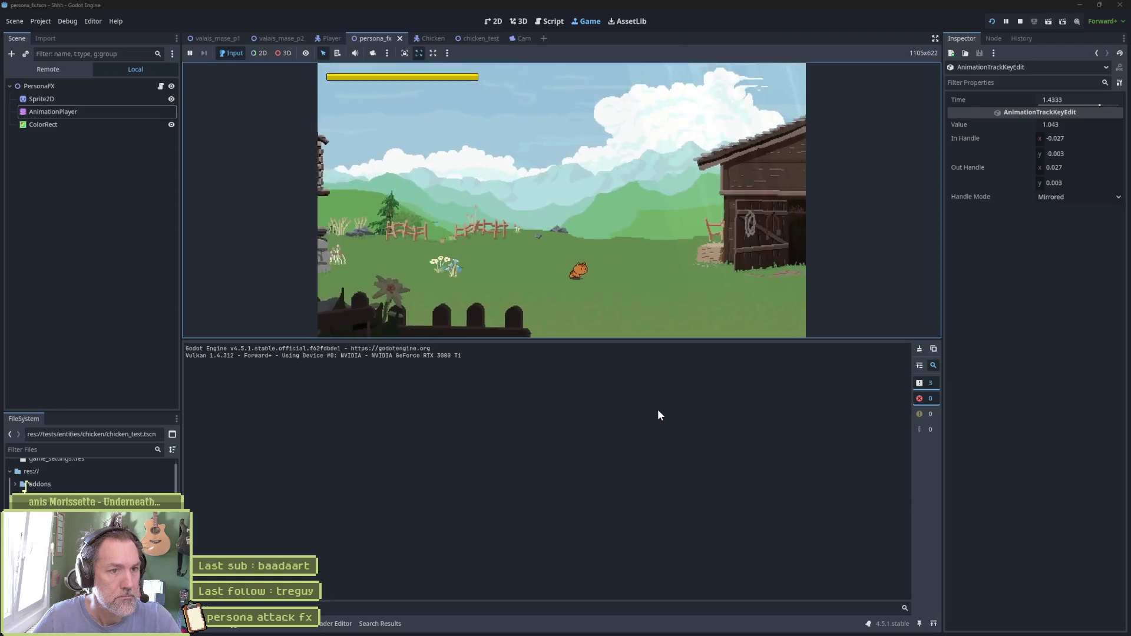
pyautogui.press('F8')
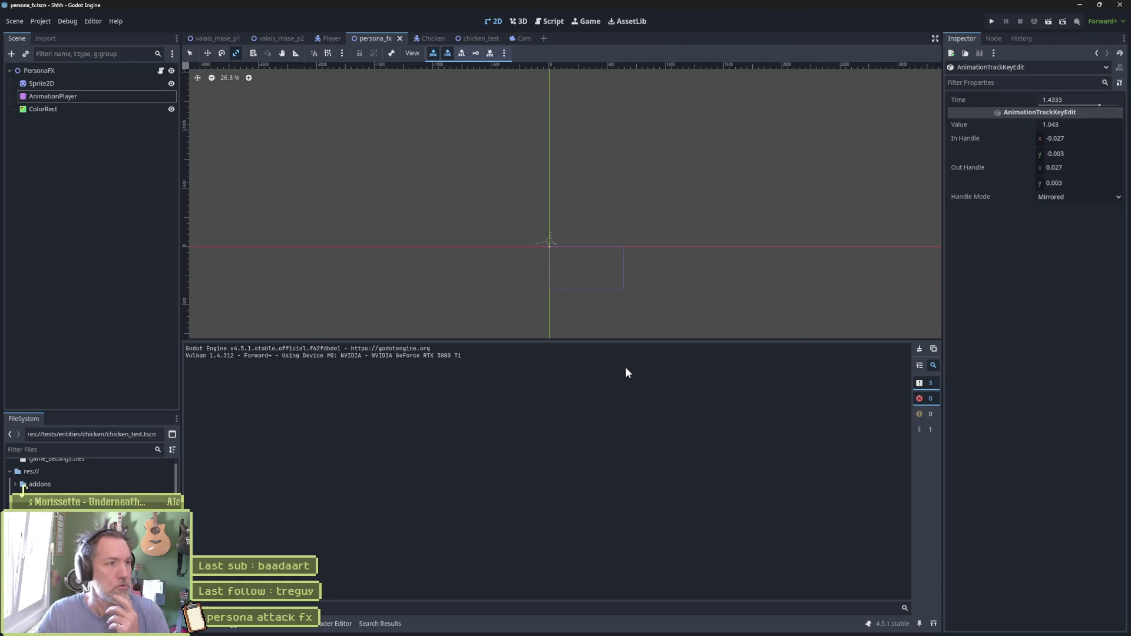
# Move the three color:a keys slightly earlier around 1.1–1.3 s, preview, and test-run the flash
pyautogui.click(71, 98)
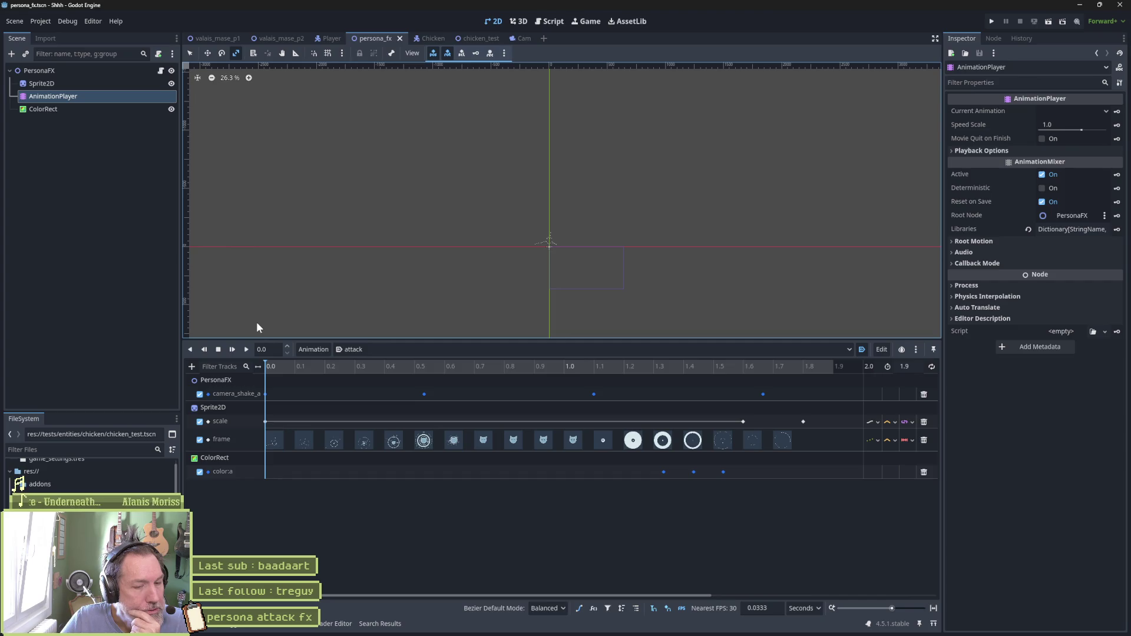
pyautogui.moveTo(662, 364)
pyautogui.mouseDown()
pyautogui.moveTo(745, 360)
pyautogui.moveTo(569, 360)
pyautogui.moveTo(680, 356)
pyautogui.mouseUp()
pyautogui.moveTo(682, 366); pyautogui.dragTo(593, 367)
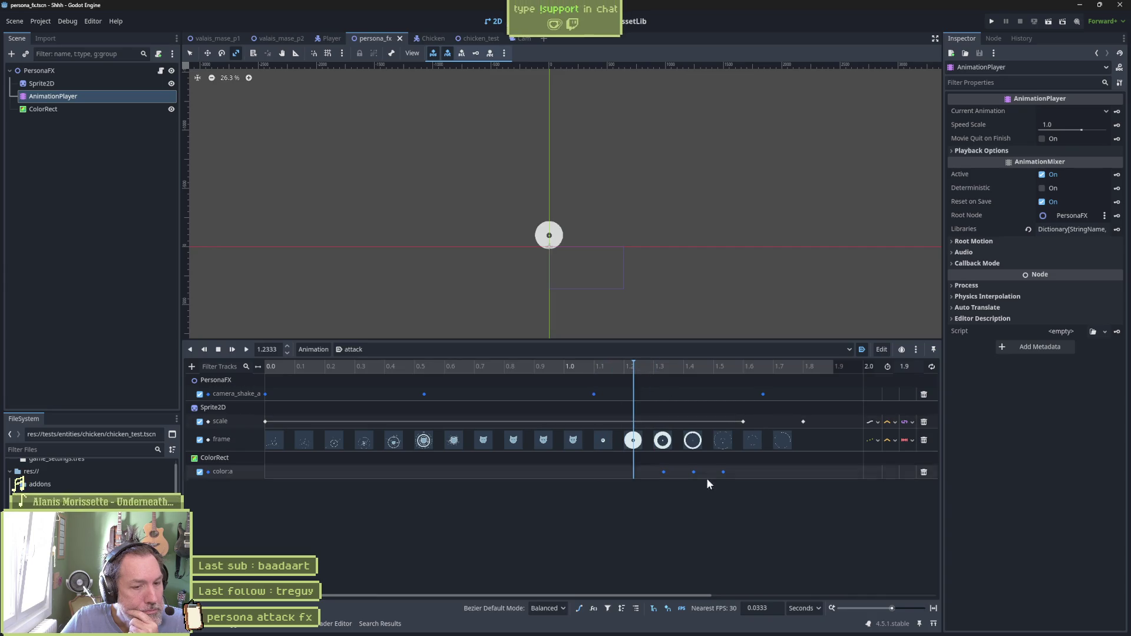
pyautogui.moveTo(730, 470); pyautogui.dragTo(652, 478)
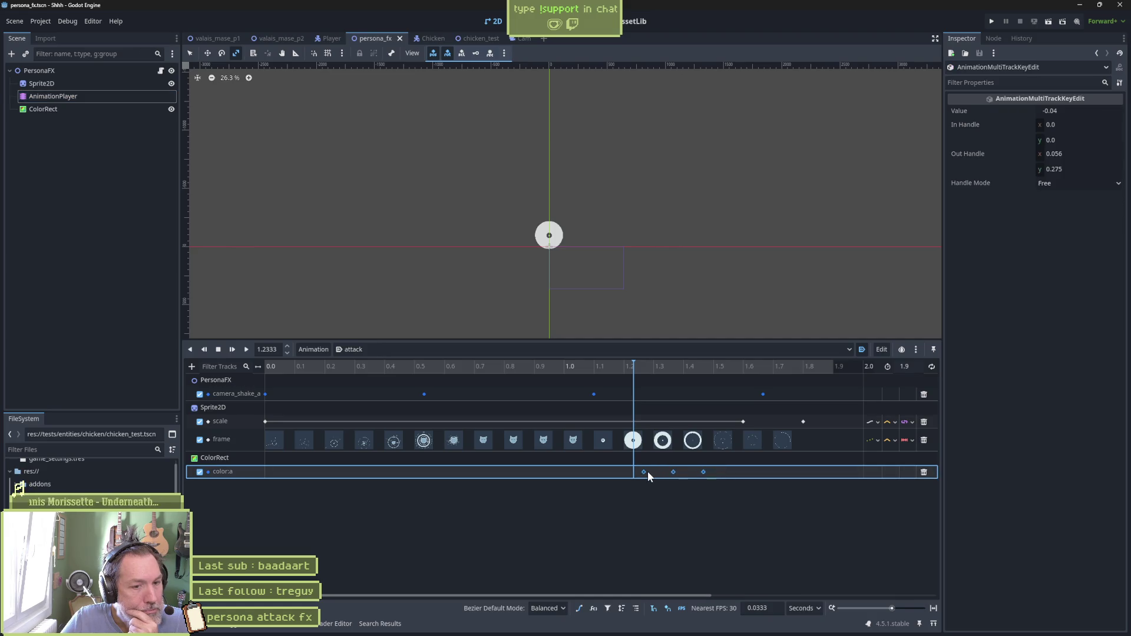
pyautogui.click(625, 370)
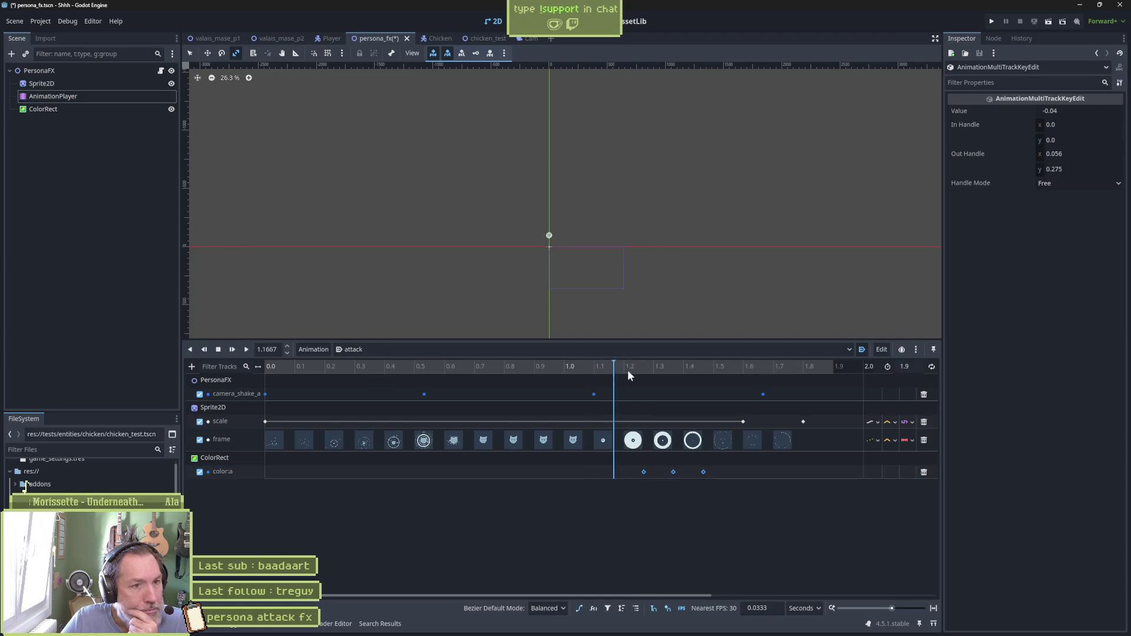
pyautogui.moveTo(628, 371); pyautogui.dragTo(715, 376)
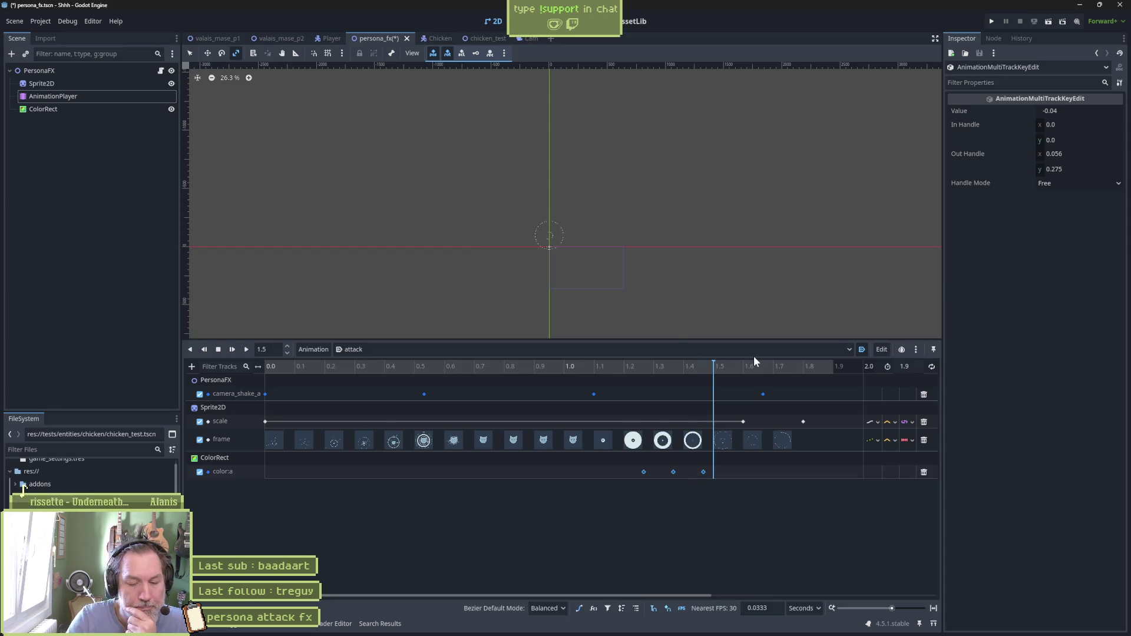
pyautogui.press('F6')
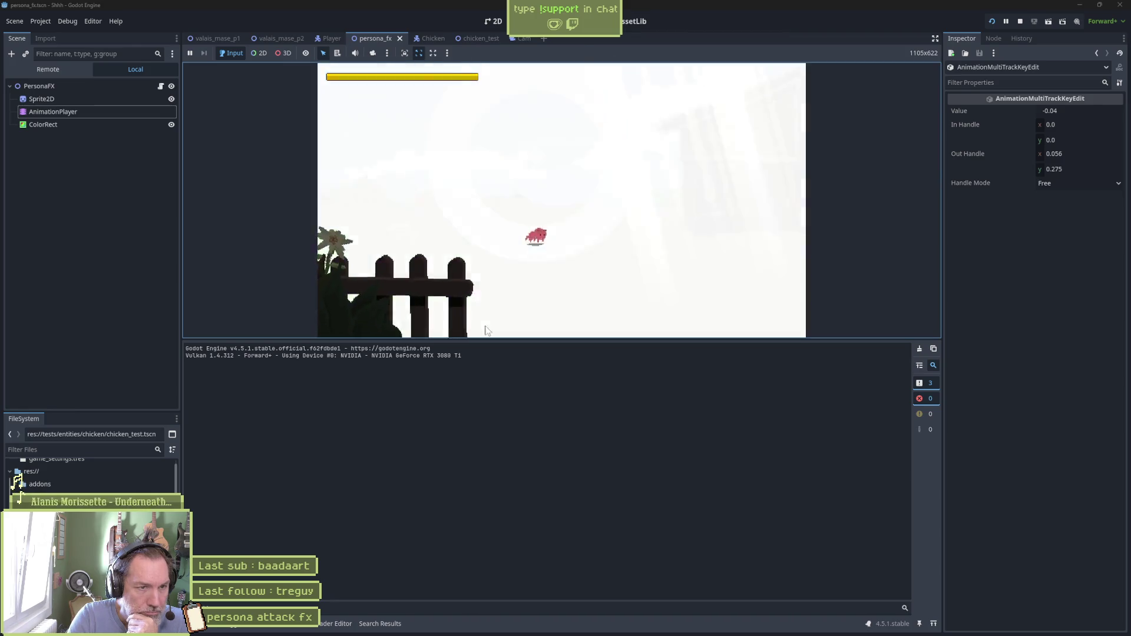
pyautogui.press('F8')
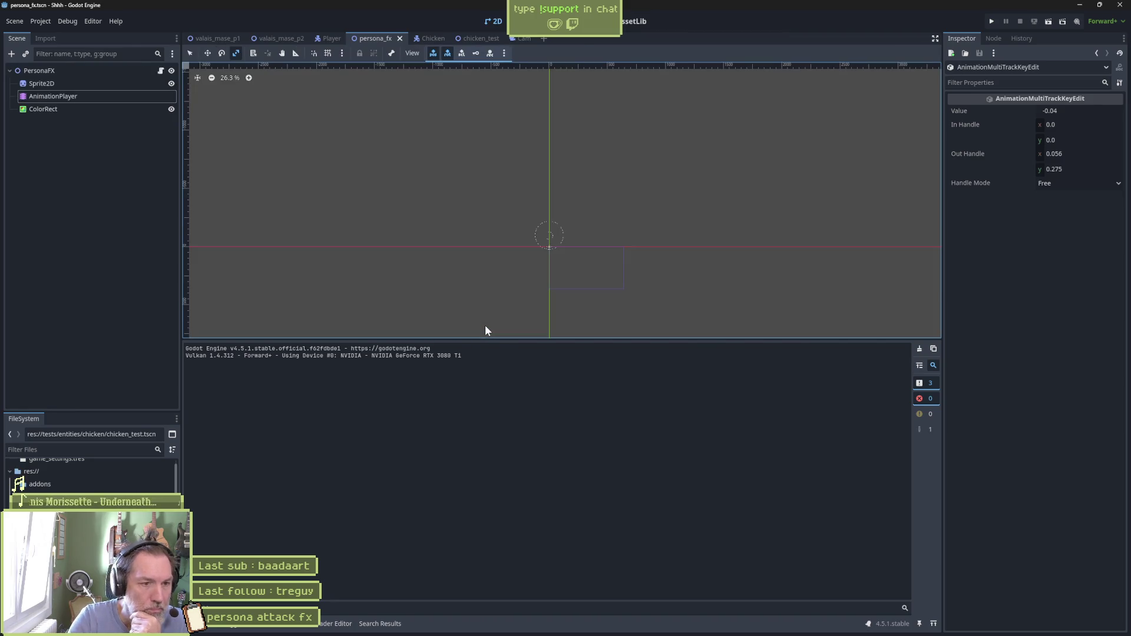
# In Aseprite, select the a Copy cel at frame 16, save persona.aseprite, and return to Godot
pyautogui.click(606, 627)
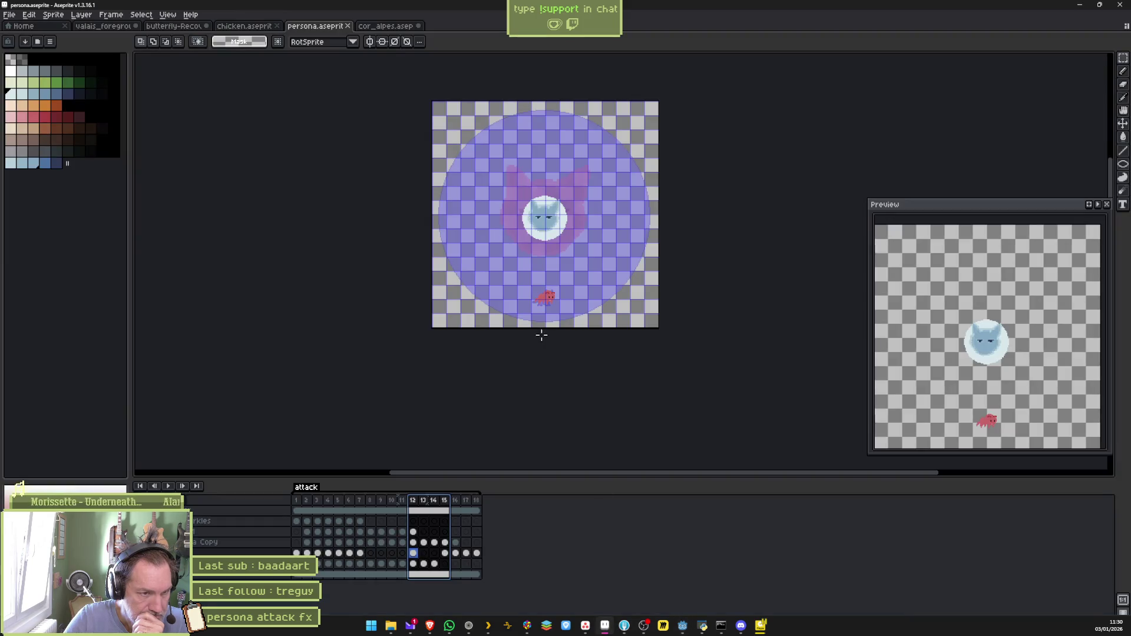
pyautogui.click(457, 553)
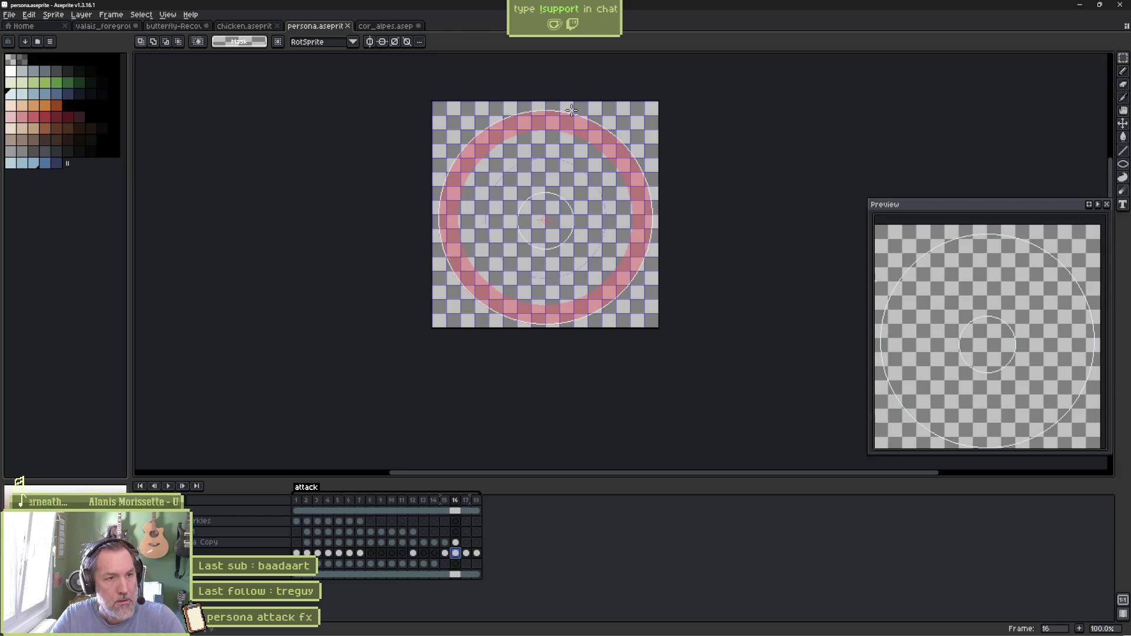
pyautogui.press('b')
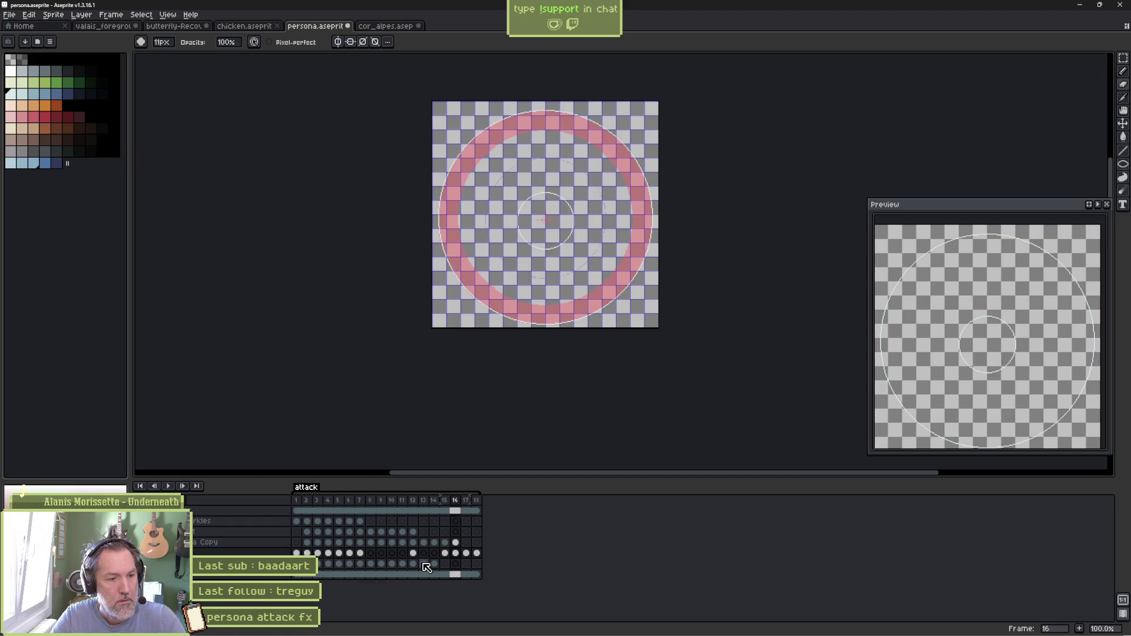
pyautogui.click(456, 543)
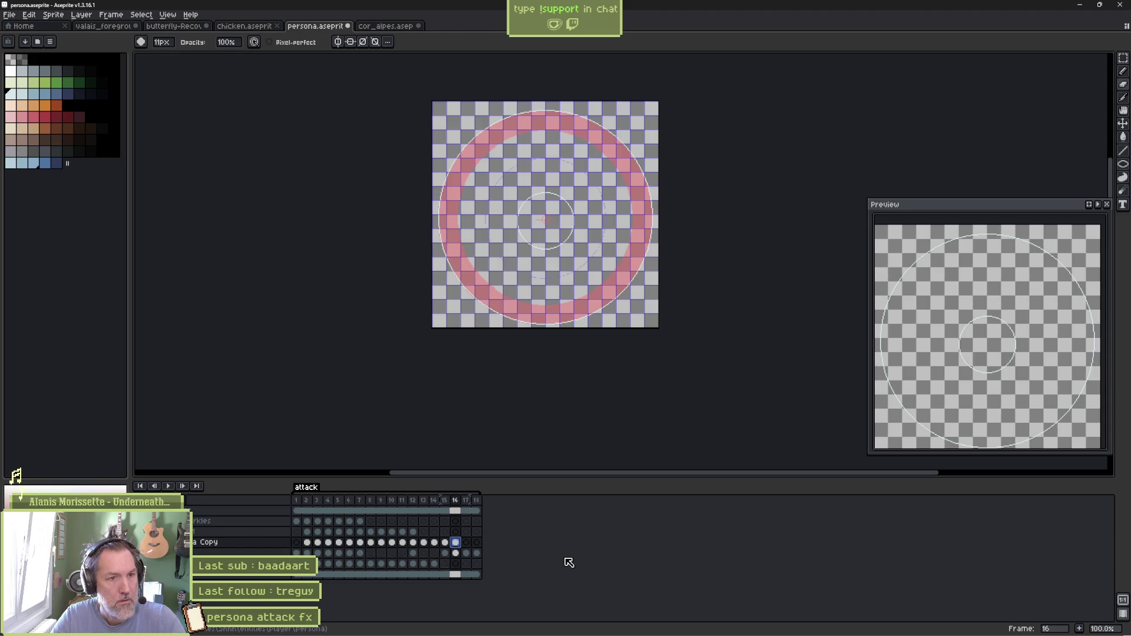
pyautogui.hotkey('ctrl', 's')
pyautogui.hotkey('alt', 'Tab')
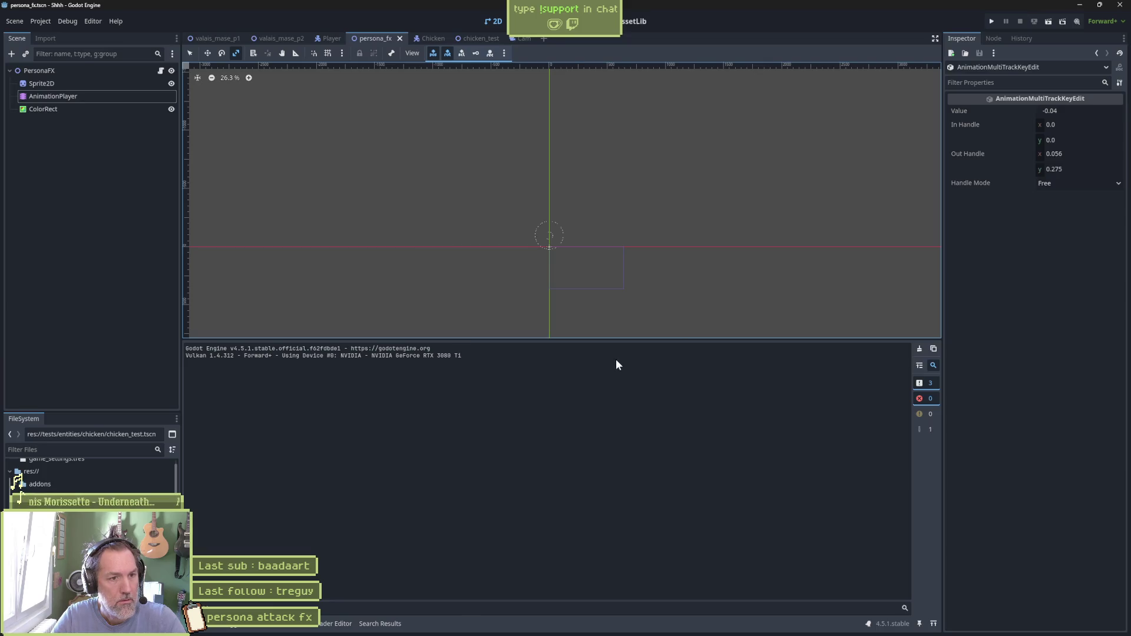
# Reimport the Sprite2D from persona.aseprite, test-run the scene, and glance at Aseprite
pyautogui.click(81, 83)
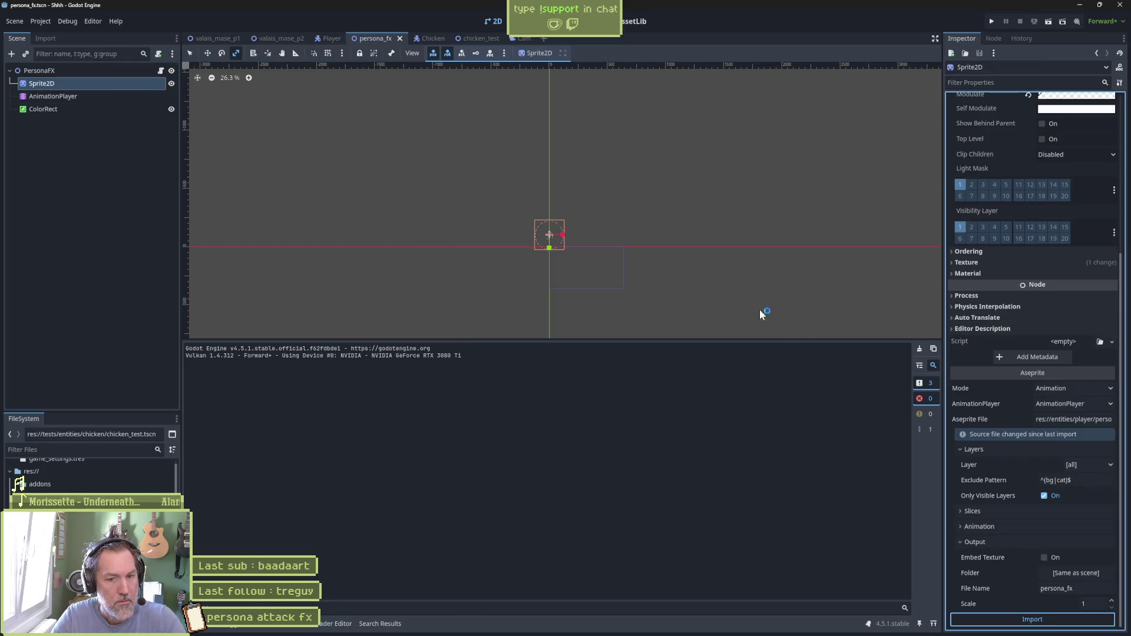
pyautogui.press('F6')
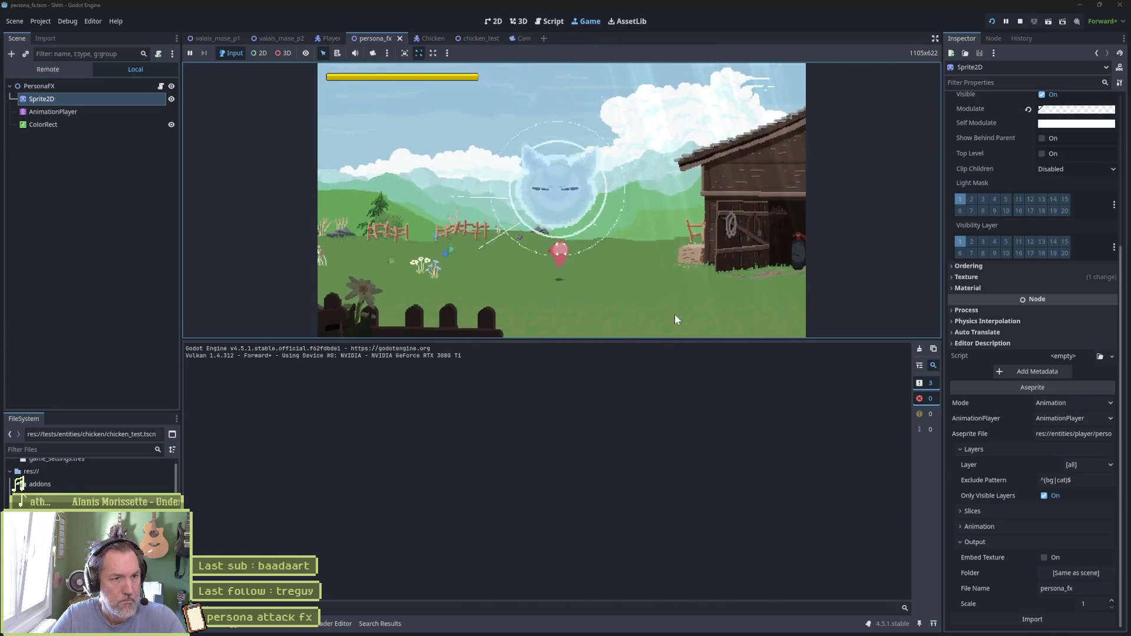
pyautogui.press('F8')
pyautogui.moveTo(697, 632)
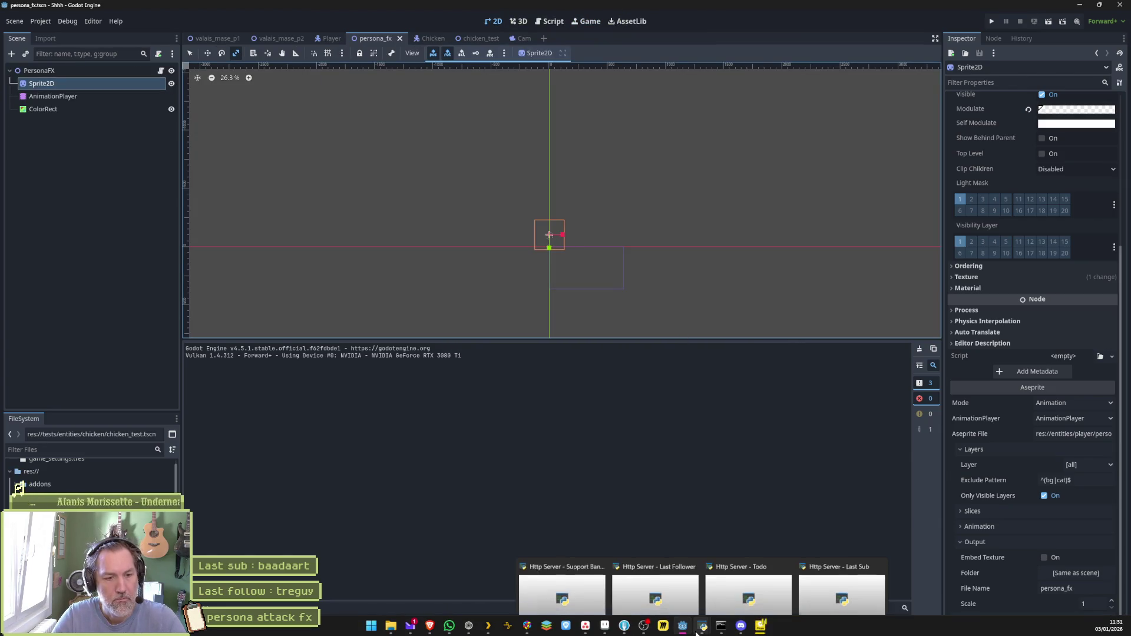
pyautogui.hotkey('alt', 'Tab')
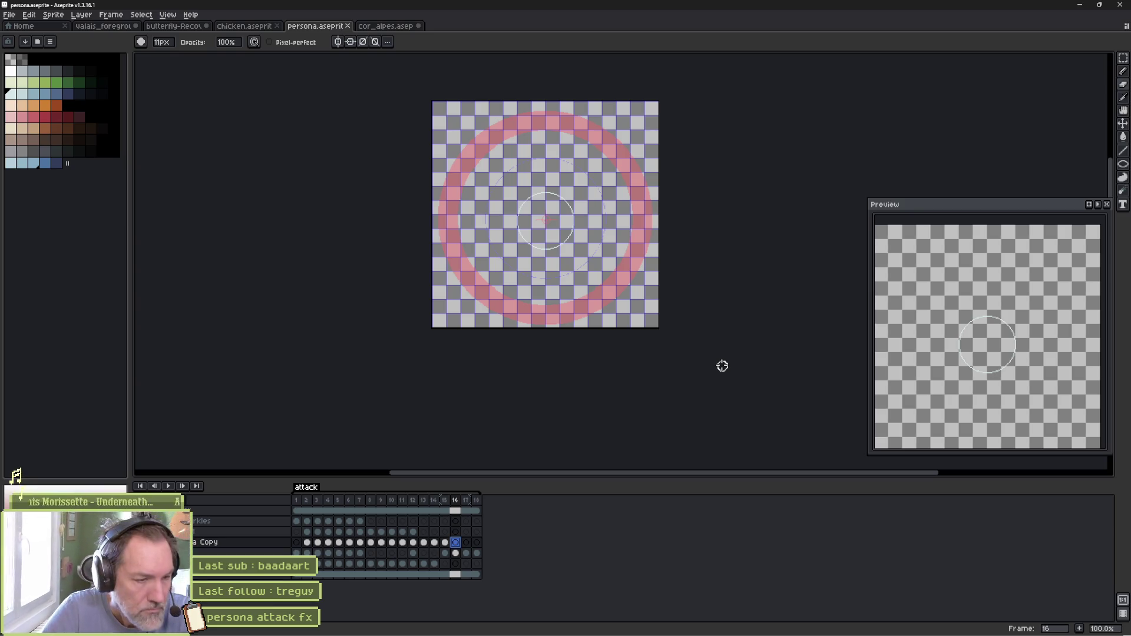
pyautogui.hotkey('alt', 'Tab')
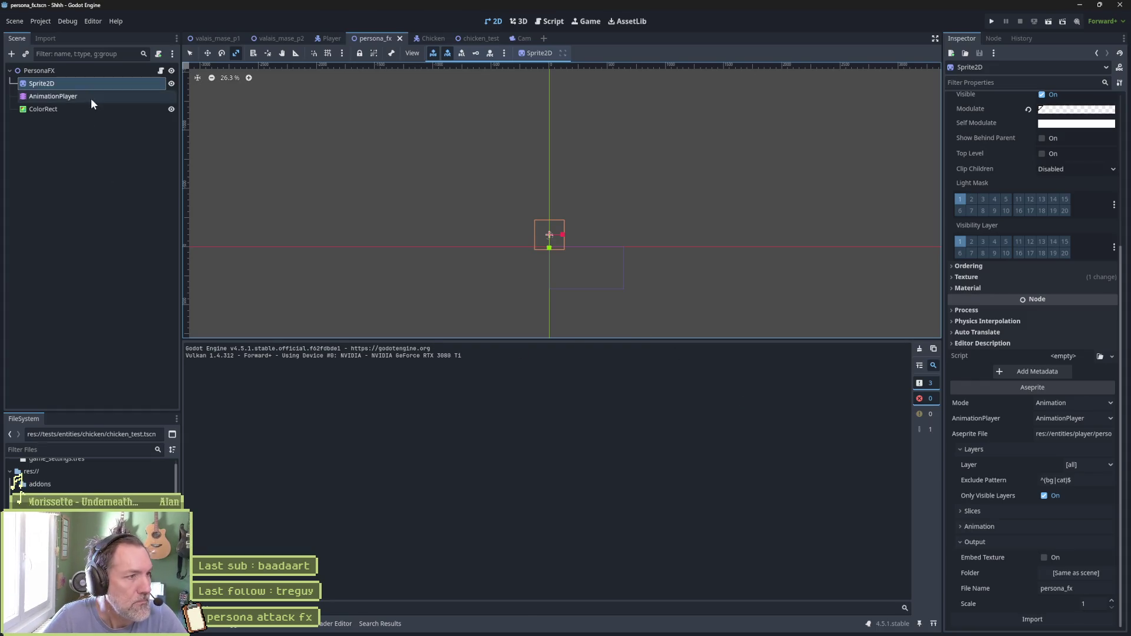
# Open the AnimationPlayer's attack timeline and zoom in on the ring effect while previewing
pyautogui.click(90, 104)
pyautogui.moveTo(684, 369)
pyautogui.mouseDown()
pyautogui.moveTo(614, 373)
pyautogui.moveTo(666, 373)
pyautogui.mouseUp()
pyautogui.scroll(5, 574, 289)
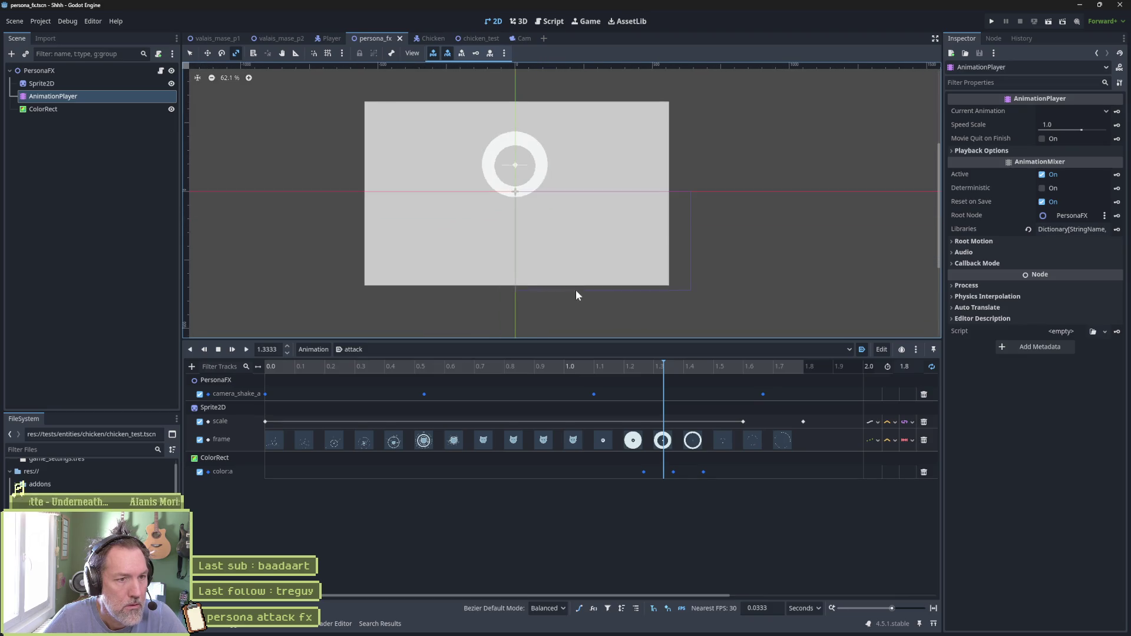
pyautogui.scroll(4, 576, 294)
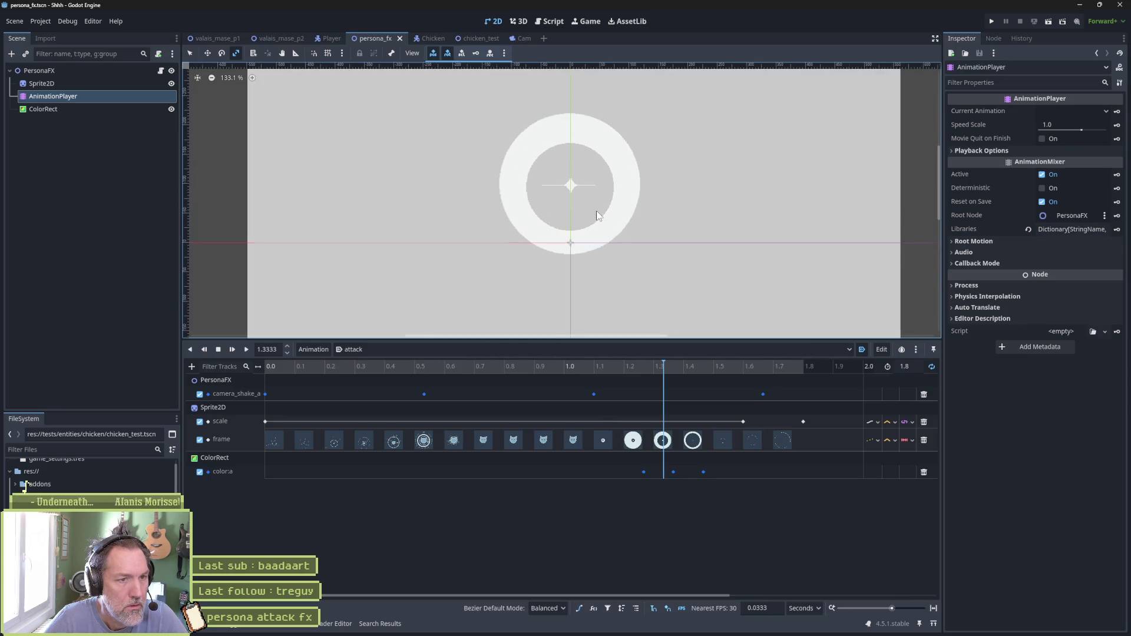
pyautogui.scroll(1, 596, 215)
pyautogui.moveTo(611, 182); pyautogui.dragTo(617, 208)
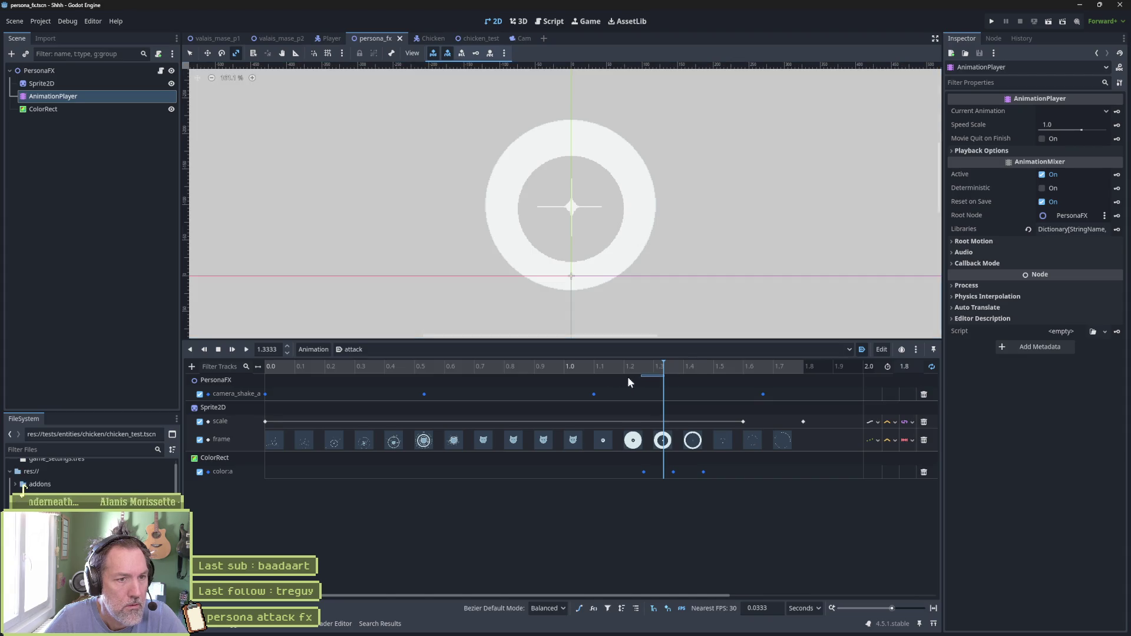
pyautogui.moveTo(610, 367)
pyautogui.mouseDown()
pyautogui.moveTo(554, 362)
pyautogui.moveTo(655, 366)
pyautogui.moveTo(263, 365)
pyautogui.moveTo(730, 373)
pyautogui.moveTo(596, 371)
pyautogui.moveTo(683, 372)
pyautogui.mouseUp()
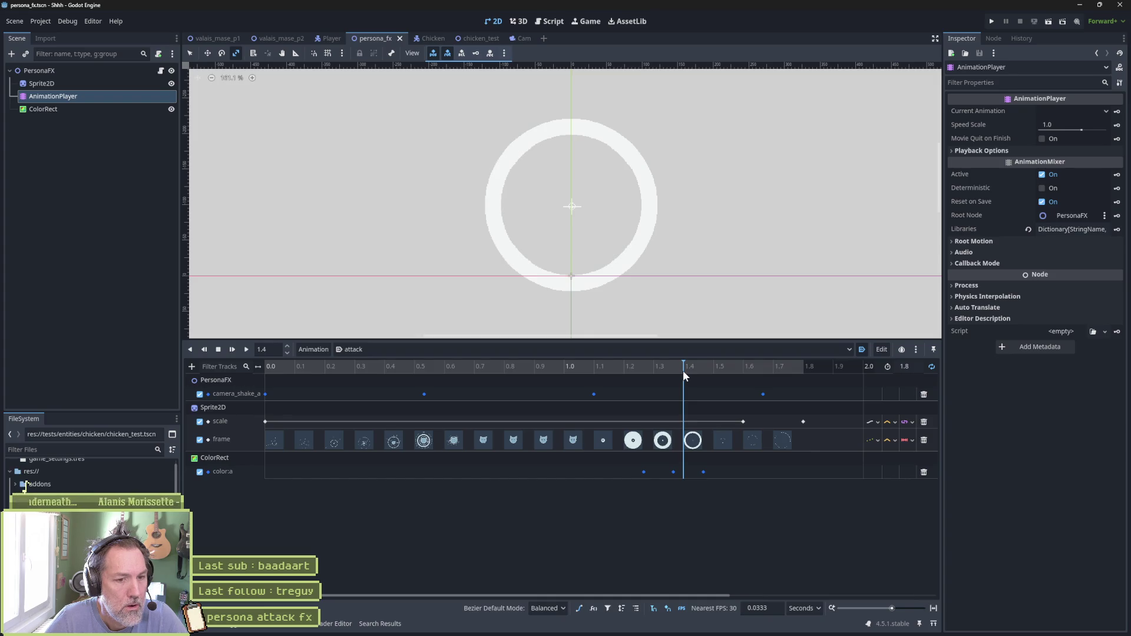
# Delete the frame track's key at 1.4, check the final key at 1.6, and run the scene
pyautogui.click(693, 440)
pyautogui.press('Delete')
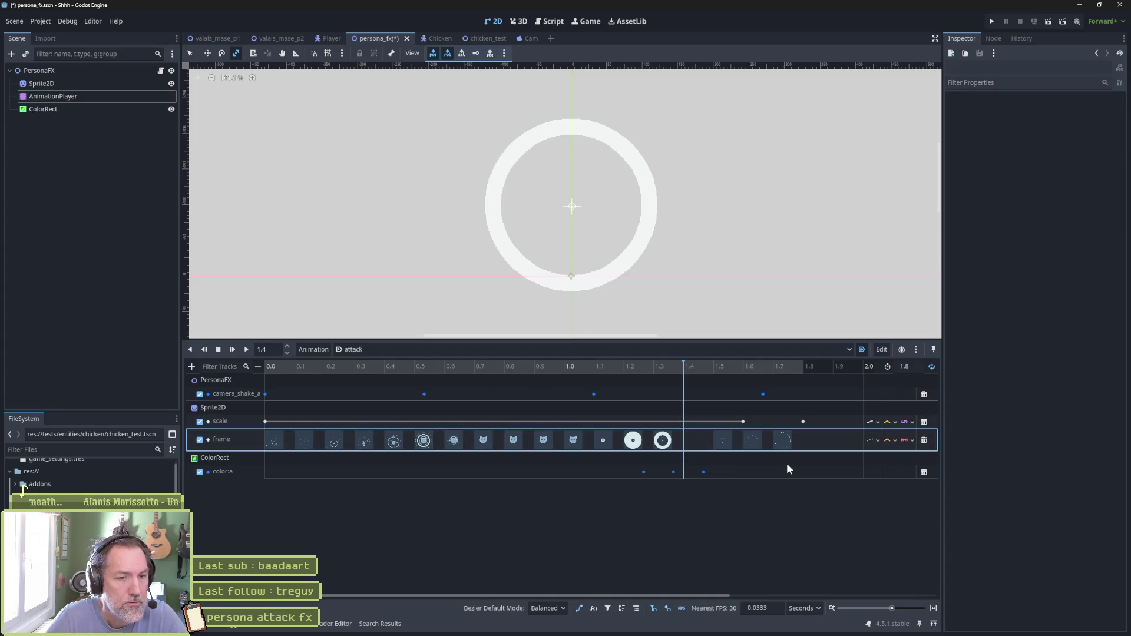
pyautogui.moveTo(666, 366); pyautogui.dragTo(691, 366)
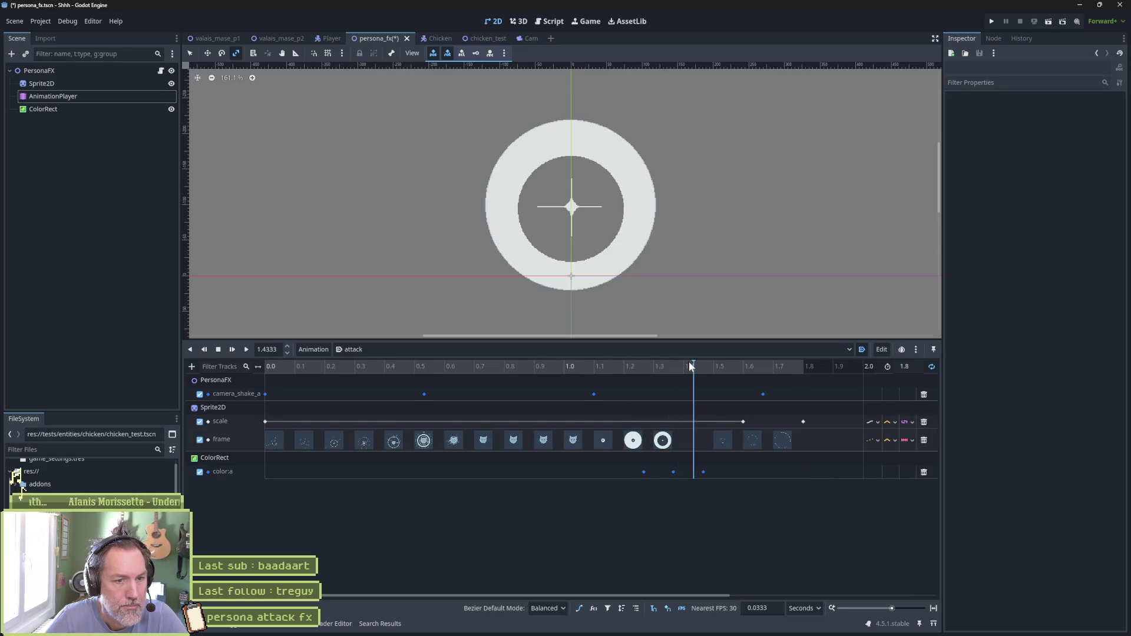
pyautogui.click(713, 442)
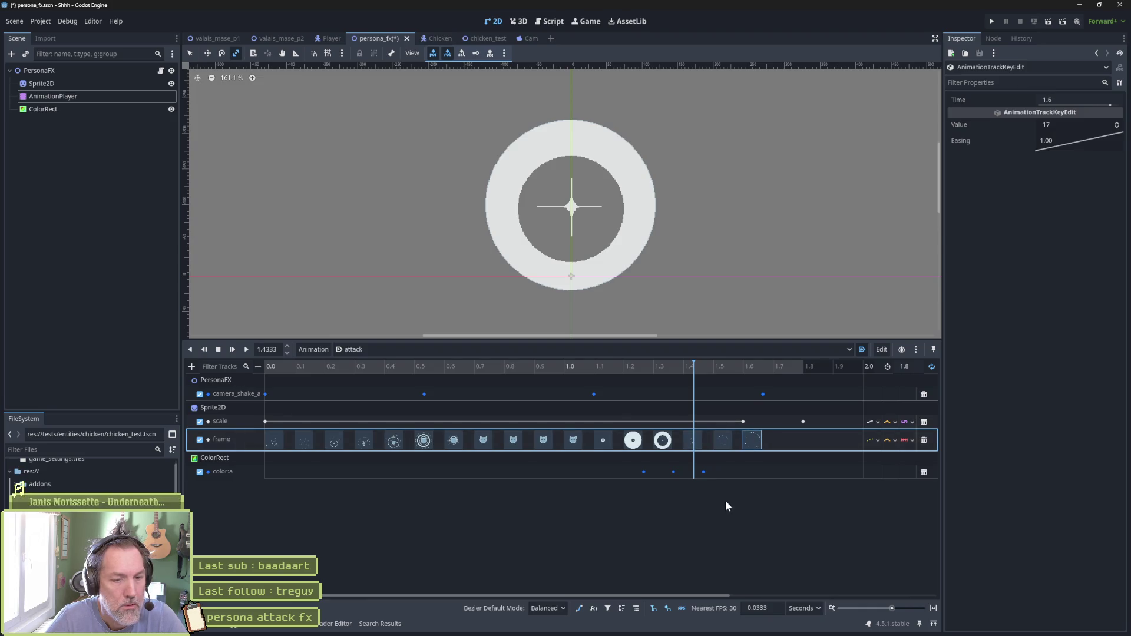
pyautogui.moveTo(622, 371)
pyautogui.mouseDown()
pyautogui.moveTo(596, 370)
pyautogui.moveTo(729, 370)
pyautogui.mouseUp()
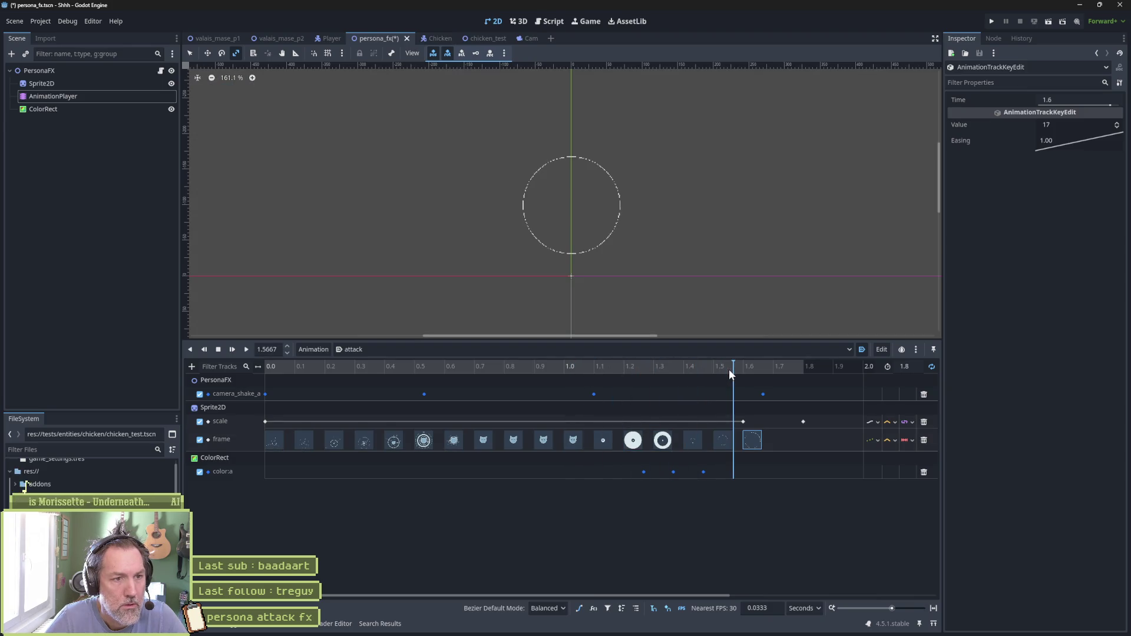
pyautogui.press('F6')
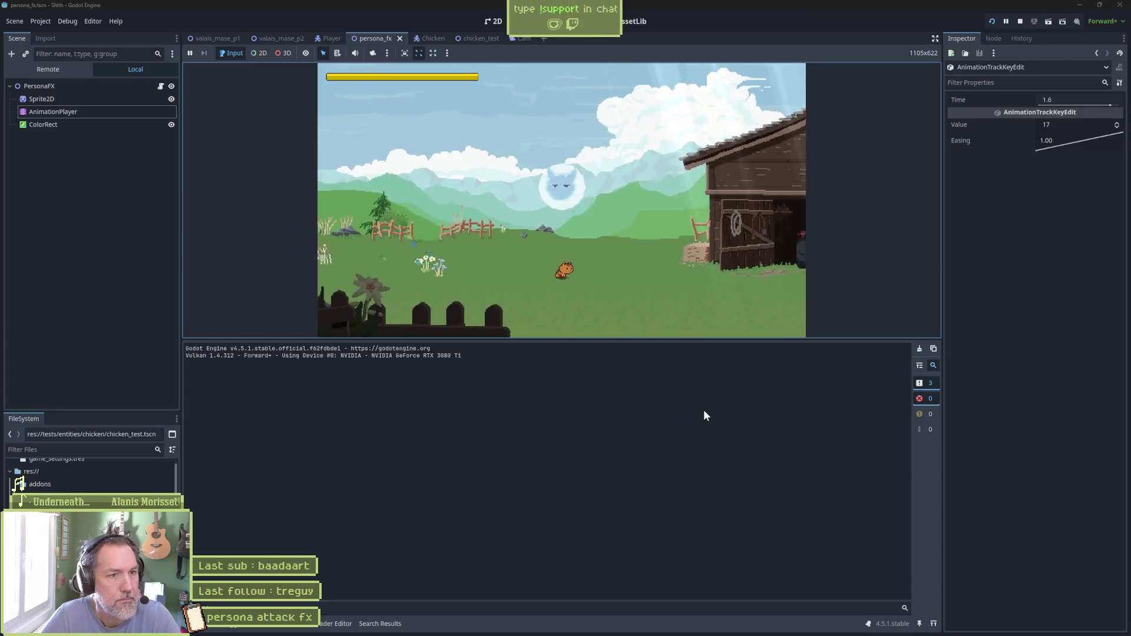
# Set the color:a key at 1.3667 s to value 2.0 in the Inspector and save
pyautogui.press('F8')
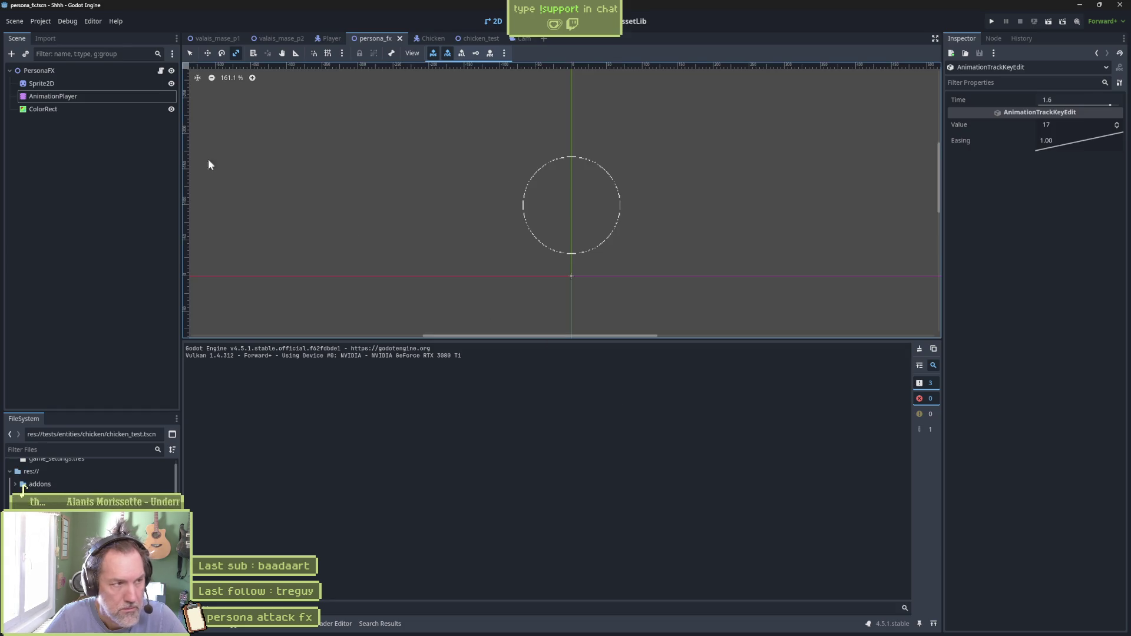
pyautogui.click(80, 99)
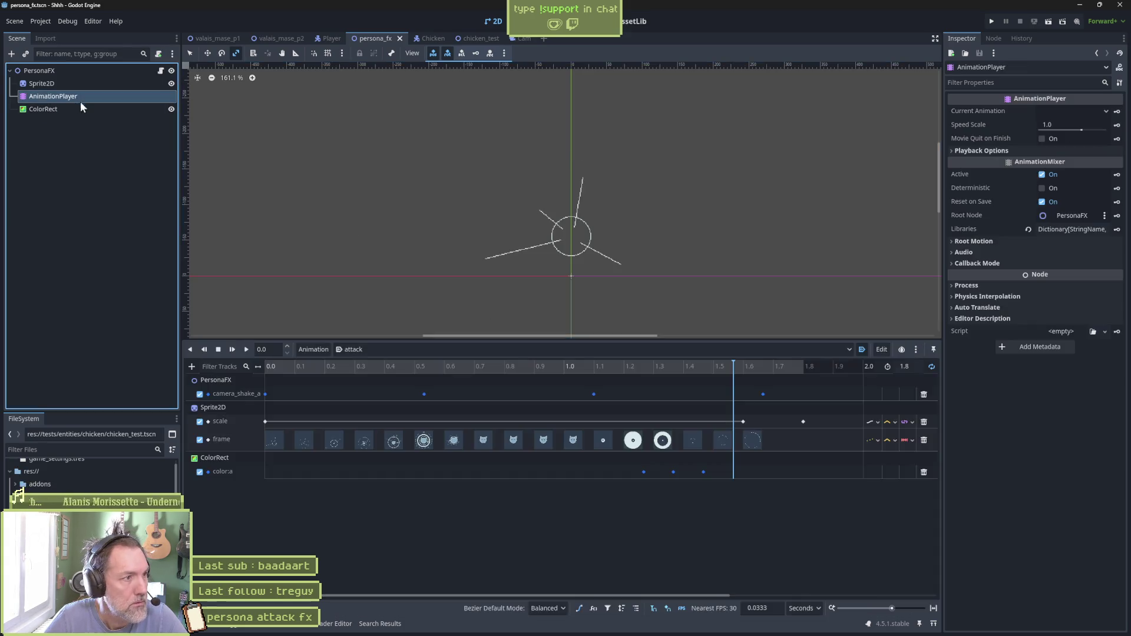
pyautogui.click(674, 471)
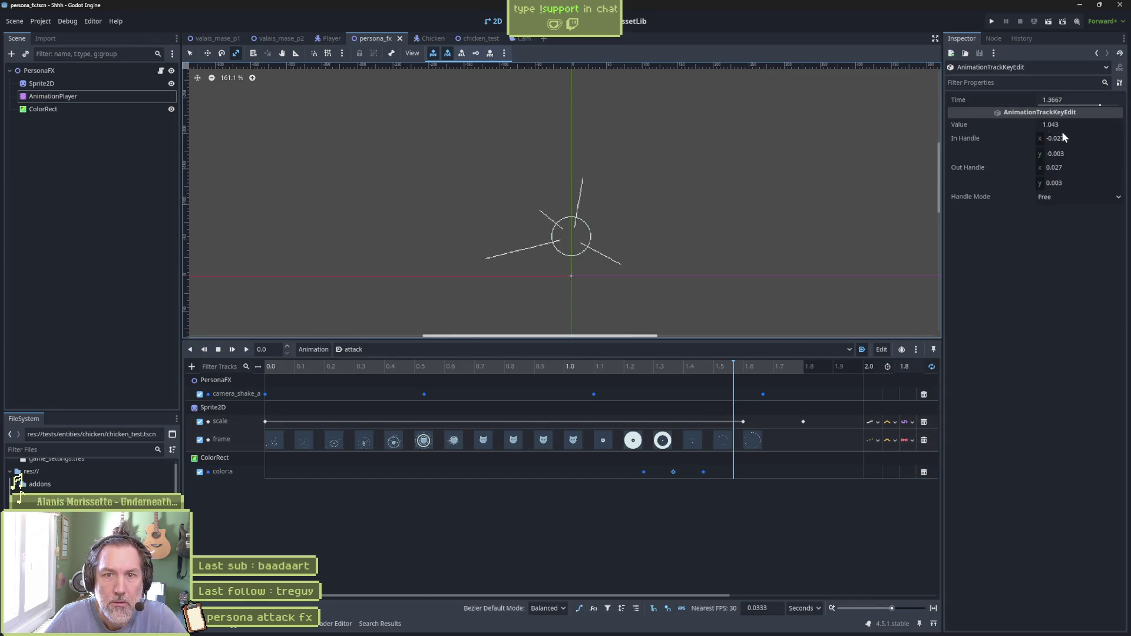
pyautogui.click(1077, 124)
pyautogui.write('2')
pyautogui.press('Return')
pyautogui.hotkey('ctrl', 's')
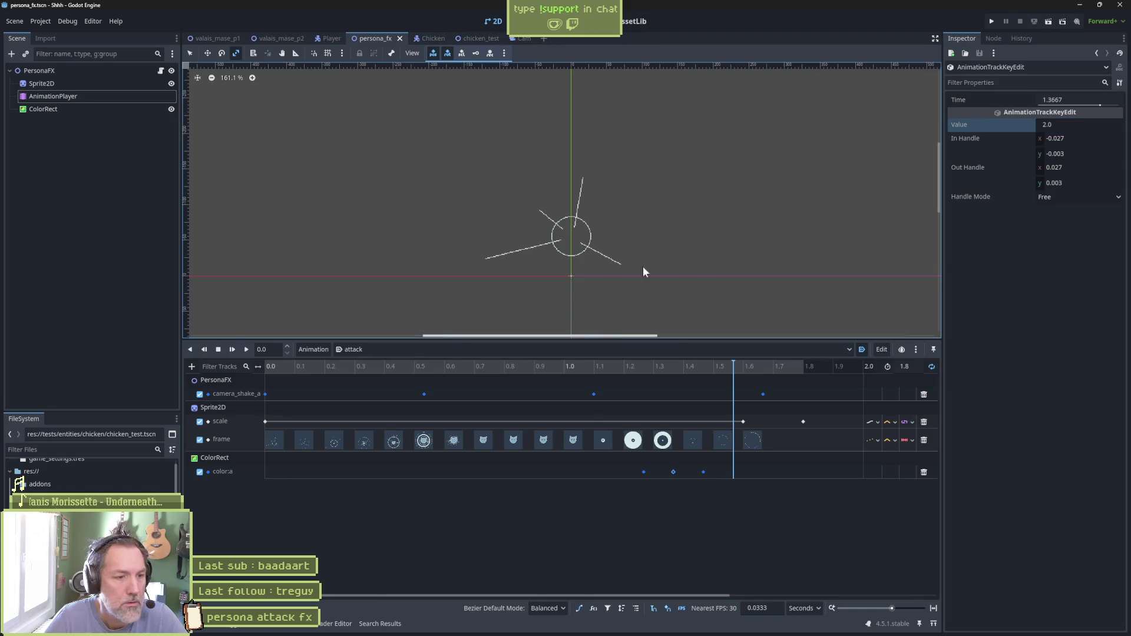
# Preview the brighter flash on the alpha curve around 1.33 s and test-run the game
pyautogui.click(633, 471)
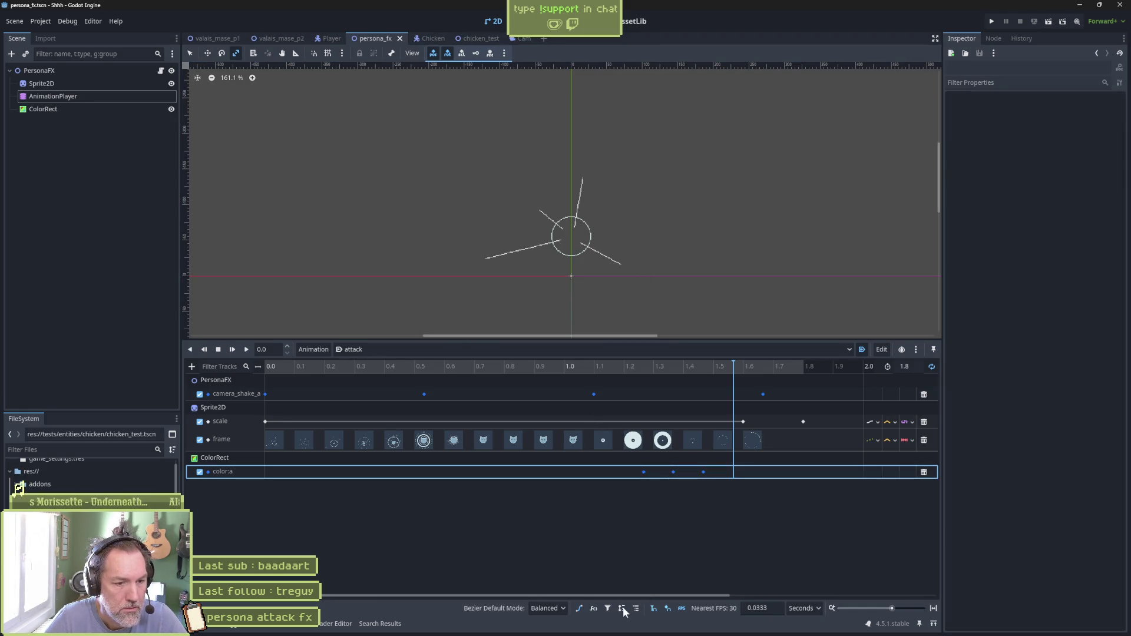
pyautogui.click(579, 610)
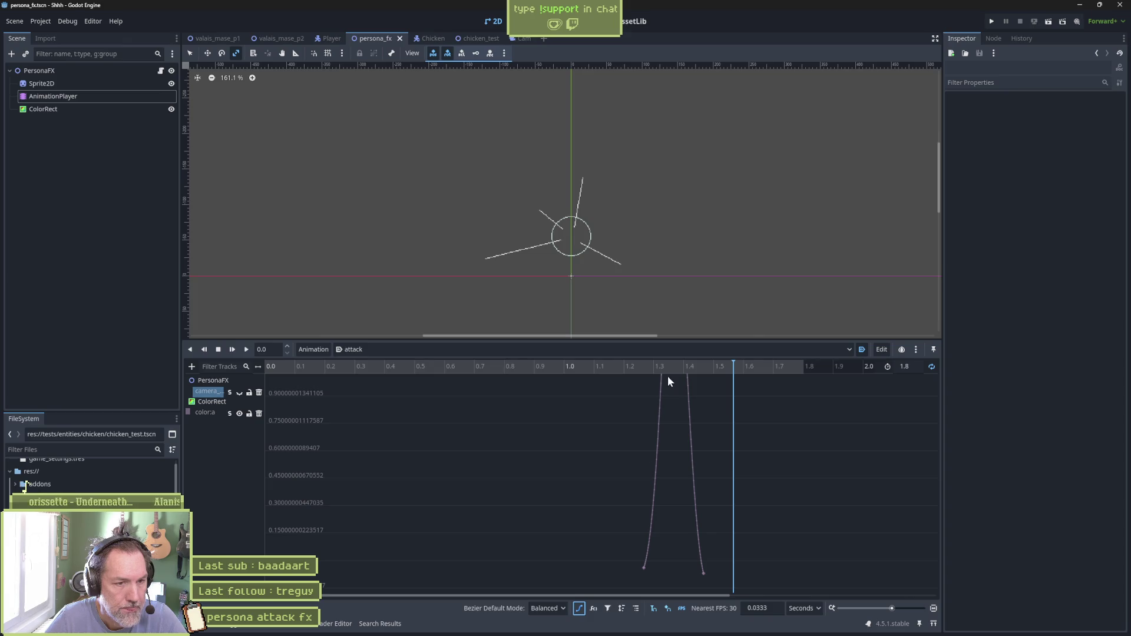
pyautogui.click(619, 367)
pyautogui.moveTo(617, 366); pyautogui.dragTo(722, 366)
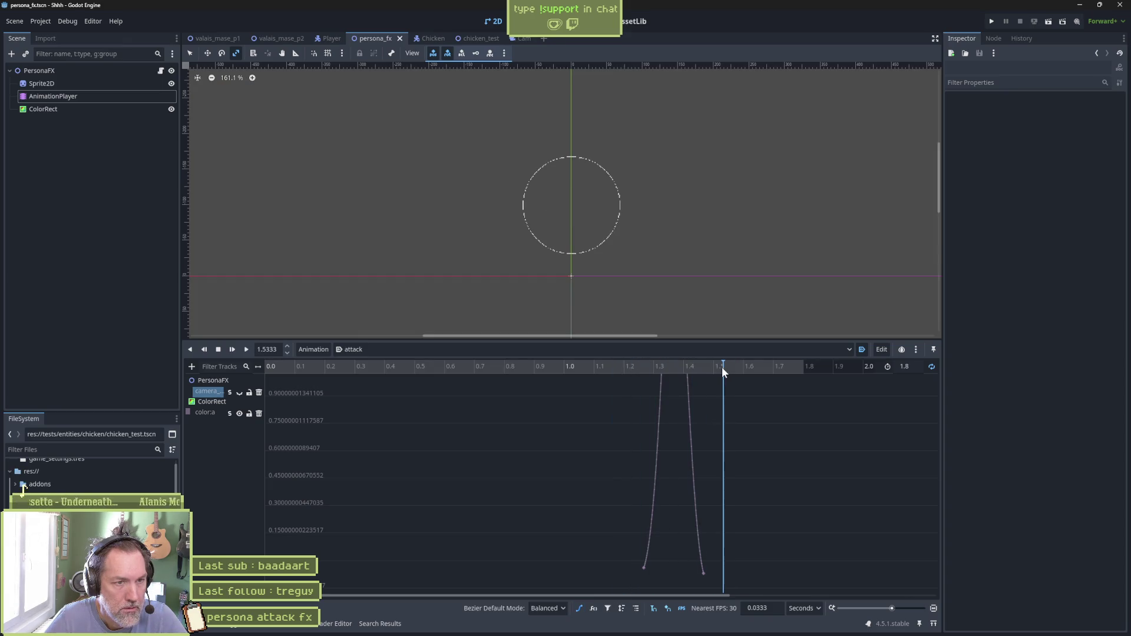
pyautogui.press('F5')
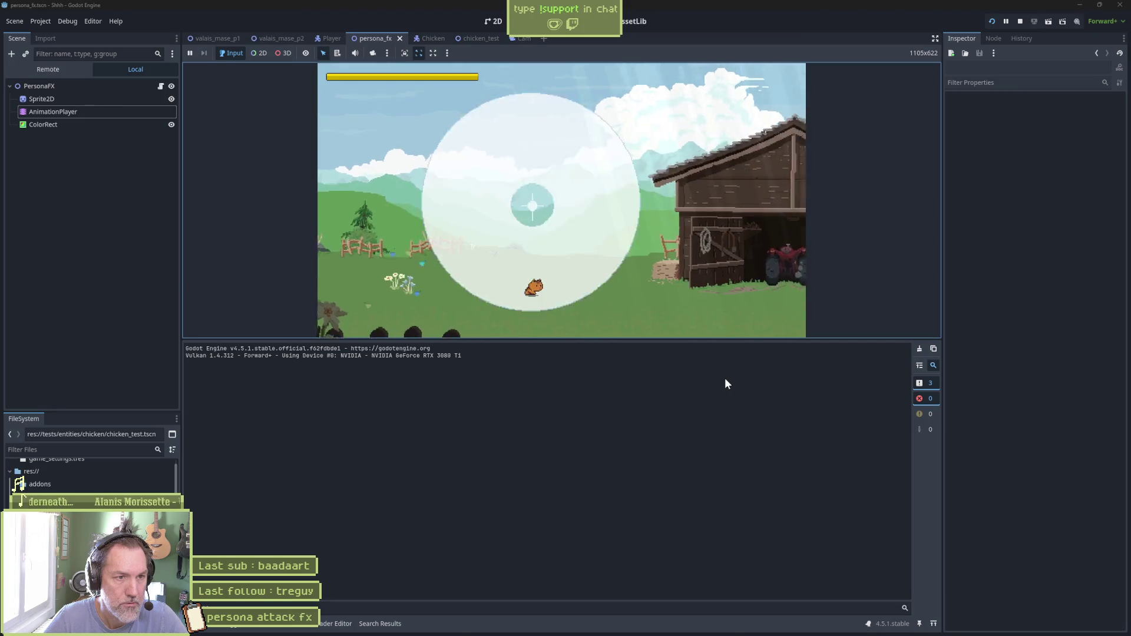
pyautogui.press('F8')
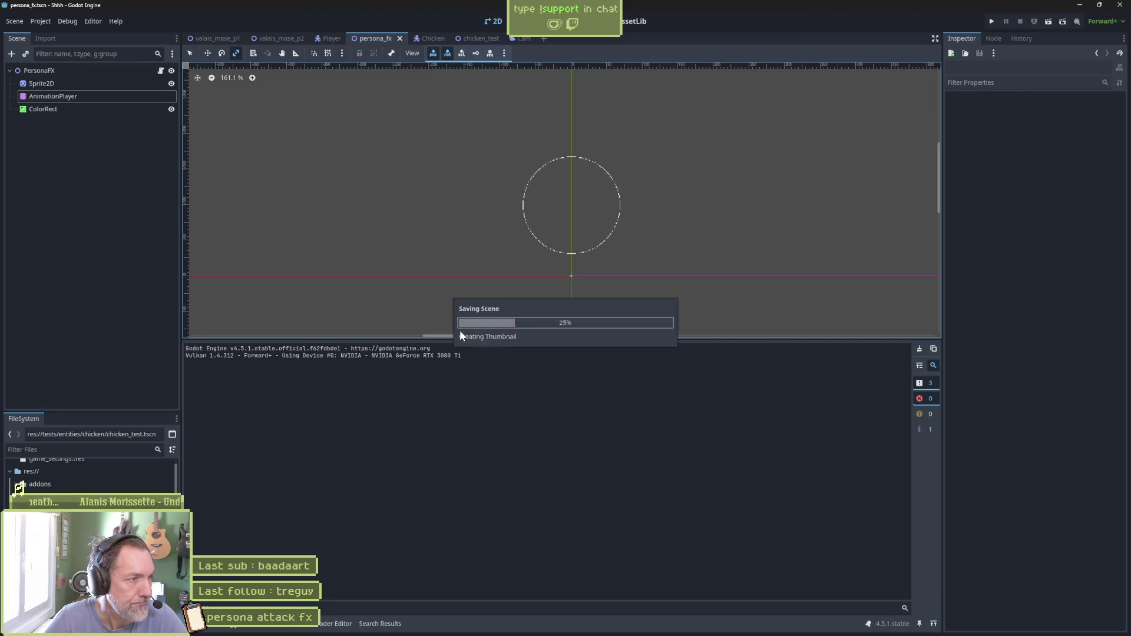
pyautogui.click(100, 95)
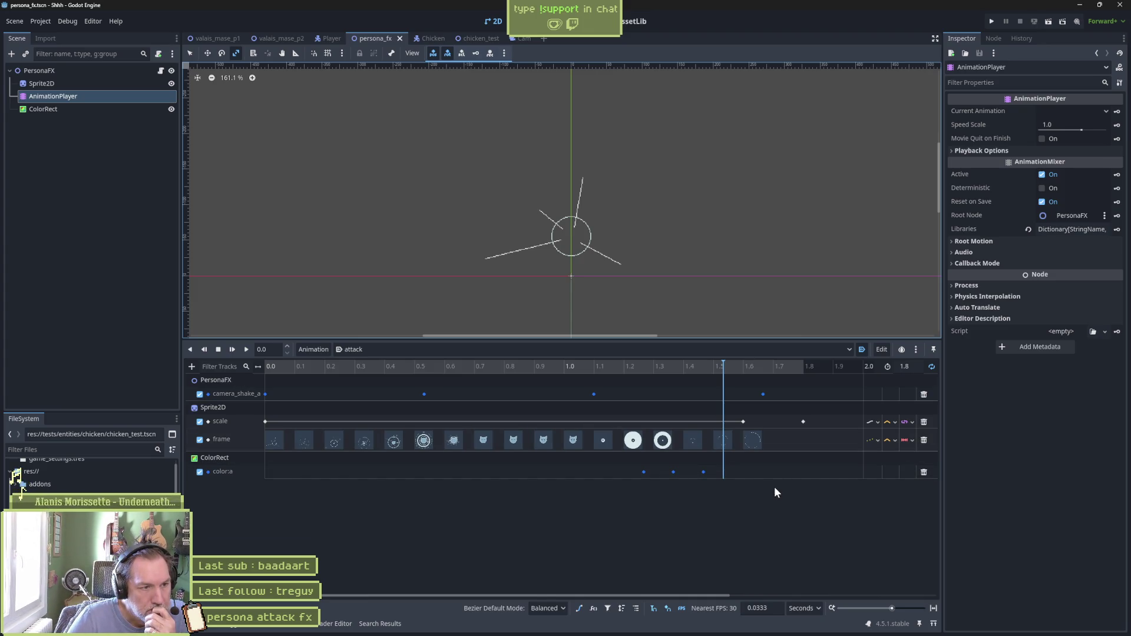
pyautogui.moveTo(736, 365)
pyautogui.mouseDown()
pyautogui.moveTo(768, 372)
pyautogui.moveTo(677, 381)
pyautogui.moveTo(791, 382)
pyautogui.moveTo(654, 383)
pyautogui.moveTo(668, 384)
pyautogui.moveTo(648, 367)
pyautogui.moveTo(813, 369)
pyautogui.mouseUp()
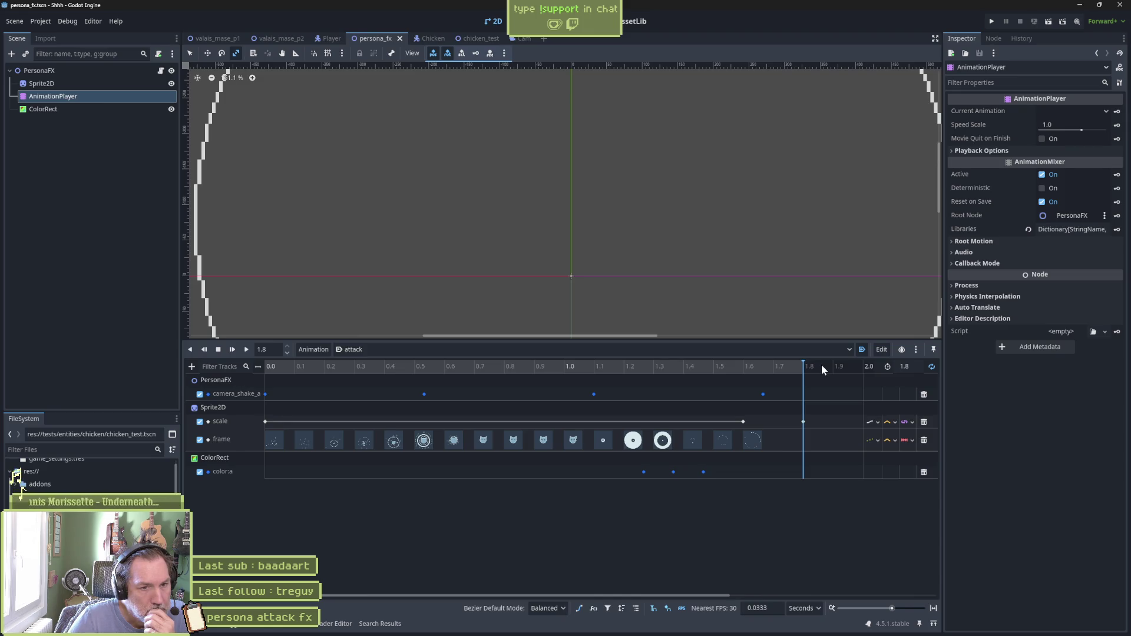
pyautogui.moveTo(822, 364)
pyautogui.mouseDown()
pyautogui.moveTo(557, 370)
pyautogui.moveTo(711, 369)
pyautogui.mouseUp()
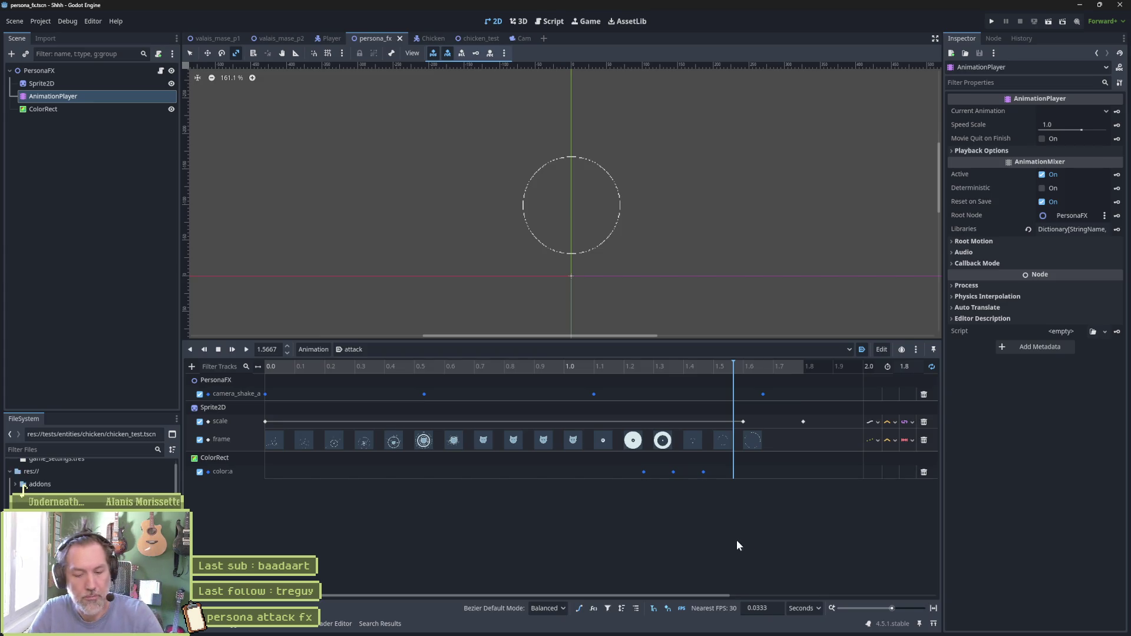
pyautogui.press('F5')
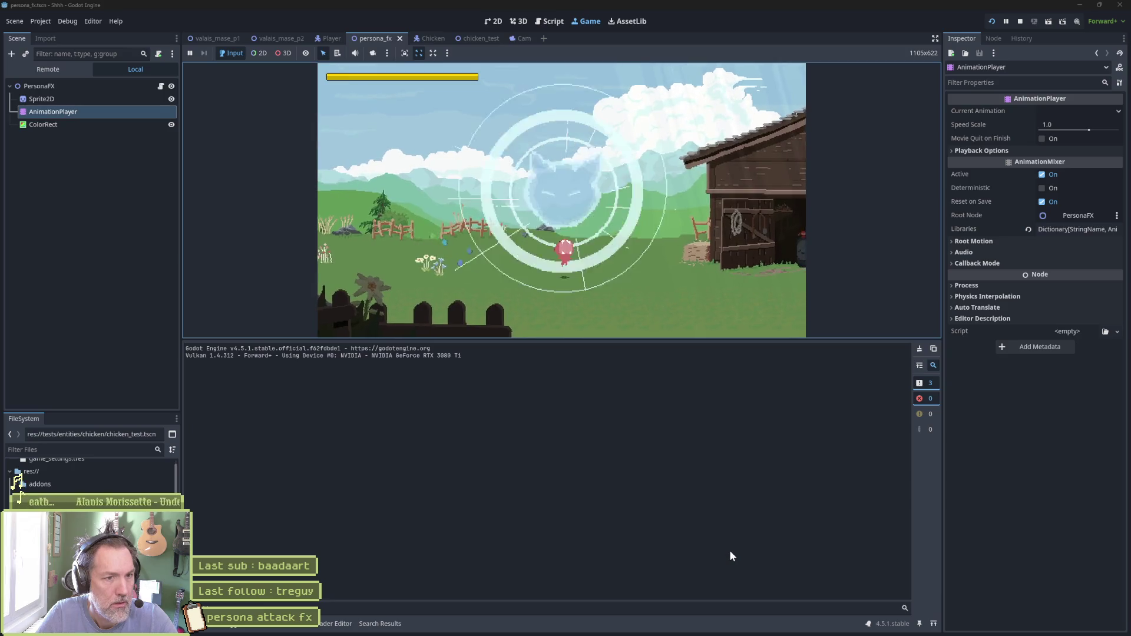
pyautogui.press('F8')
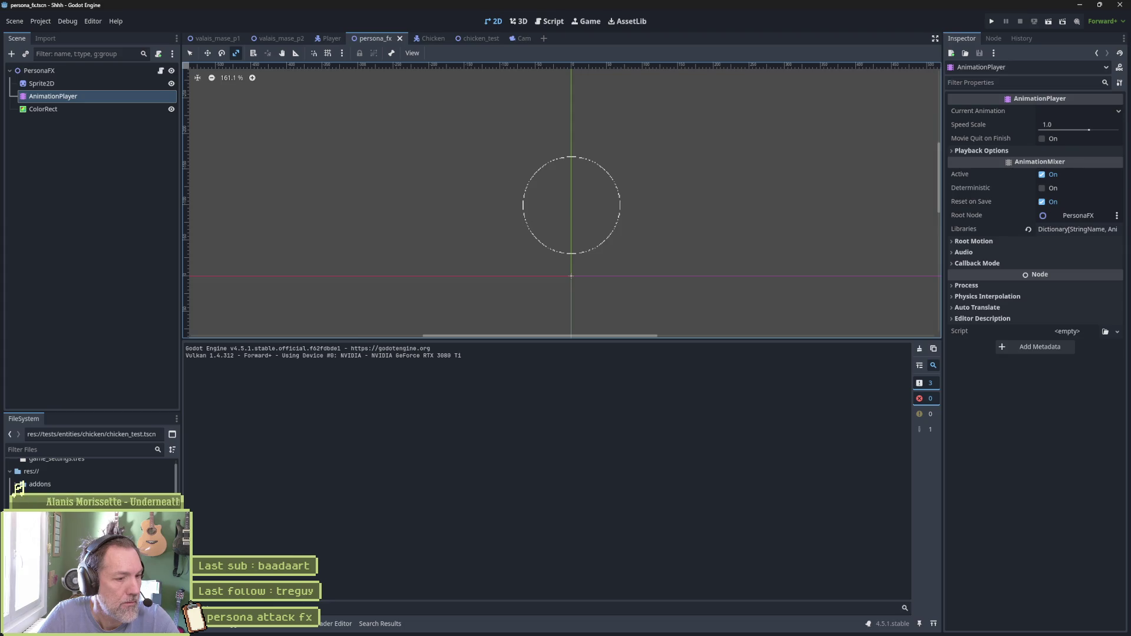
pyautogui.click(292, 624)
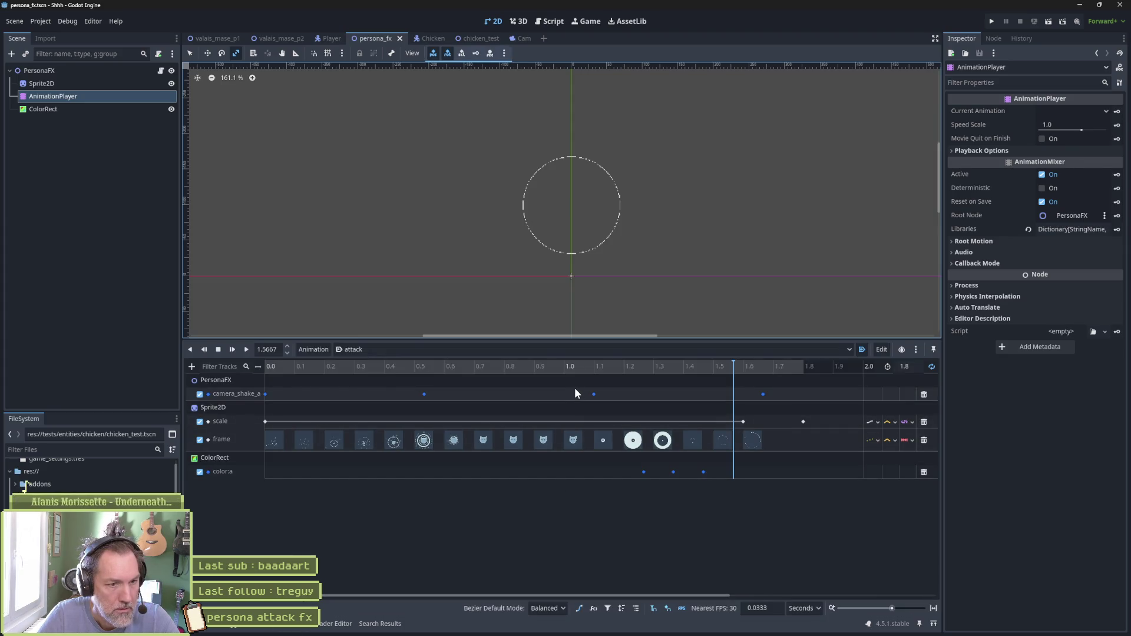
# Select the camera_shake_a track and preview the flash frames around 1.37–1.4 s
pyautogui.click(575, 389)
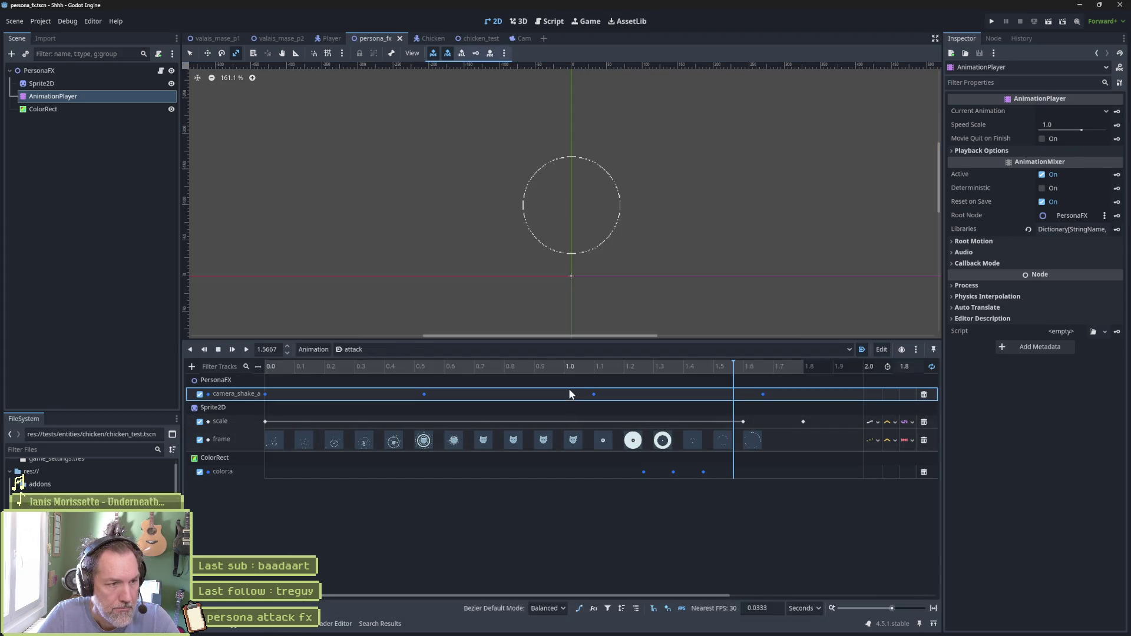
pyautogui.click(579, 611)
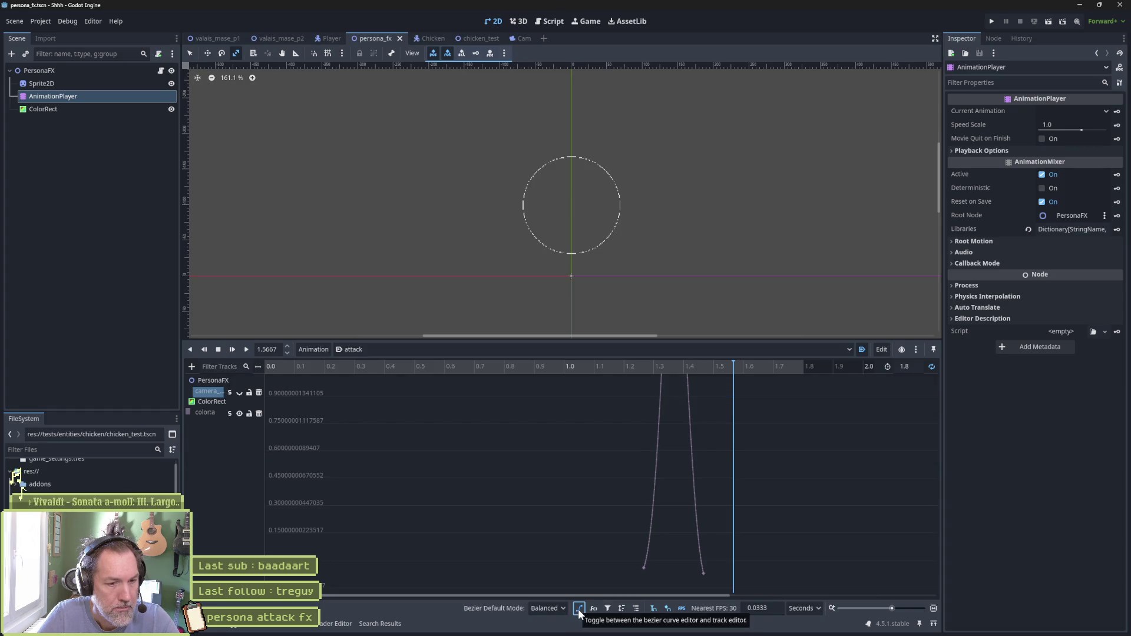
pyautogui.click(580, 610)
pyautogui.click(675, 367)
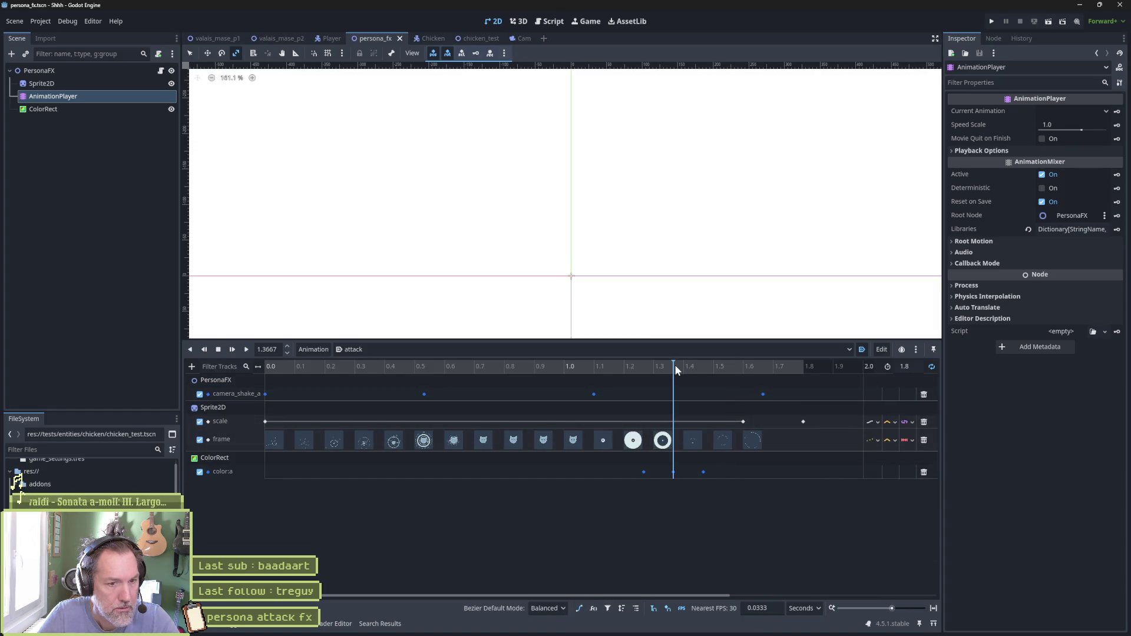
pyautogui.moveTo(674, 366)
pyautogui.mouseDown()
pyautogui.moveTo(691, 363)
pyautogui.moveTo(677, 363)
pyautogui.mouseUp()
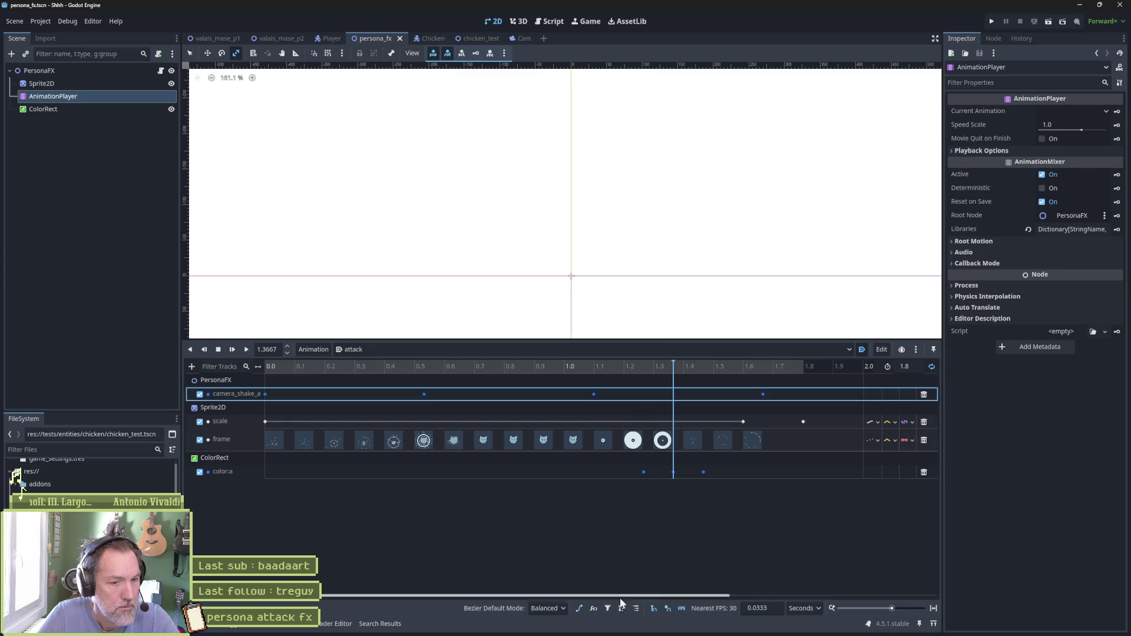
# Isolate and fit the camera shake curve, select its peak key, then save and test-run
pyautogui.click(579, 610)
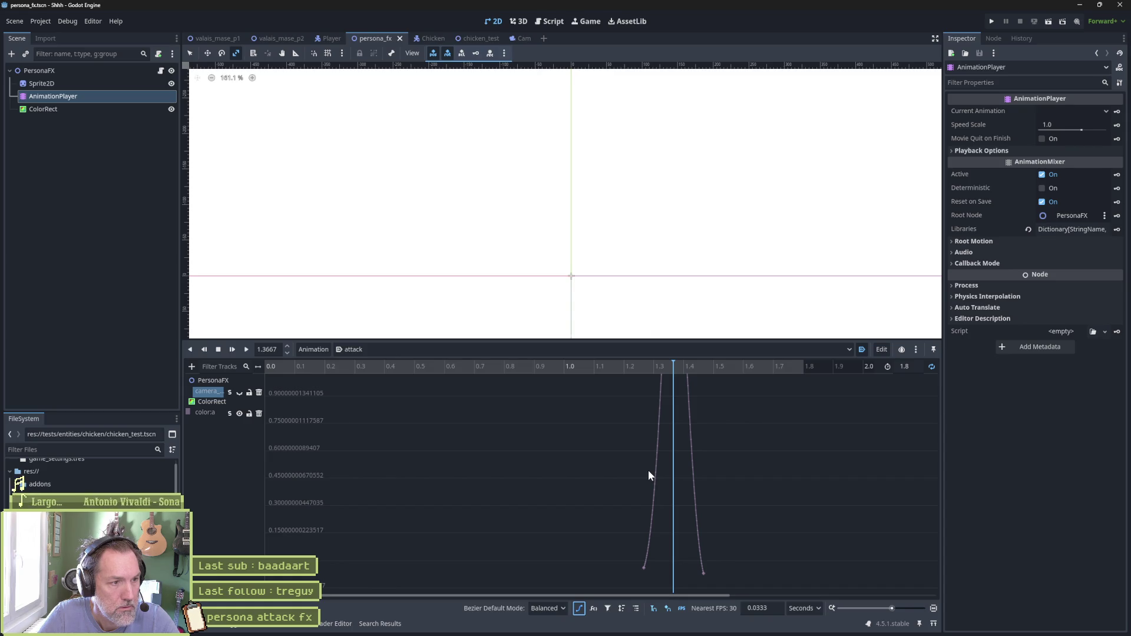
pyautogui.click(230, 392)
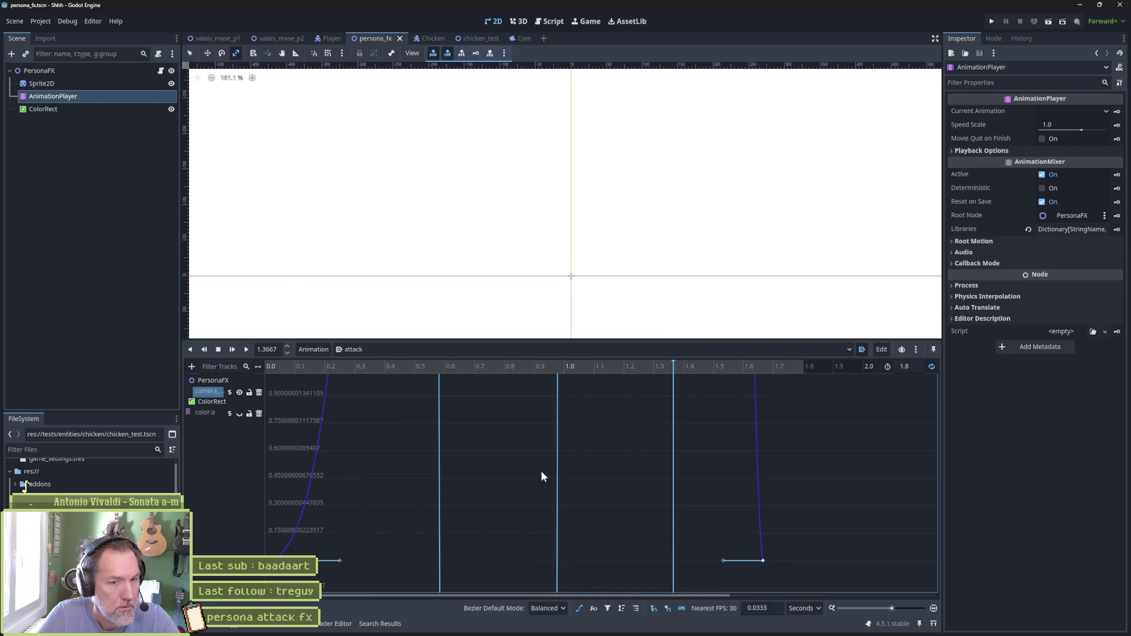
pyautogui.press('f')
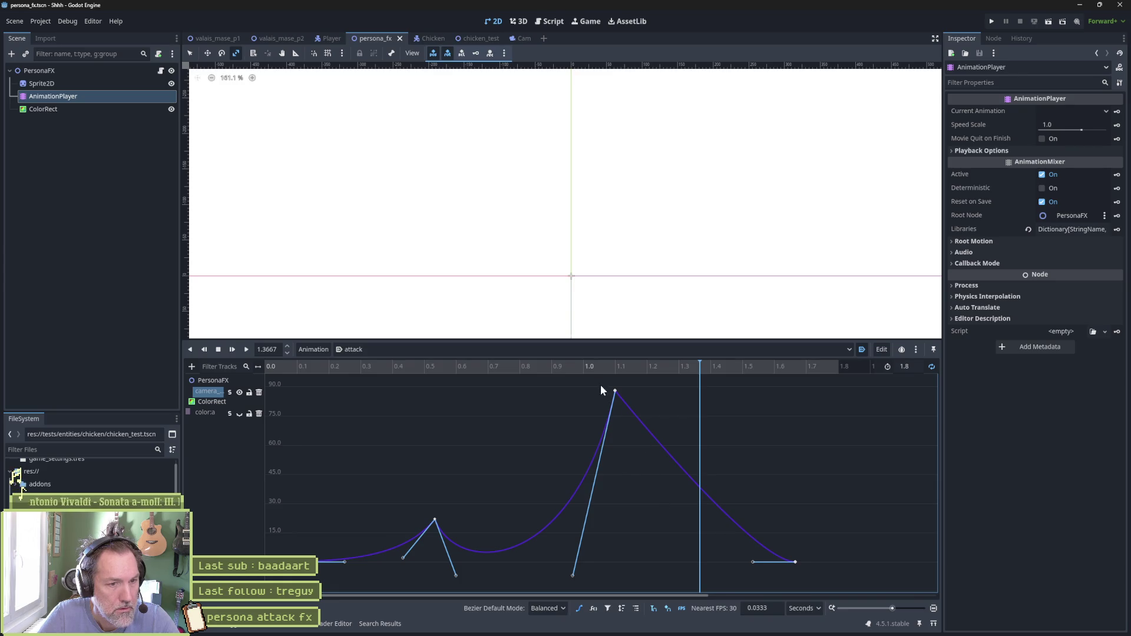
pyautogui.moveTo(599, 381)
pyautogui.mouseDown()
pyautogui.moveTo(627, 402)
pyautogui.moveTo(699, 391)
pyautogui.moveTo(698, 401)
pyautogui.mouseUp()
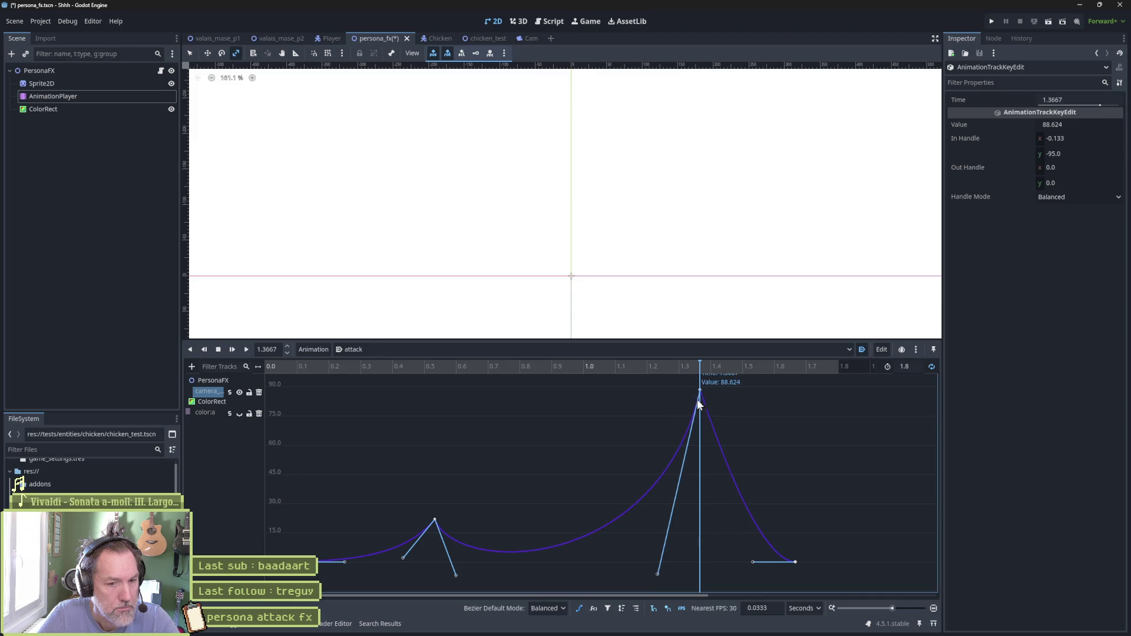
pyautogui.press('F6')
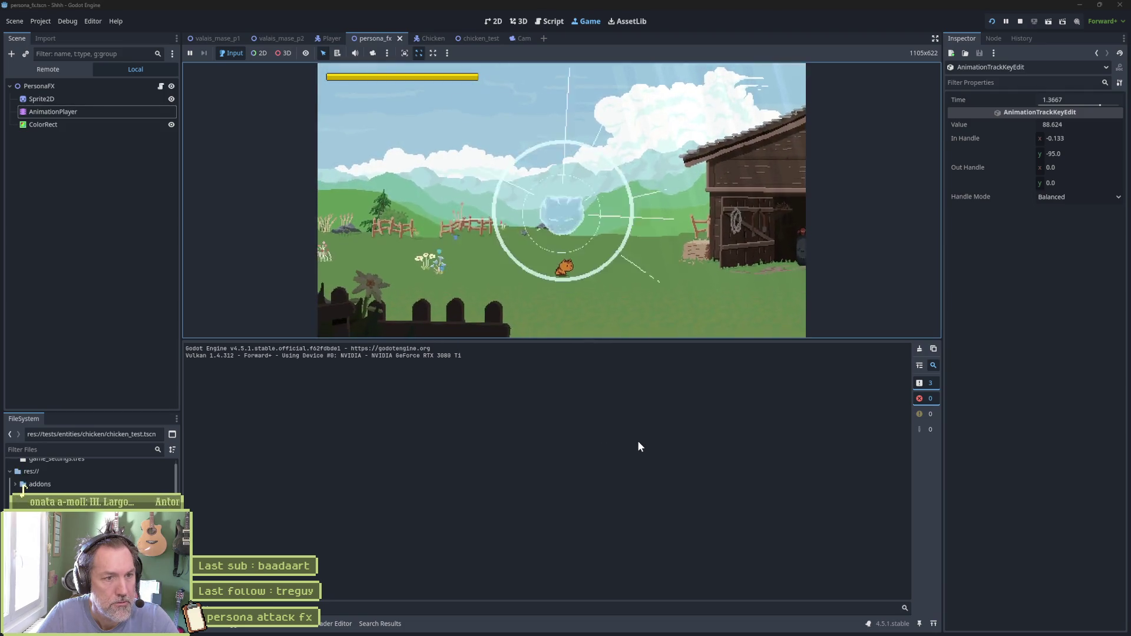
pyautogui.press('F8')
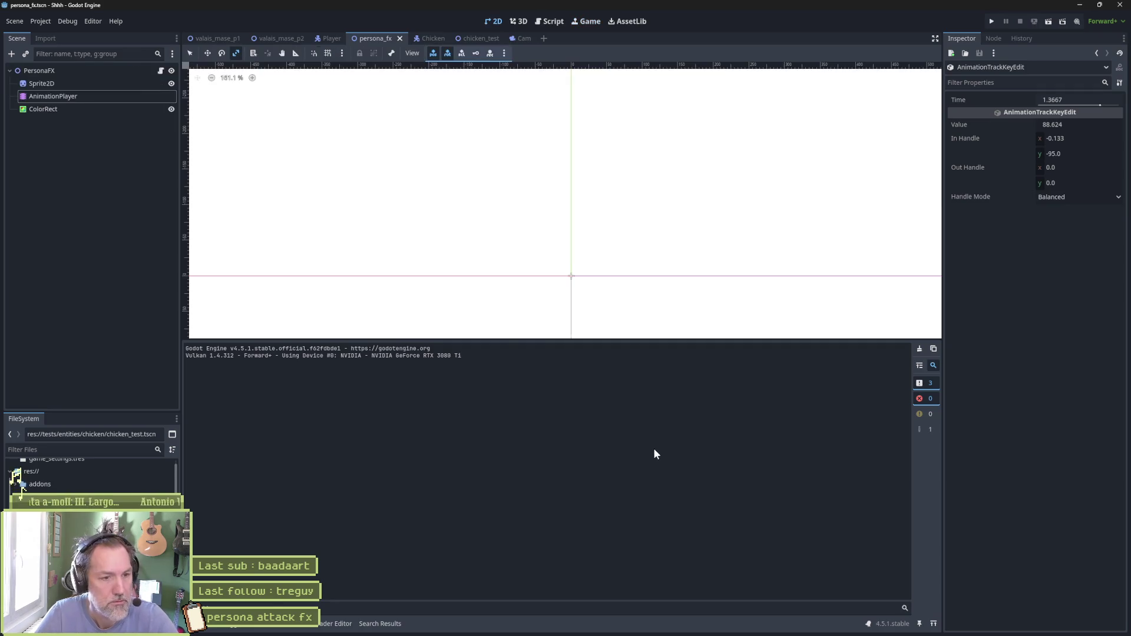
pyautogui.click(296, 627)
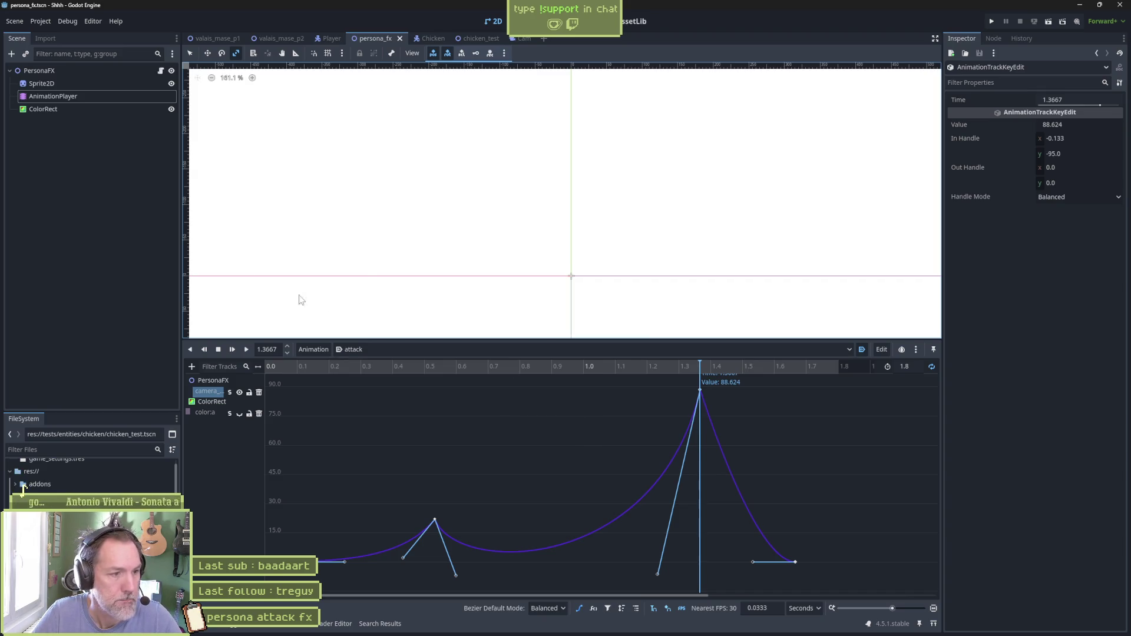
# Toggle looping on the attack animation and test-run the game in an enlarged game view
pyautogui.click(55, 97)
pyautogui.click(930, 370)
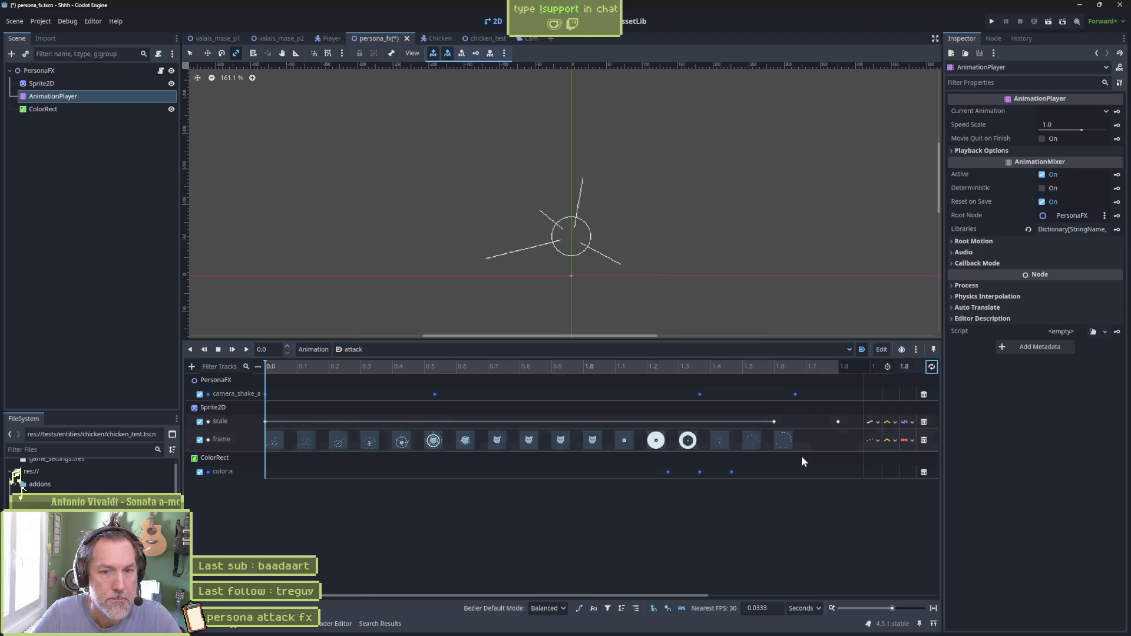
pyautogui.press('F5')
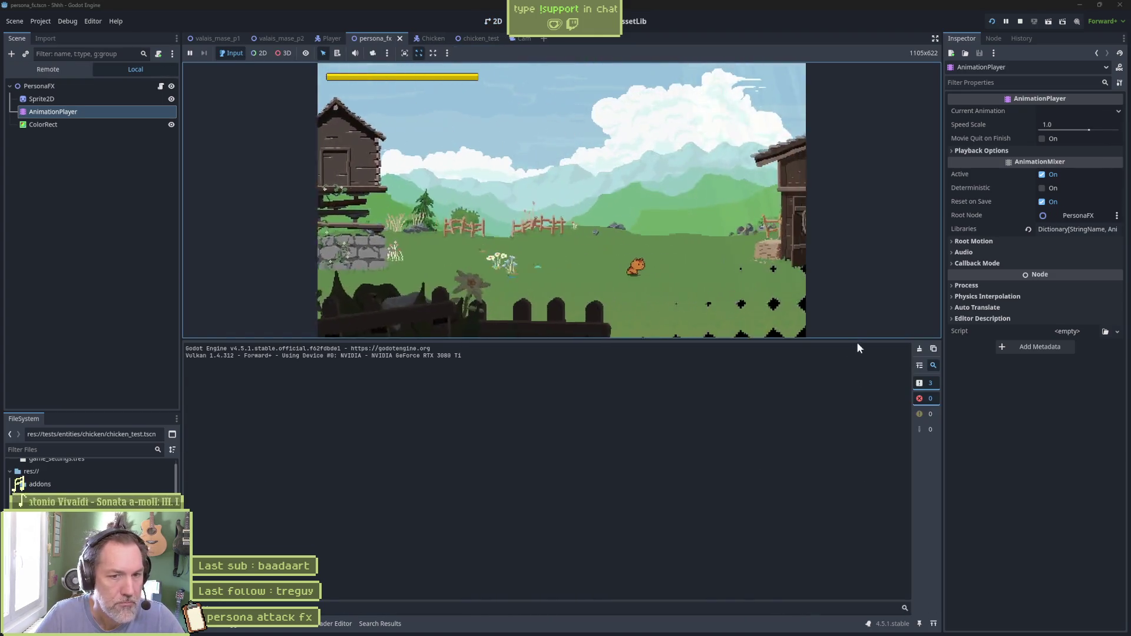
pyautogui.moveTo(860, 341); pyautogui.dragTo(864, 495)
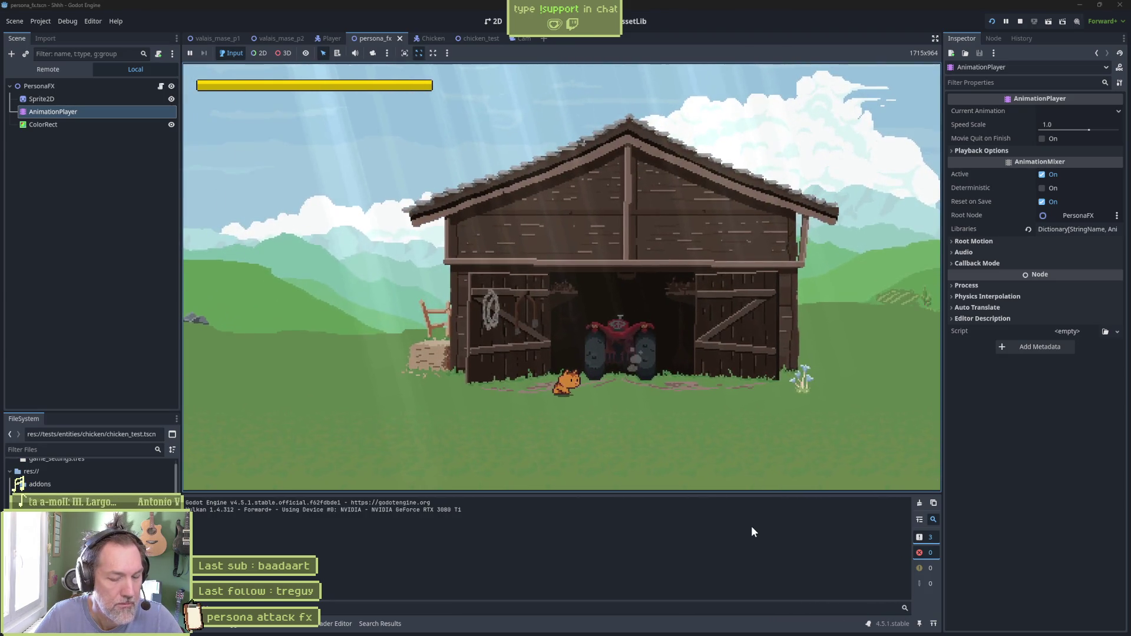
pyautogui.press('F8')
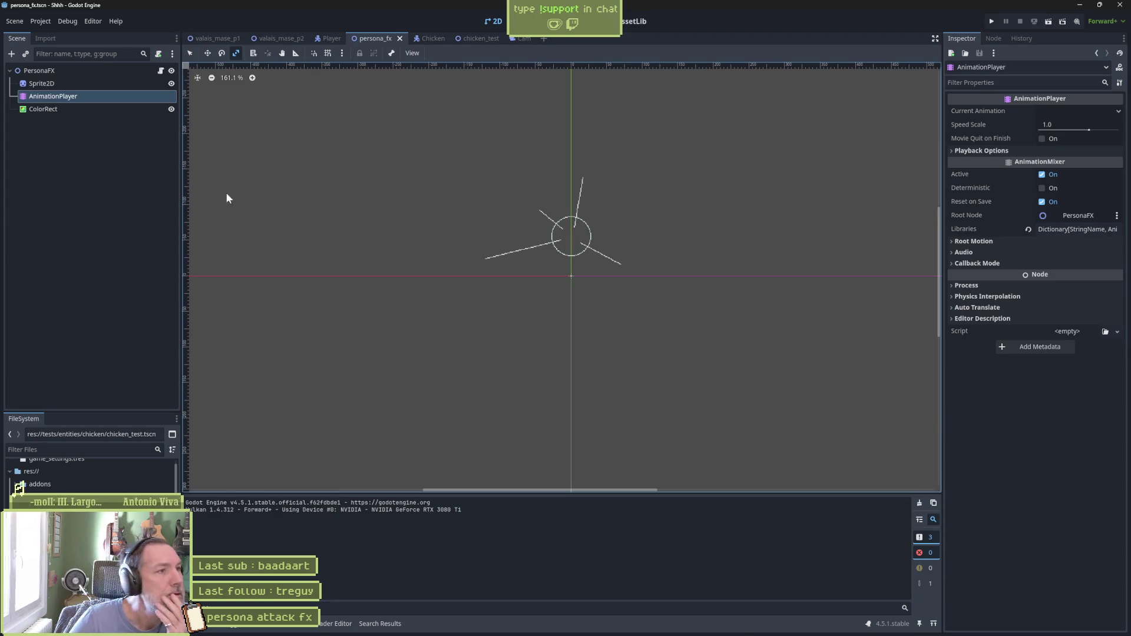
# Enlarge the attack timeline and preview the frames from about 1.33 to 1.53 s
pyautogui.click(289, 624)
pyautogui.moveTo(519, 494); pyautogui.dragTo(519, 451)
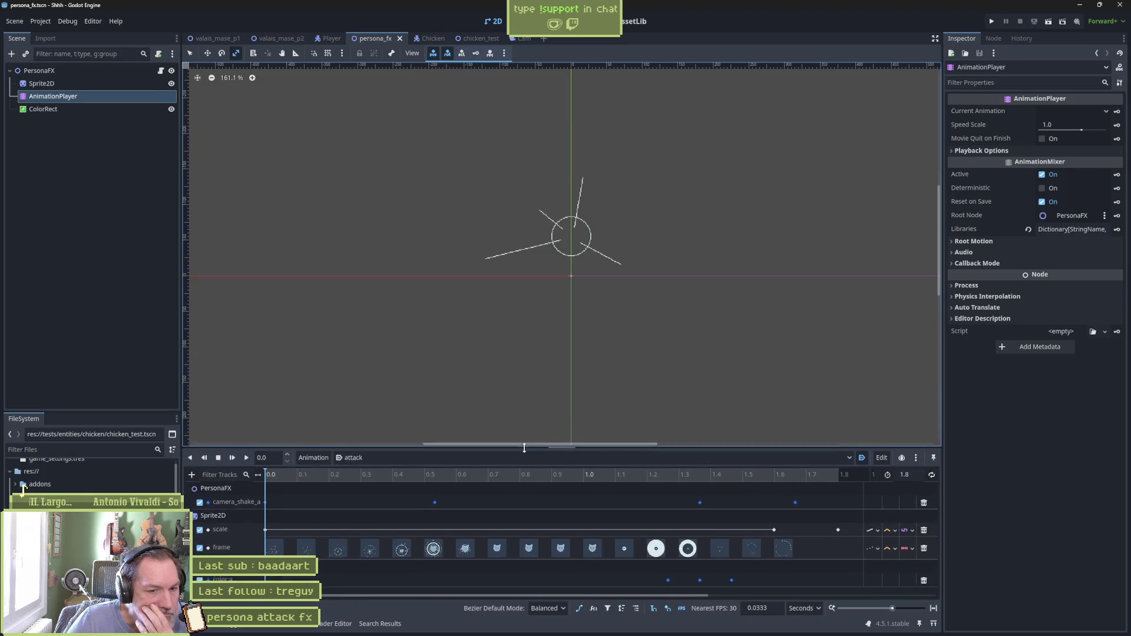
pyautogui.click(690, 477)
pyautogui.moveTo(691, 482)
pyautogui.mouseDown()
pyautogui.moveTo(625, 476)
pyautogui.moveTo(808, 480)
pyautogui.moveTo(773, 483)
pyautogui.mouseUp()
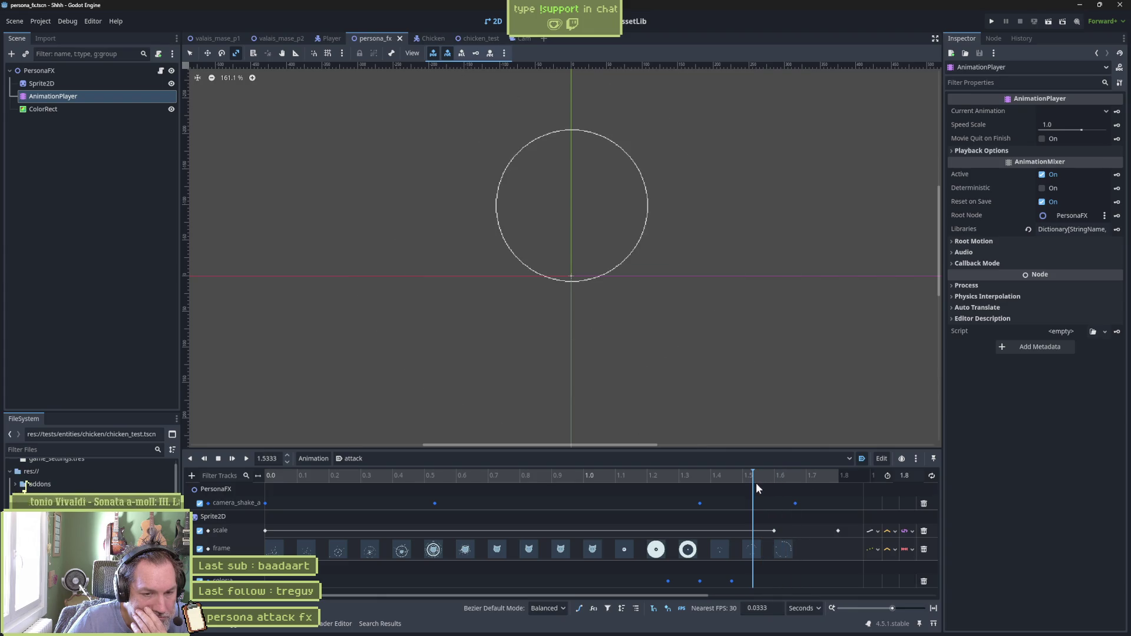
pyautogui.moveTo(755, 490)
pyautogui.mouseDown()
pyautogui.moveTo(713, 487)
pyautogui.moveTo(788, 490)
pyautogui.mouseUp()
# Delete the 1.5 s frame key, move the last frame and scale keys to 1.5333 s, then save and test-run
pyautogui.click(751, 549)
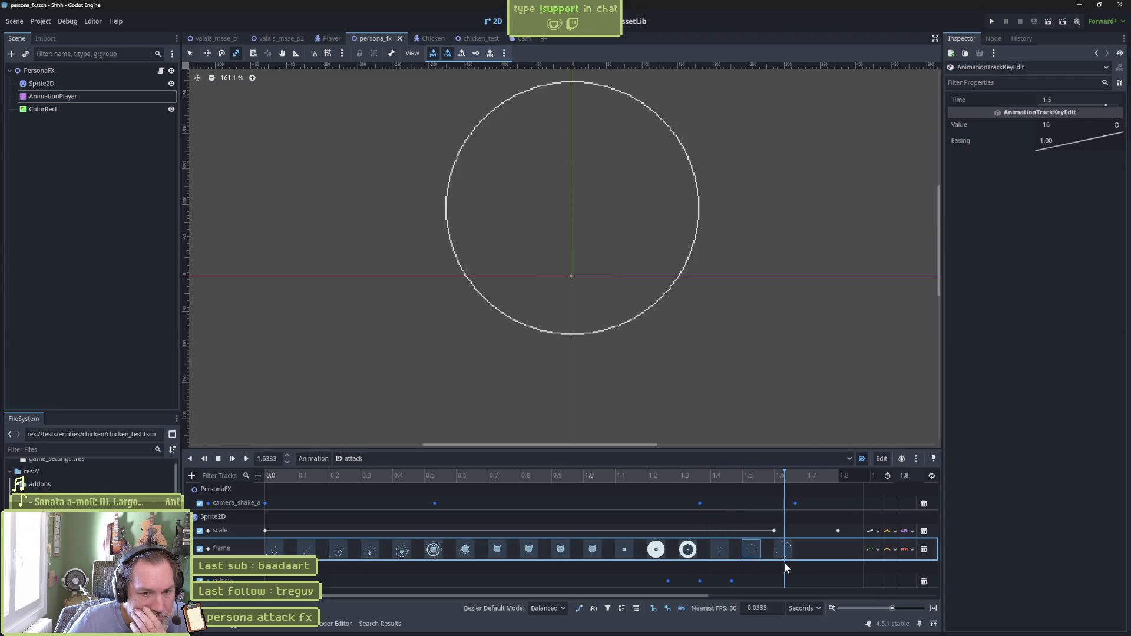
pyautogui.press('Delete')
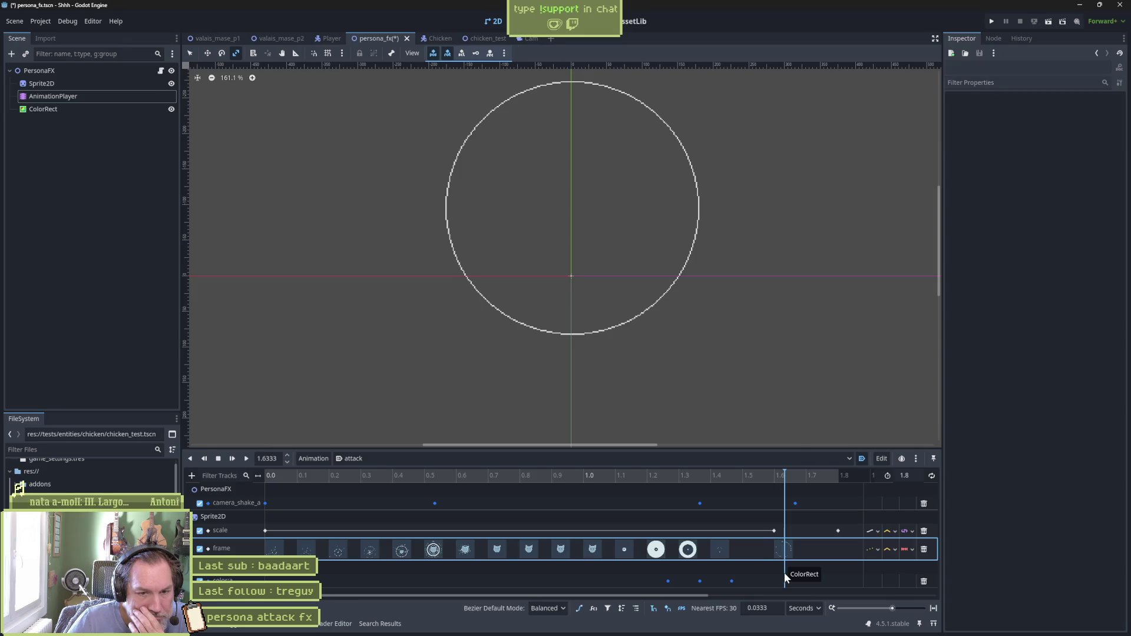
pyautogui.moveTo(784, 549); pyautogui.dragTo(752, 554)
pyautogui.click(774, 532)
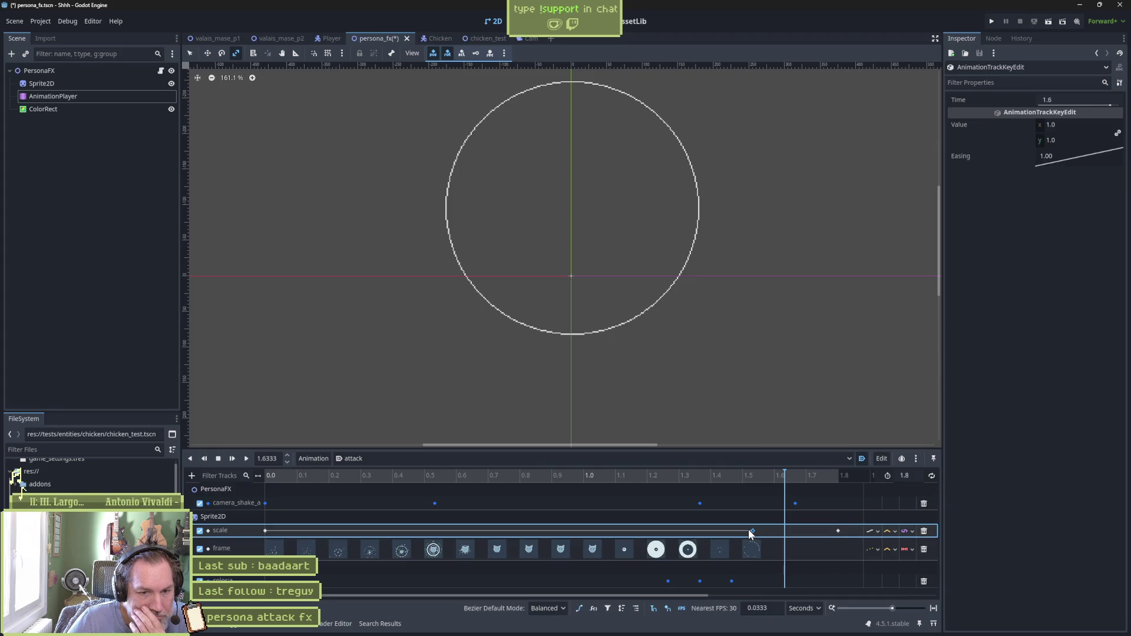
pyautogui.moveTo(751, 534); pyautogui.dragTo(753, 534)
pyautogui.press('F6')
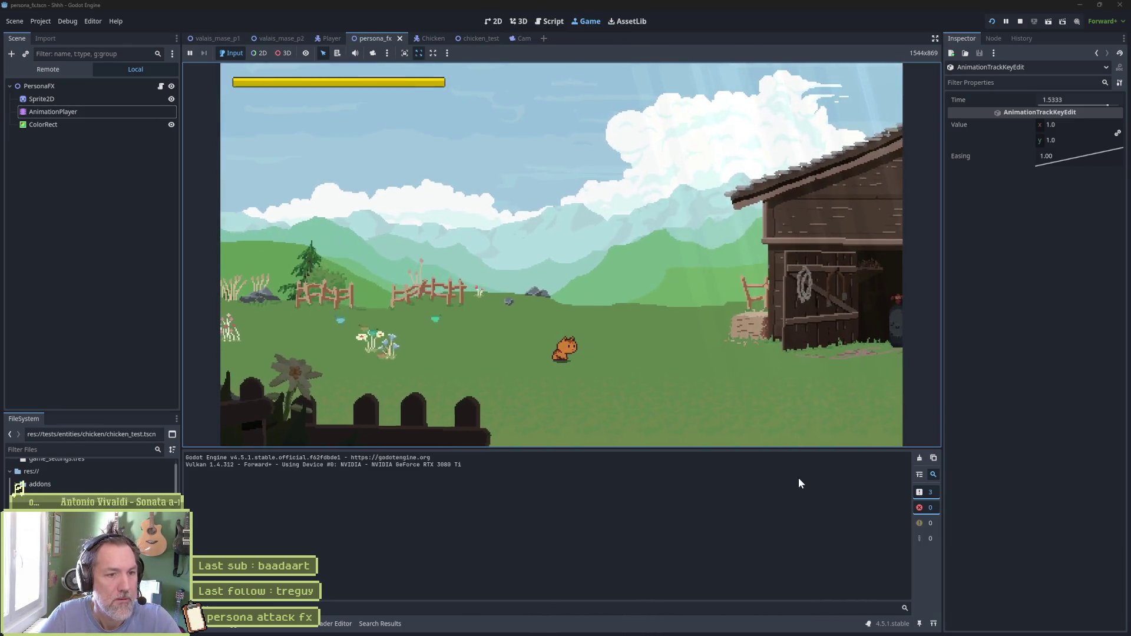
pyautogui.press('F8')
pyautogui.hotkey('alt', 'Tab')
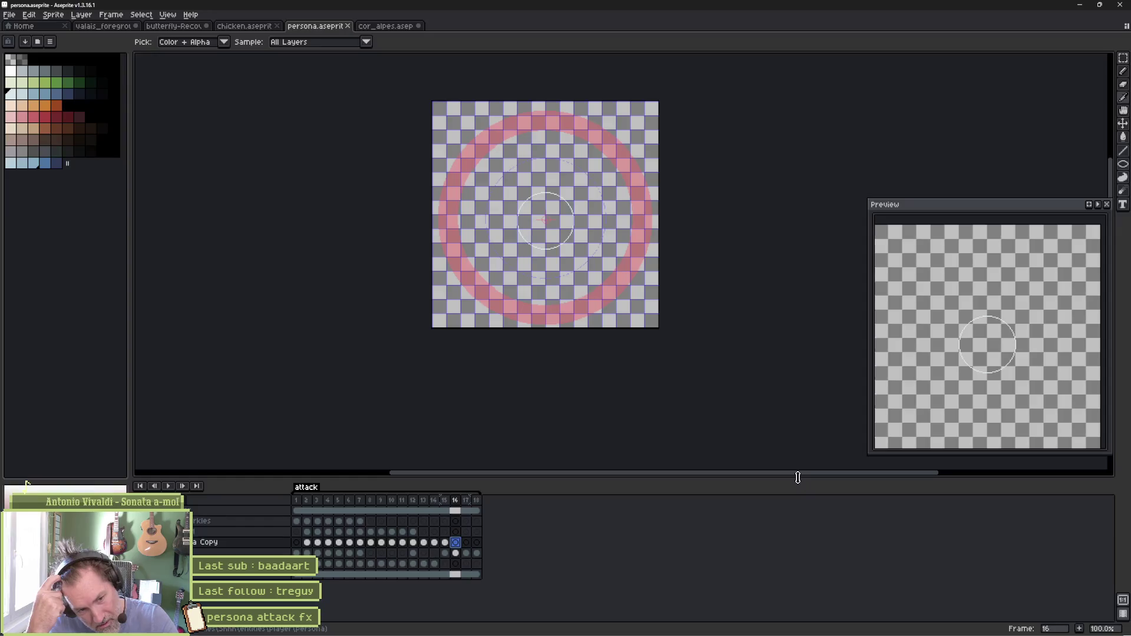
pyautogui.hotkey('alt', 'Tab')
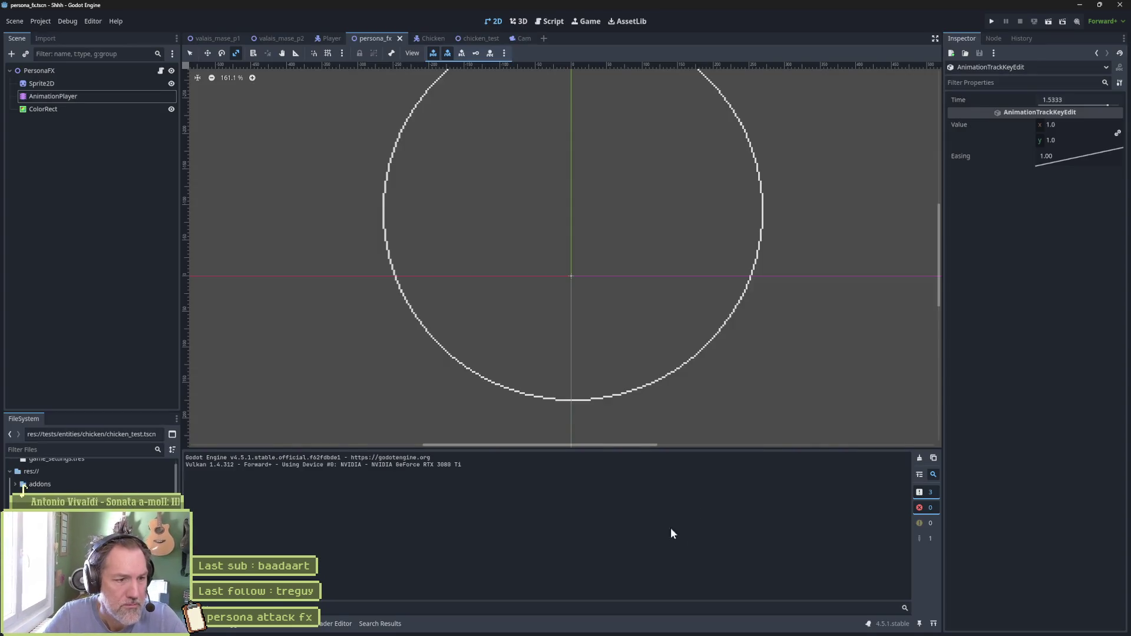
pyautogui.click(53, 96)
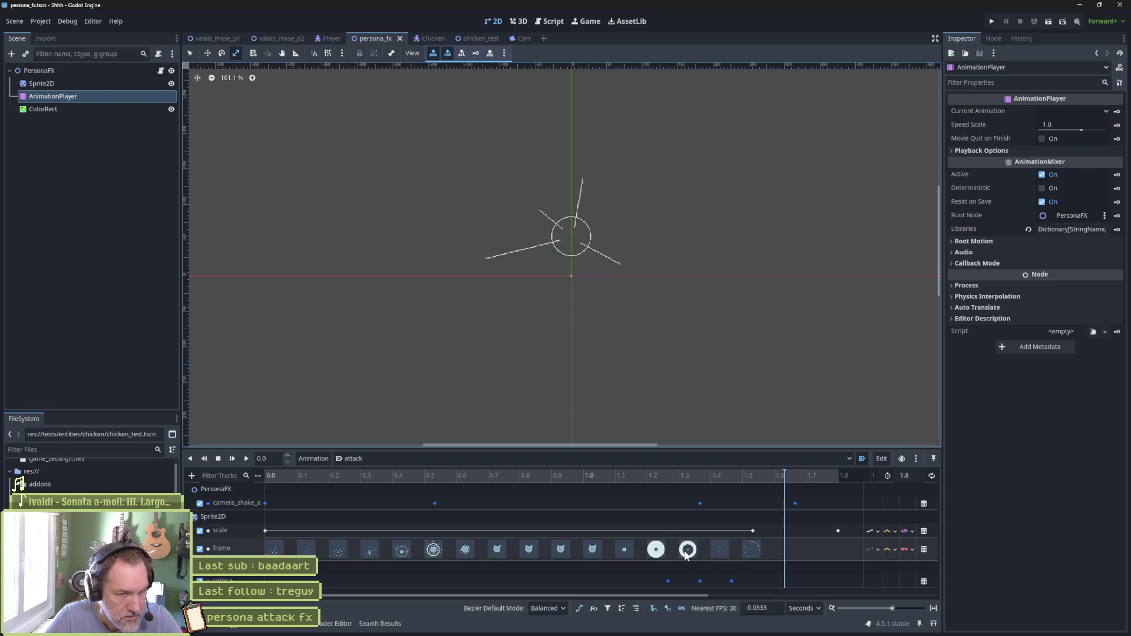
pyautogui.hotkey('alt', 'Tab')
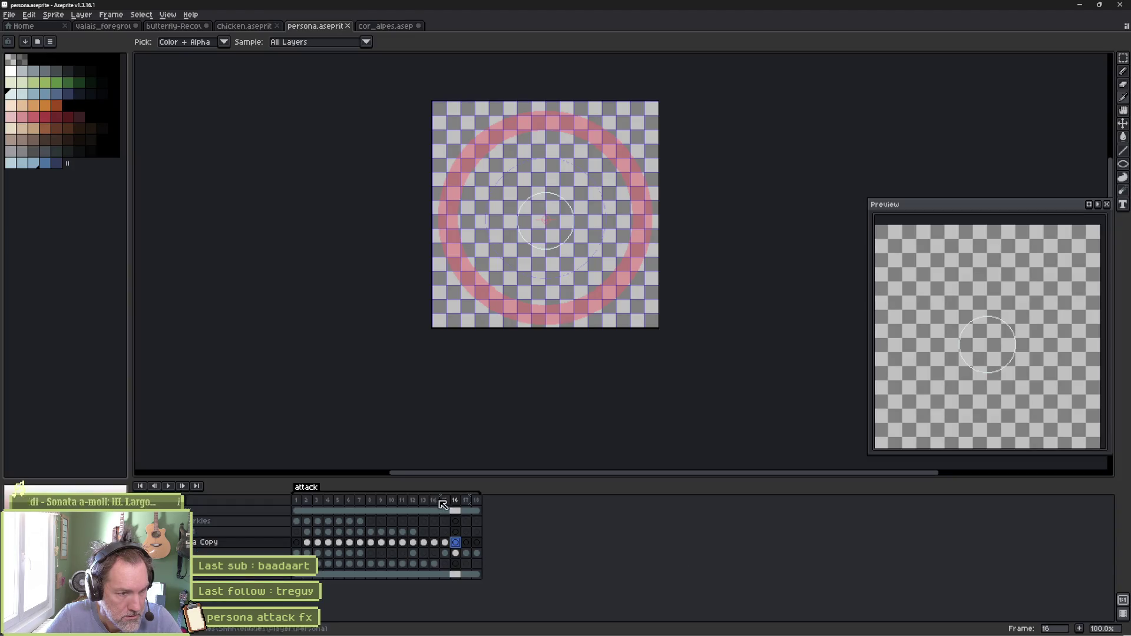
pyautogui.click(427, 501)
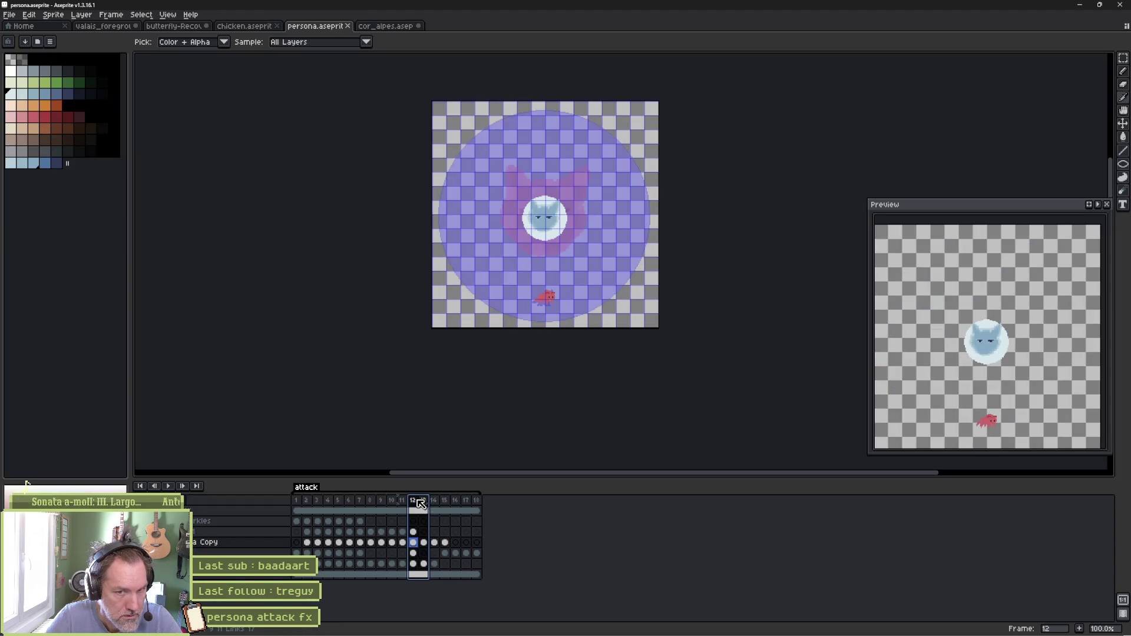
pyautogui.click(434, 501)
pyautogui.hotkey('alt', 'Tab')
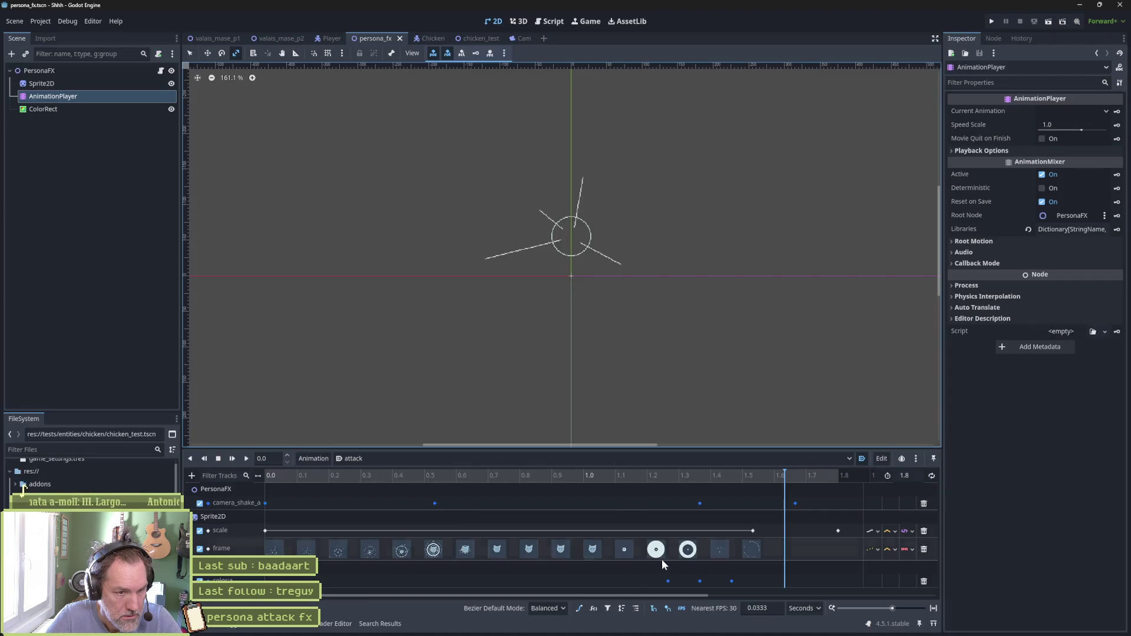
pyautogui.hotkey('alt', 'Tab')
pyautogui.hotkey('alt', 'Tab')
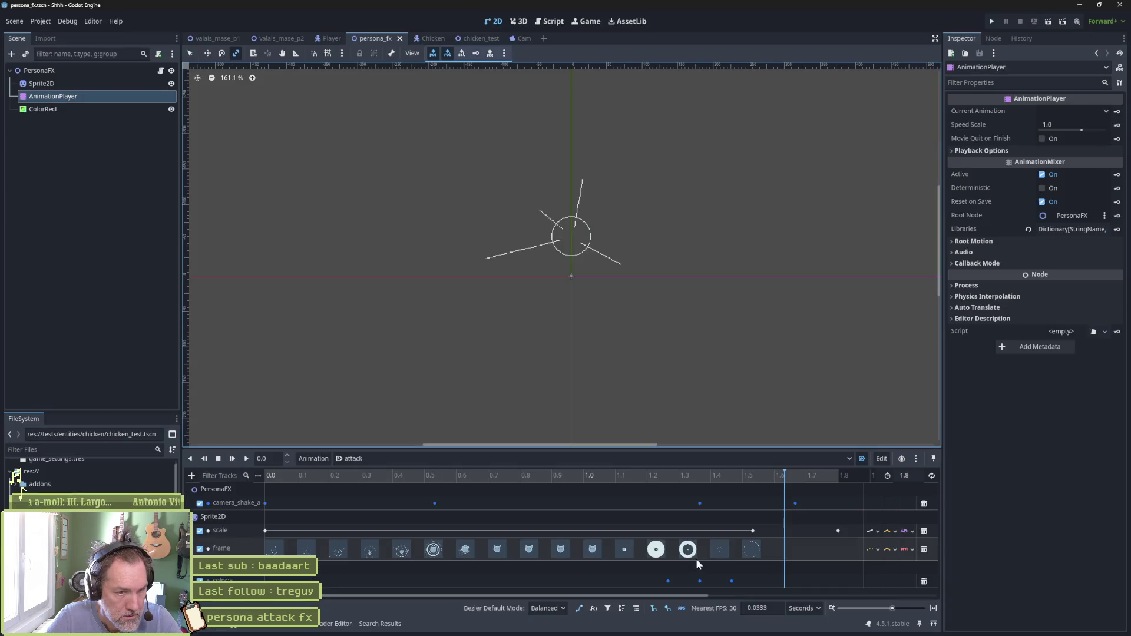
pyautogui.click(681, 476)
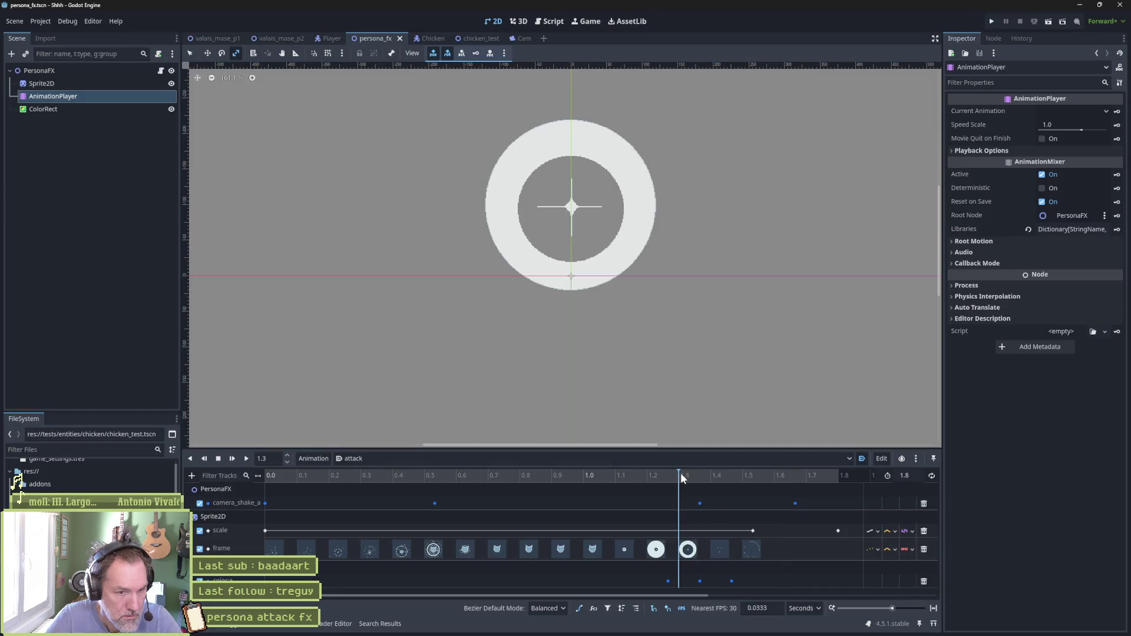
pyautogui.click(716, 478)
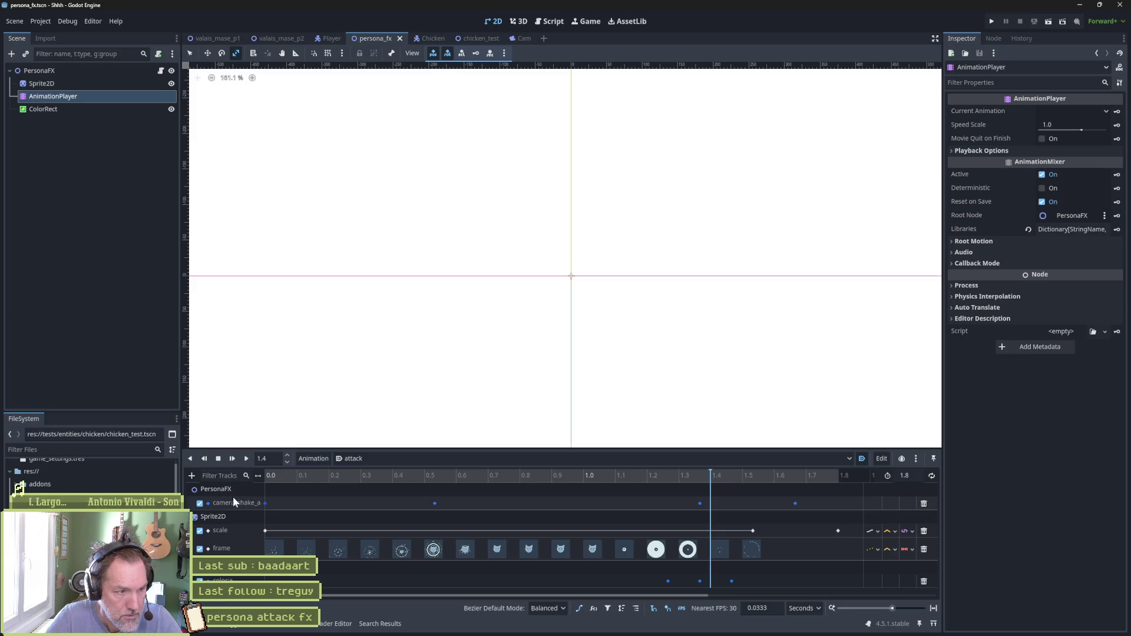
pyautogui.click(200, 503)
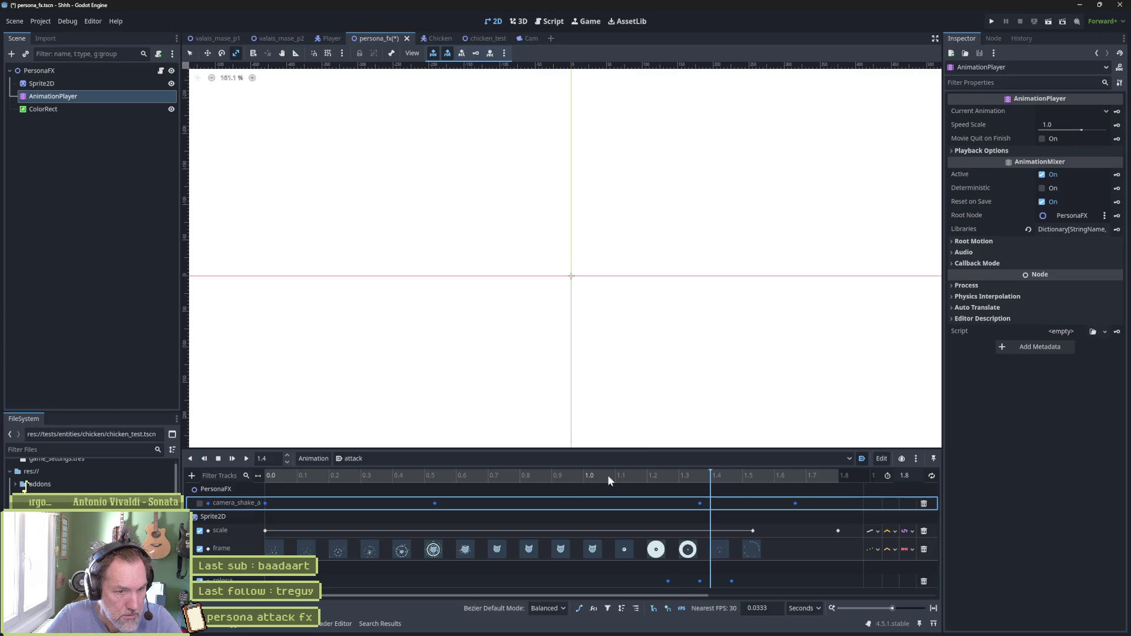
pyautogui.click(666, 475)
pyautogui.click(708, 477)
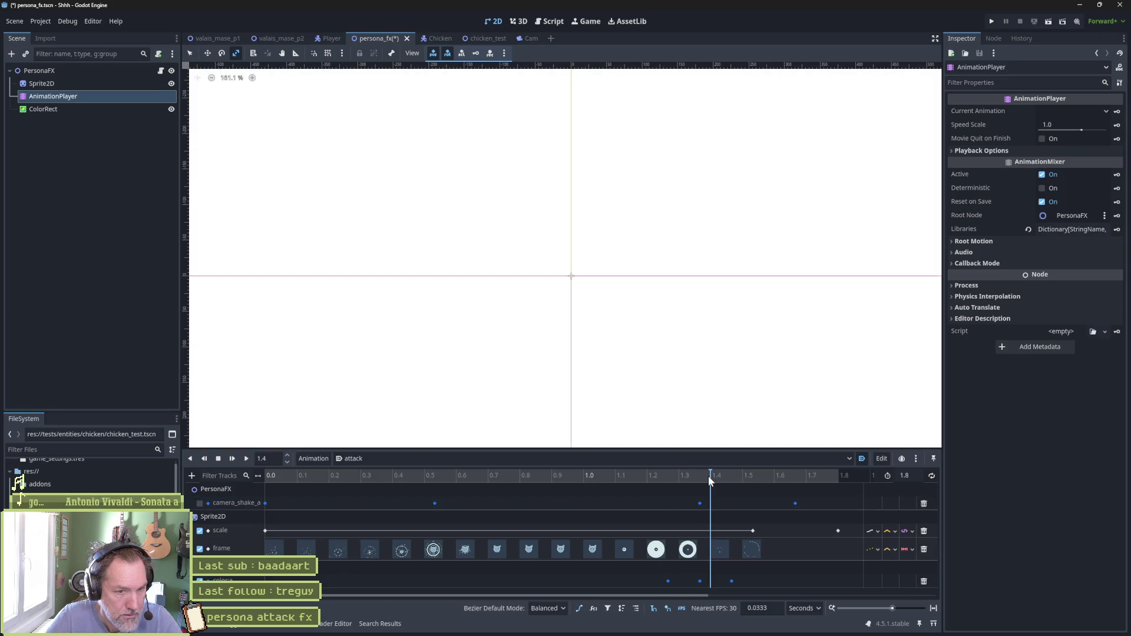
pyautogui.click(199, 503)
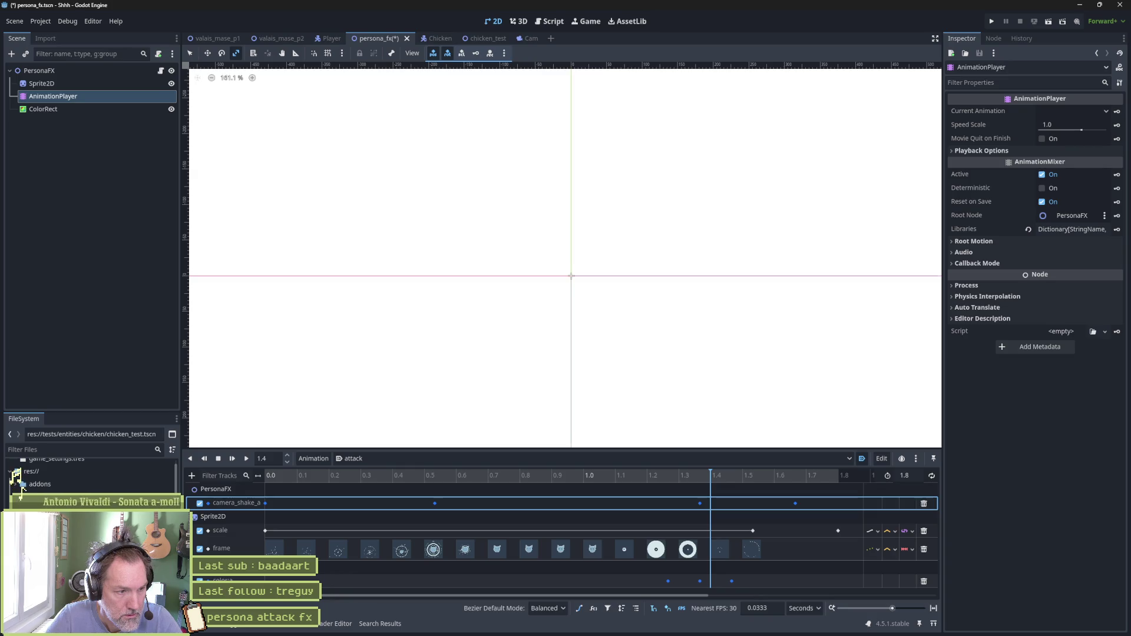
pyautogui.click(498, 581)
pyautogui.moveTo(693, 476)
pyautogui.mouseDown()
pyautogui.moveTo(670, 476)
pyautogui.moveTo(737, 476)
pyautogui.moveTo(615, 479)
pyautogui.moveTo(761, 483)
pyautogui.moveTo(712, 480)
pyautogui.moveTo(742, 481)
pyautogui.mouseUp()
# Compare Aseprite frames 15–17 with Godot's attack timeline set back to 1.4 s
pyautogui.hotkey('alt', 'Tab')
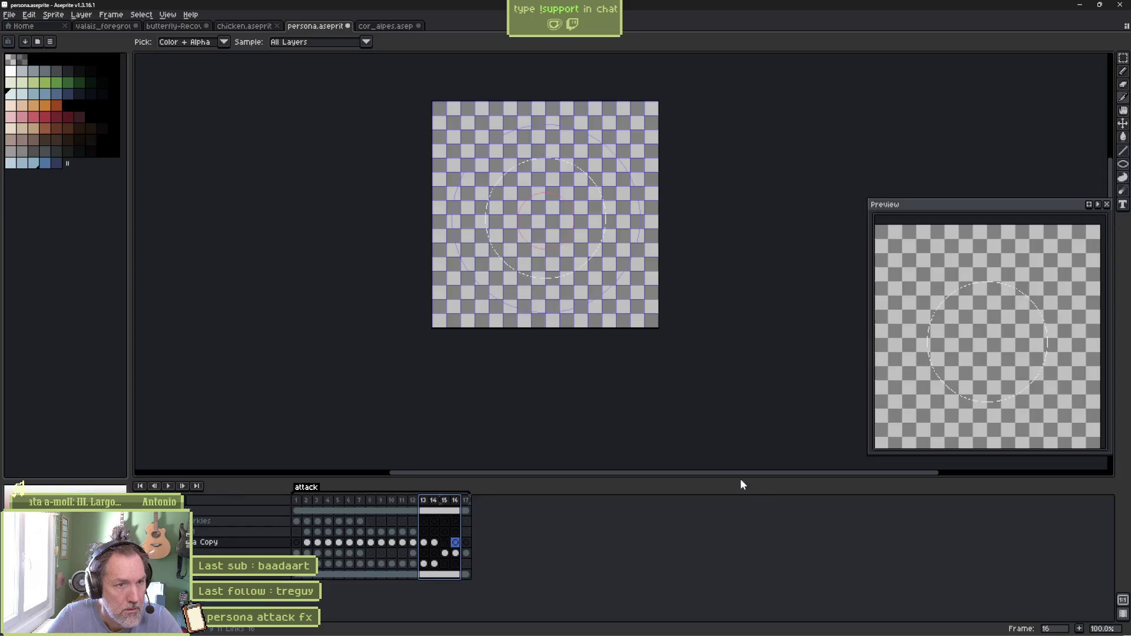
pyautogui.click(458, 500)
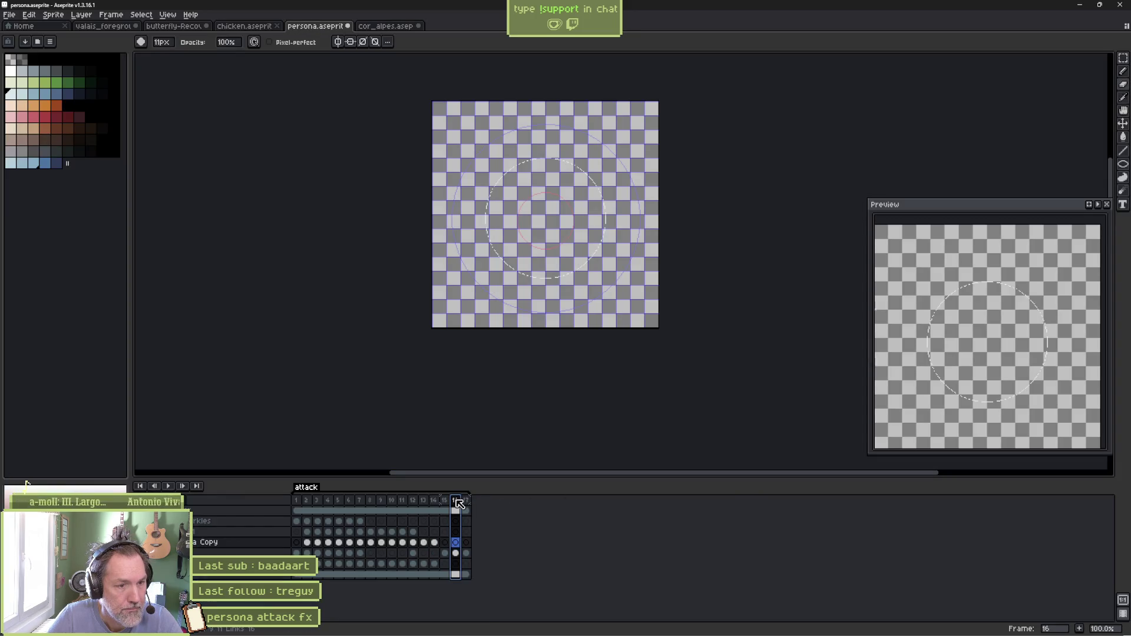
pyautogui.click(446, 501)
pyautogui.moveTo(454, 501); pyautogui.dragTo(461, 503)
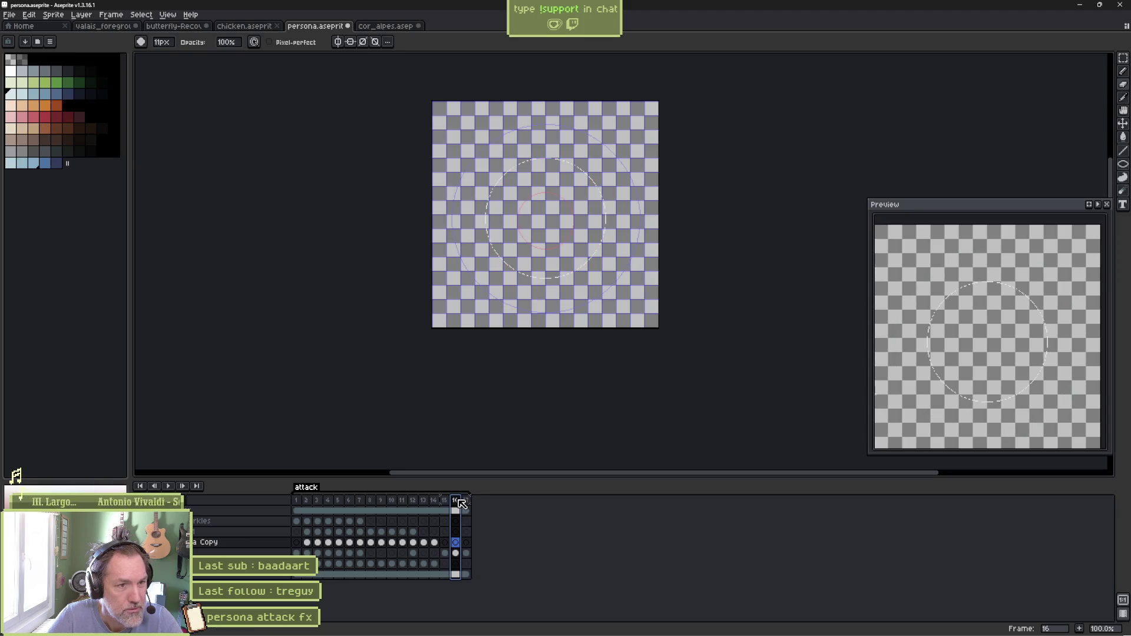
pyautogui.hotkey('alt', 'Tab')
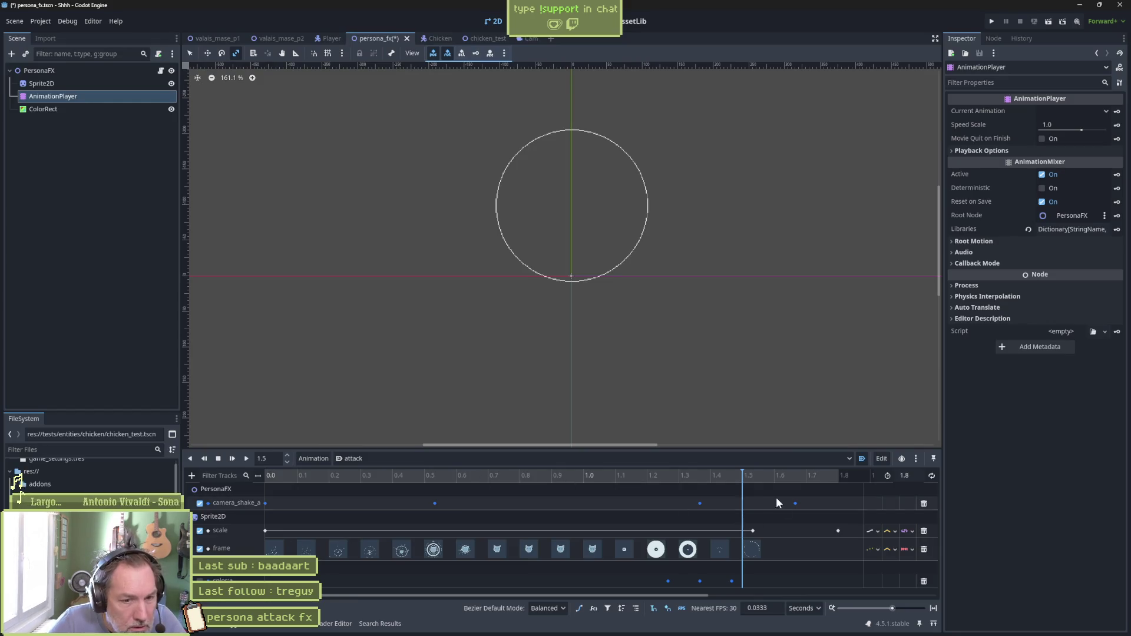
pyautogui.scroll(6, 643, 236)
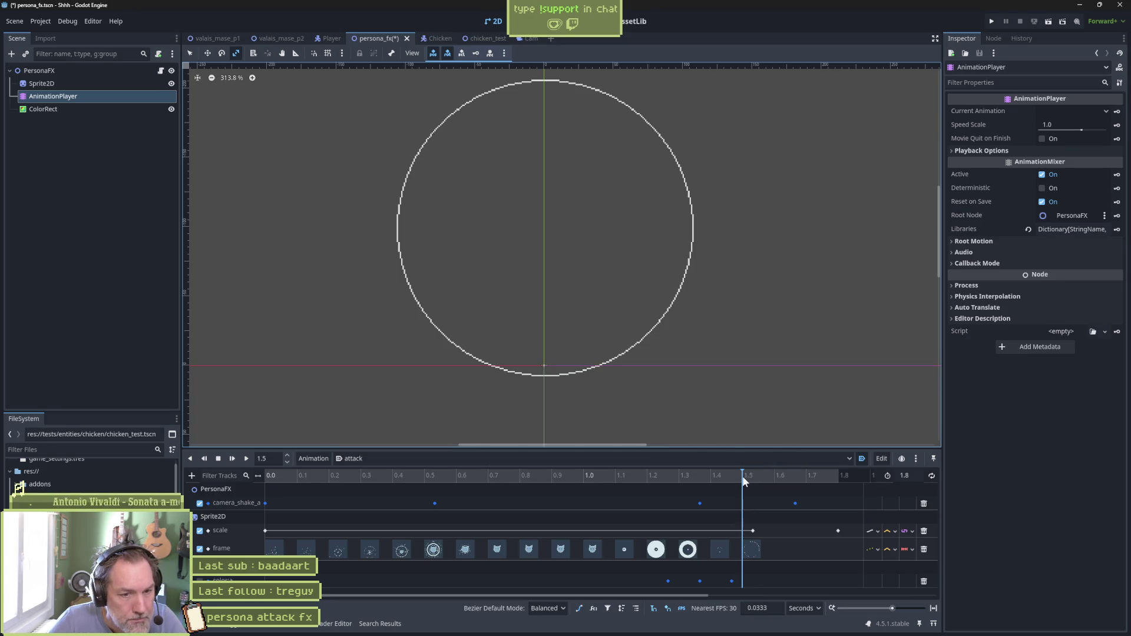
pyautogui.moveTo(743, 475)
pyautogui.mouseDown()
pyautogui.moveTo(709, 476)
pyautogui.moveTo(746, 487)
pyautogui.mouseUp()
# Delete frame 16 in Aseprite, confirm the attack tag spans frames 1–16, and select Sprite2D in Godot
pyautogui.hotkey('alt', 'Tab')
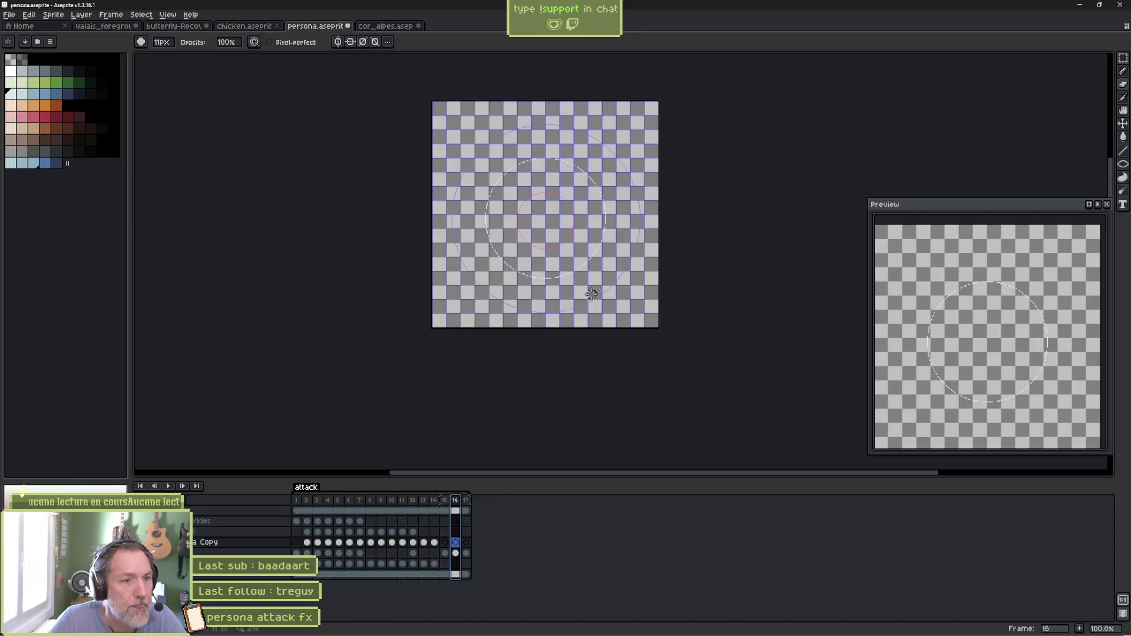
pyautogui.moveTo(447, 507); pyautogui.dragTo(470, 510)
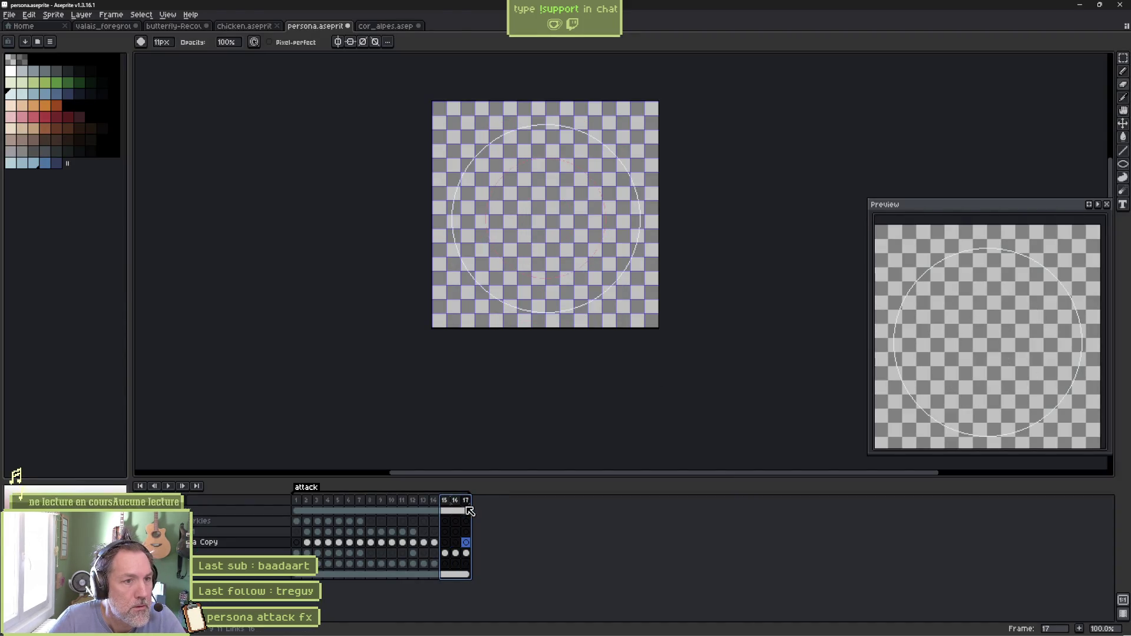
pyautogui.click(458, 502)
pyautogui.hotkey('alt', 'c')
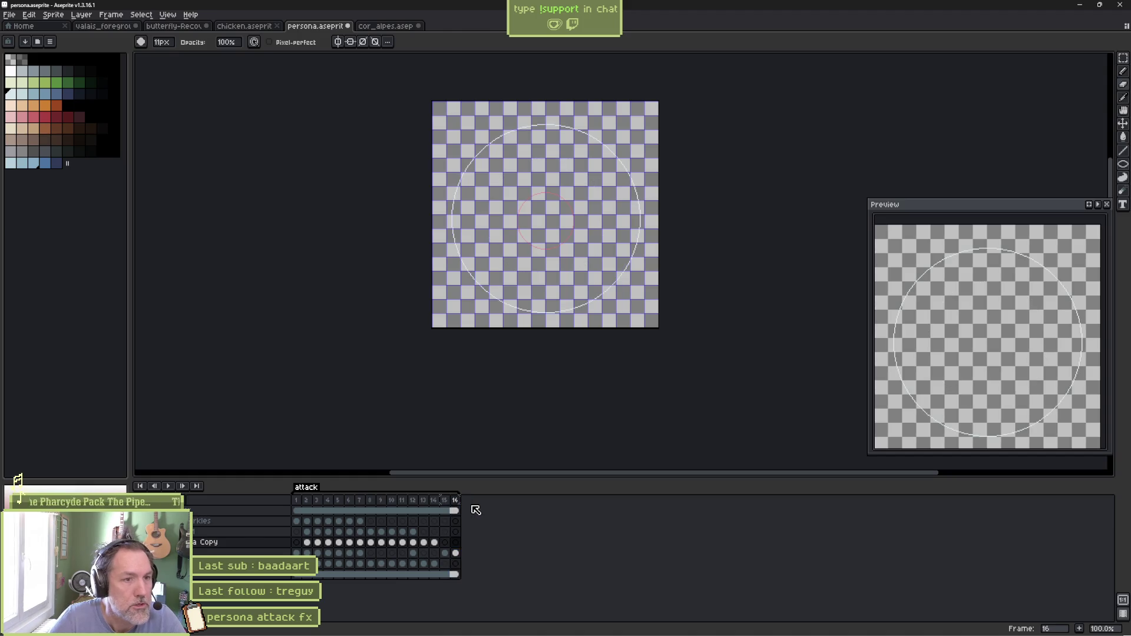
pyautogui.doubleClick(306, 489)
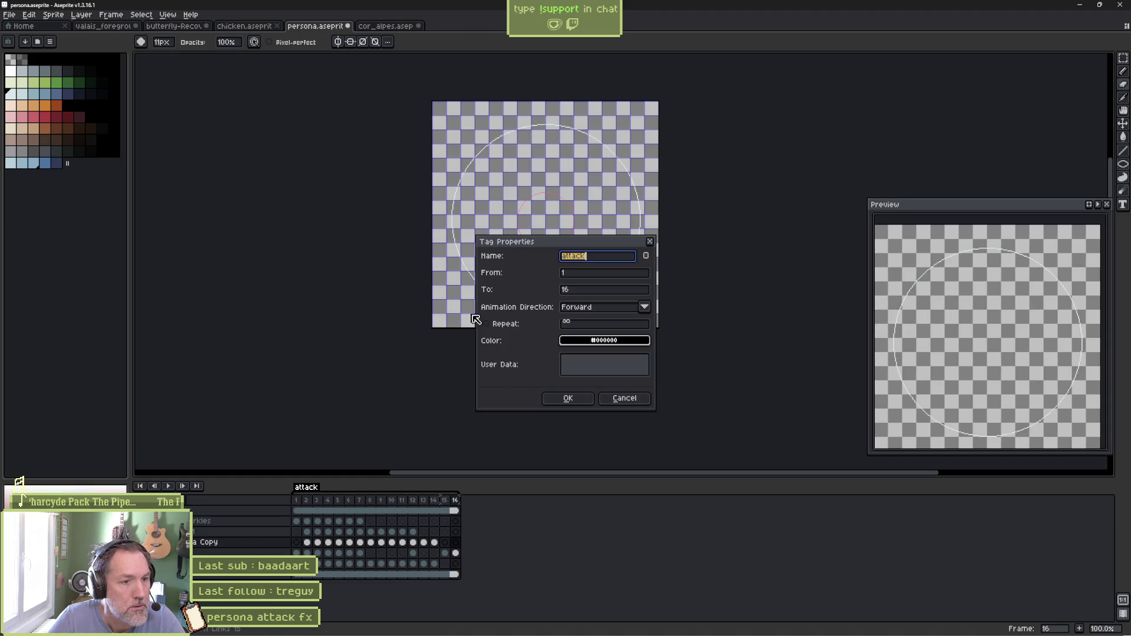
pyautogui.click(568, 398)
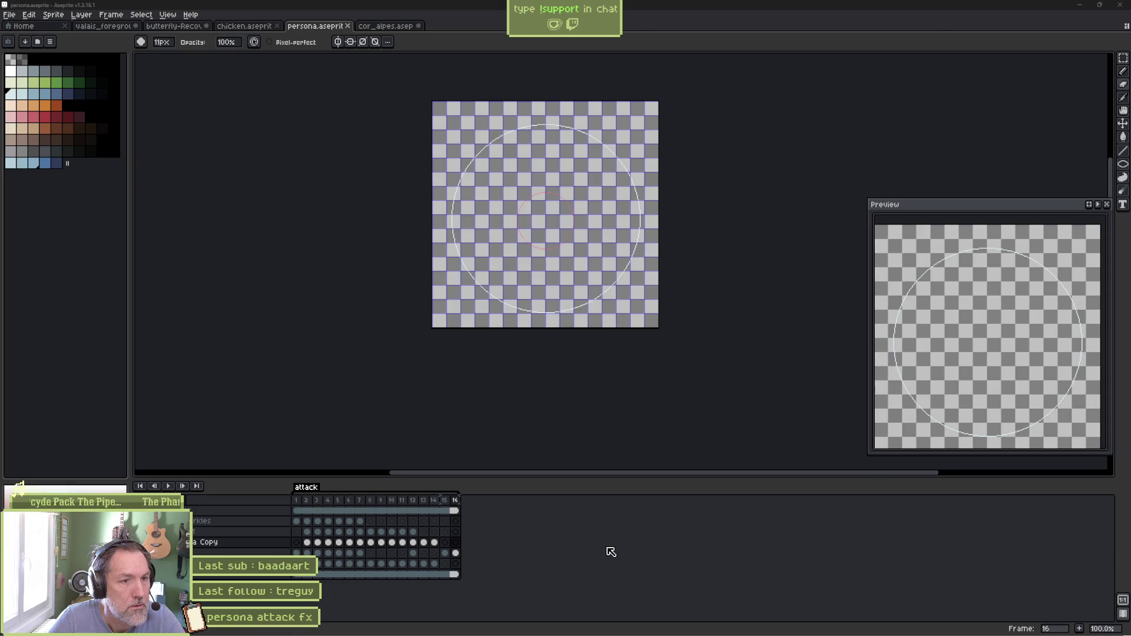
pyautogui.hotkey('alt', 'Tab')
pyautogui.click(42, 83)
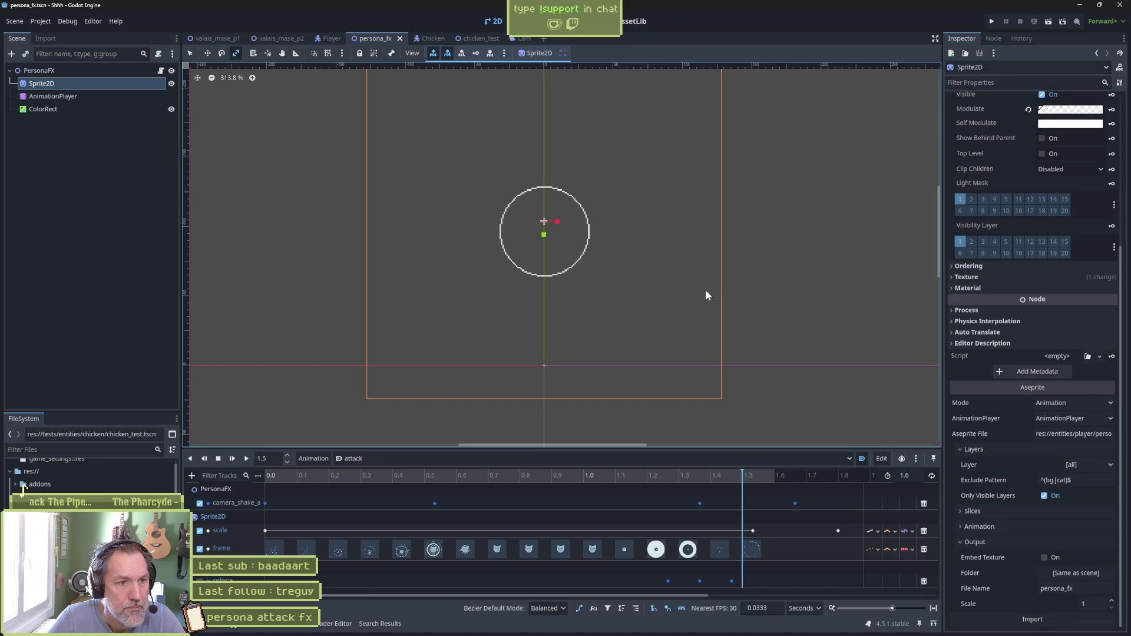
# Preview the end of the attack animation, then test-run the persona_fx scene with F6 and again with F5
pyautogui.moveTo(747, 481)
pyautogui.mouseDown()
pyautogui.moveTo(761, 481)
pyautogui.moveTo(690, 484)
pyautogui.mouseUp()
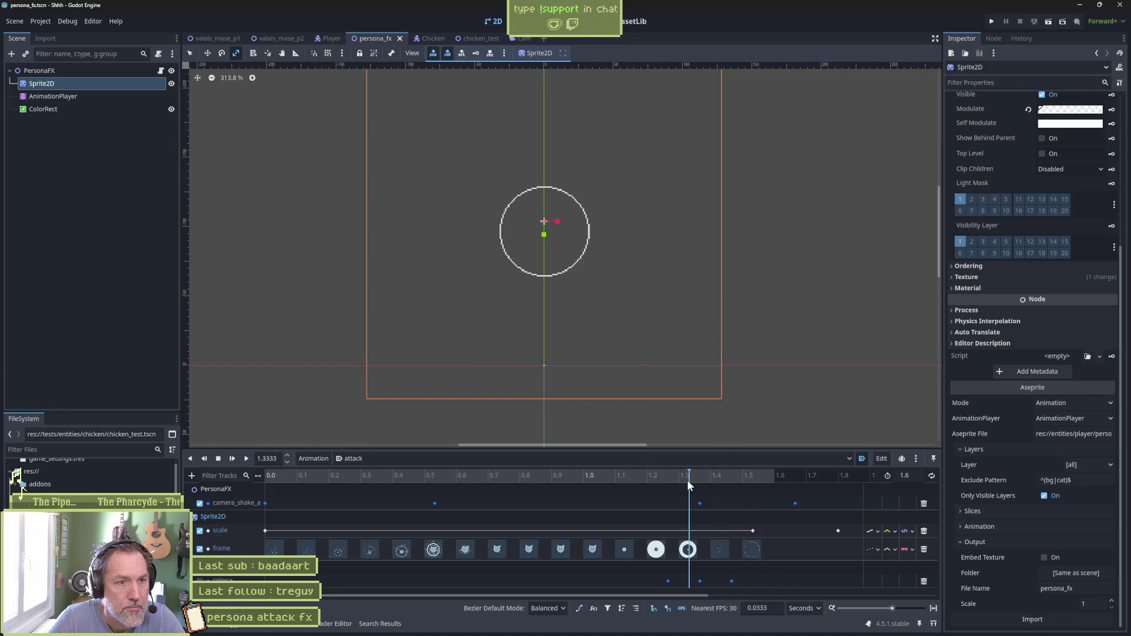
pyautogui.press('F6')
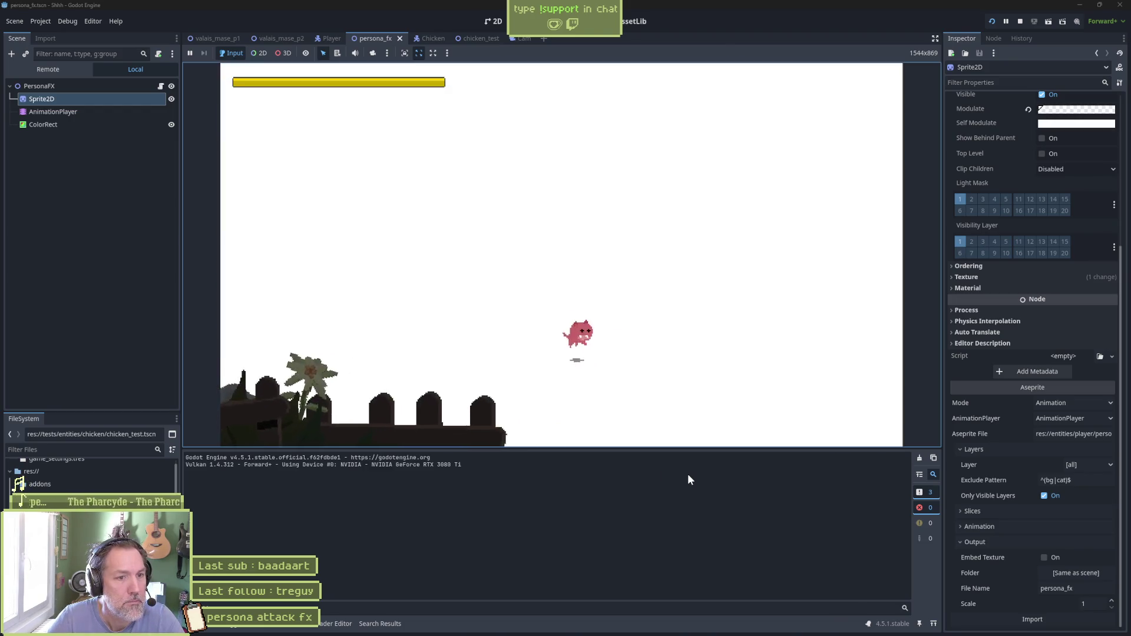
pyautogui.press('F8')
pyautogui.click(55, 97)
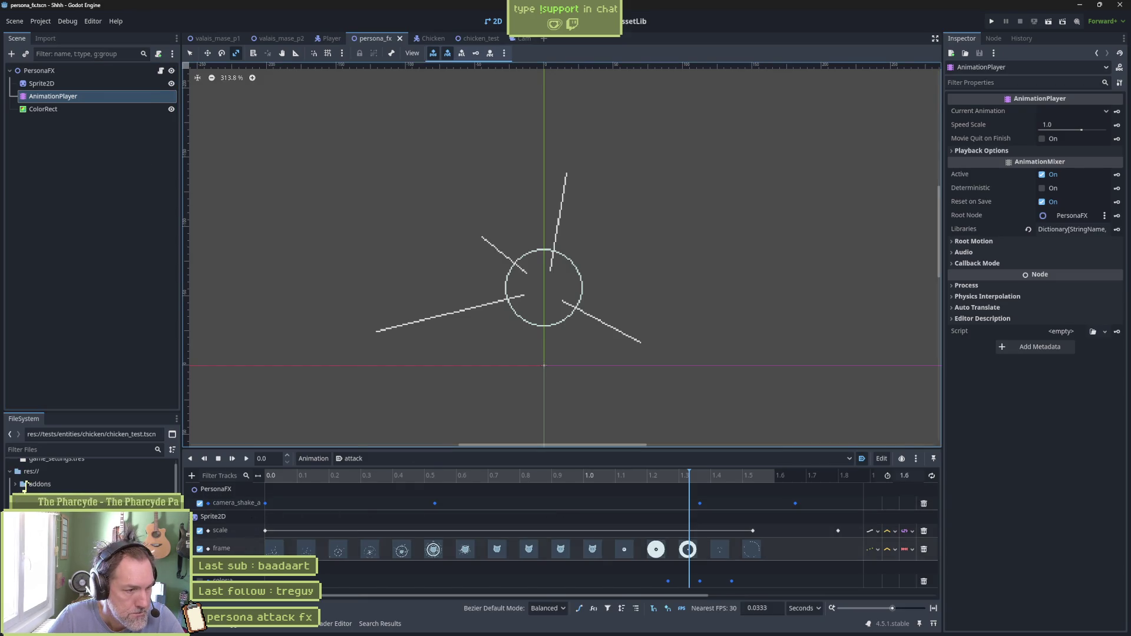
pyautogui.press('F5')
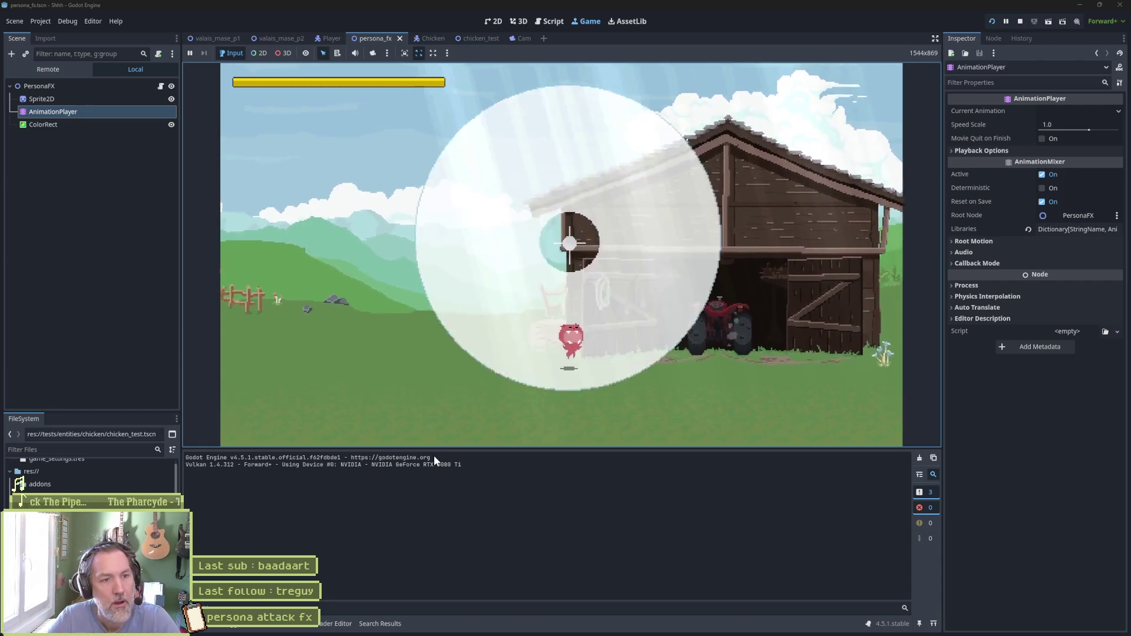
pyautogui.press('F8')
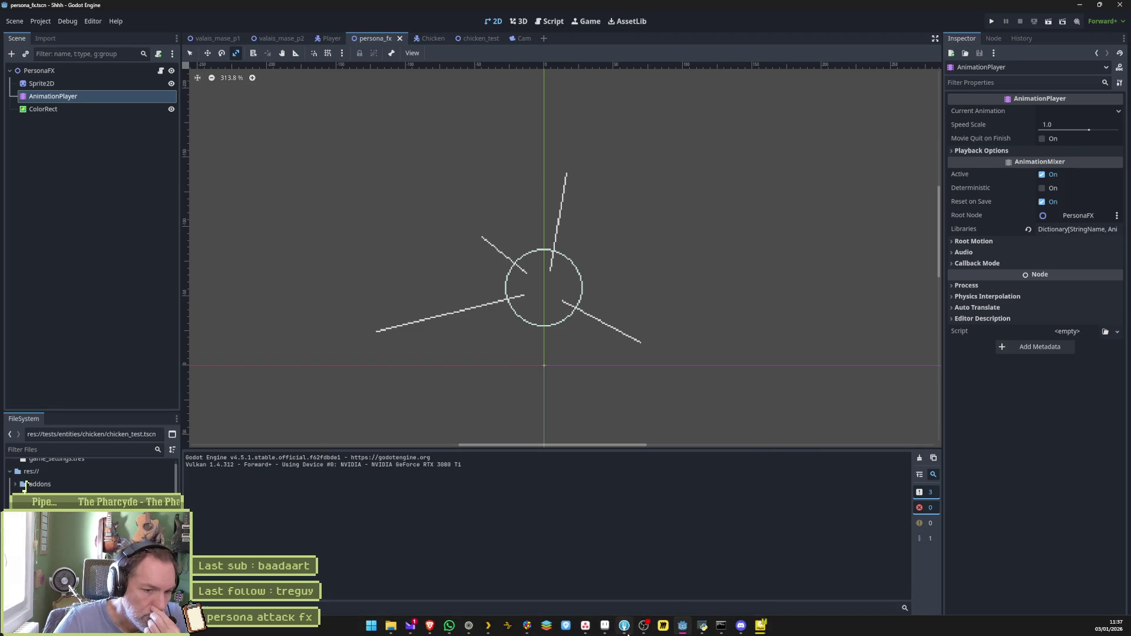
# Delete the attack animation's frame keys at 1.4 and 1.5 s, then save and test-run the scene
pyautogui.click(605, 627)
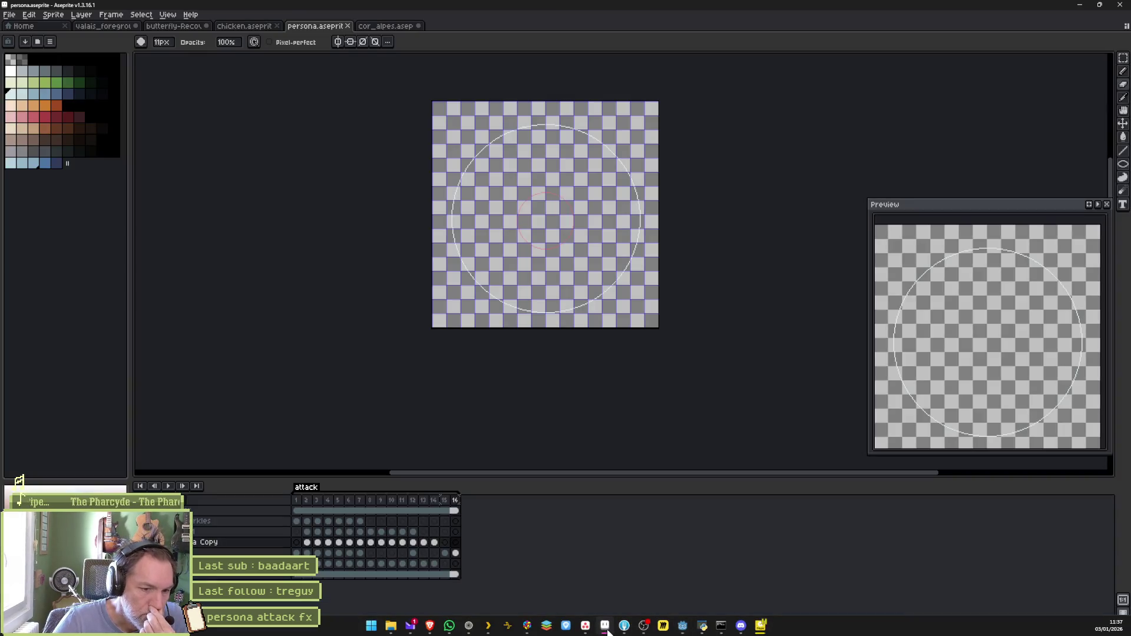
pyautogui.click(664, 627)
pyautogui.click(103, 85)
pyautogui.click(88, 96)
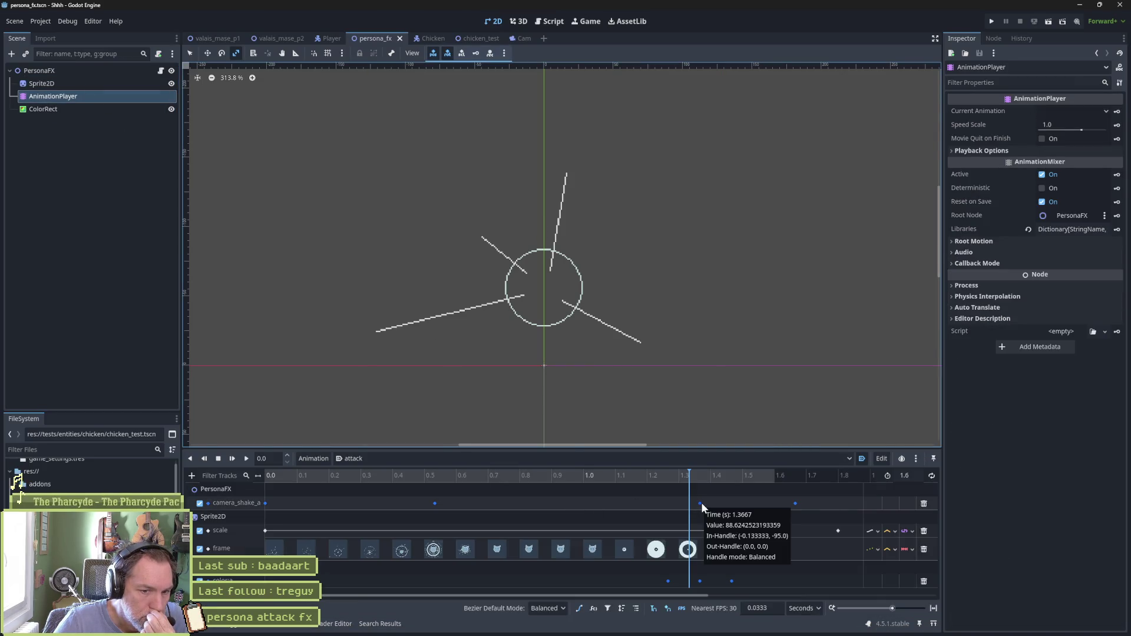
pyautogui.moveTo(695, 476); pyautogui.dragTo(725, 490)
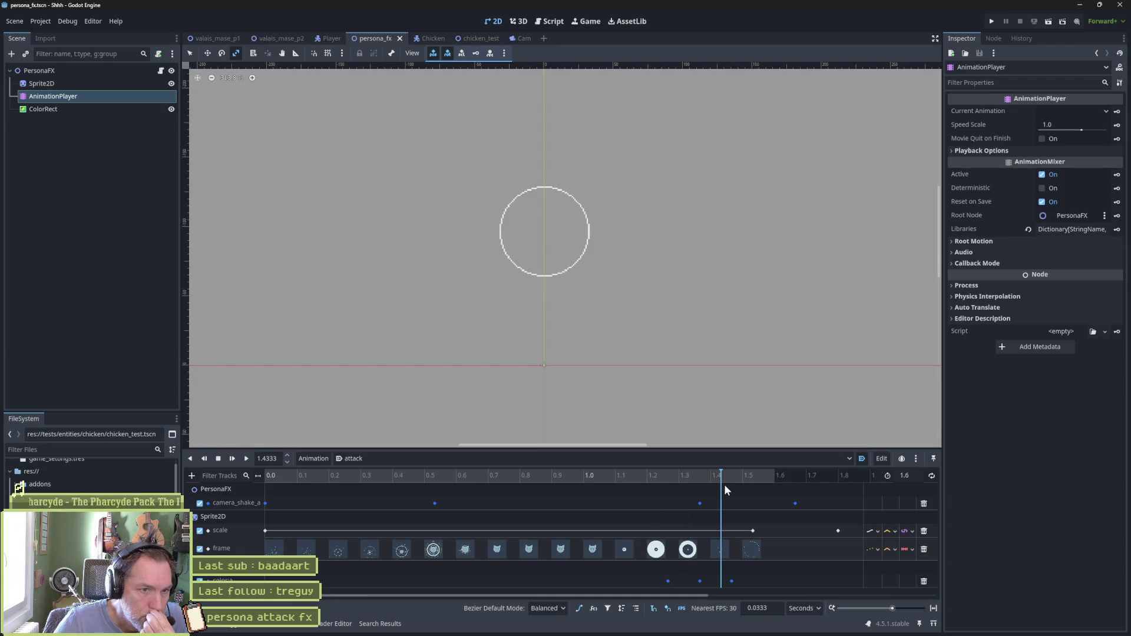
pyautogui.click(727, 555)
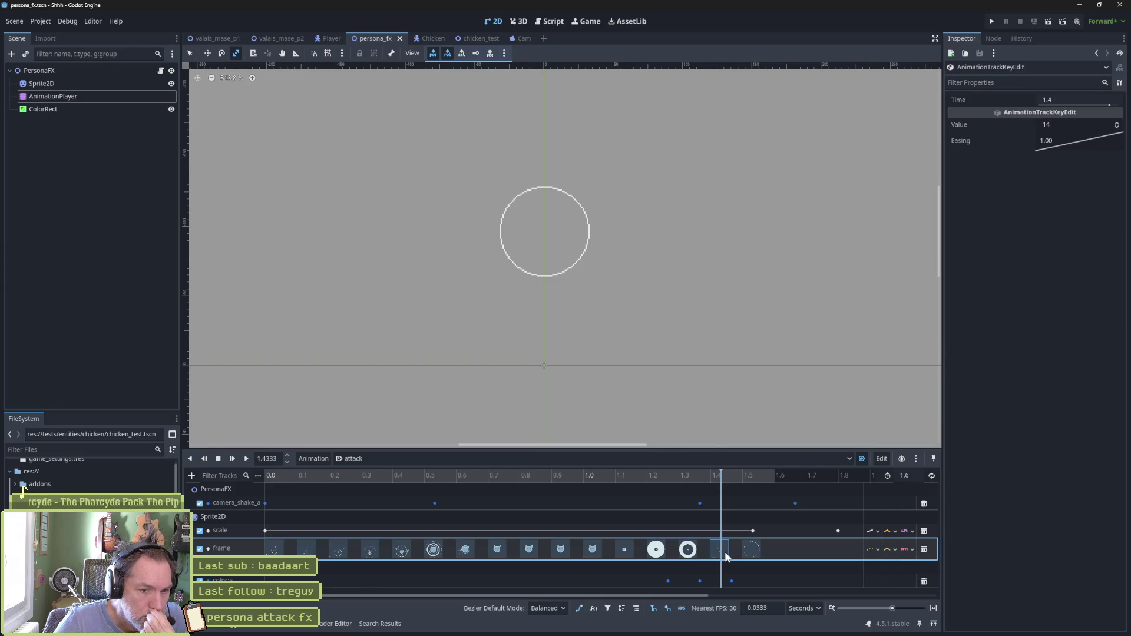
pyautogui.keyDown('shift'); pyautogui.click(754, 546); pyautogui.keyUp('shift')
pyautogui.press('Delete')
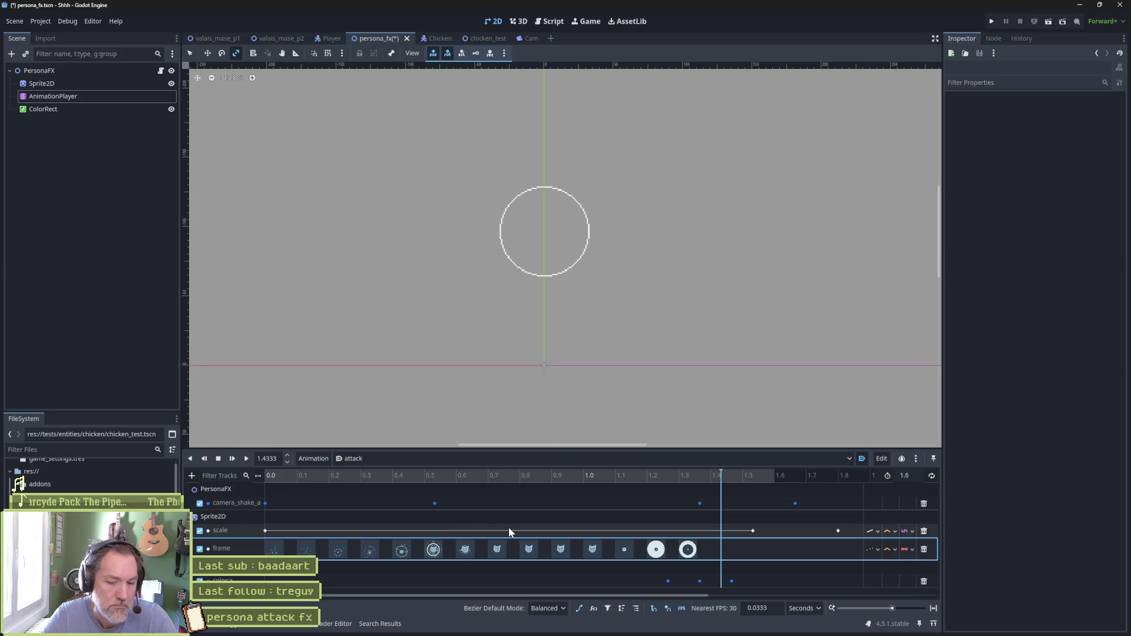
pyautogui.press('F6')
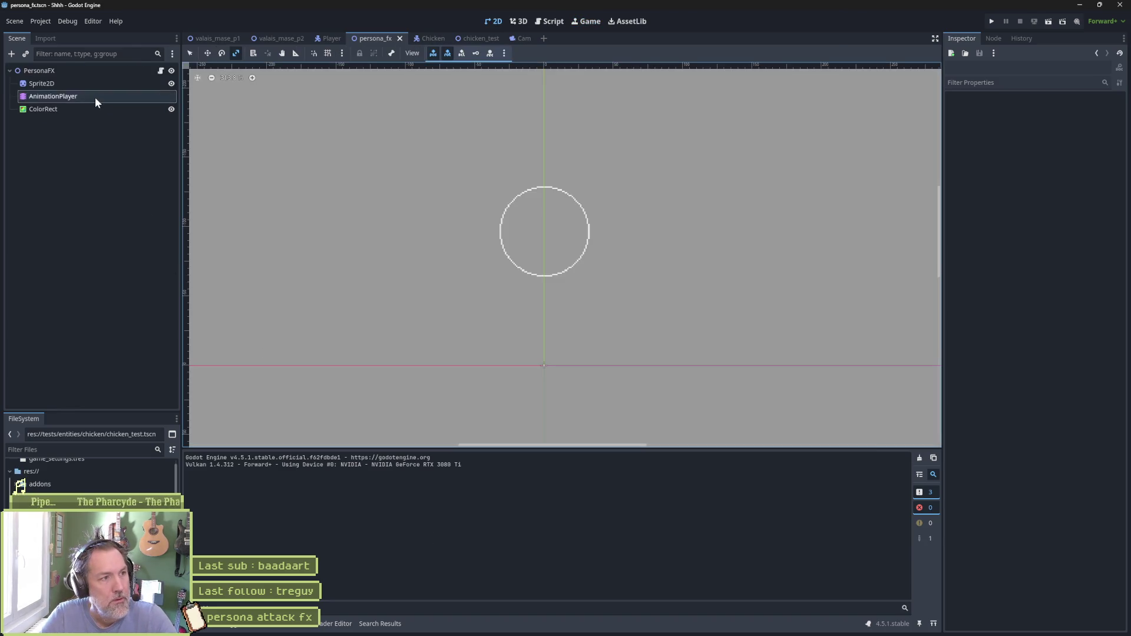
pyautogui.click(96, 99)
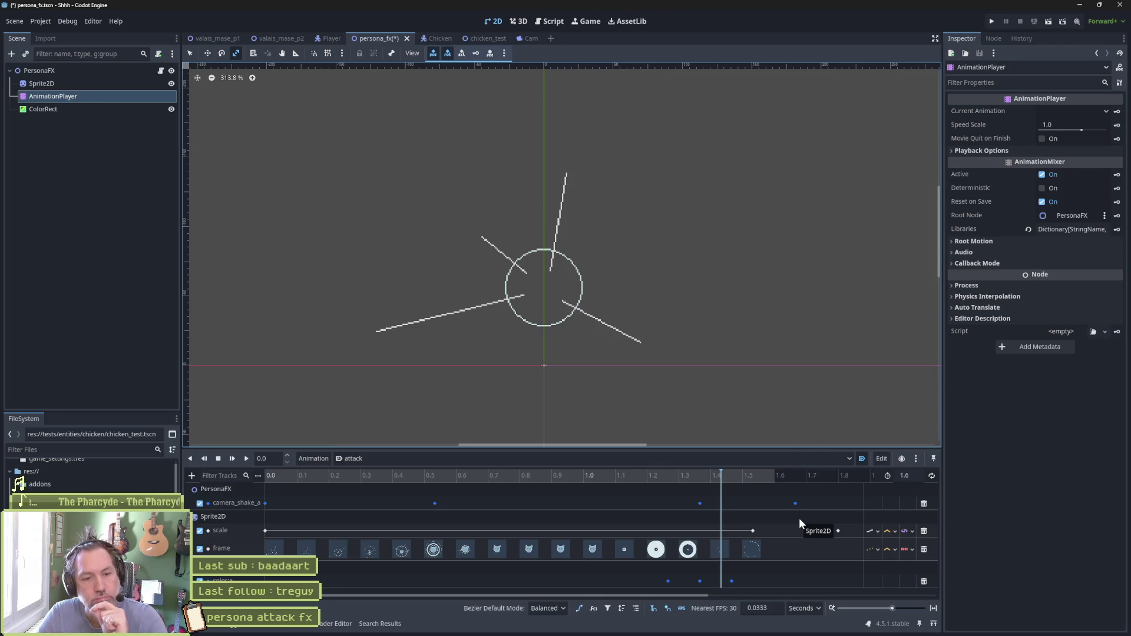
# Set the attack animation length to 1.8, then save and test-run the scene
pyautogui.moveTo(725, 478)
pyautogui.mouseDown()
pyautogui.moveTo(674, 483)
pyautogui.moveTo(758, 489)
pyautogui.mouseUp()
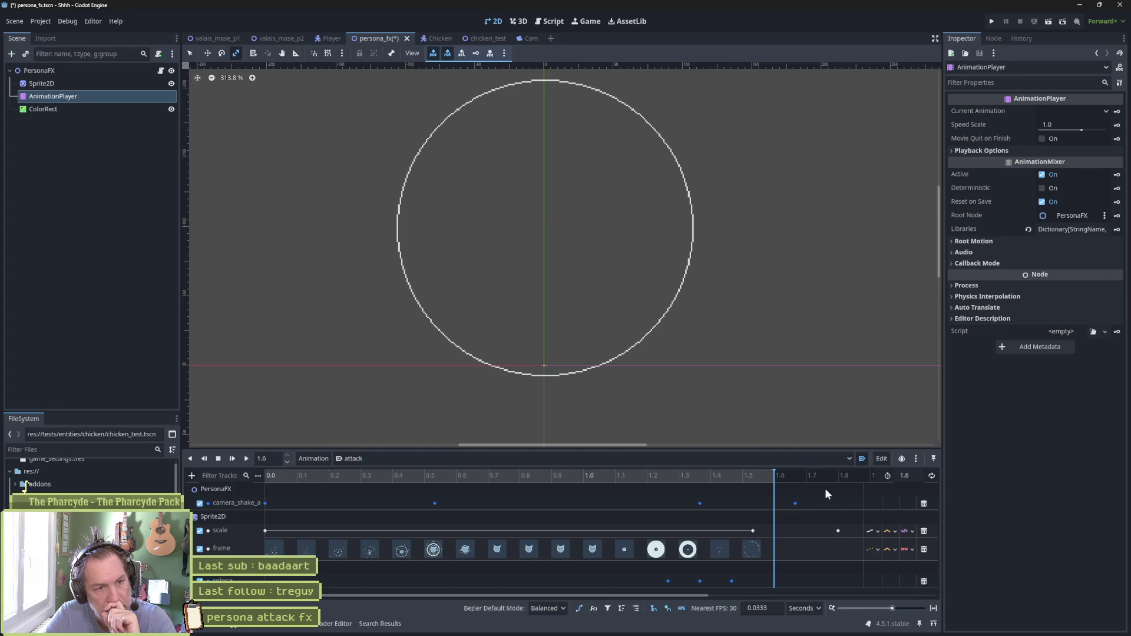
pyautogui.click(912, 476)
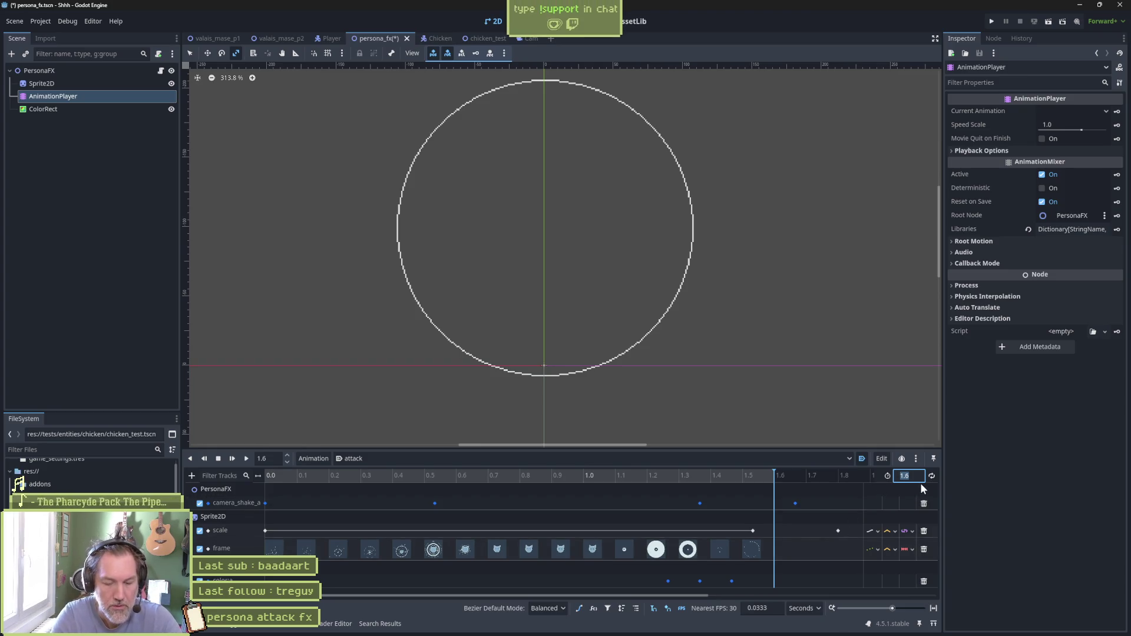
pyautogui.write('1.')
pyautogui.press('F6')
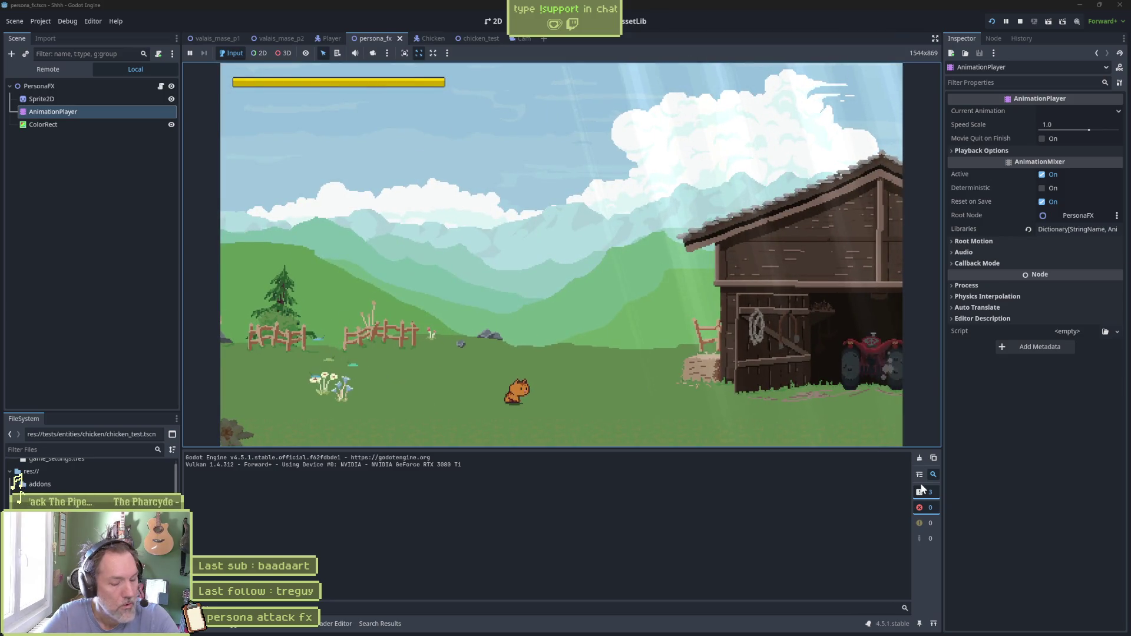
pyautogui.press('F8')
# Preview the end of the attack animation, test-run the scene again, and reopen its timeline
pyautogui.click(124, 96)
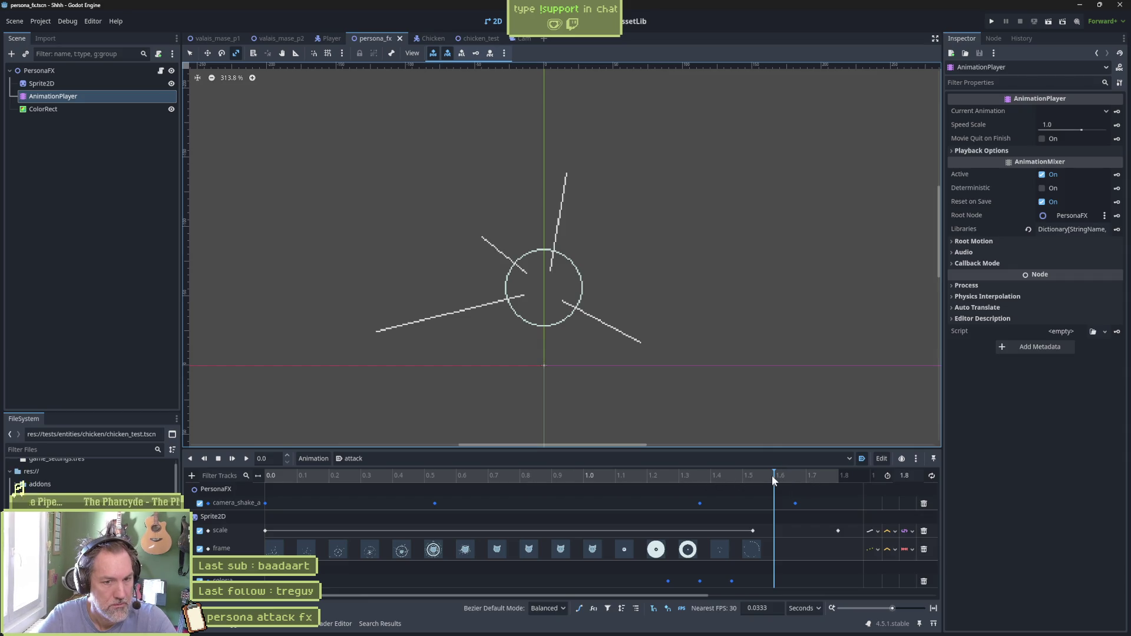
pyautogui.moveTo(771, 476)
pyautogui.mouseDown()
pyautogui.moveTo(716, 479)
pyautogui.moveTo(791, 475)
pyautogui.mouseUp()
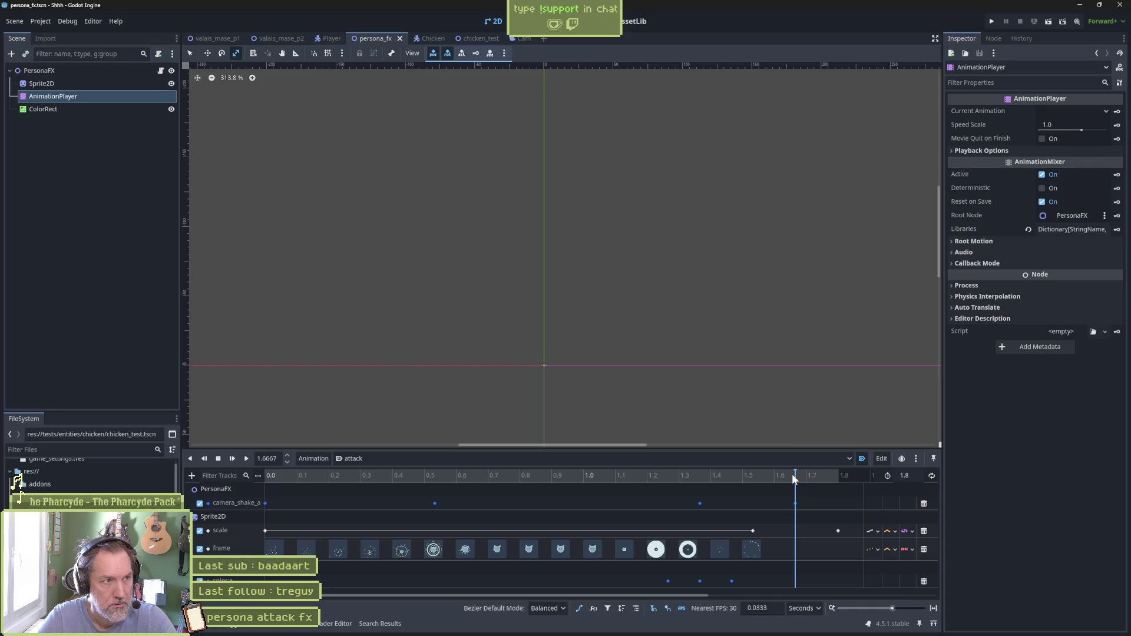
pyautogui.press('F6')
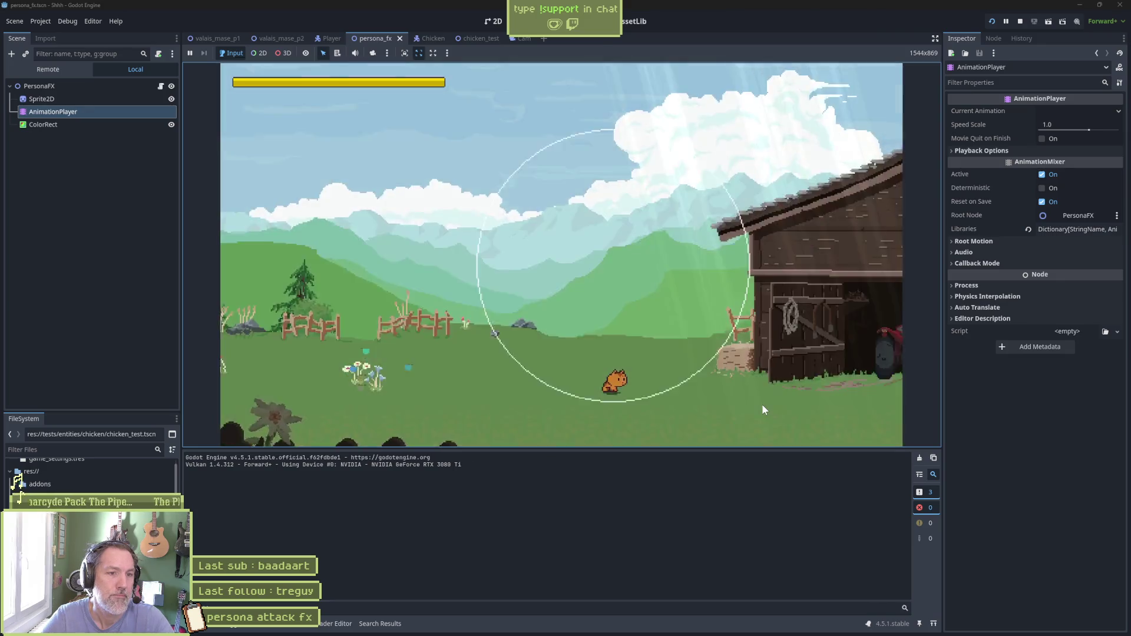
pyautogui.press('F8')
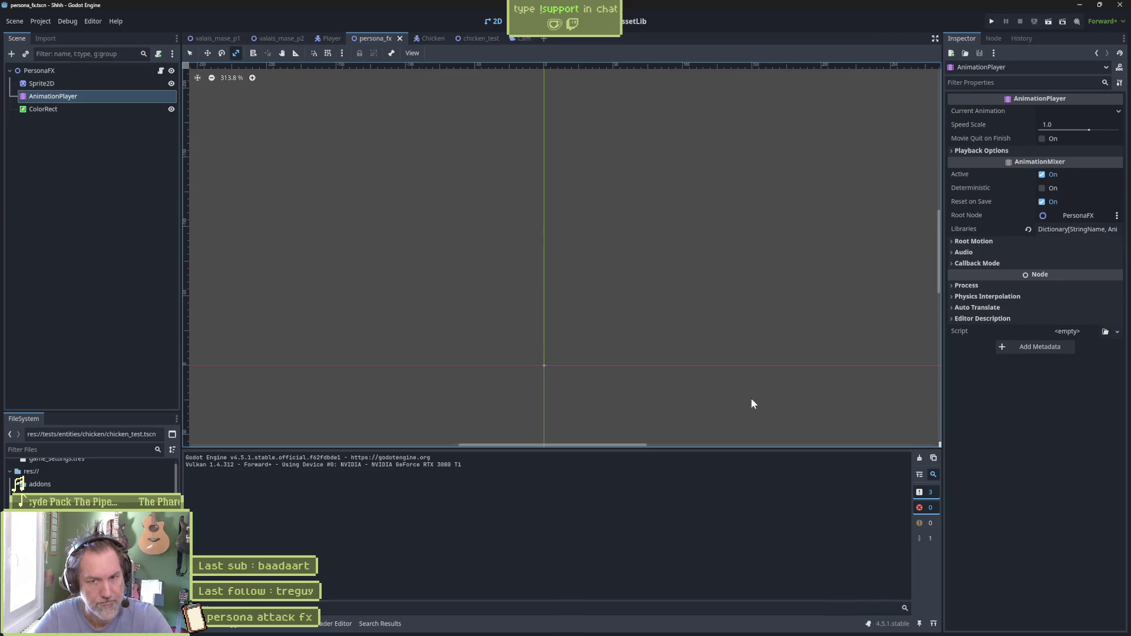
pyautogui.click(99, 85)
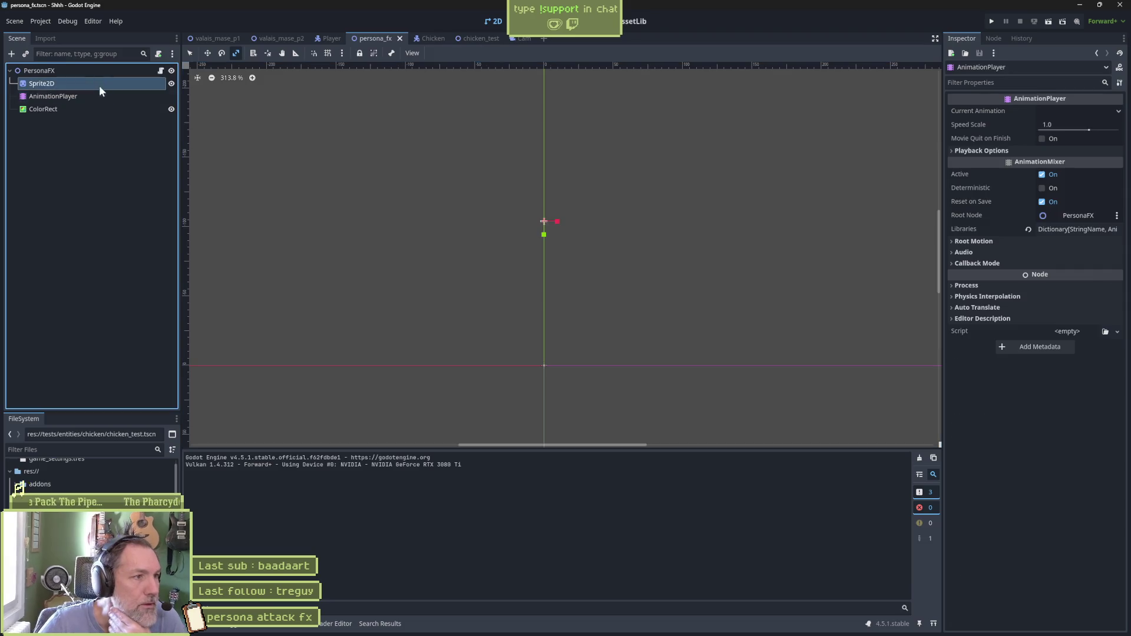
pyautogui.click(89, 96)
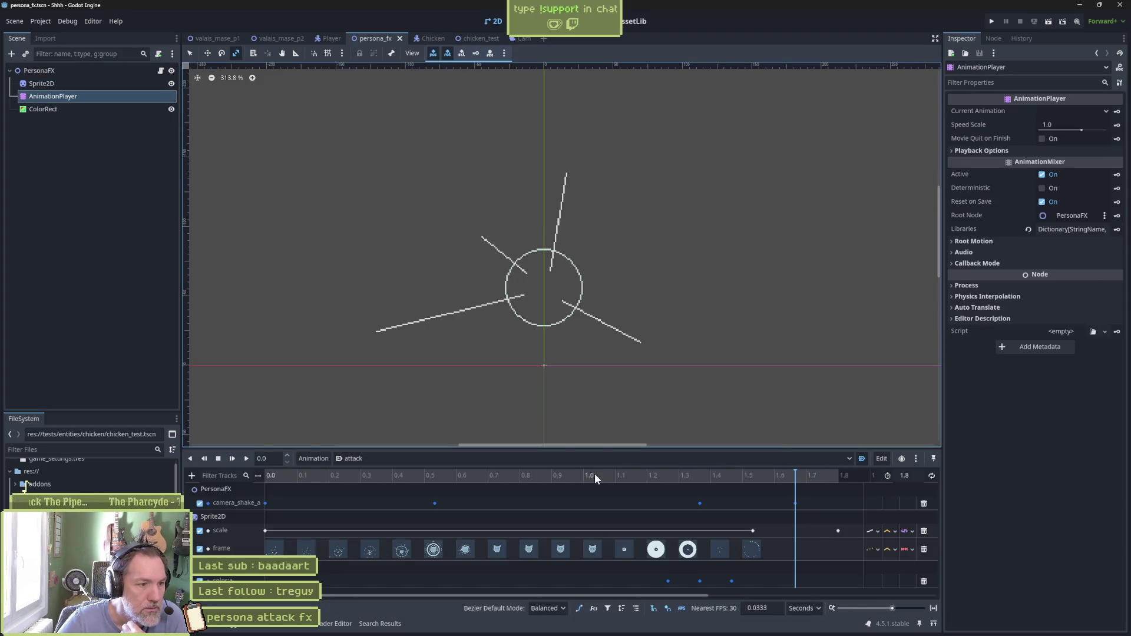
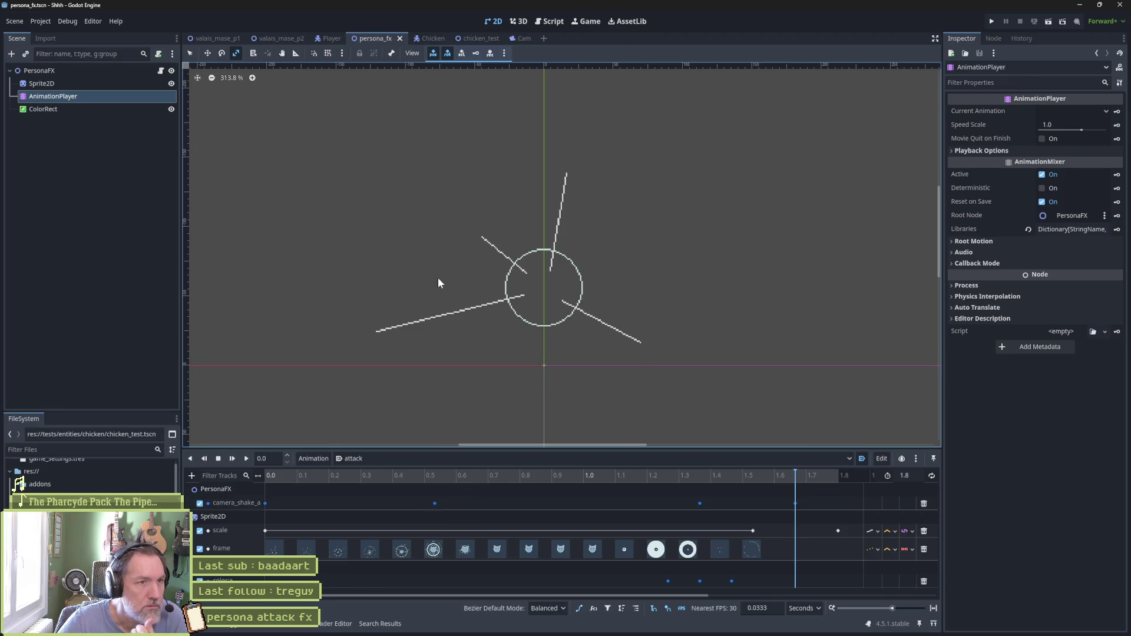
# Switch to the Player scene and inspect the CatPersonaAttack state settings
pyautogui.click(329, 40)
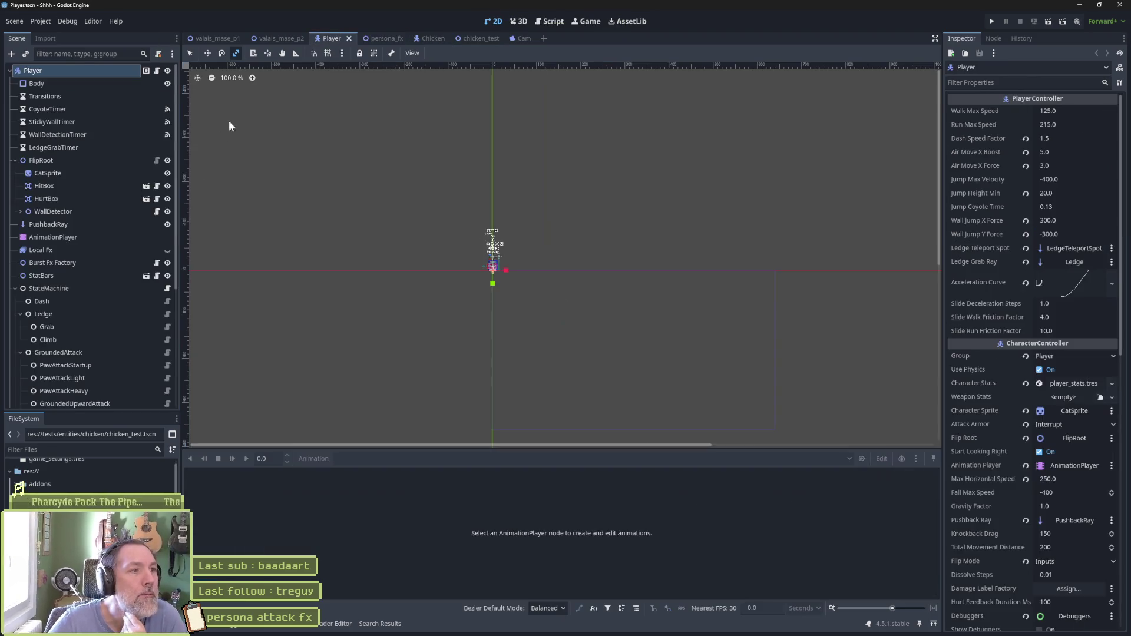
pyautogui.scroll(-5, 92, 306)
pyautogui.click(103, 259)
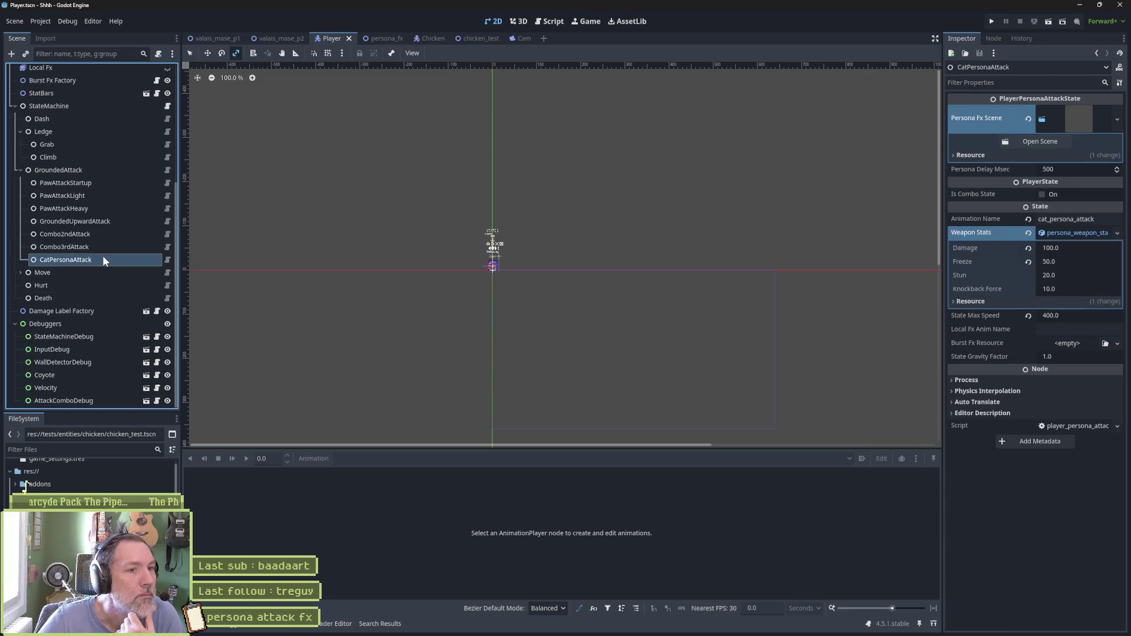
pyautogui.scroll(5, 80, 171)
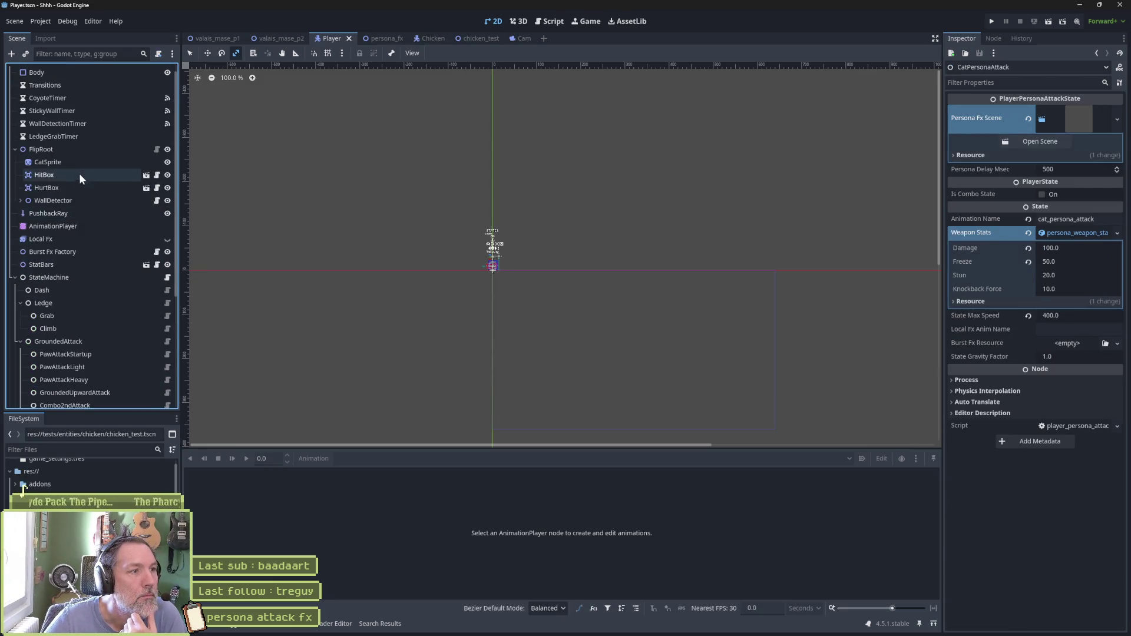
# Load cat_persona_attack in the Player's AnimationPlayer and scrub its preview to 1.2 seconds
pyautogui.click(82, 226)
pyautogui.click(394, 454)
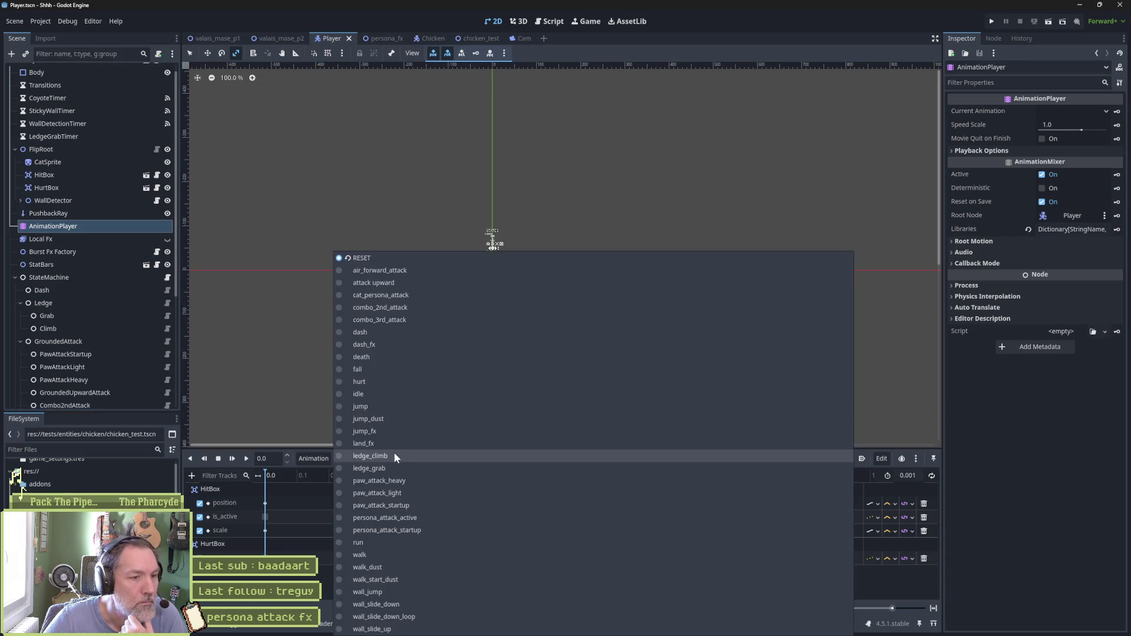
pyautogui.click(439, 295)
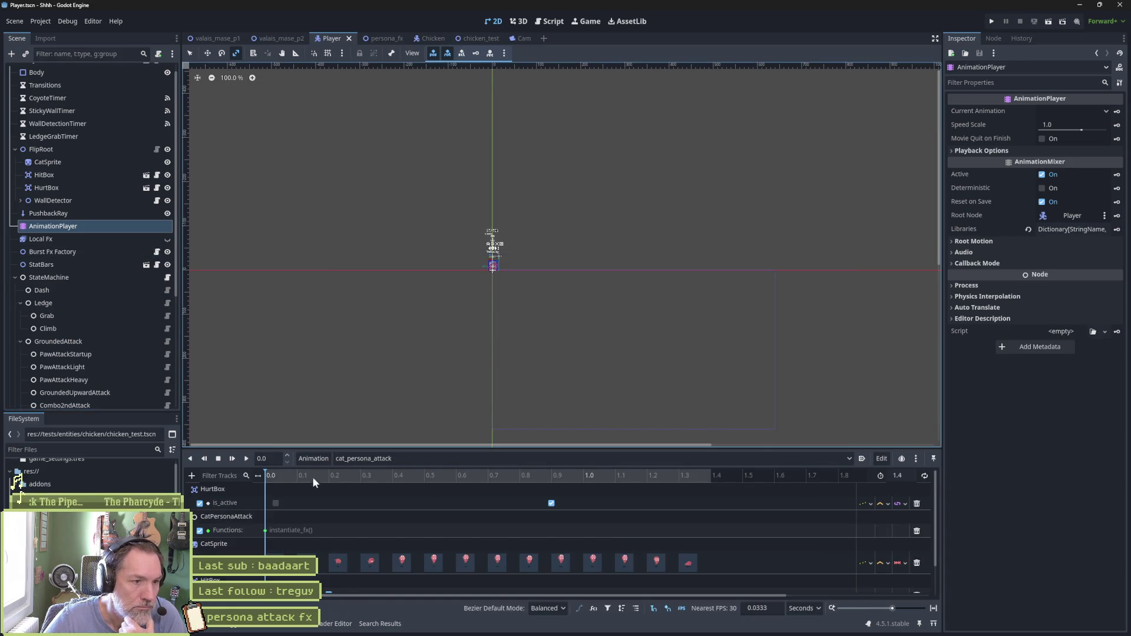
pyautogui.click(277, 476)
pyautogui.moveTo(282, 475)
pyautogui.mouseDown()
pyautogui.moveTo(744, 464)
pyautogui.moveTo(588, 487)
pyautogui.moveTo(706, 489)
pyautogui.moveTo(271, 488)
pyautogui.mouseUp()
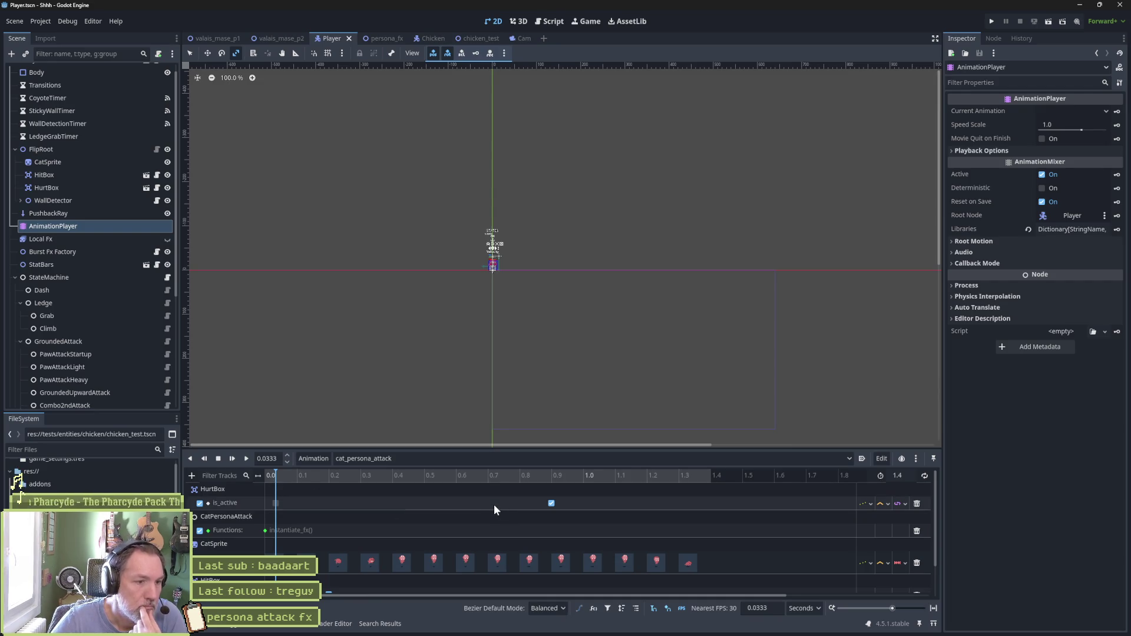
# Enable visible collision shapes and Movie Maker mode, then record a test run of the game
pyautogui.click(67, 21)
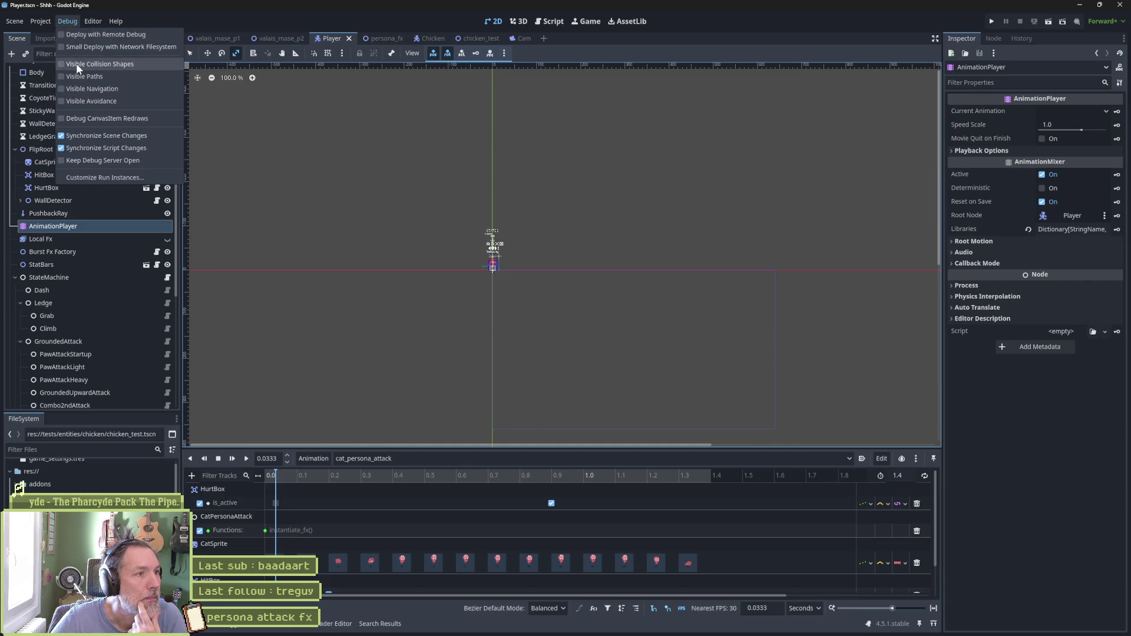
pyautogui.click(76, 64)
pyautogui.click(1075, 22)
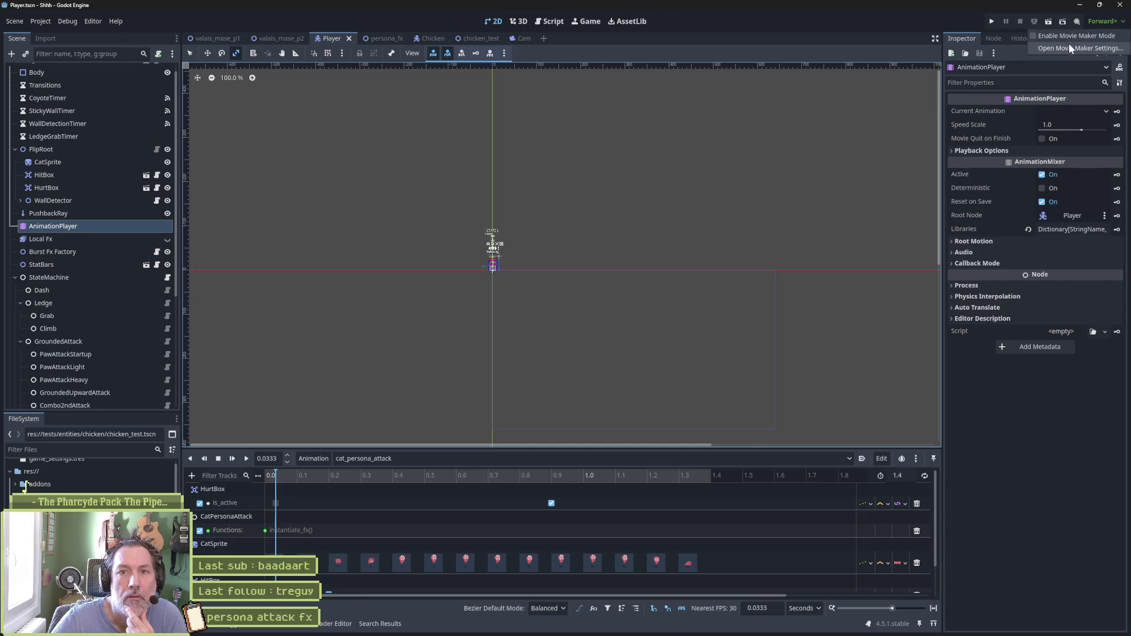
pyautogui.press('F6')
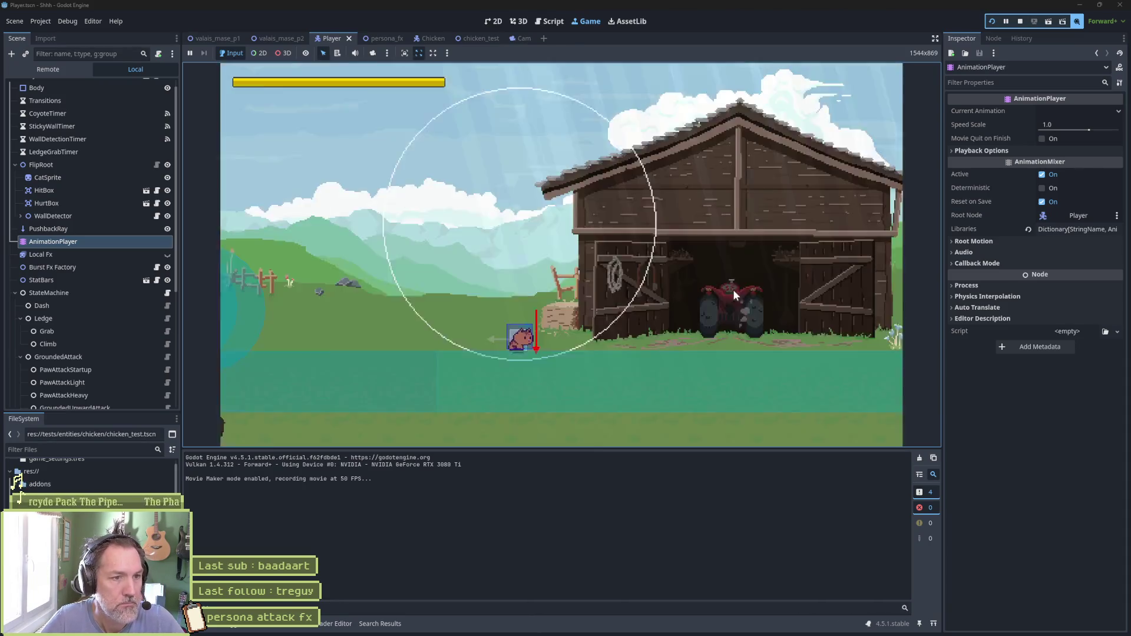
pyautogui.press('F8')
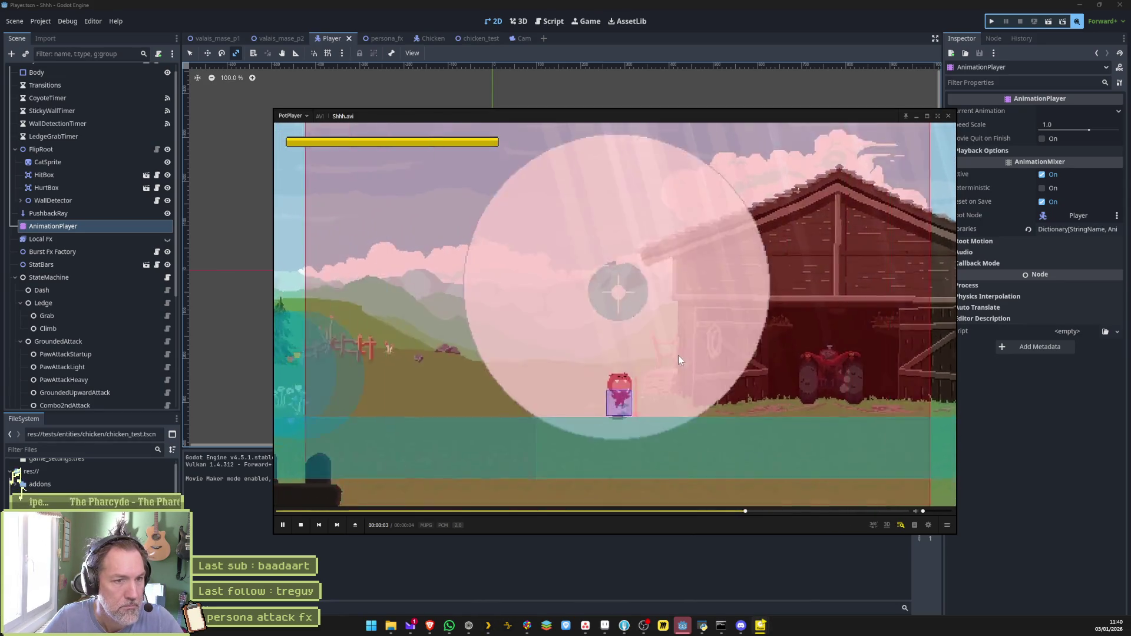
# Pause the recorded clip, rewind before the attack, and step through frames back to 179
pyautogui.click(678, 356)
pyautogui.moveTo(801, 514); pyautogui.dragTo(748, 511)
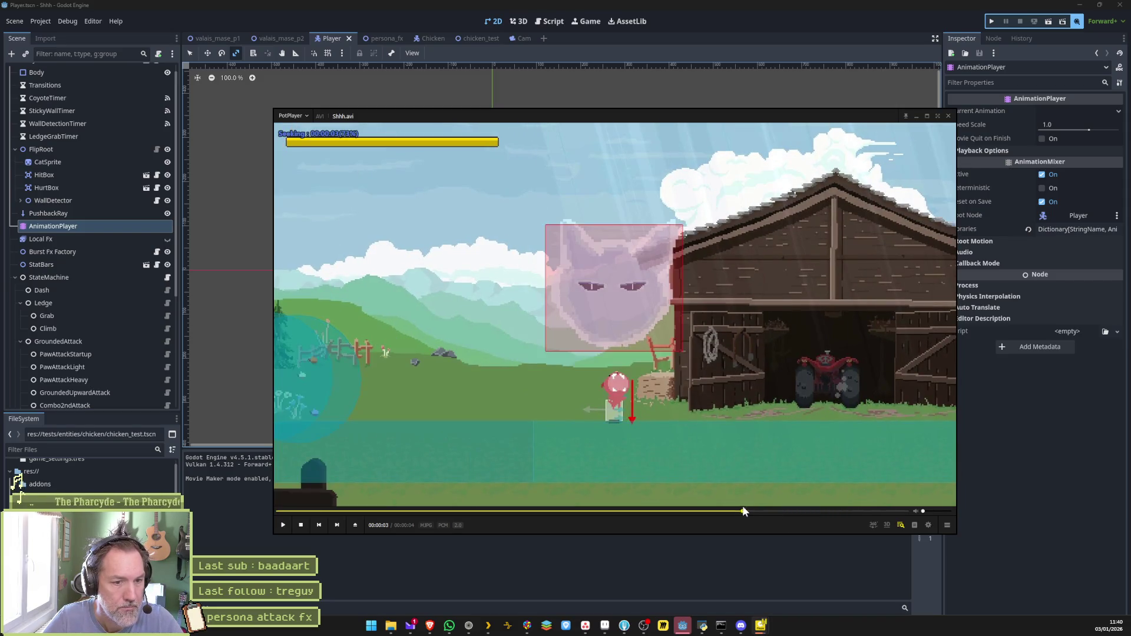
pyautogui.press('f')
pyautogui.press('f')
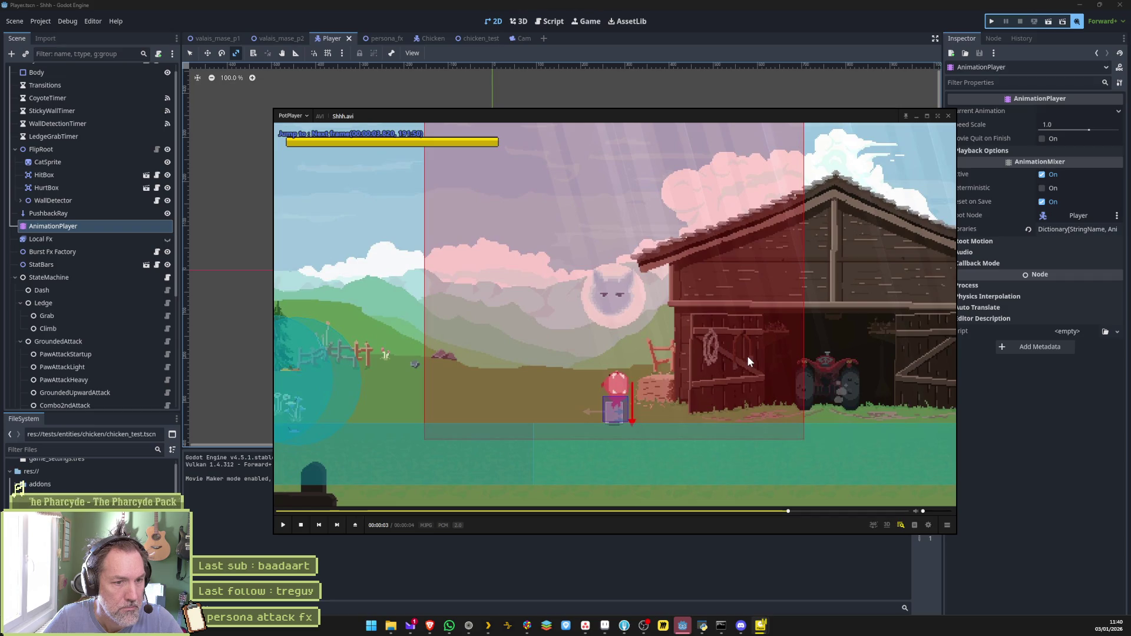
pyautogui.press('f')
pyautogui.press('f')
pyautogui.press('f')
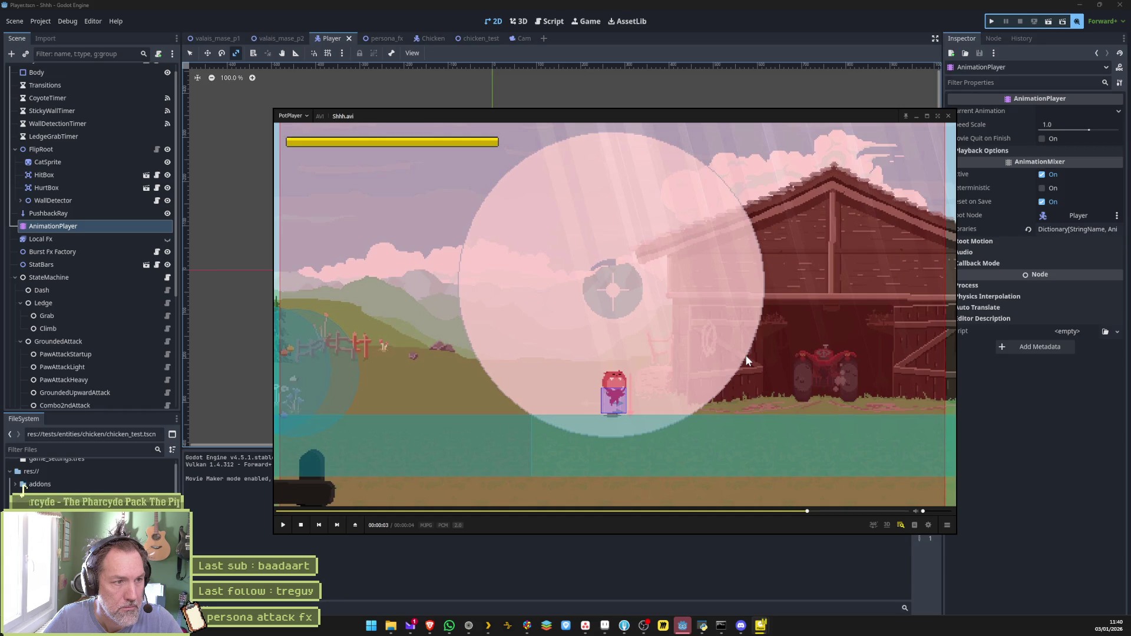
pyautogui.press('f')
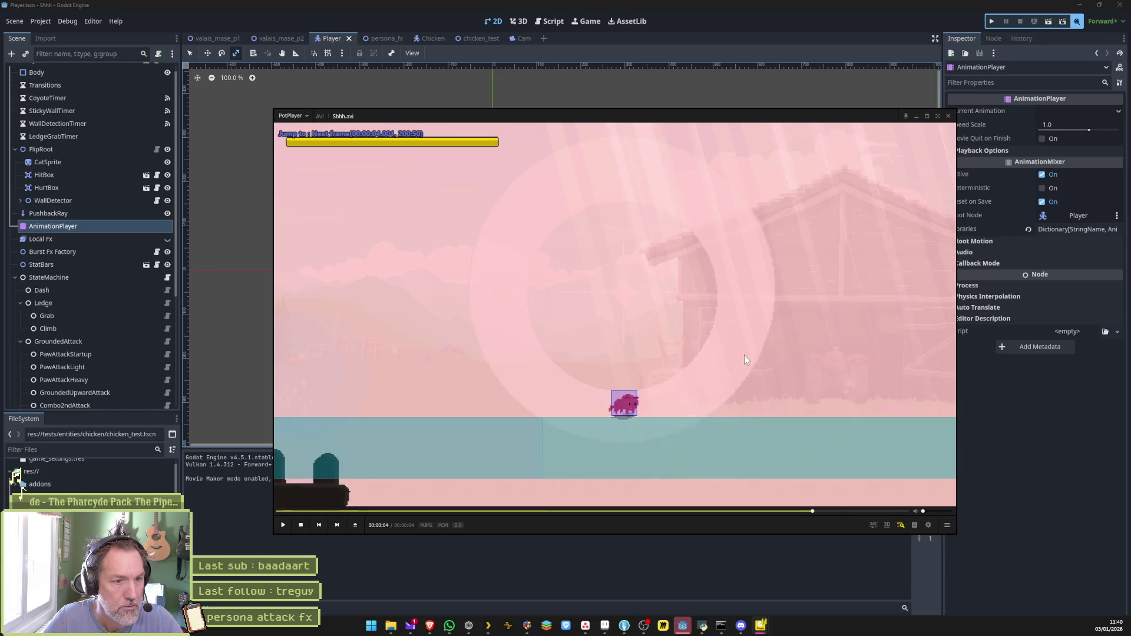
pyautogui.press('d')
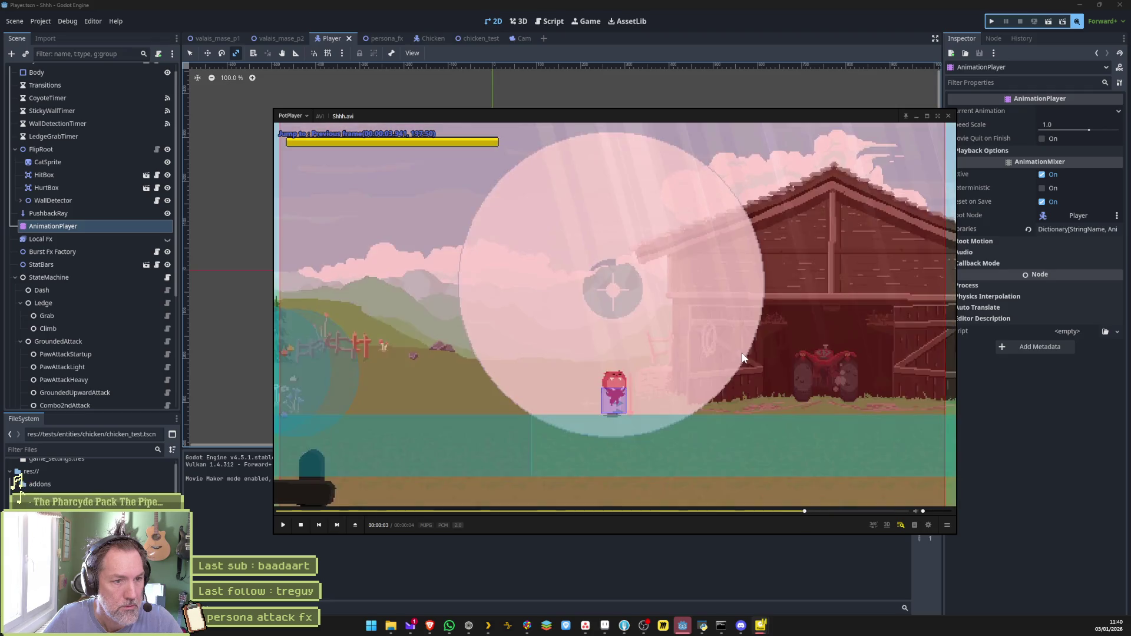
pyautogui.press('d')
pyautogui.press('d')
pyautogui.press('d')
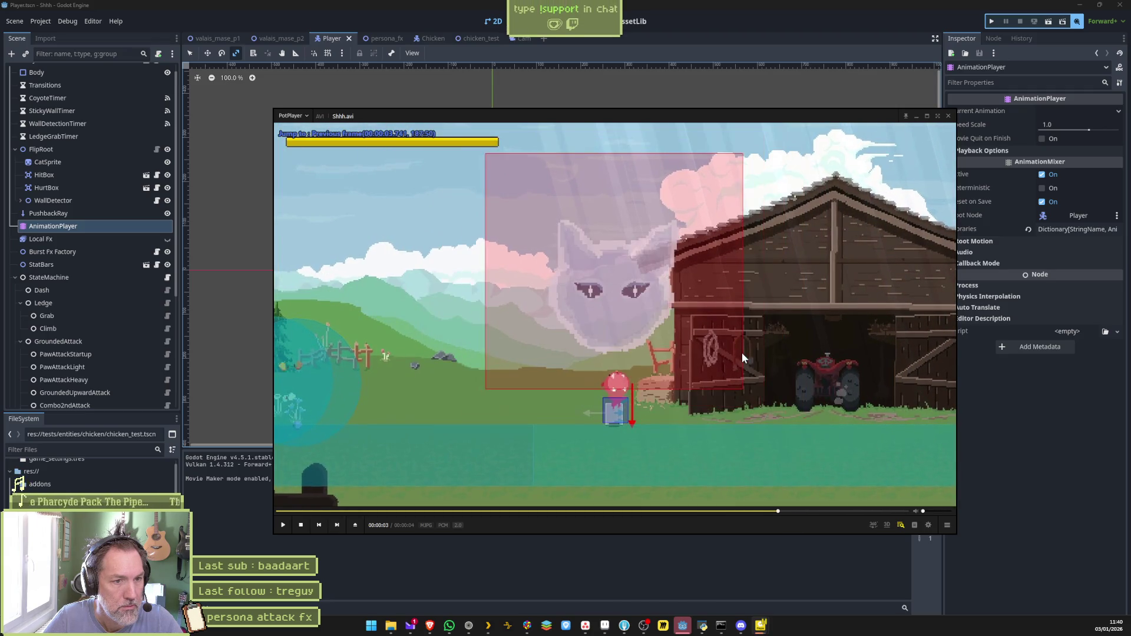
pyautogui.press('d')
pyautogui.press('d')
pyautogui.press('d')
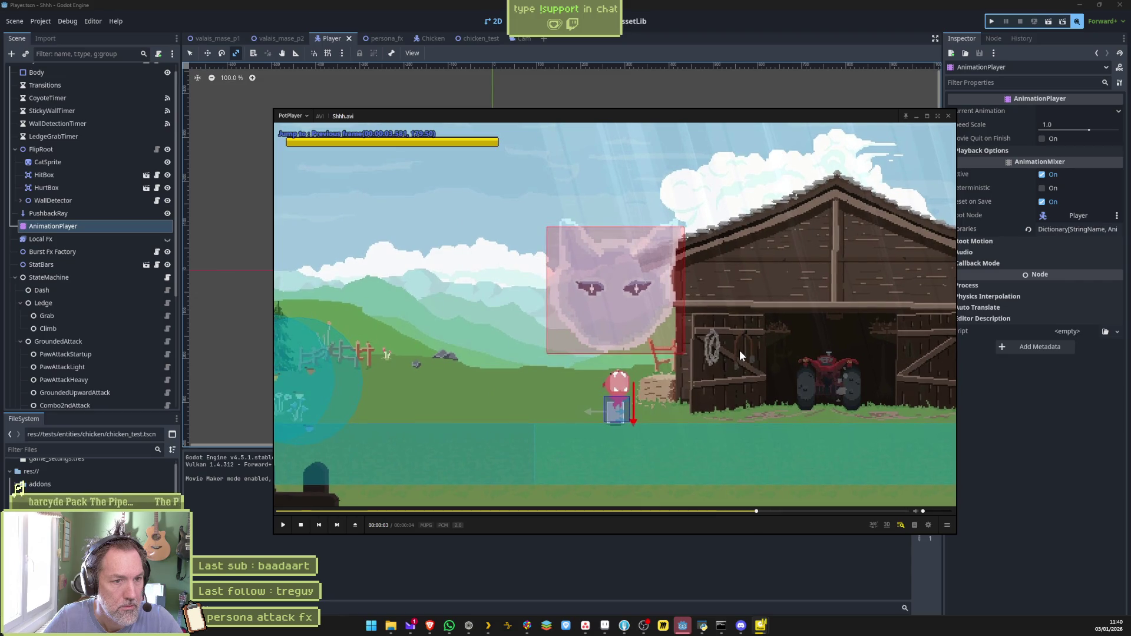
# Step forward past the attack flash to frame 208, then close PotPlayer
pyautogui.press('f')
pyautogui.press('f')
pyautogui.press('f')
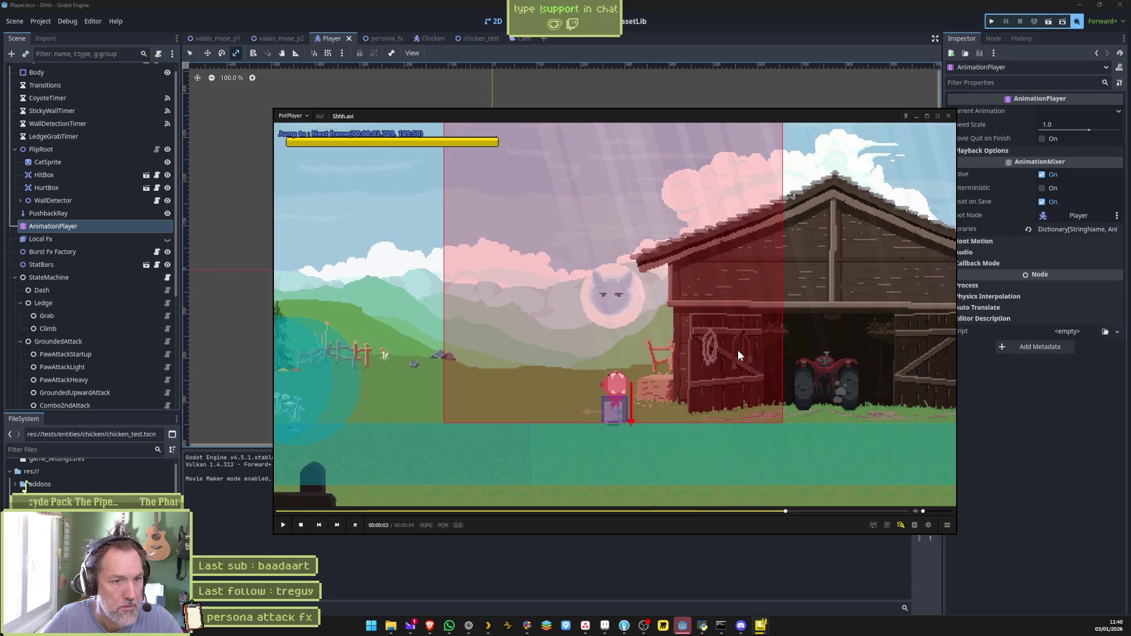
pyautogui.press('f')
pyautogui.press('f')
pyautogui.press('f')
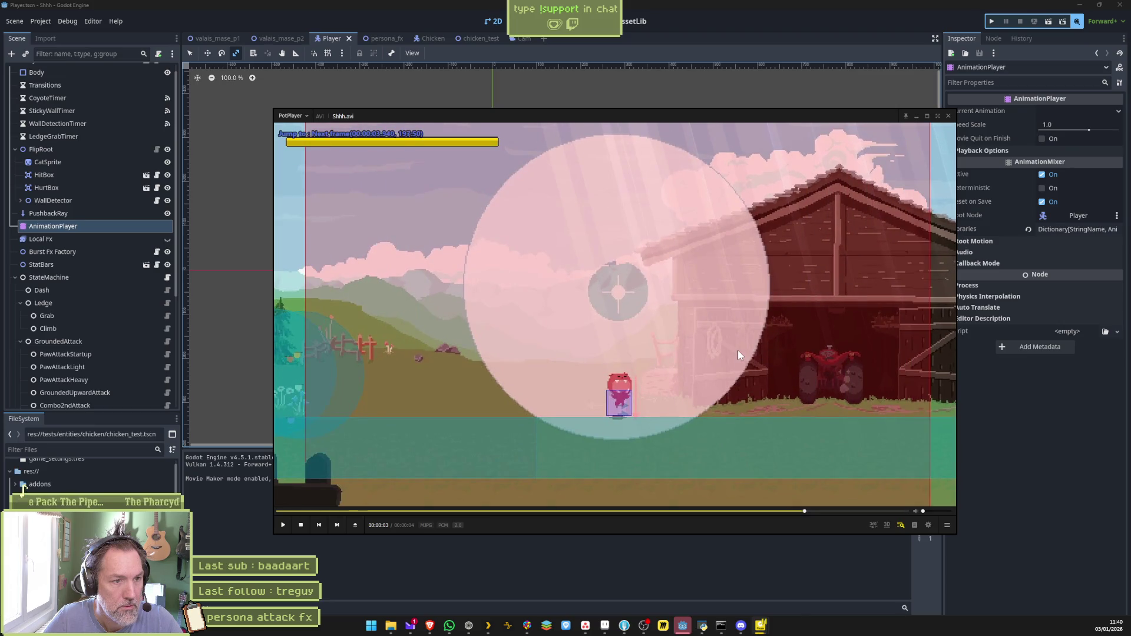
pyautogui.press('f')
pyautogui.press('f')
pyautogui.press('f')
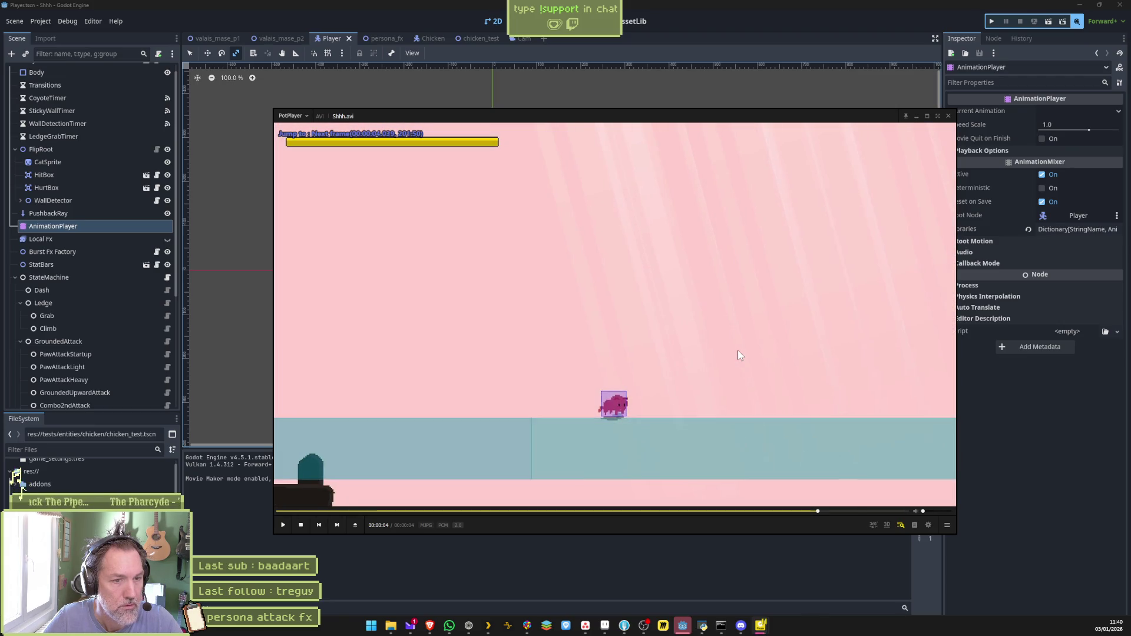
pyautogui.press('f')
pyautogui.press('f')
pyautogui.press('f')
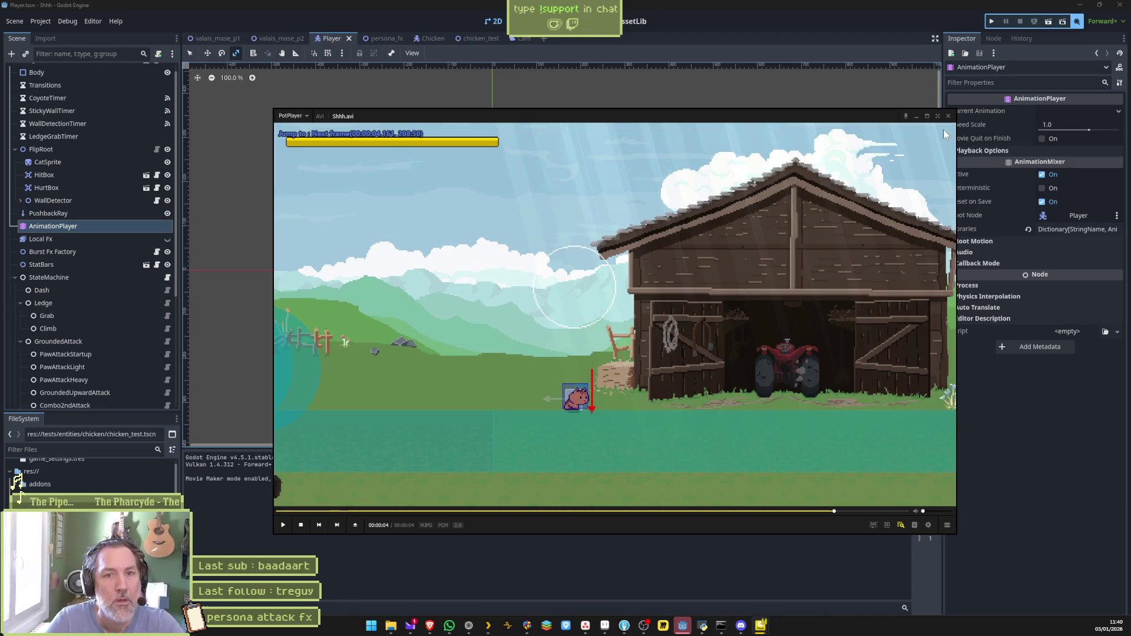
pyautogui.hotkey('alt', 'F4')
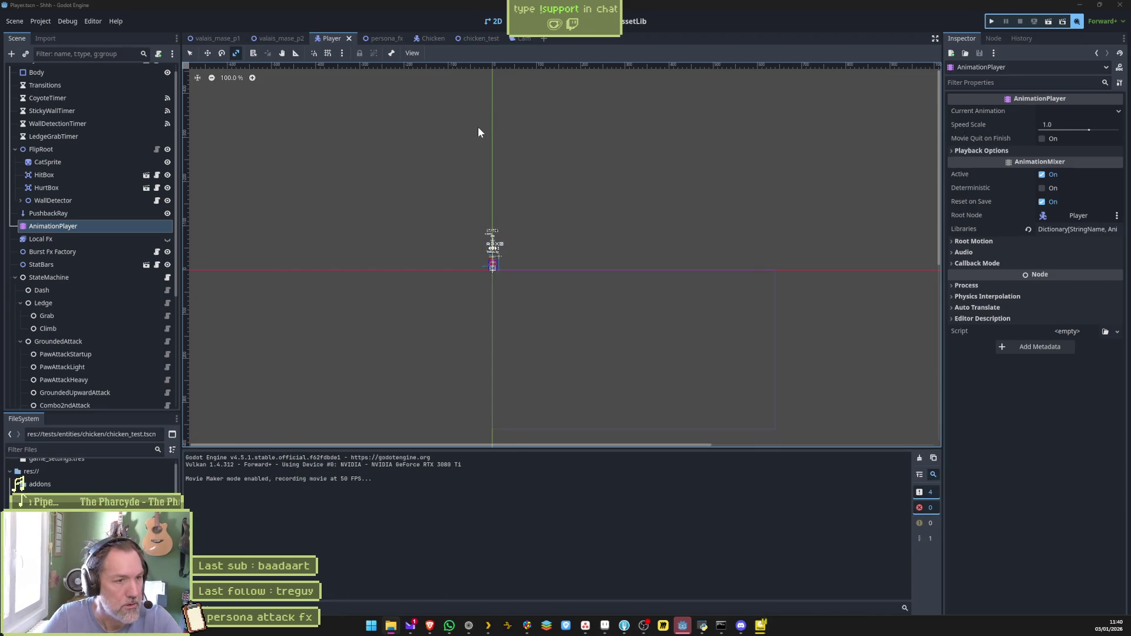
# Switch to the valais_mase_p2 level and do a quick run, then stop it
pyautogui.click(277, 38)
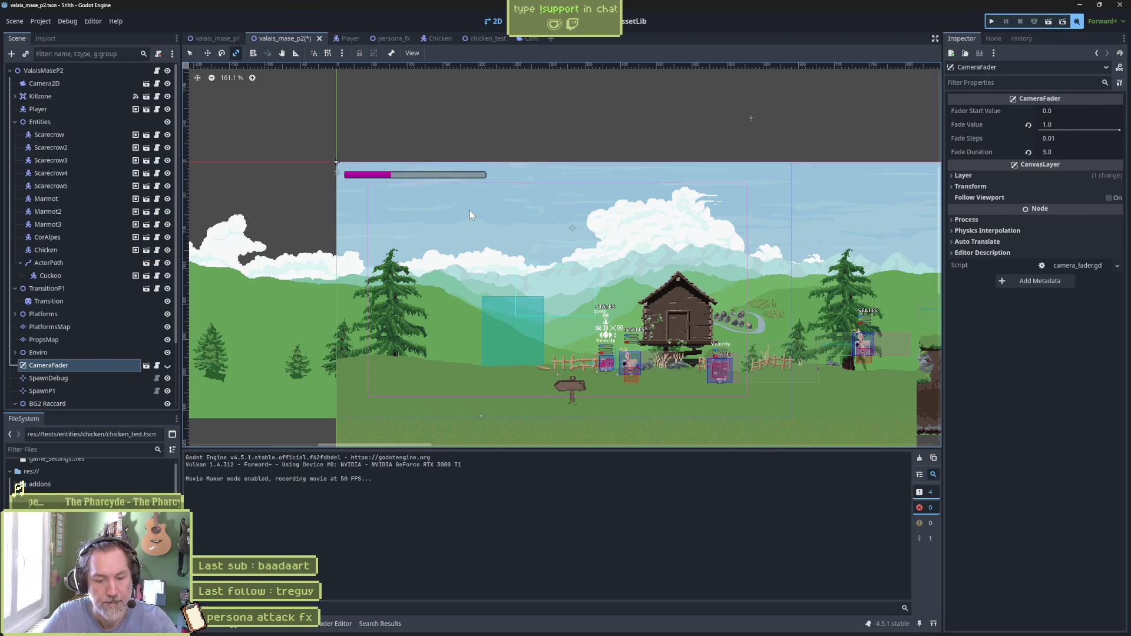
pyautogui.press('F6')
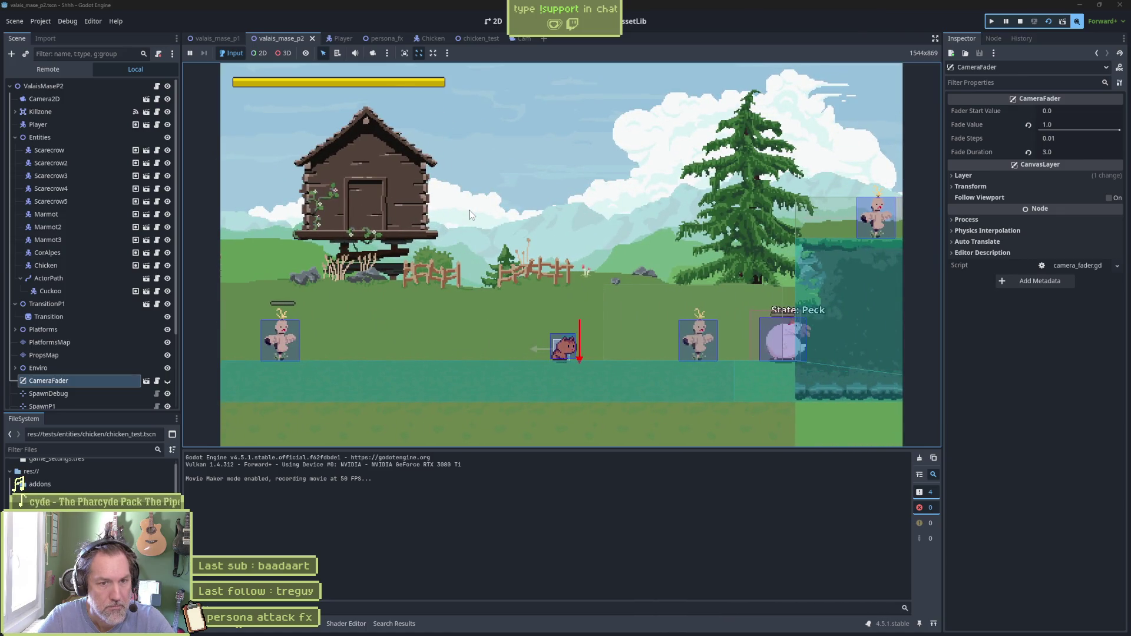
pyautogui.press('F8')
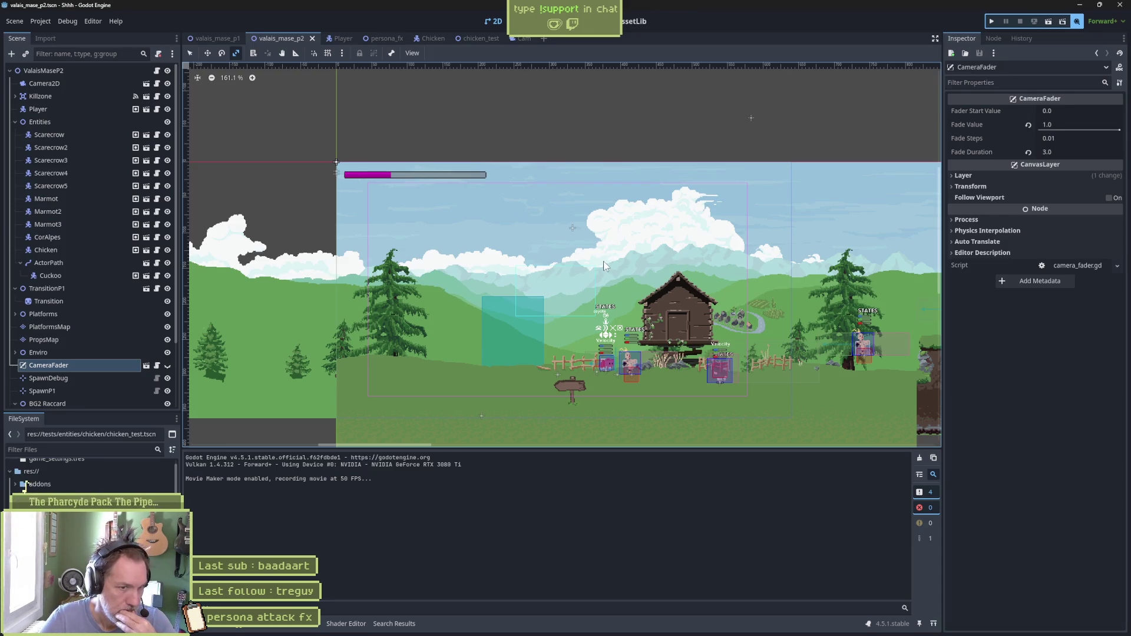
# Turn Movie Maker mode off, shrink the output panel, and run the Valais level
pyautogui.click(67, 21)
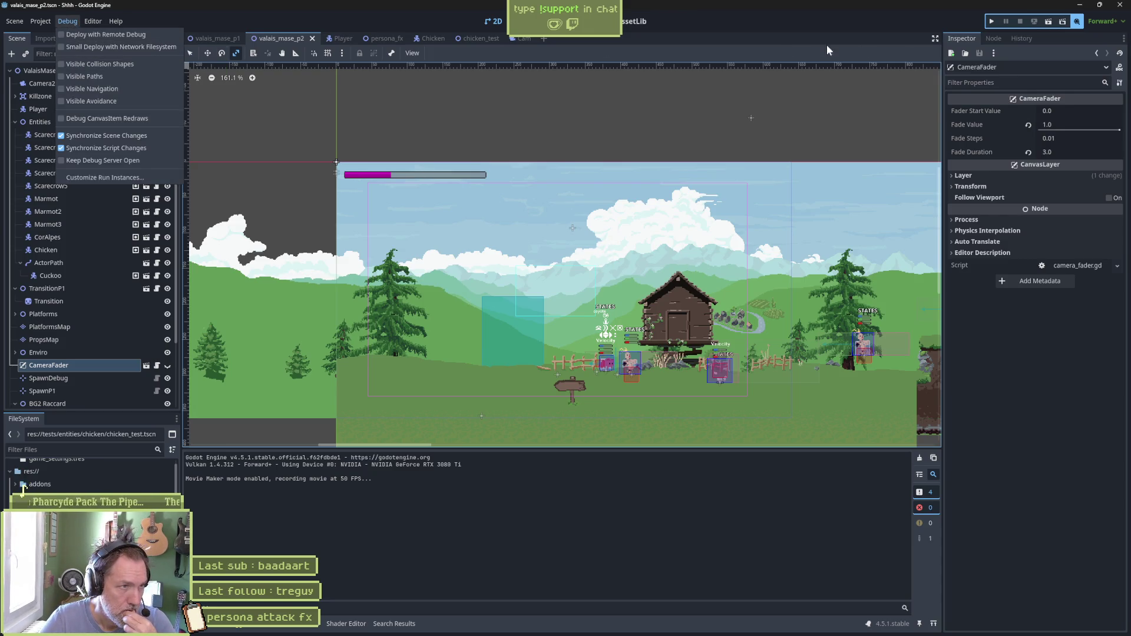
pyautogui.click(1069, 23)
pyautogui.click(1076, 22)
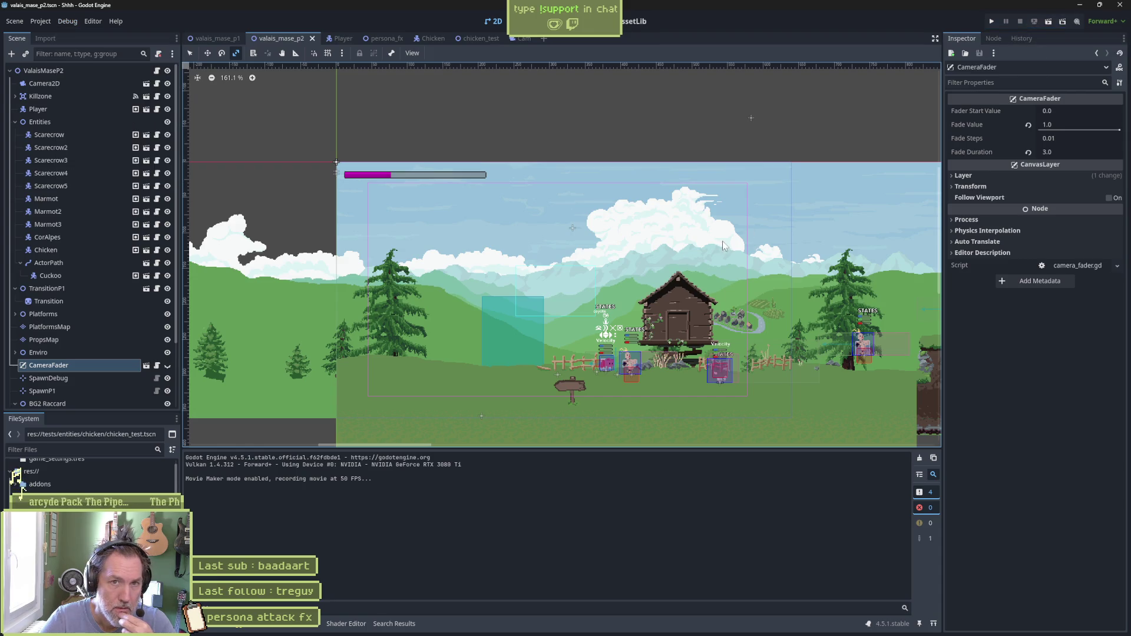
pyautogui.moveTo(561, 451); pyautogui.dragTo(567, 484)
pyautogui.press('F5')
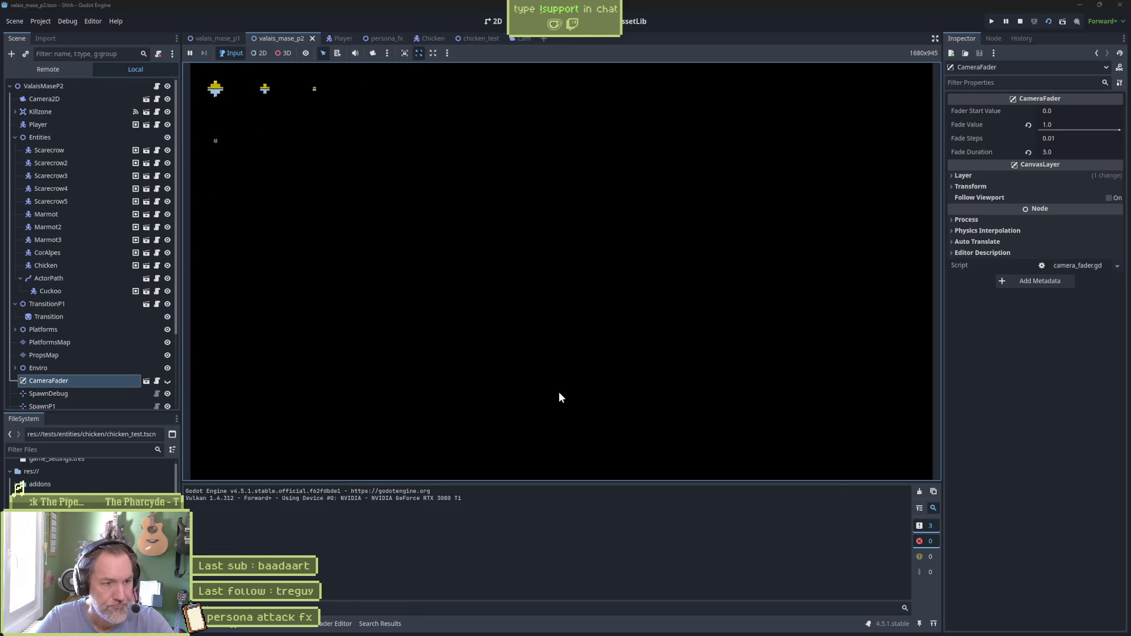
# Walk the cat right and fire the persona attack twice, then stop the game
pyautogui.press('Right')
pyautogui.press('space')
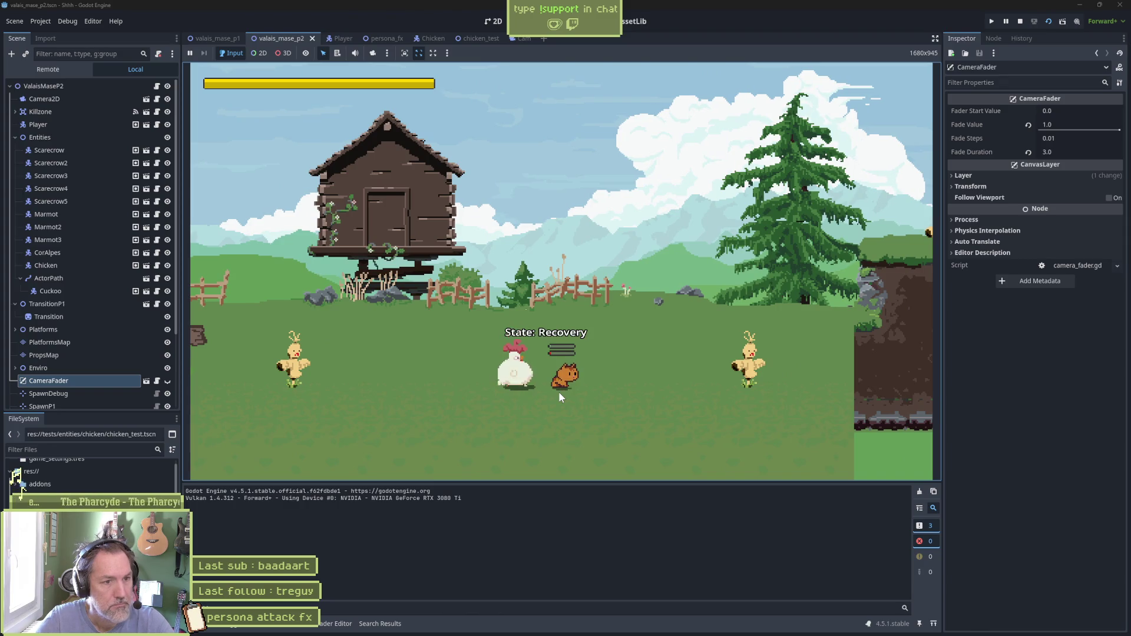
pyautogui.press('space')
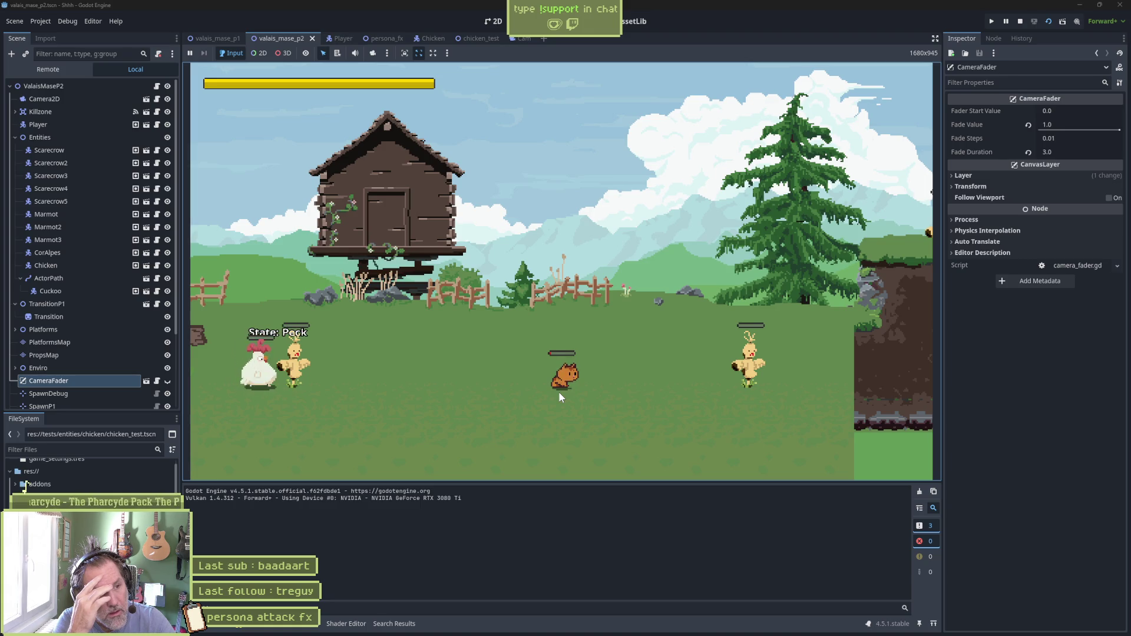
pyautogui.press('space')
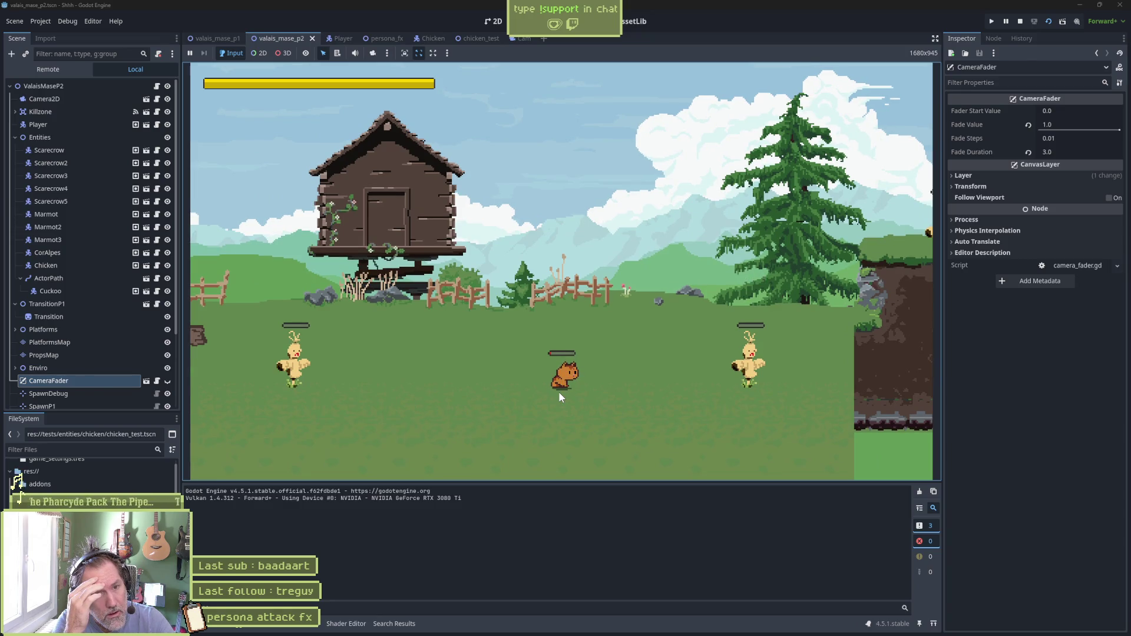
pyautogui.press('F8')
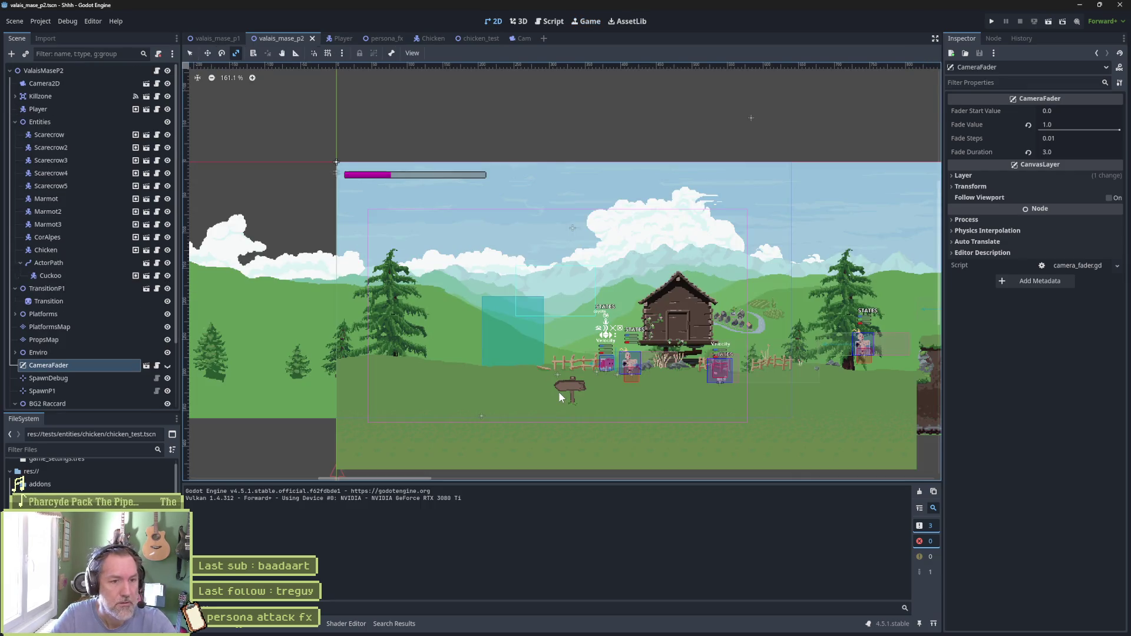
# Rerun the level, walk right and attack again, then stop the test run
pyautogui.press('F6')
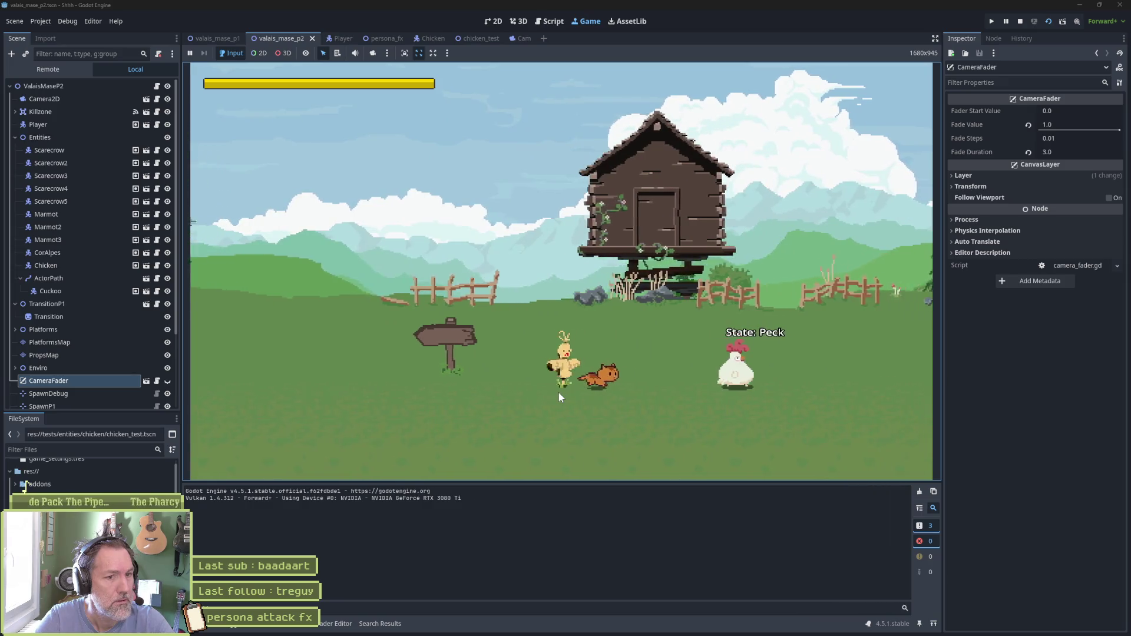
pyautogui.press('Right')
pyautogui.press('space')
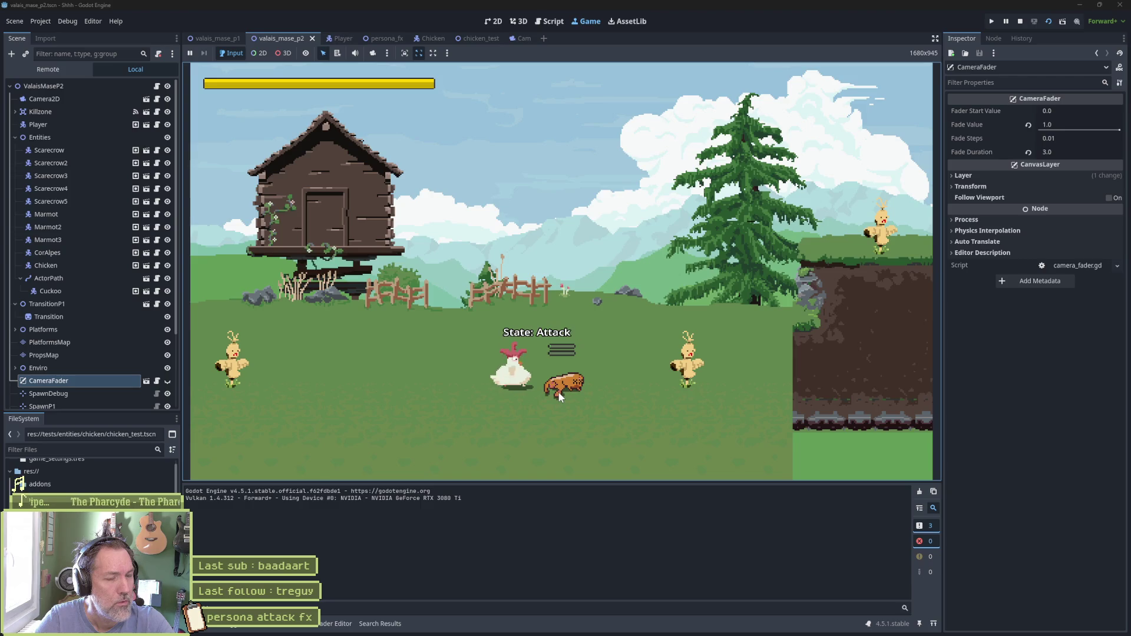
pyautogui.press('F8')
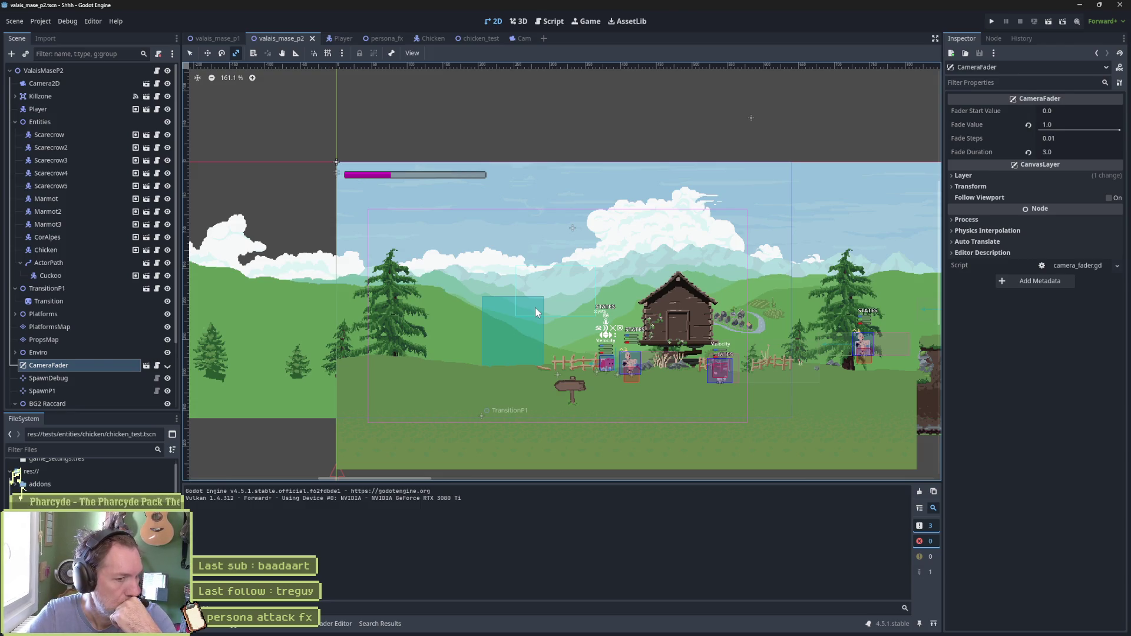
pyautogui.moveTo(682, 626)
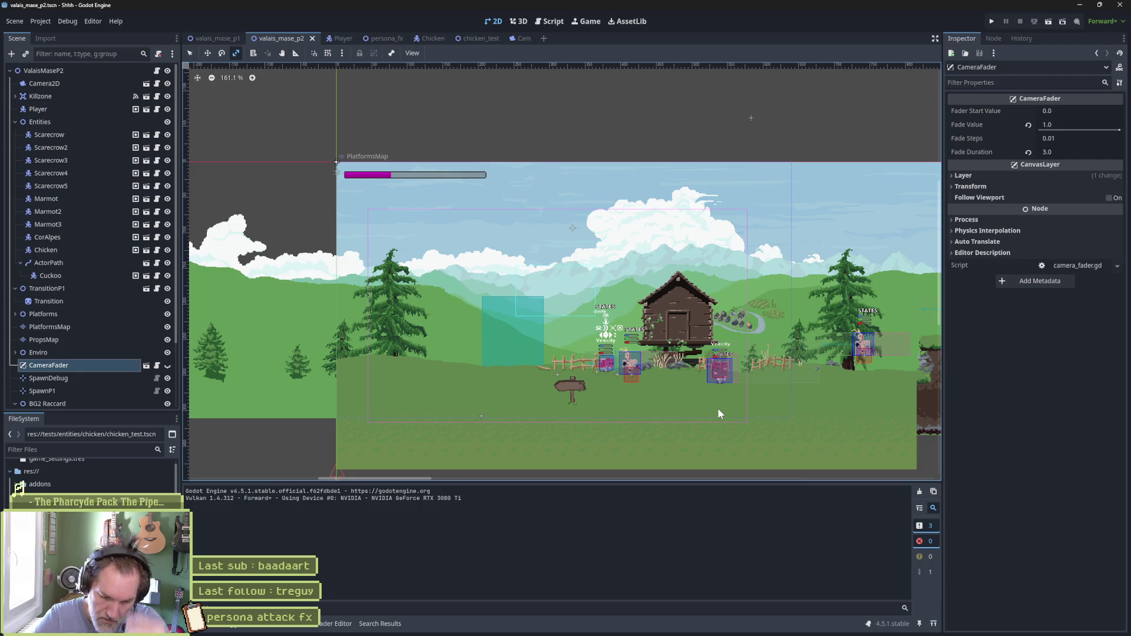
pyautogui.press('F6')
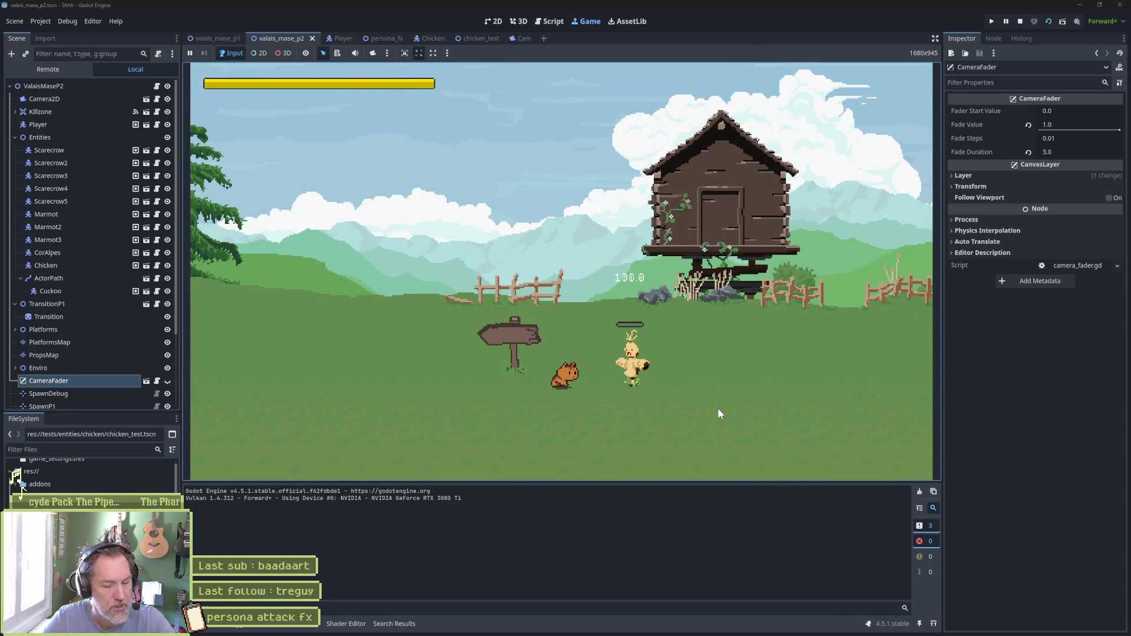
pyautogui.press('F8')
pyautogui.press('F6')
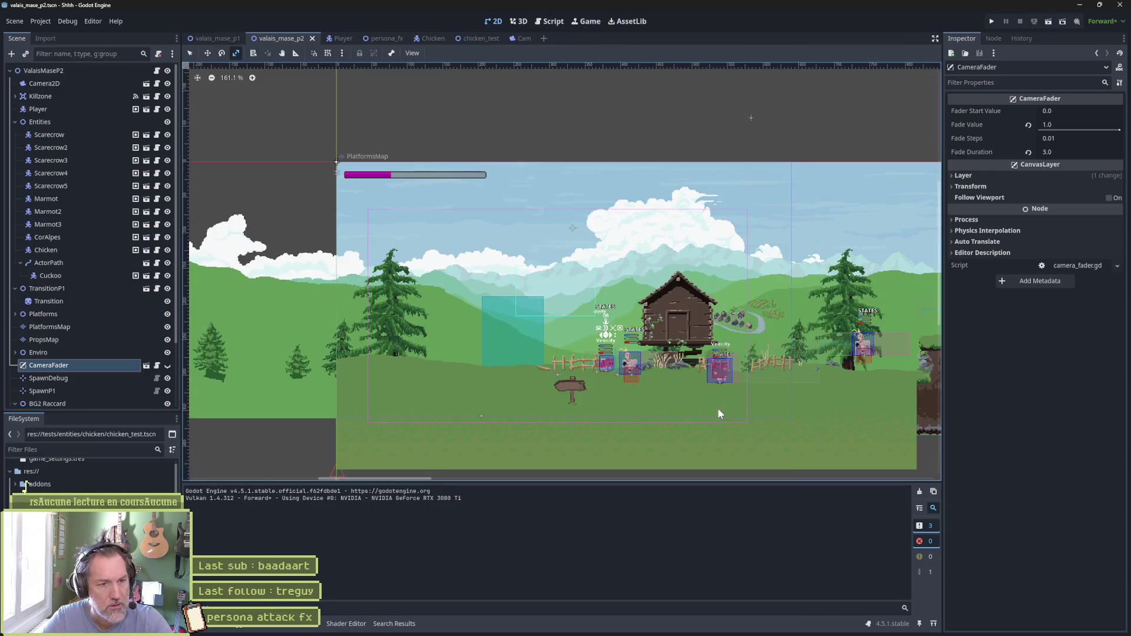
pyautogui.press('F6')
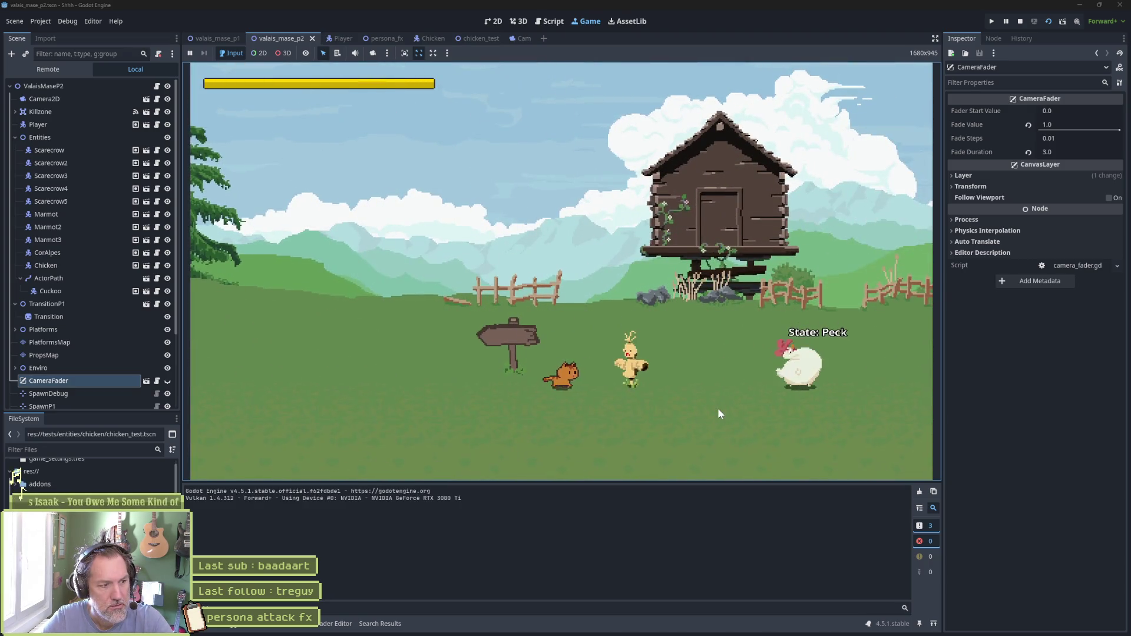
pyautogui.press('Right')
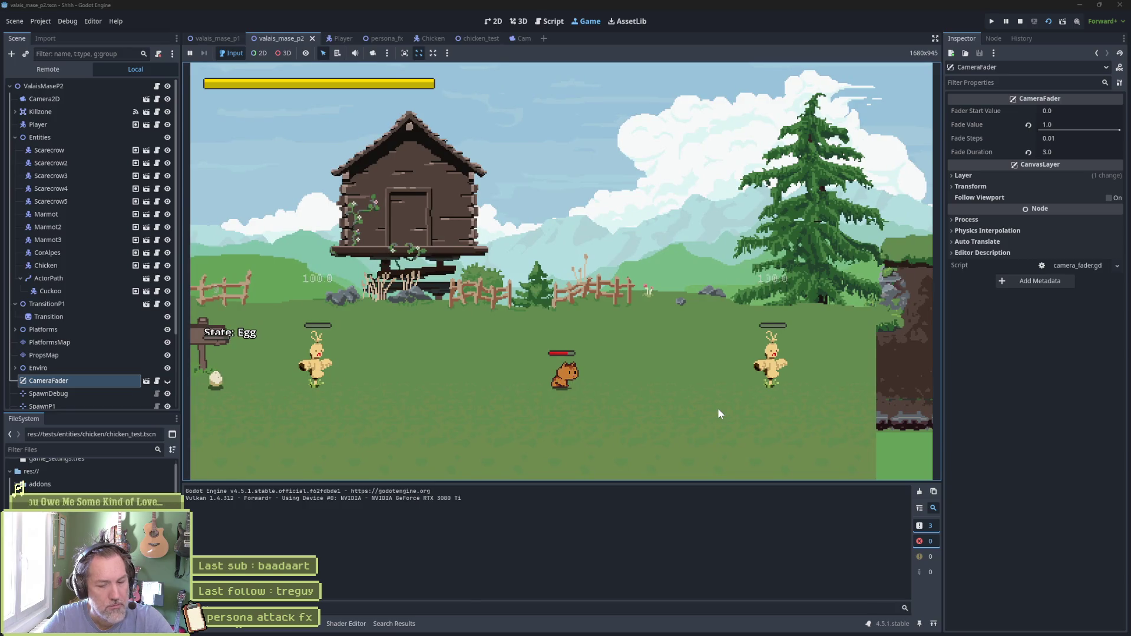
pyautogui.press('F8')
pyautogui.press('F6')
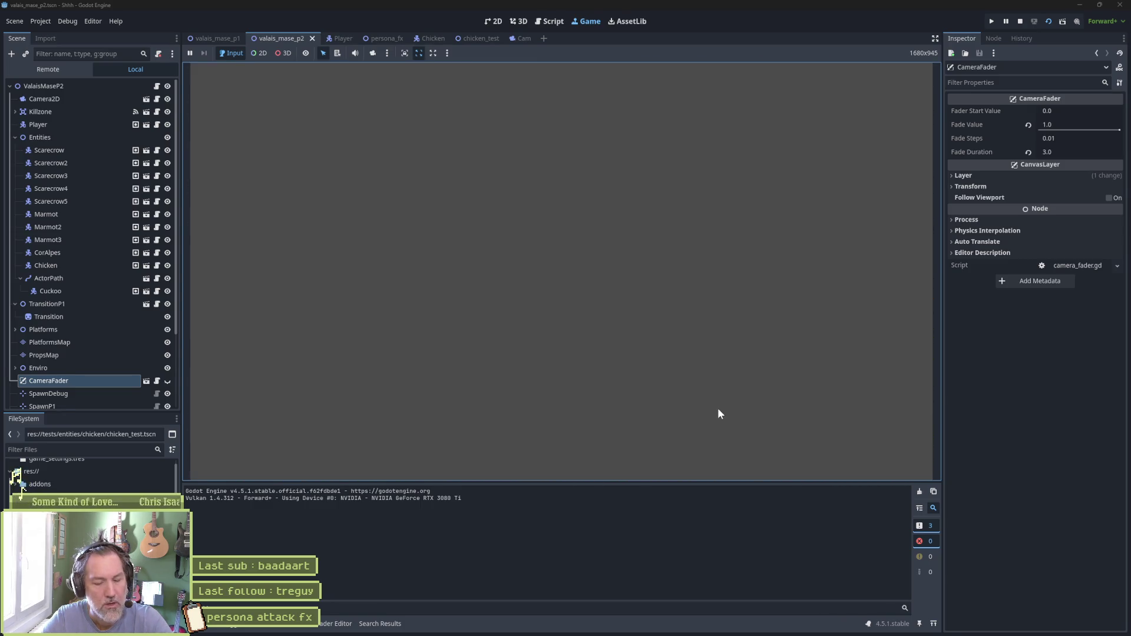
pyautogui.press('F6')
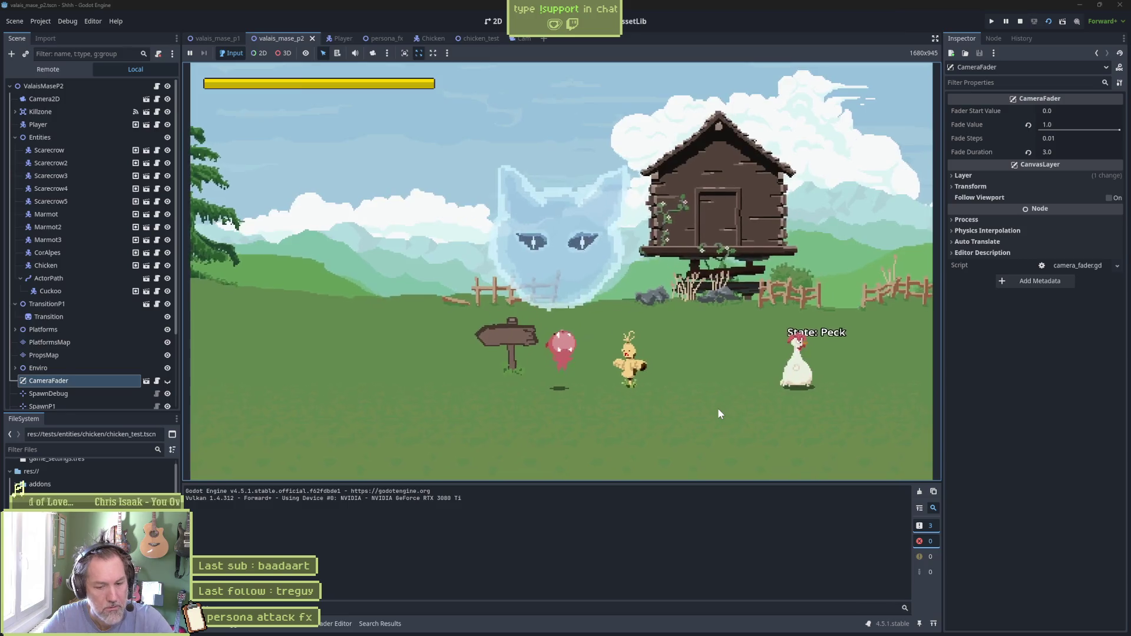
pyautogui.press('F8')
pyautogui.press('F5')
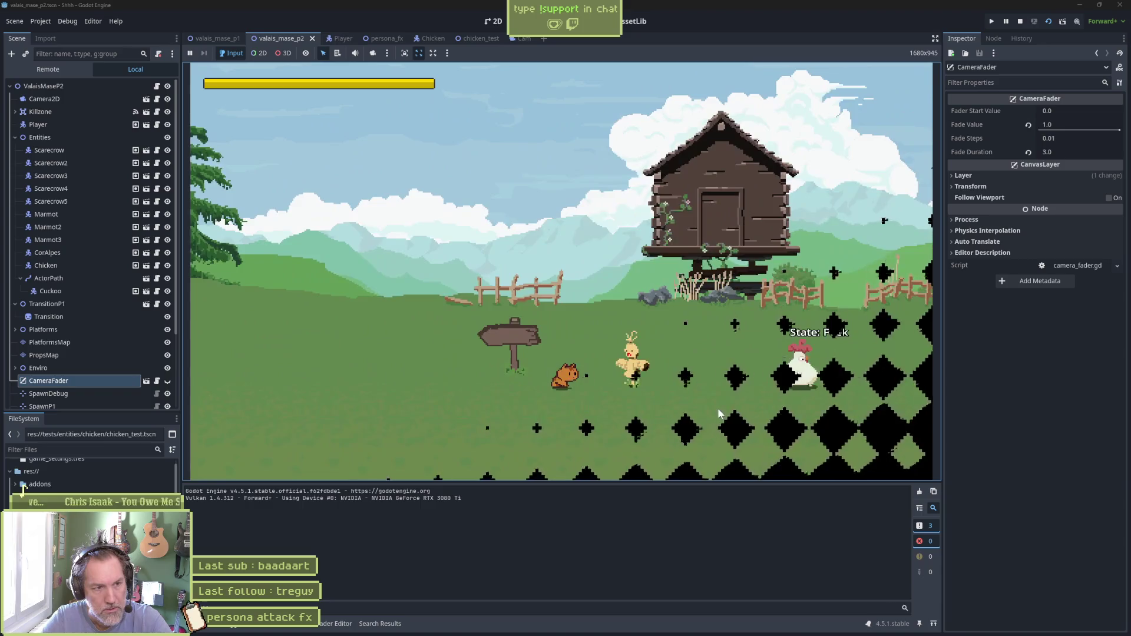
pyautogui.press('Right')
pyautogui.press('space')
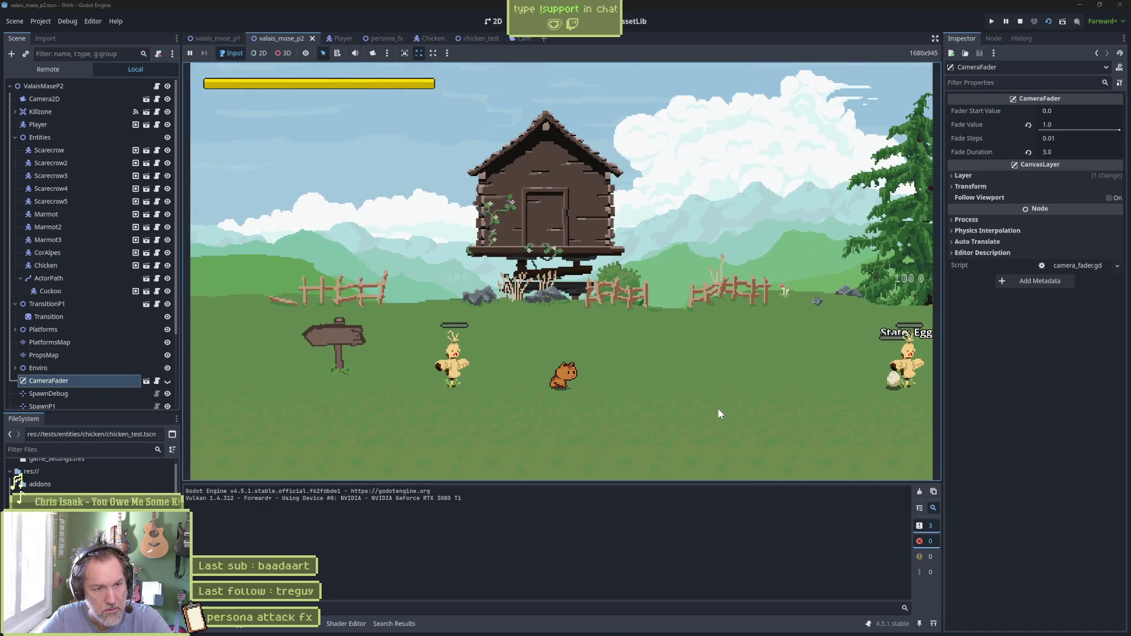
pyautogui.press('Right')
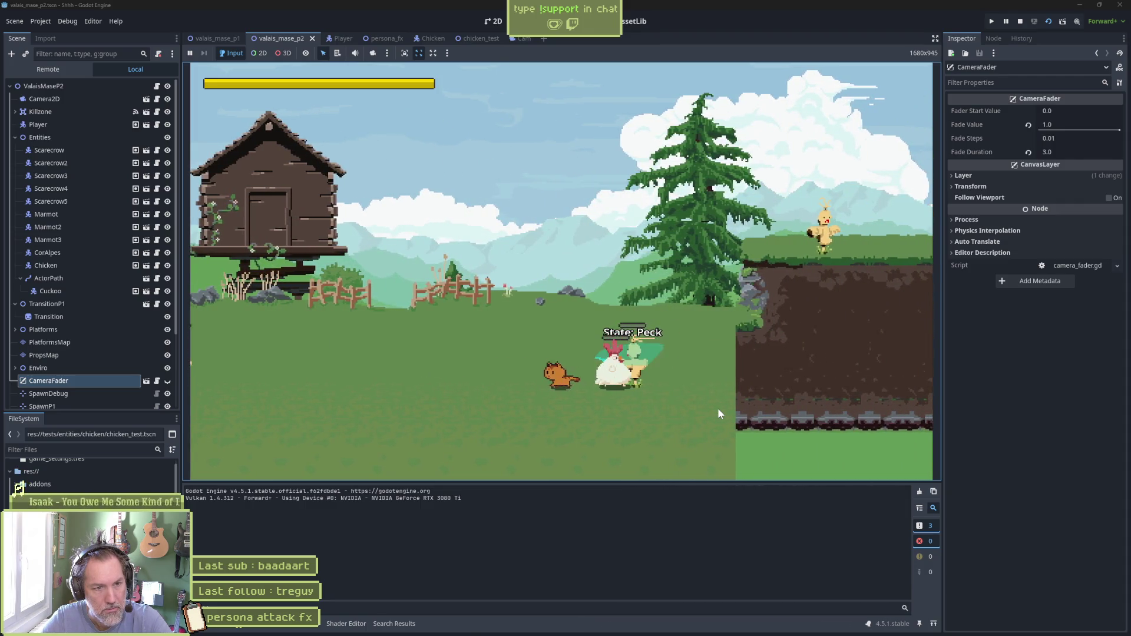
pyautogui.press('space')
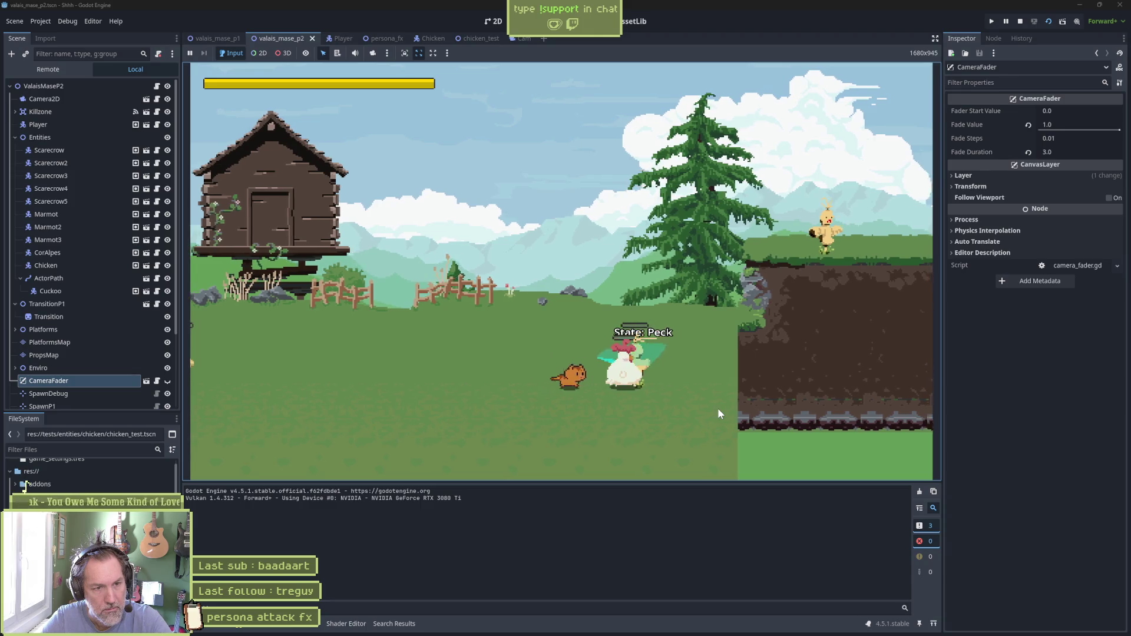
pyautogui.press('space')
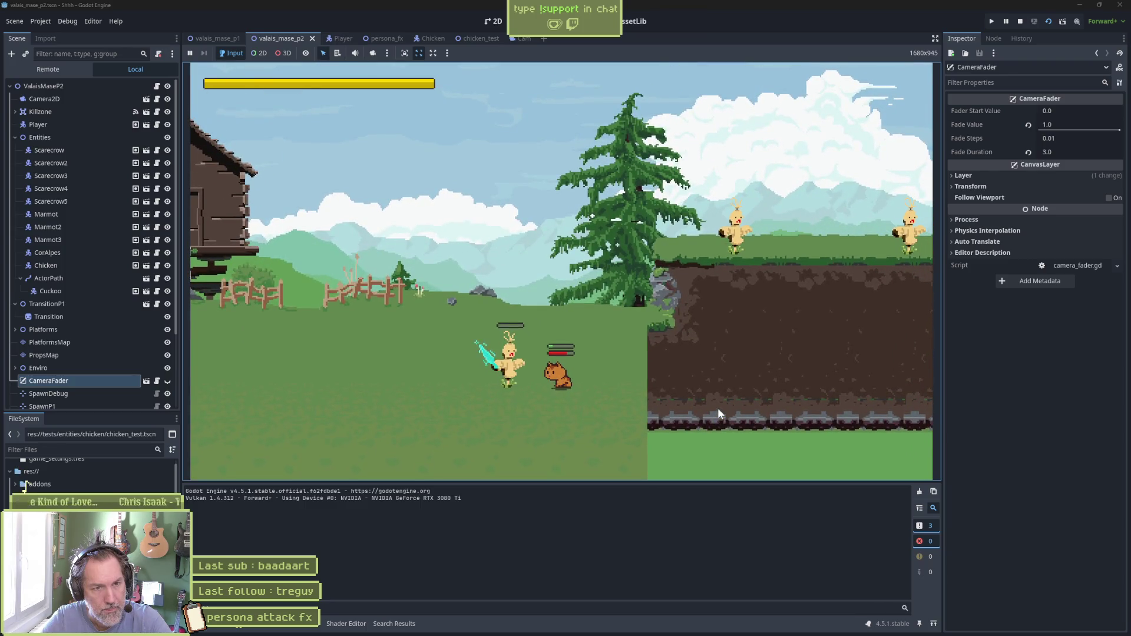
pyautogui.press('Left')
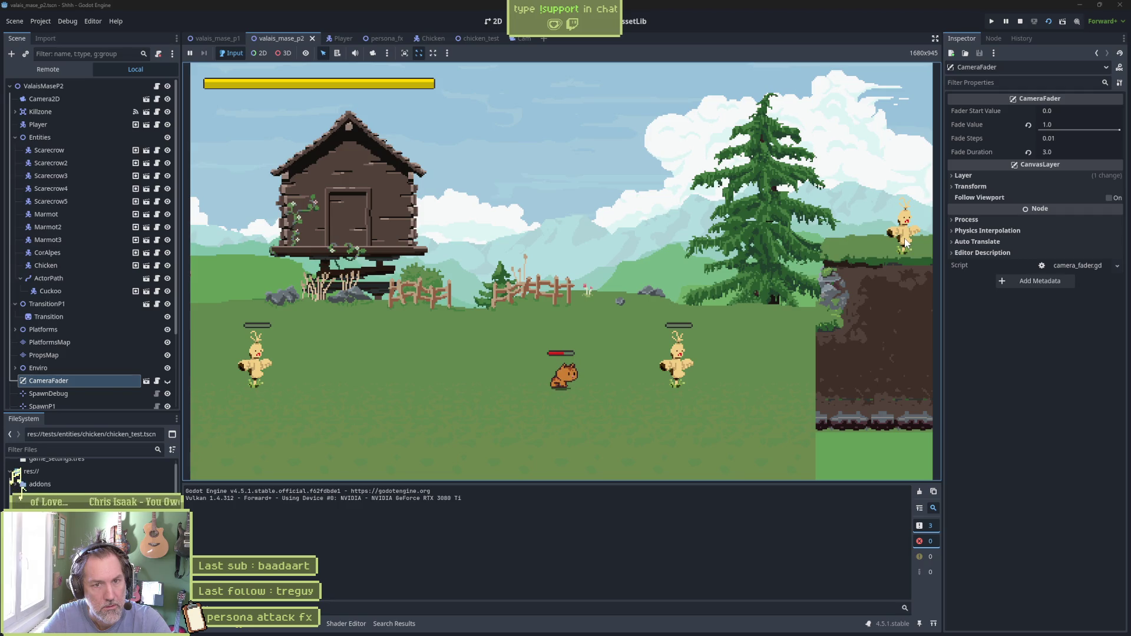
pyautogui.press('F8')
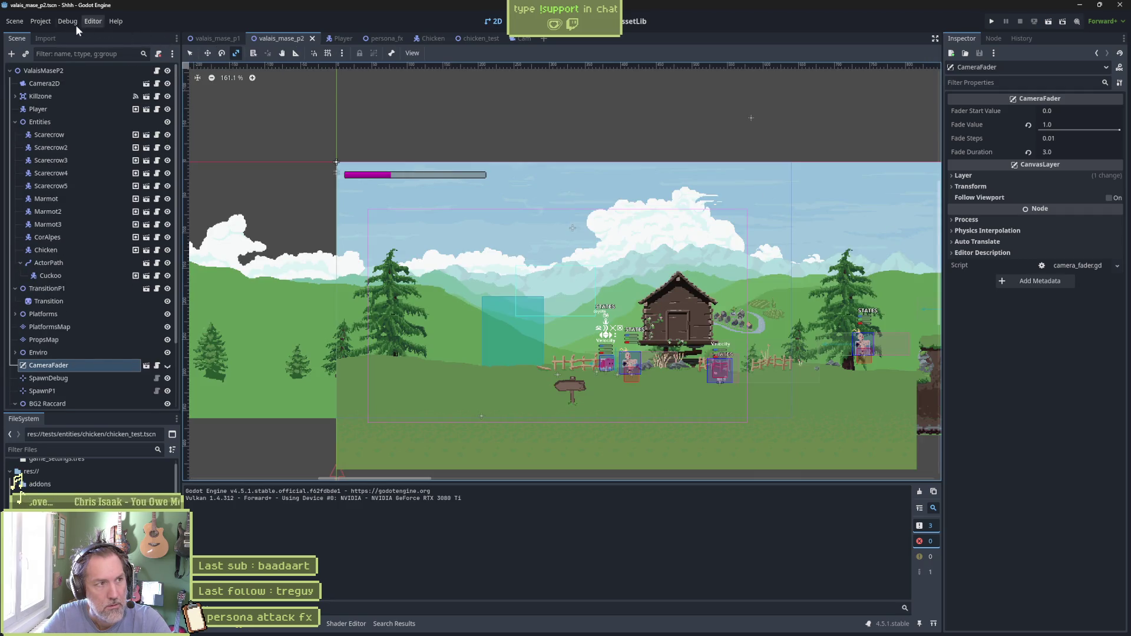
# Launch the Valais level scene with F5 and restart the run
pyautogui.click(69, 22)
pyautogui.click(1079, 19)
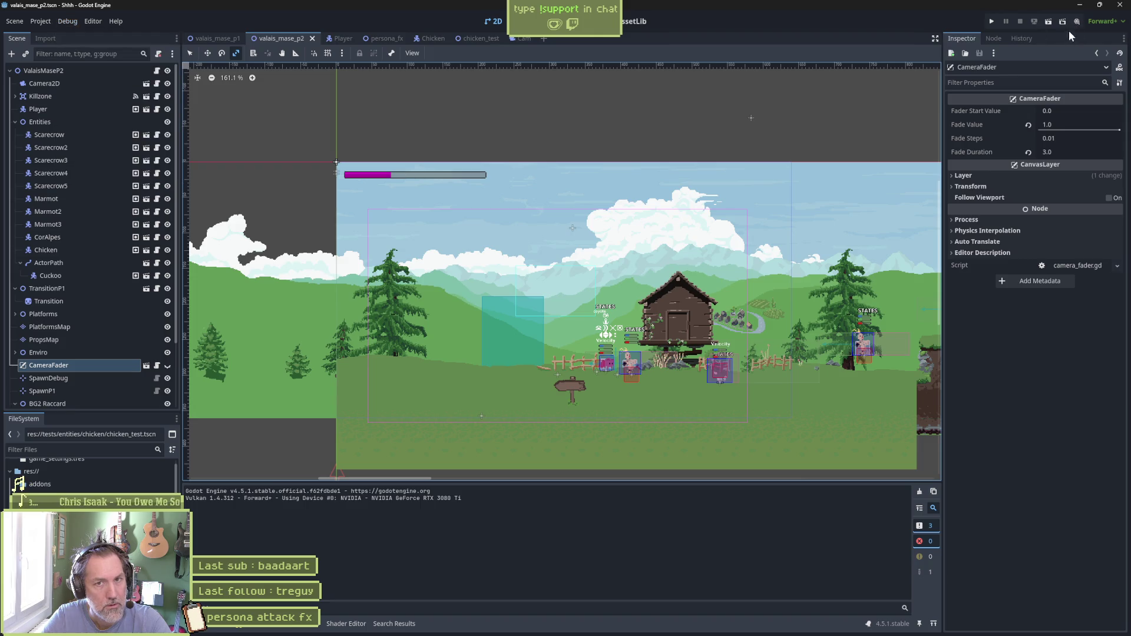
pyautogui.press('F5')
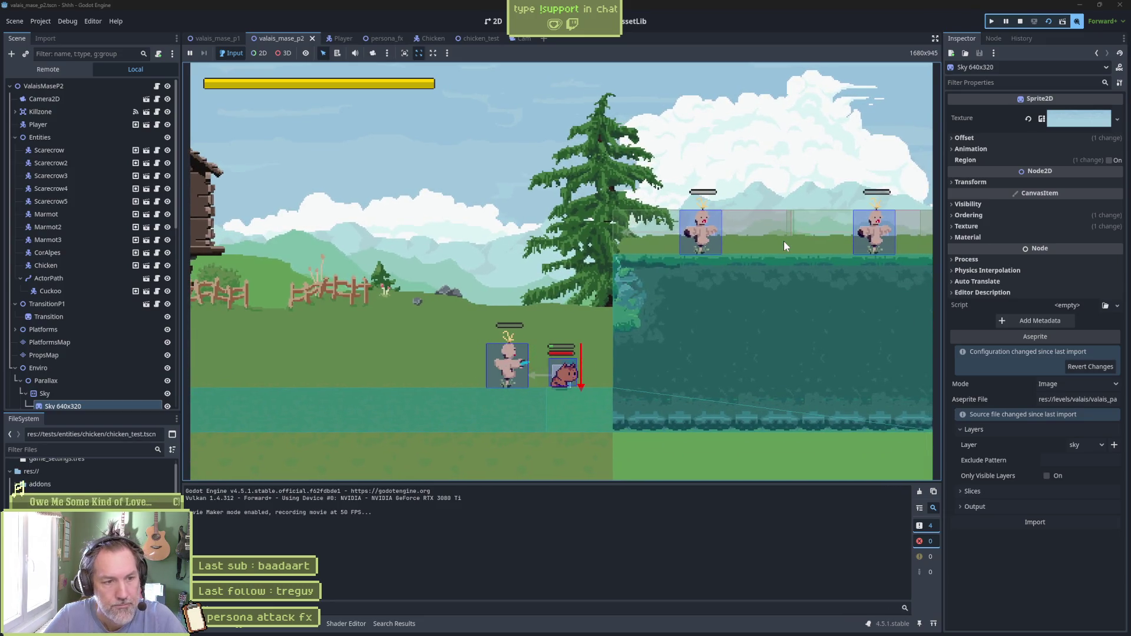
pyautogui.press('F5')
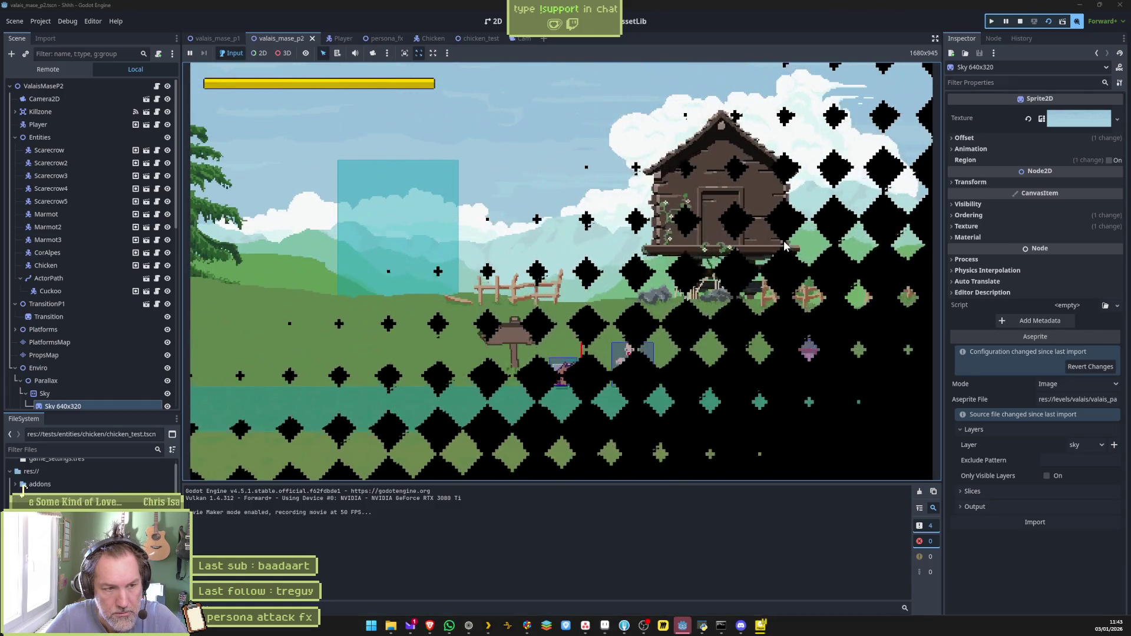
# Run the cat right through the level, trigger the persona attack with X, then stop
pyautogui.press('Right')
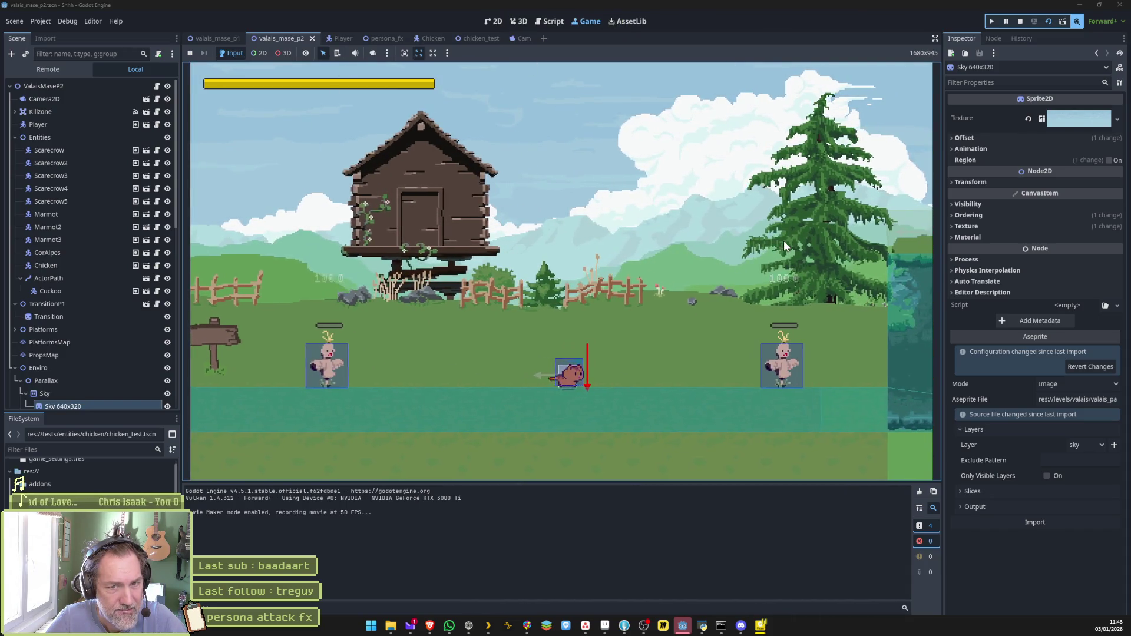
pyautogui.press('Right')
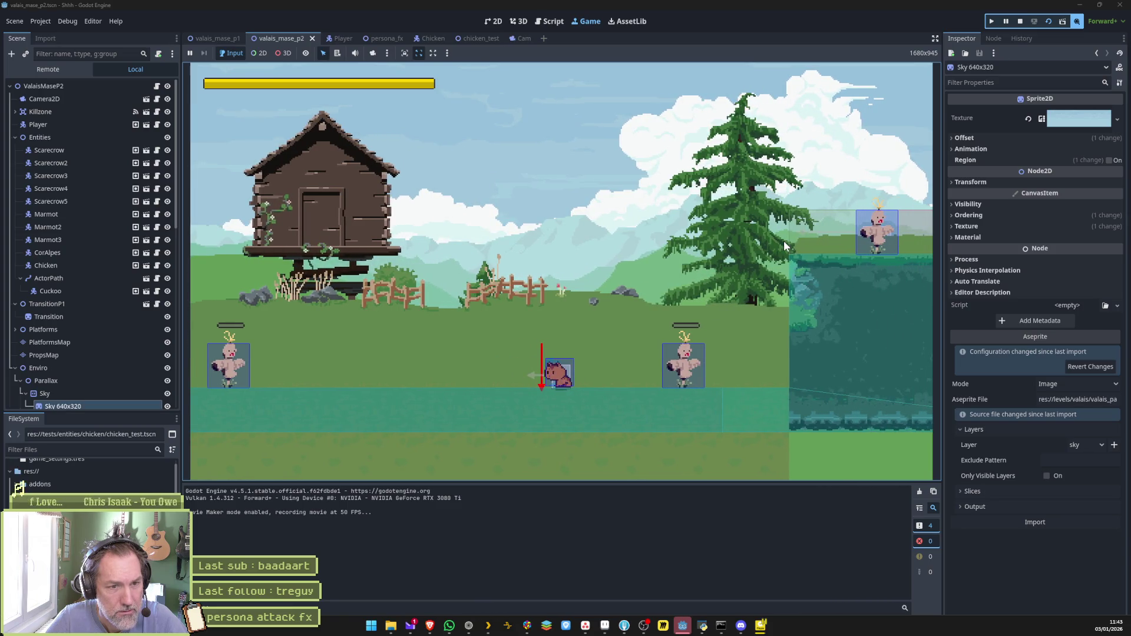
pyautogui.press('Right')
pyautogui.press('x')
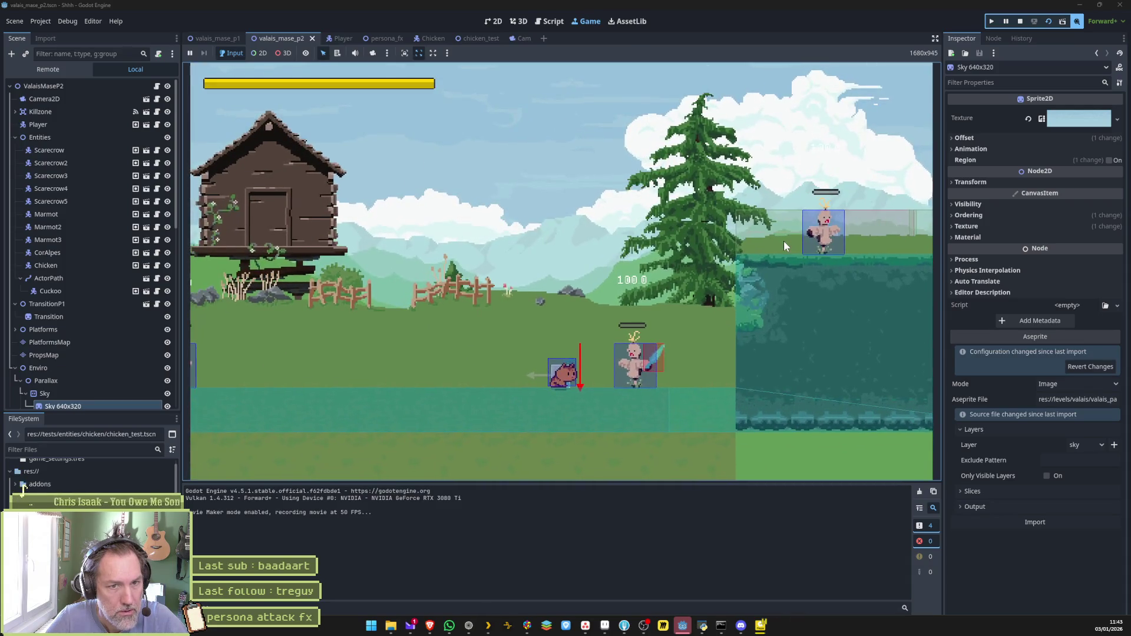
pyautogui.press('F8')
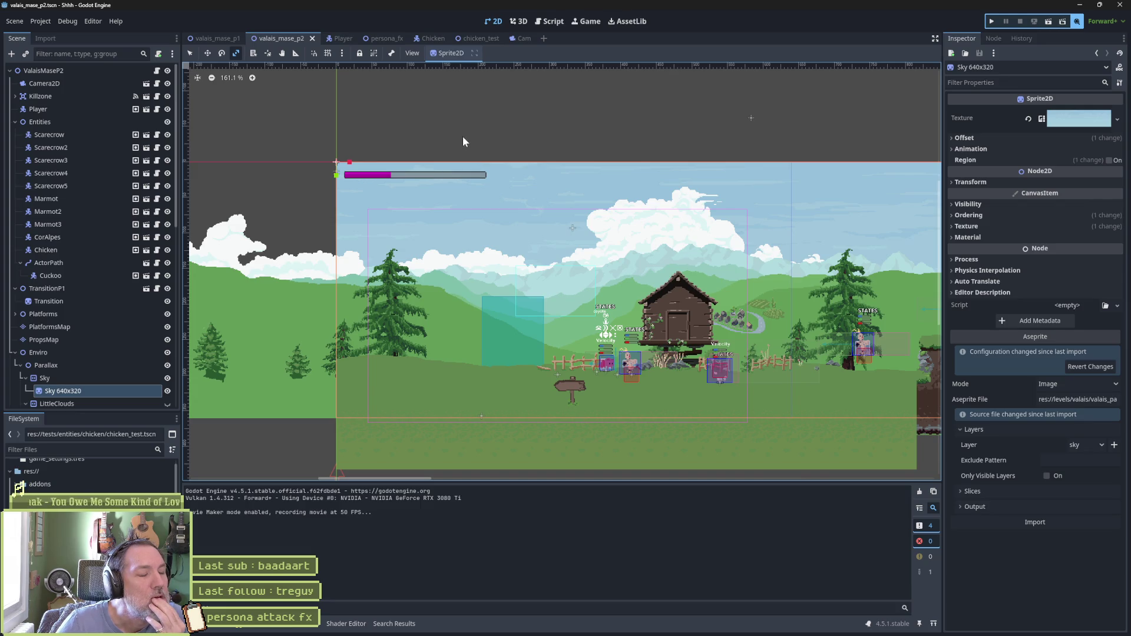
# Scrub the Player's cat_persona_attack around 1.0 s to watch the HitBox, rest at 1.3 s, and select HurtBox
pyautogui.click(343, 39)
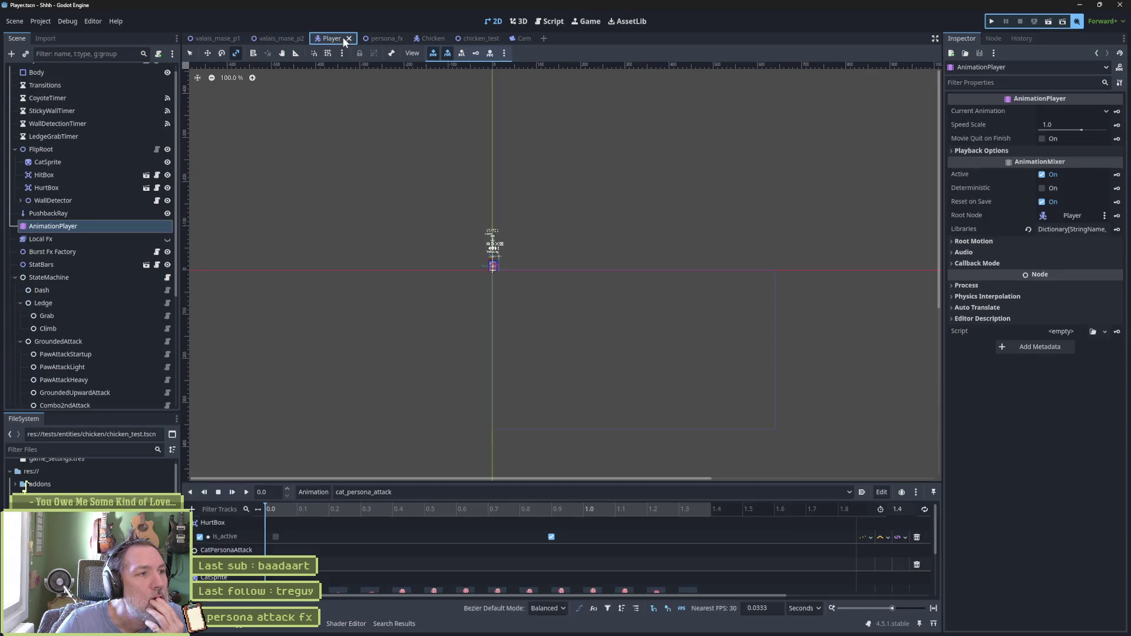
pyautogui.click(596, 510)
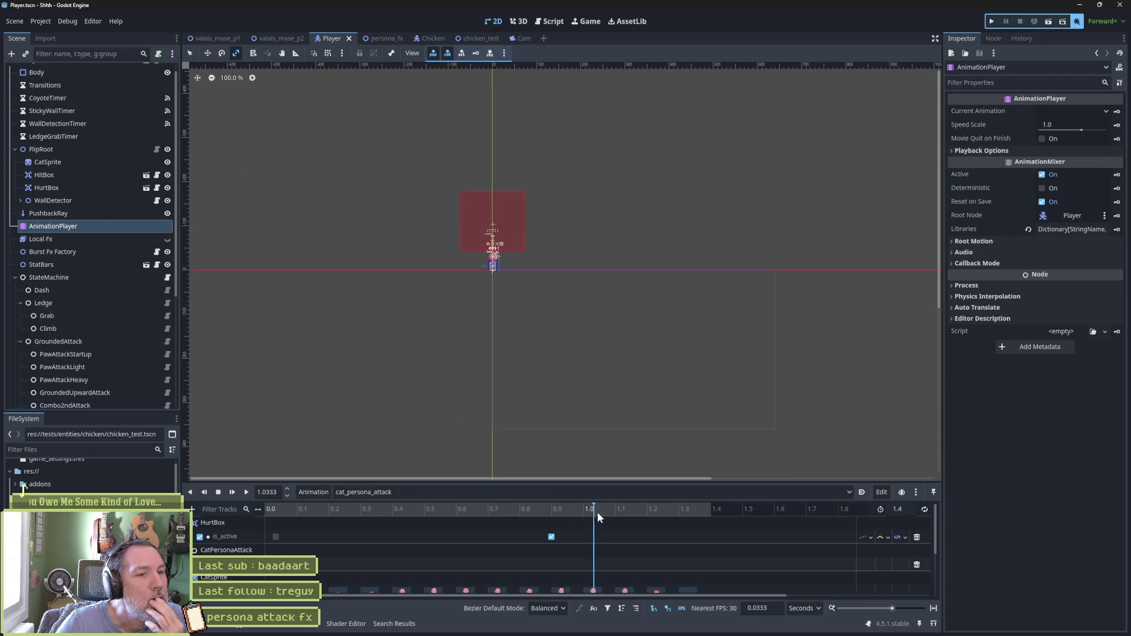
pyautogui.moveTo(656, 501)
pyautogui.mouseDown()
pyautogui.moveTo(705, 509)
pyautogui.moveTo(624, 508)
pyautogui.moveTo(680, 516)
pyautogui.moveTo(632, 523)
pyautogui.moveTo(692, 522)
pyautogui.moveTo(582, 528)
pyautogui.mouseUp()
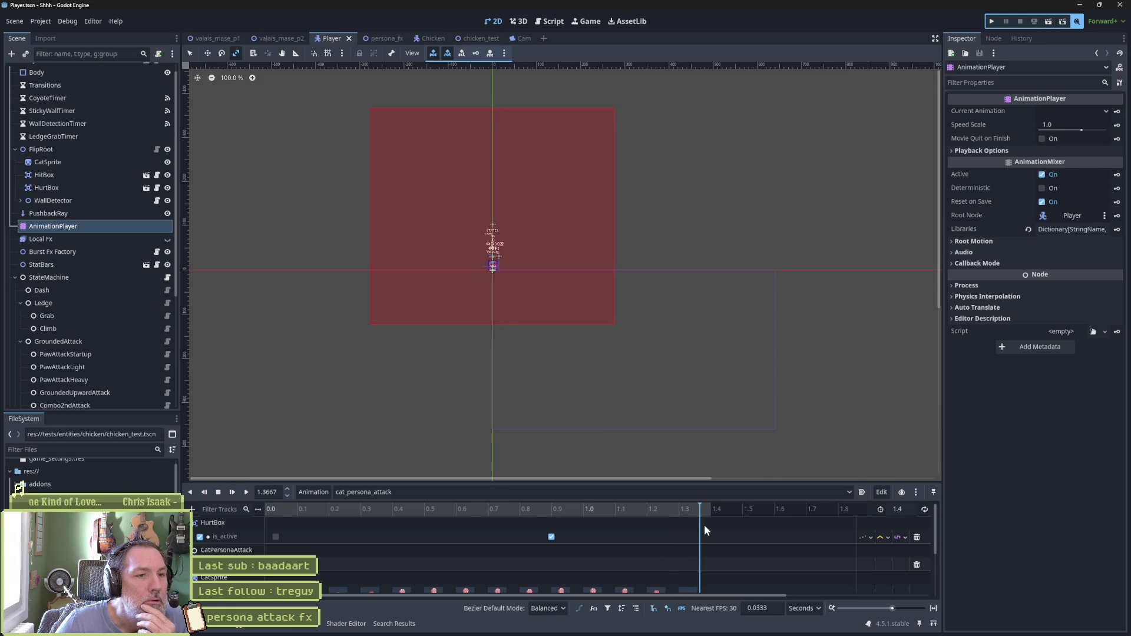
pyautogui.moveTo(698, 527)
pyautogui.mouseDown()
pyautogui.moveTo(610, 531)
pyautogui.moveTo(622, 534)
pyautogui.mouseUp()
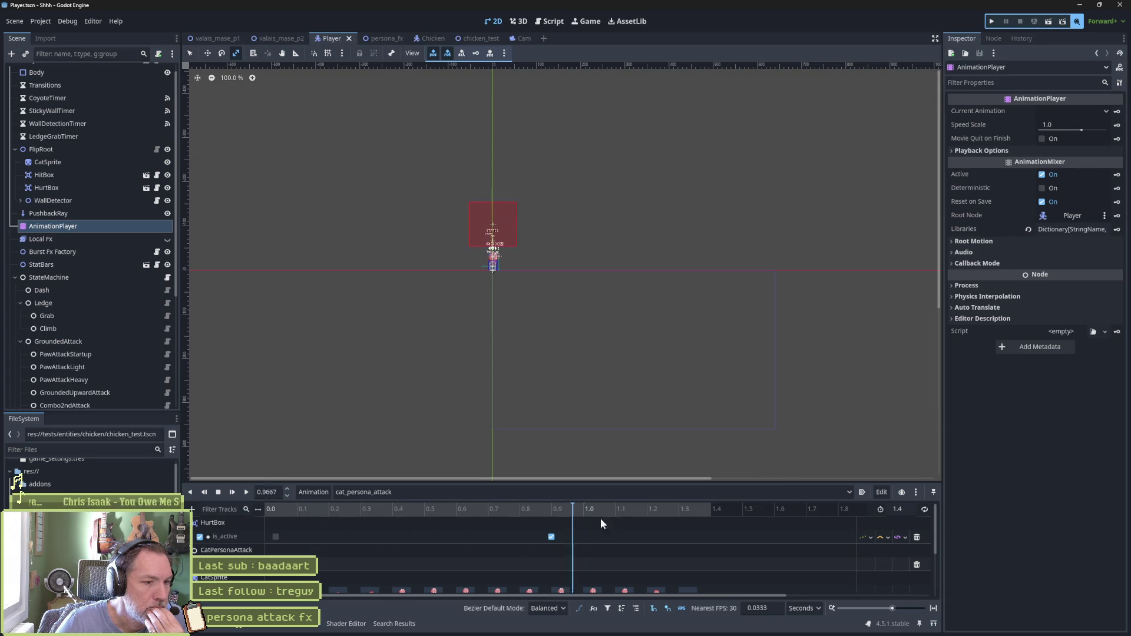
pyautogui.moveTo(599, 518)
pyautogui.mouseDown()
pyautogui.moveTo(736, 521)
pyautogui.moveTo(578, 519)
pyautogui.mouseUp()
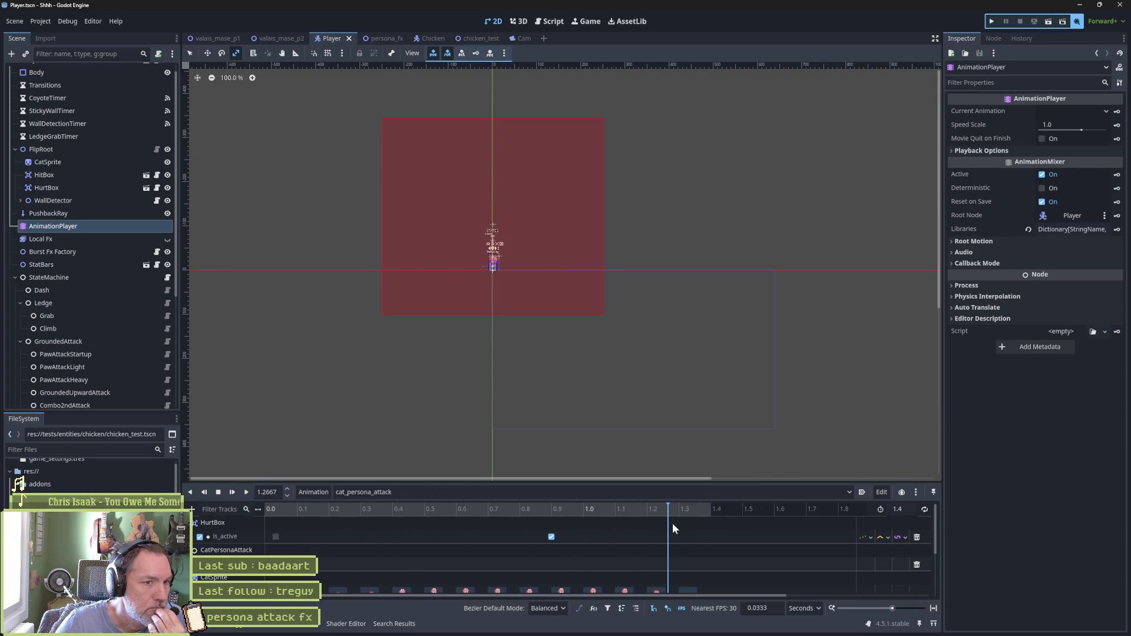
pyautogui.moveTo(673, 522); pyautogui.dragTo(673, 521)
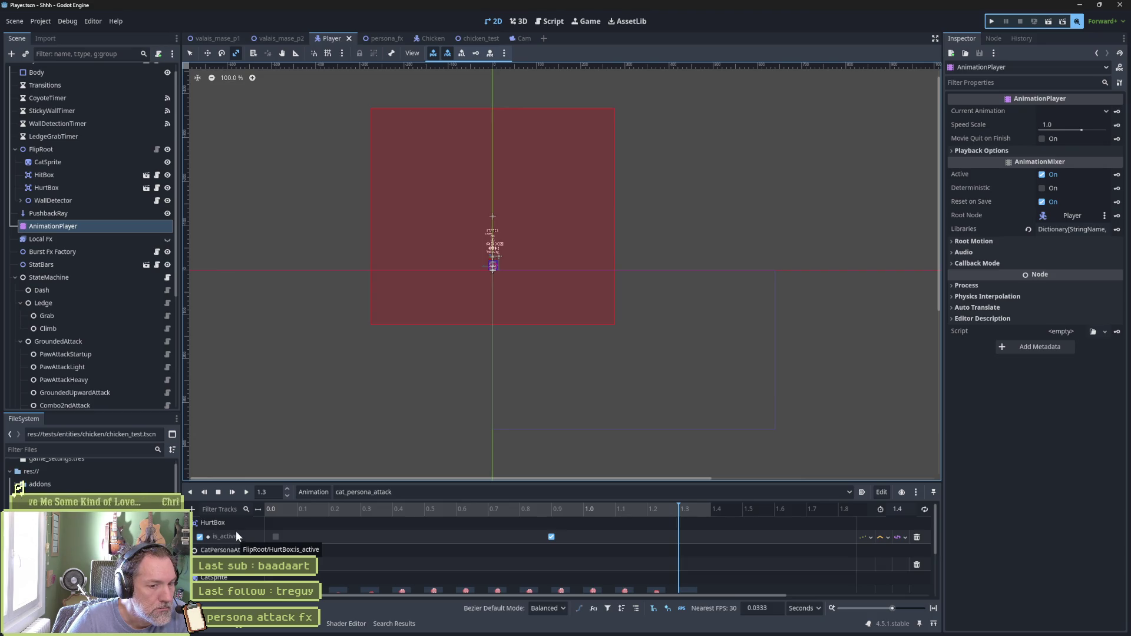
pyautogui.click(54, 187)
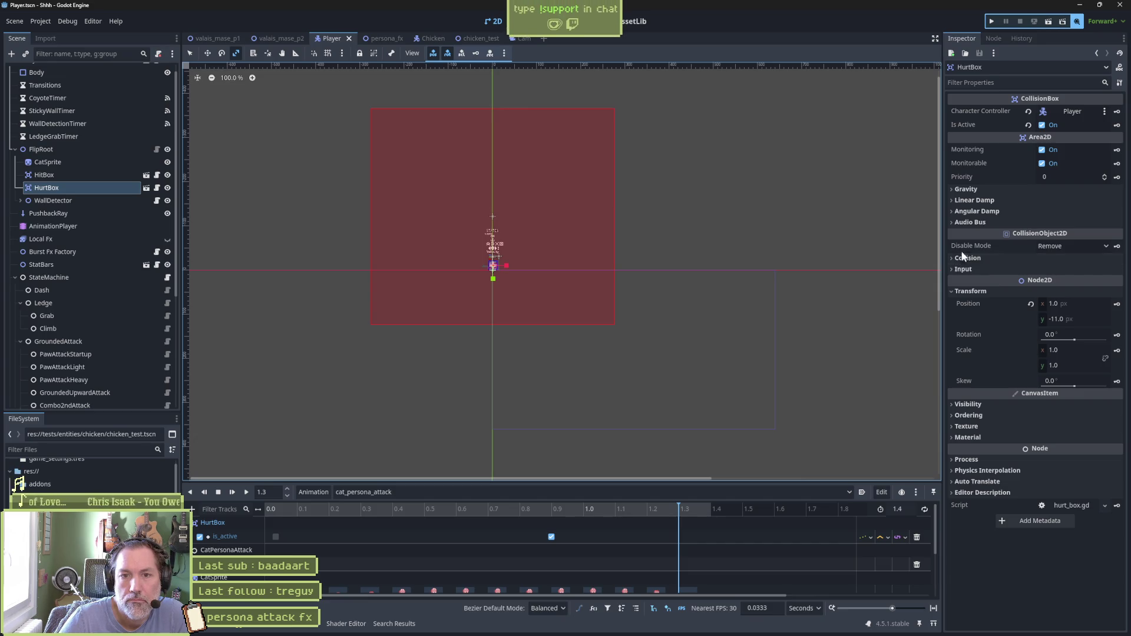
# Review HurtBox's collision layer and mask, and keep its Process mode on Inherit
pyautogui.click(996, 258)
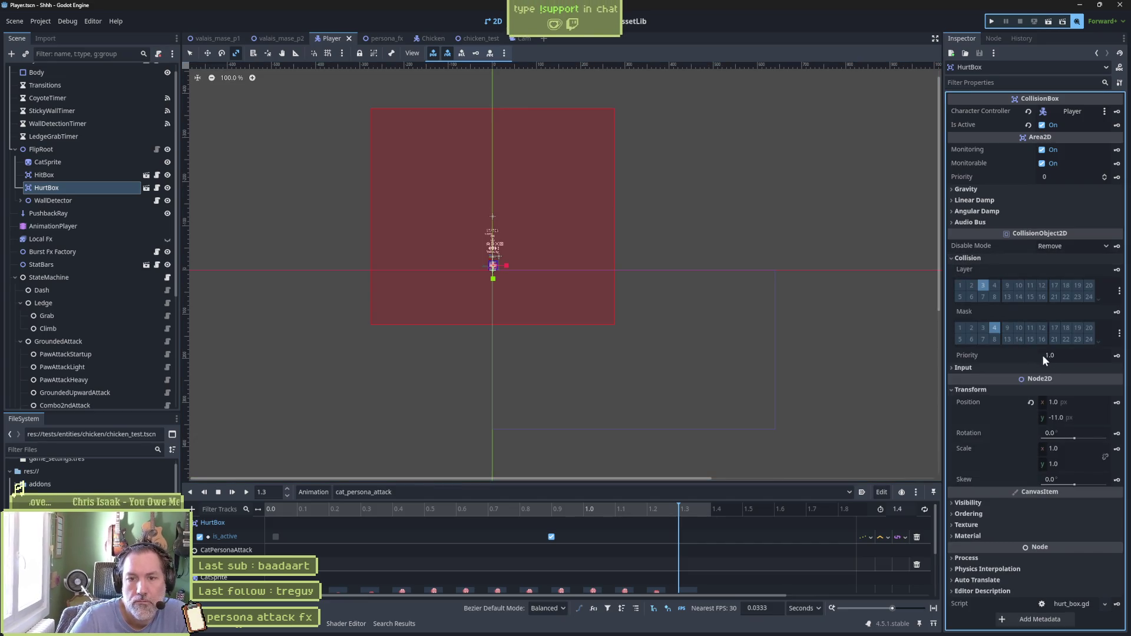
pyautogui.click(982, 258)
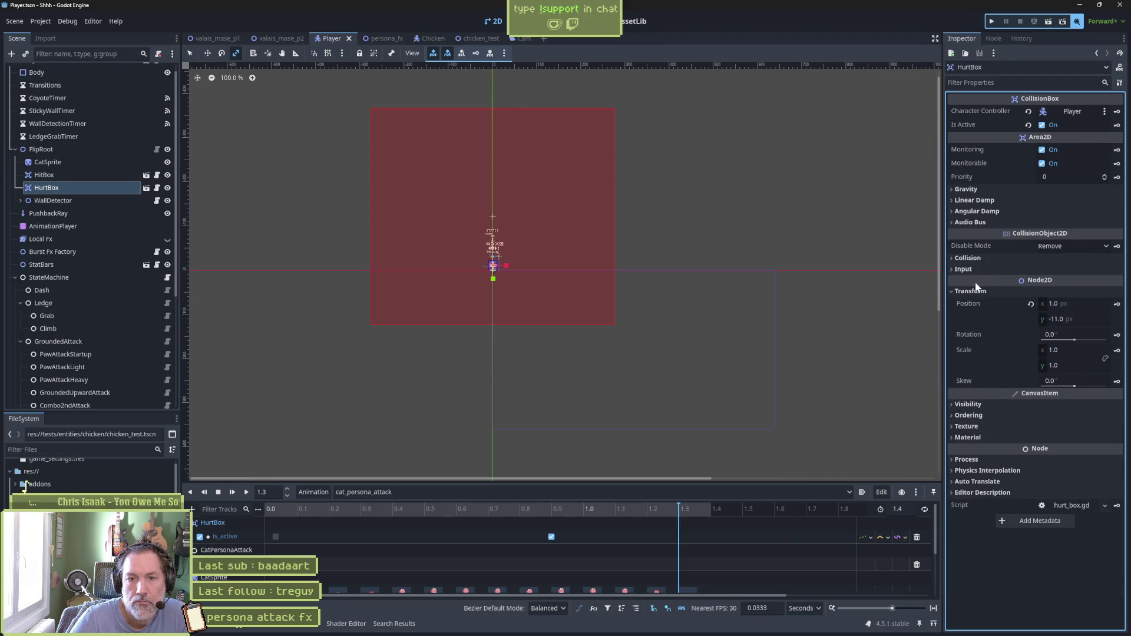
pyautogui.click(988, 461)
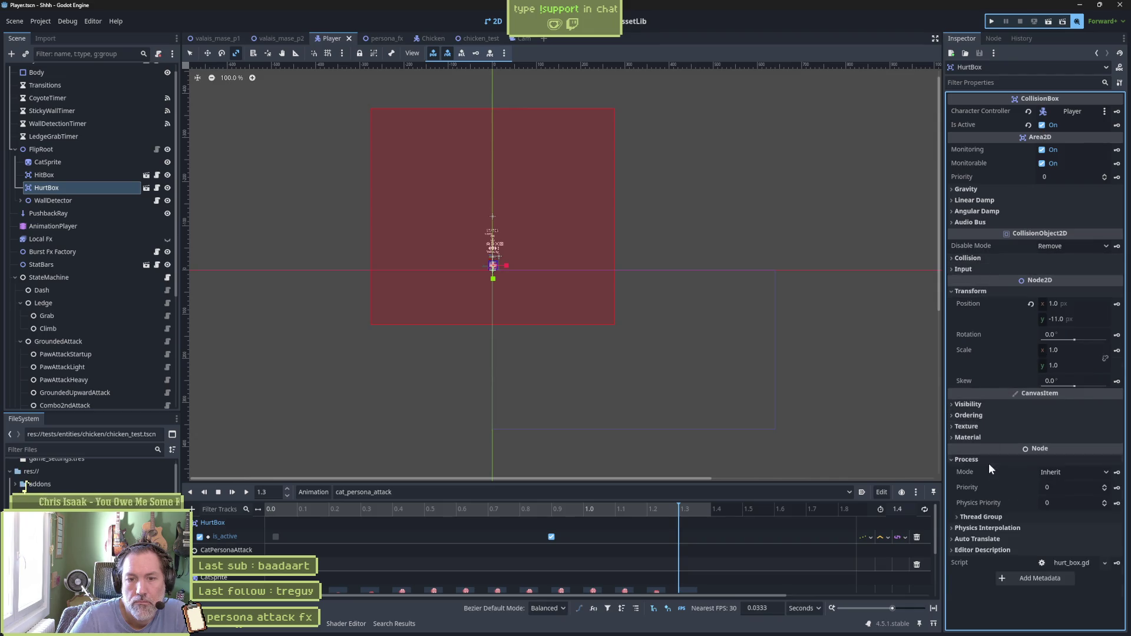
pyautogui.click(1059, 474)
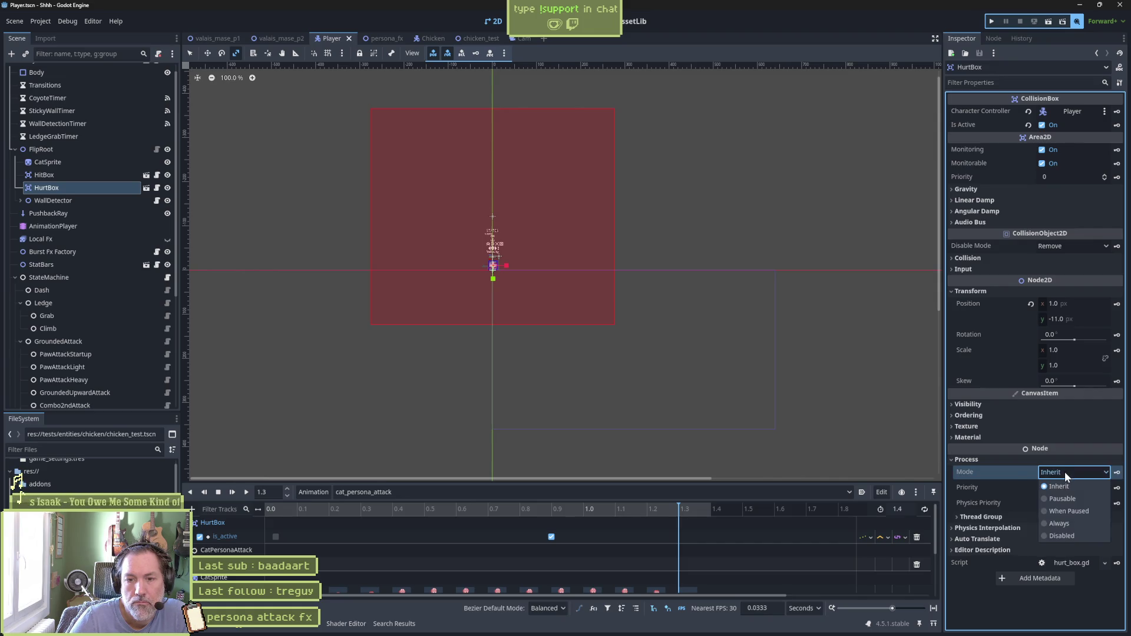
pyautogui.click(994, 472)
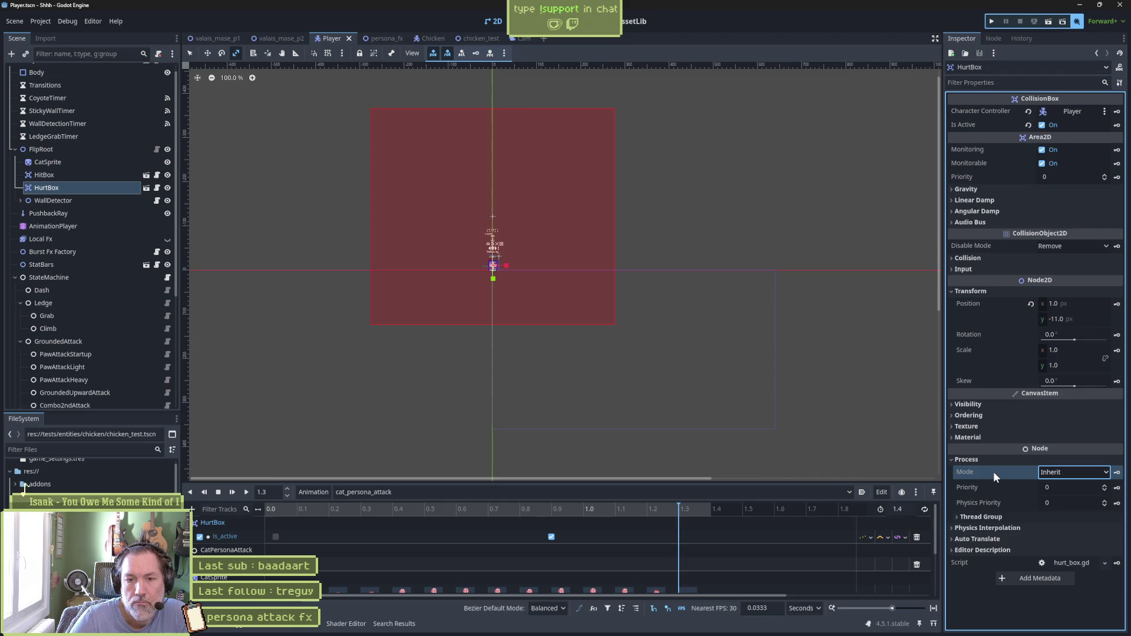
# Keep HurtBox's Physics Interpolation mode on Inherit and launch the valais_mase_p2 level again
pyautogui.click(1003, 528)
pyautogui.click(1072, 542)
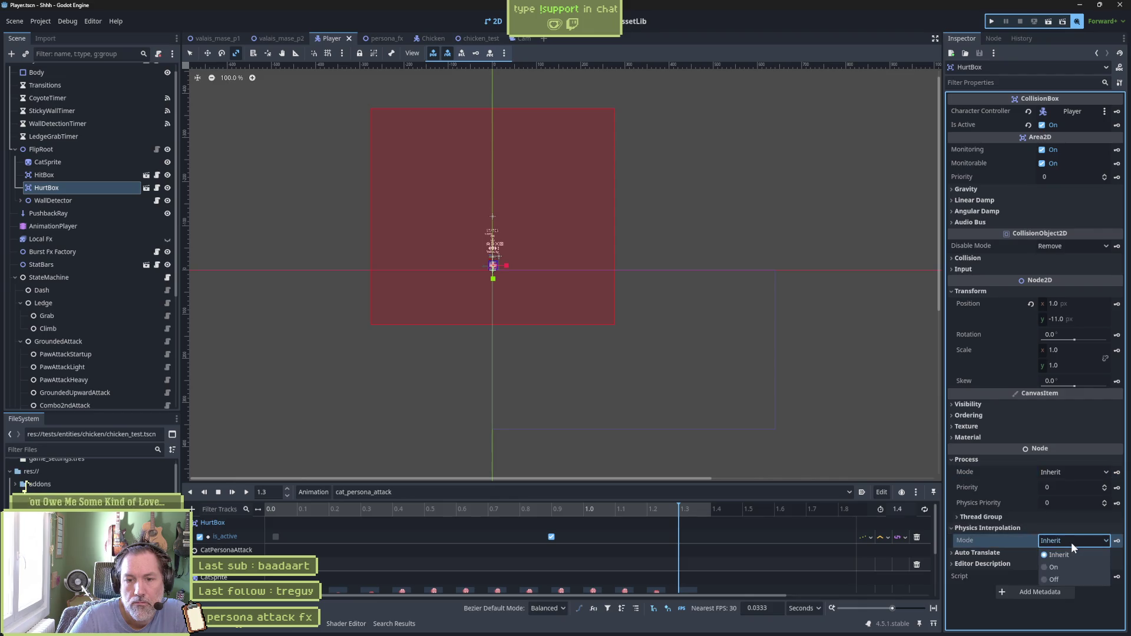
pyautogui.click(981, 583)
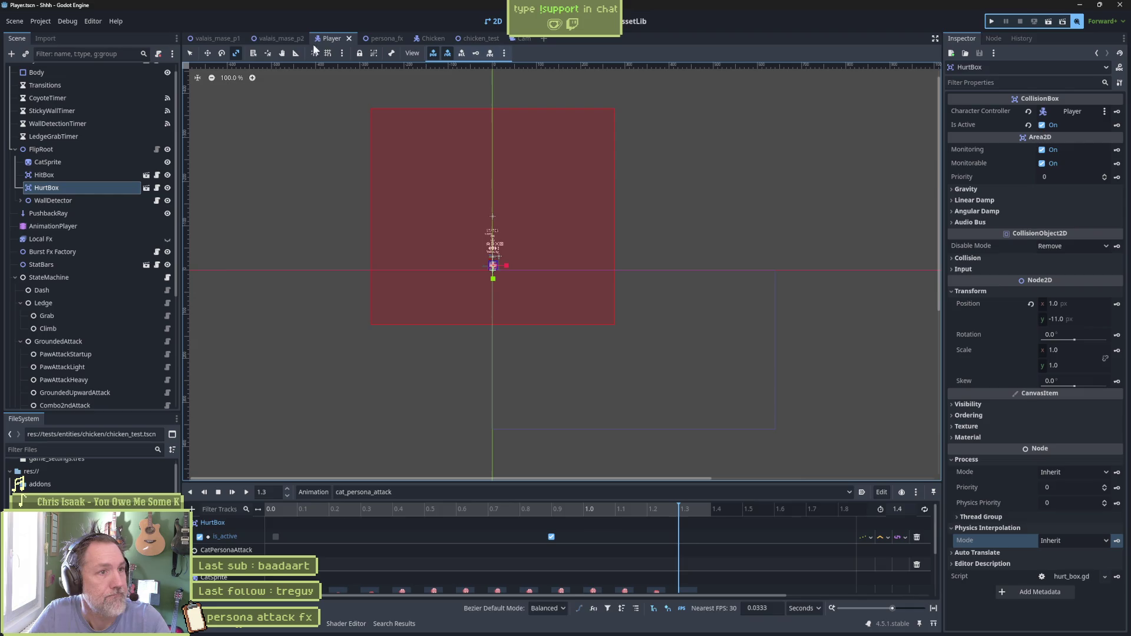
pyautogui.click(277, 39)
pyautogui.press('F6')
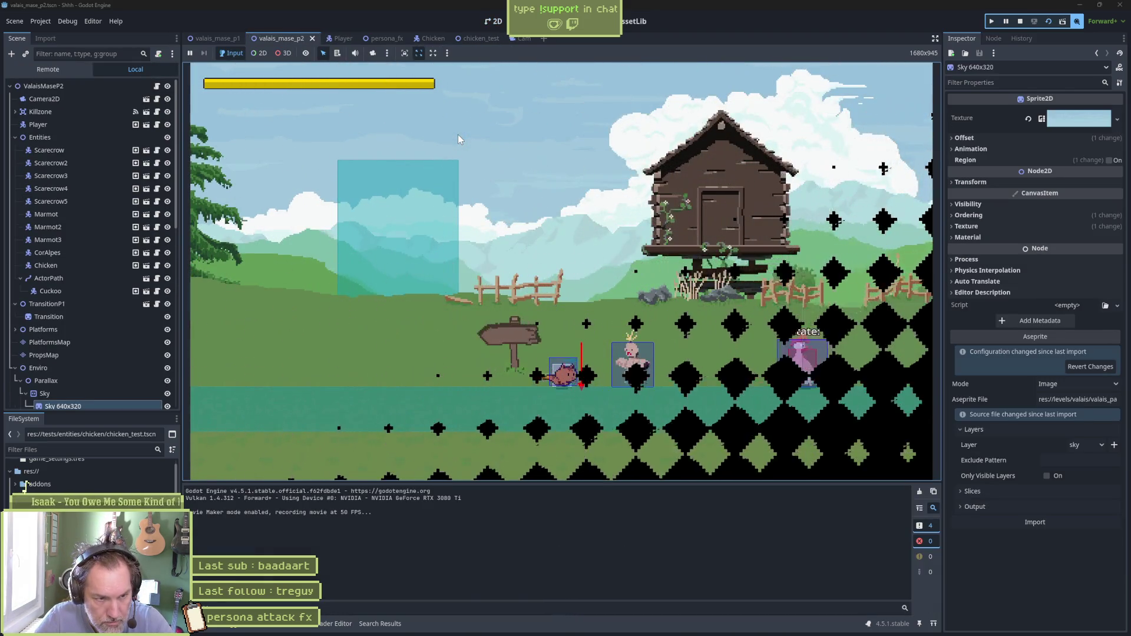
# Move the cat past the house, restart and stop the game, then save the level
pyautogui.press('Right')
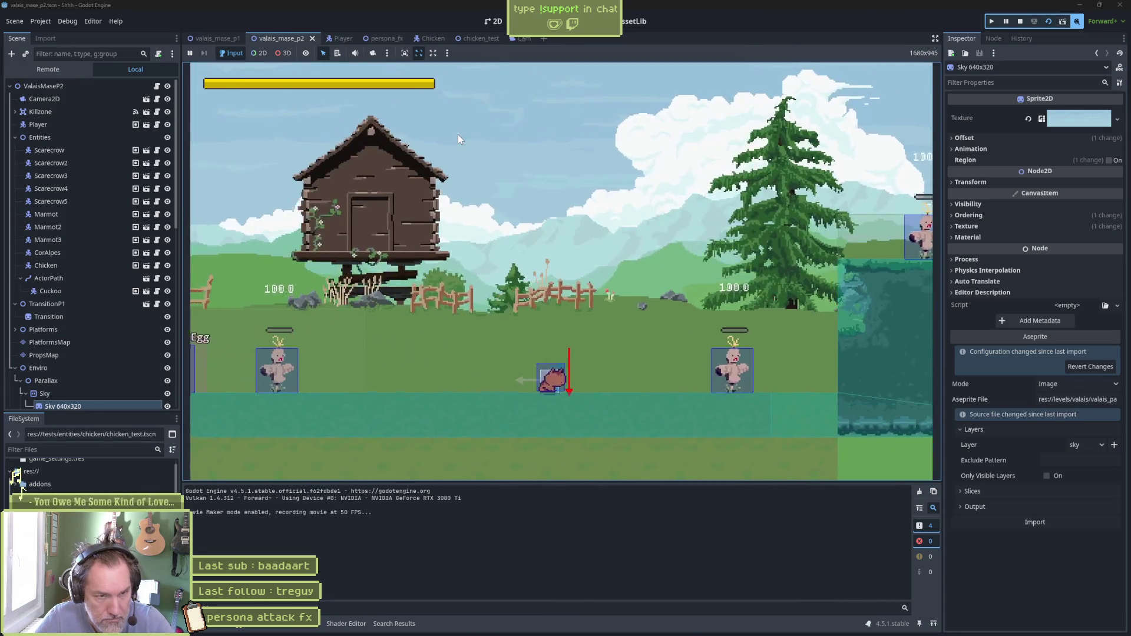
pyautogui.press('F5')
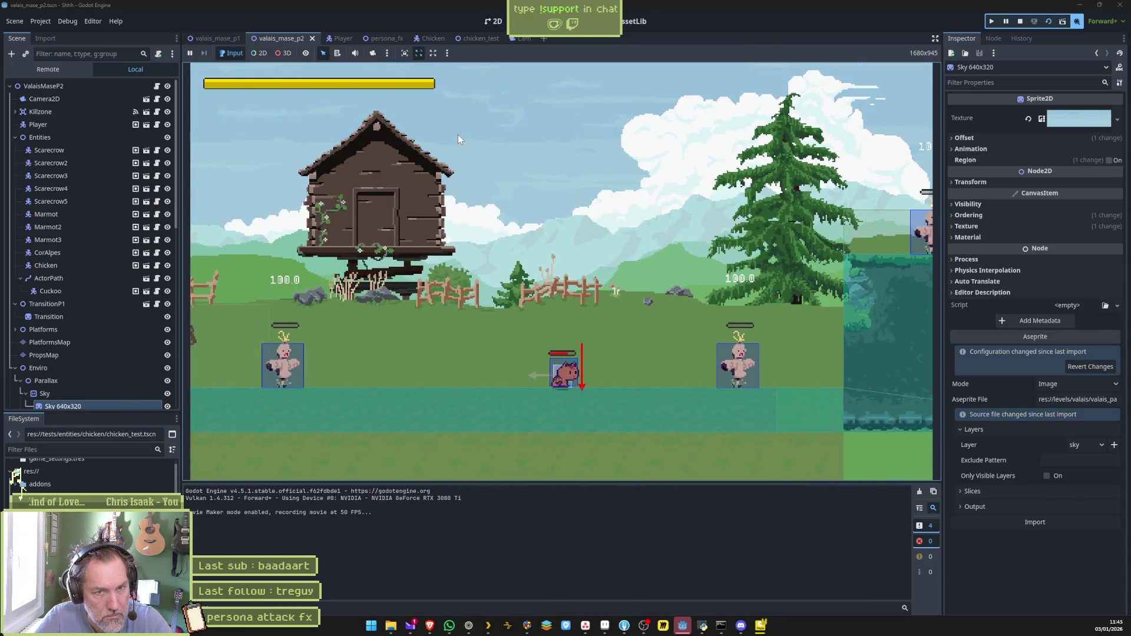
pyautogui.press('F8')
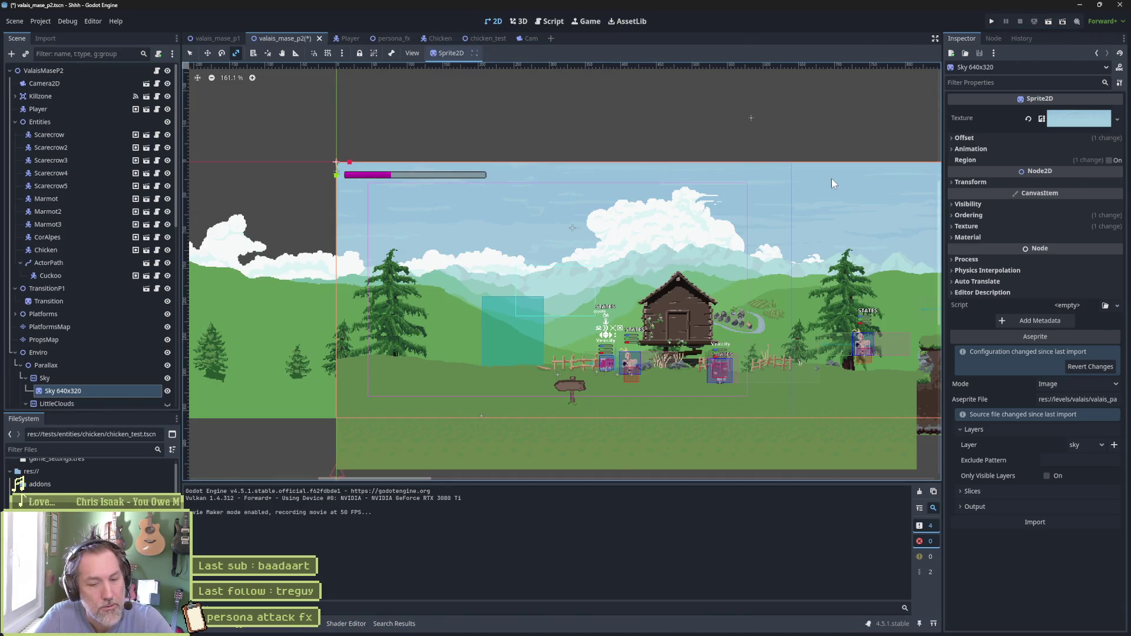
pyautogui.hotkey('ctrl', 's')
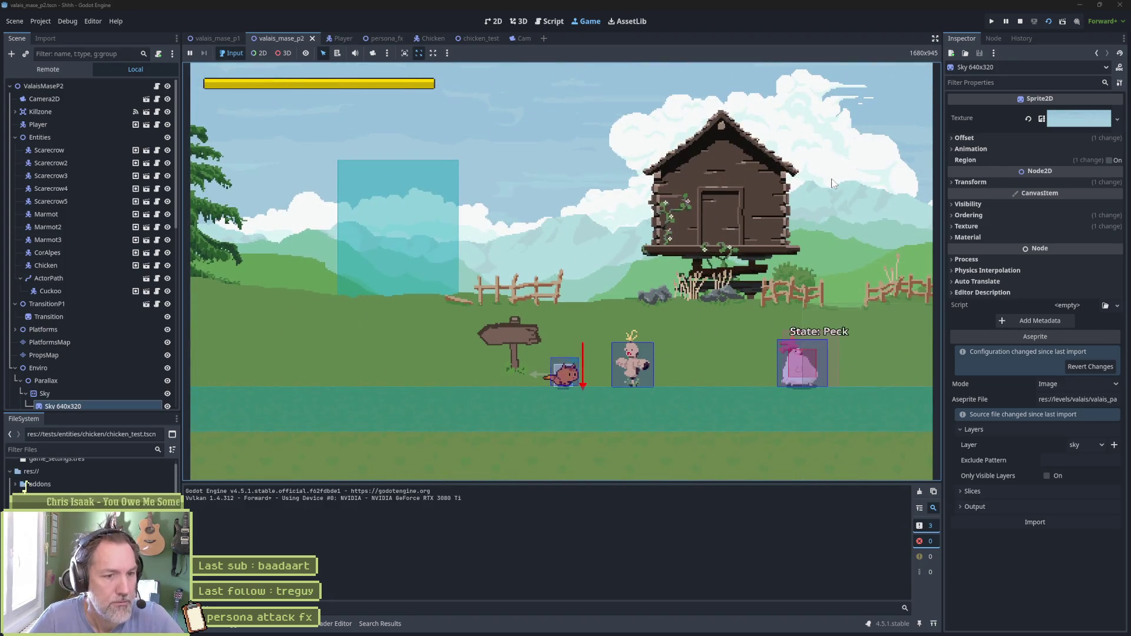
# Fire the persona attack near the chickens, move left and attack again, then stop the run
pyautogui.press('Right')
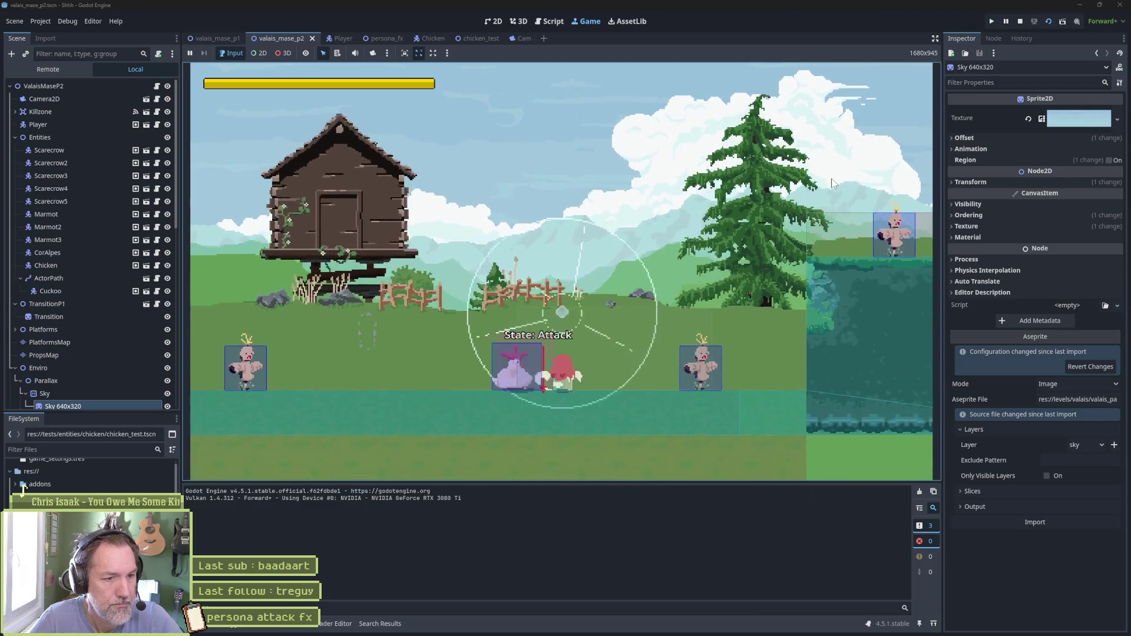
pyautogui.press('x')
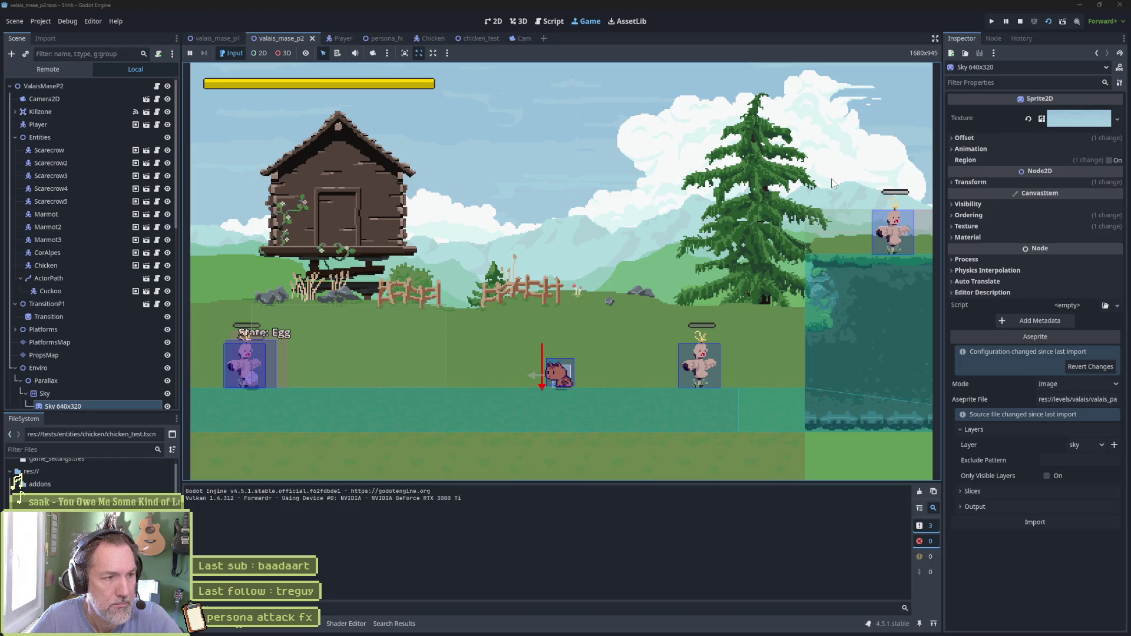
pyautogui.press('Left')
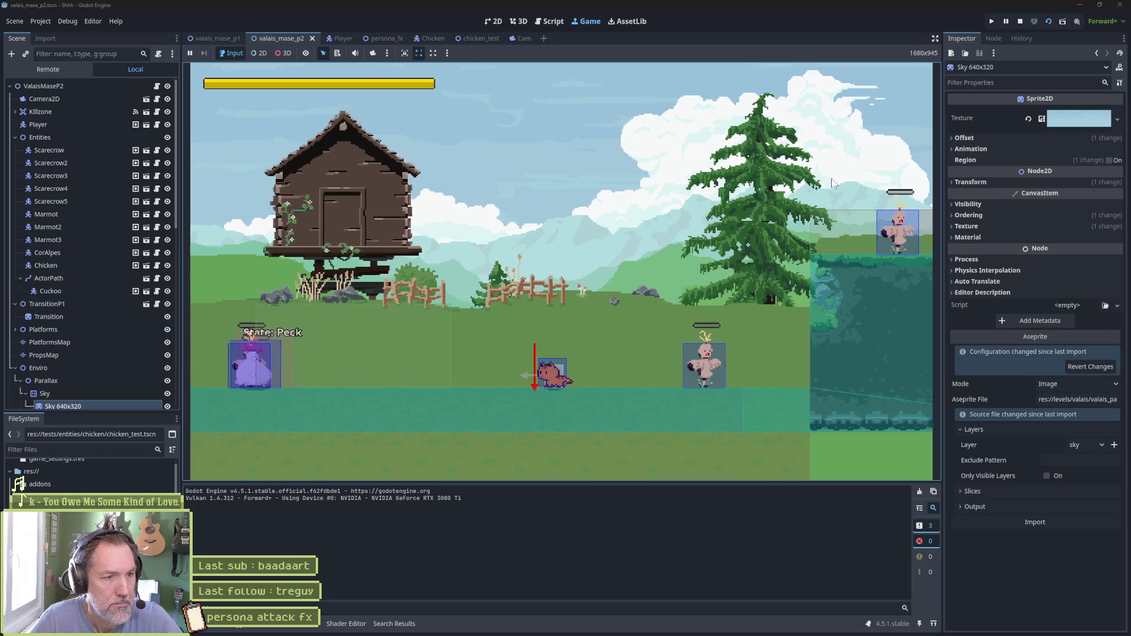
pyautogui.press('Left')
pyautogui.press('Left')
pyautogui.press('Left')
pyautogui.press('x')
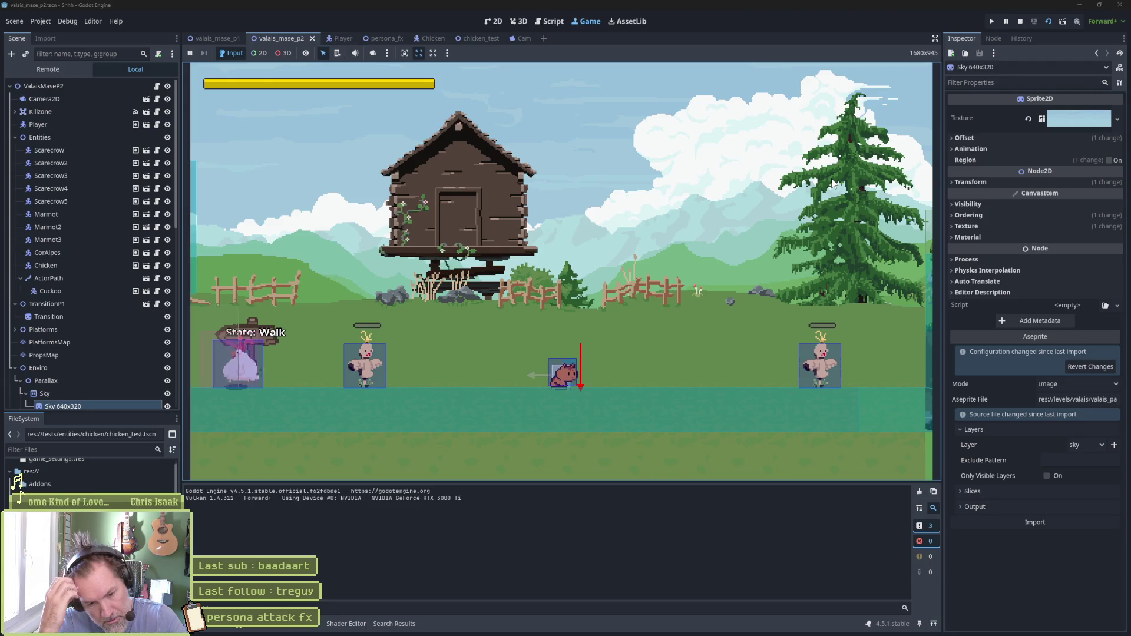
pyautogui.press('F8')
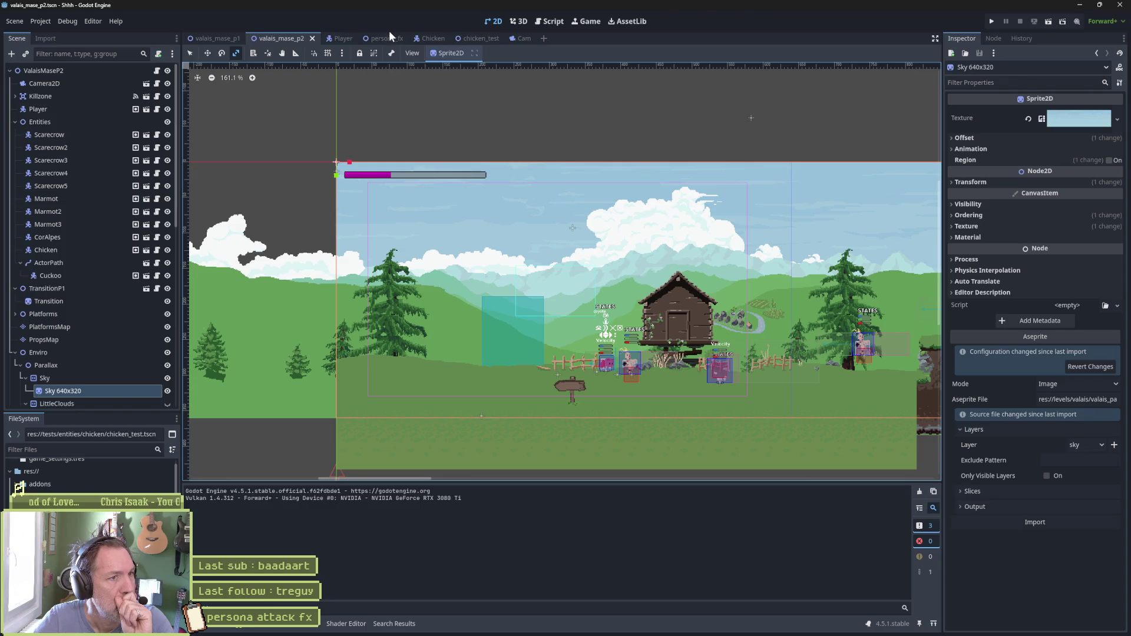
# In the Chicken scene's AnimationPlayer, review the bicycle_kick and bicycle_kick_recovery animations
pyautogui.click(422, 37)
pyautogui.click(59, 184)
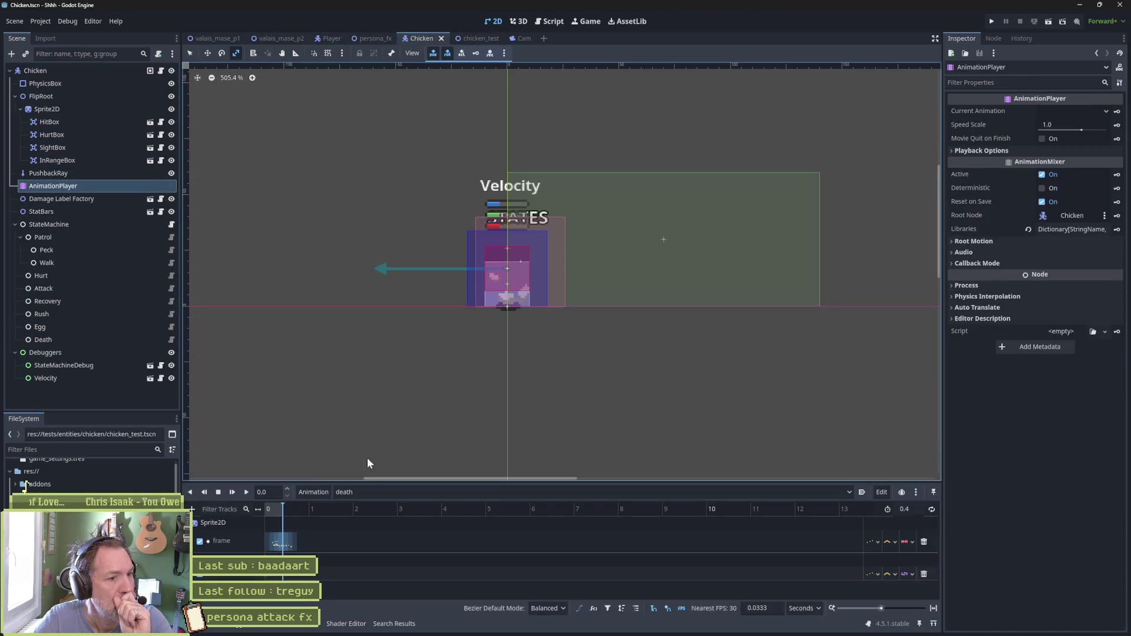
pyautogui.click(412, 492)
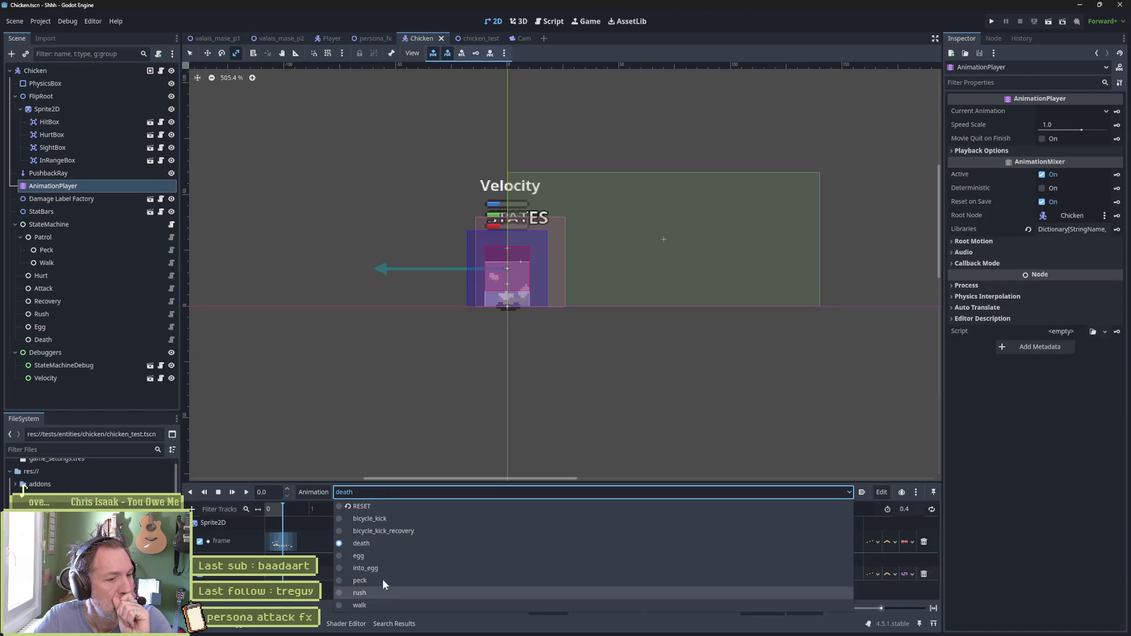
pyautogui.click(405, 518)
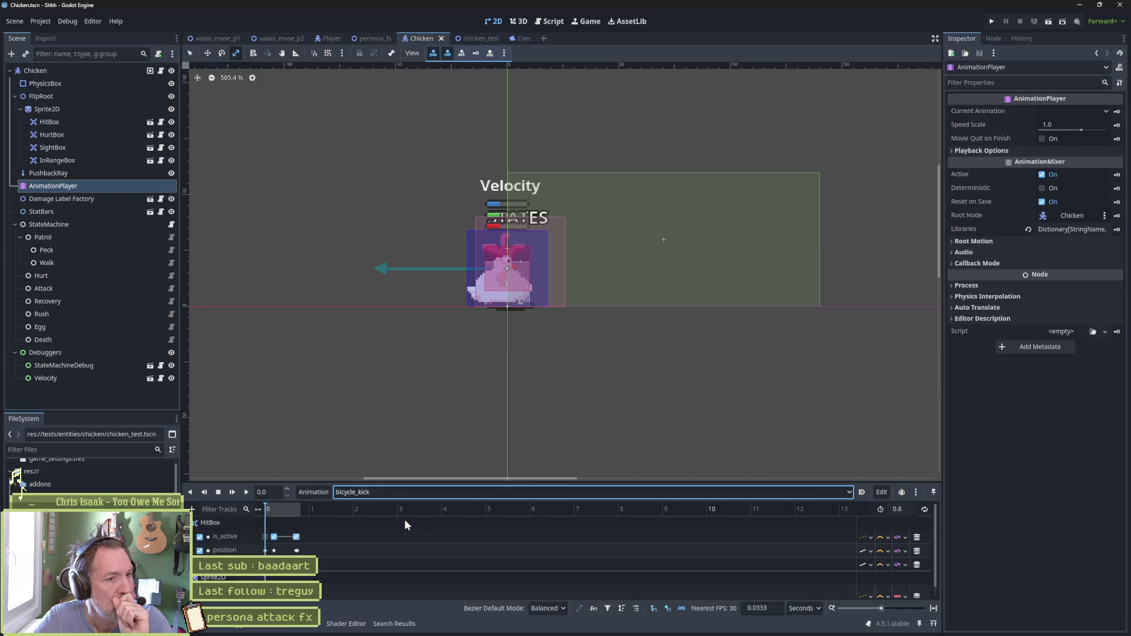
pyautogui.scroll(-1, 374, 536)
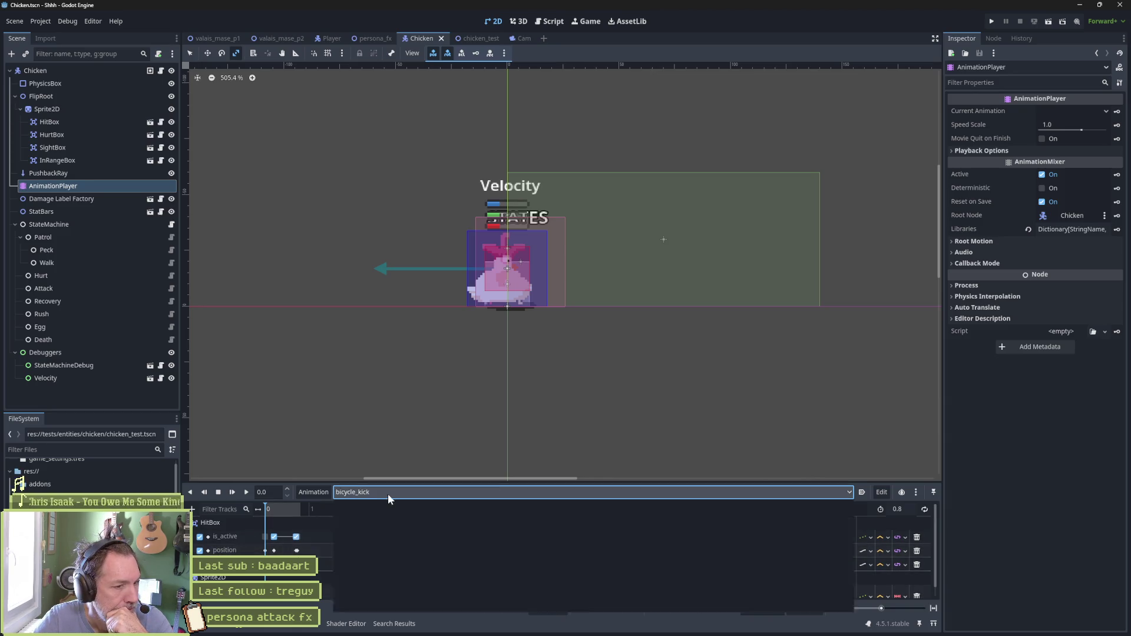
pyautogui.click(388, 493)
pyautogui.click(384, 528)
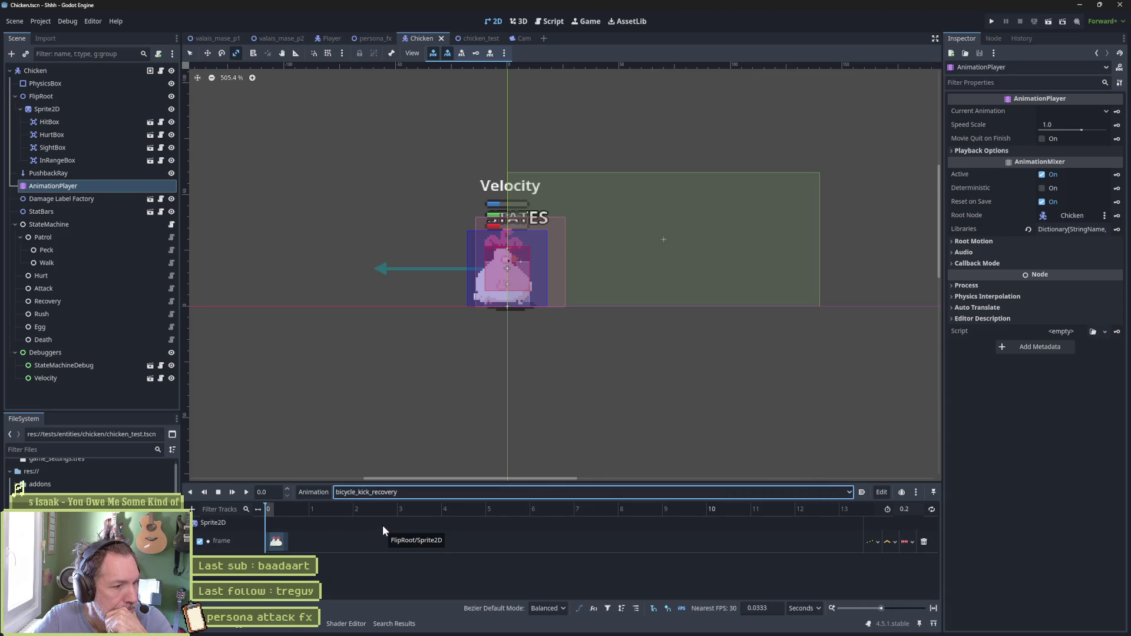
# Set the RESET animation's bottom key value On, save the Chicken scene, and rerun valais_mase_p2
pyautogui.click(403, 492)
pyautogui.click(397, 510)
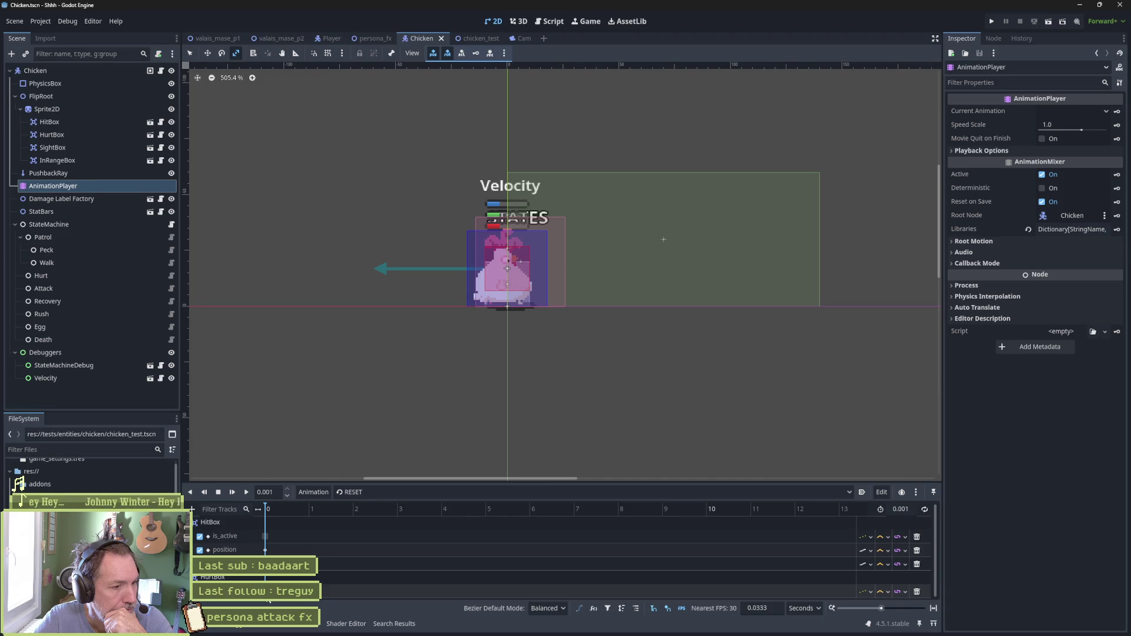
pyautogui.click(265, 592)
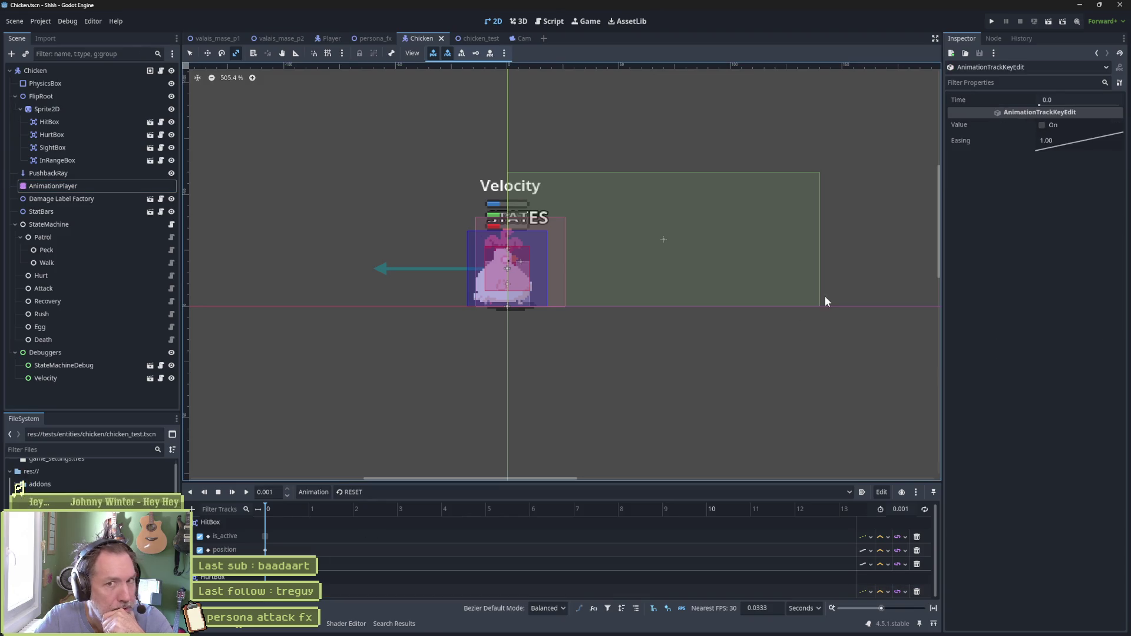
pyautogui.click(1041, 125)
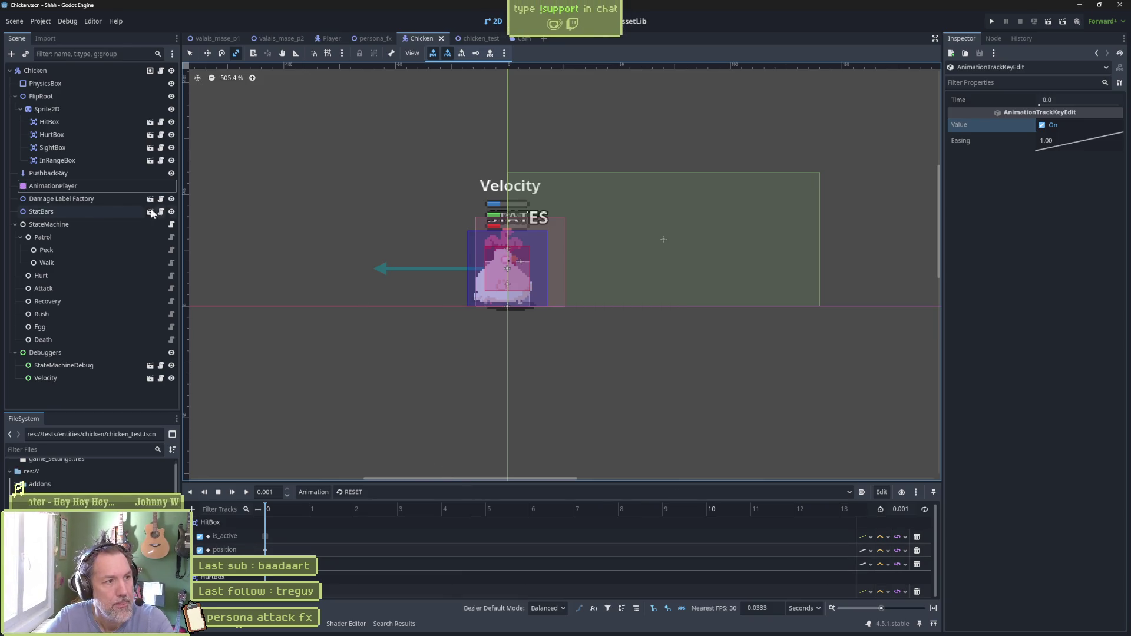
pyautogui.hotkey('ctrl', 's')
pyautogui.click(283, 38)
pyautogui.press('F6')
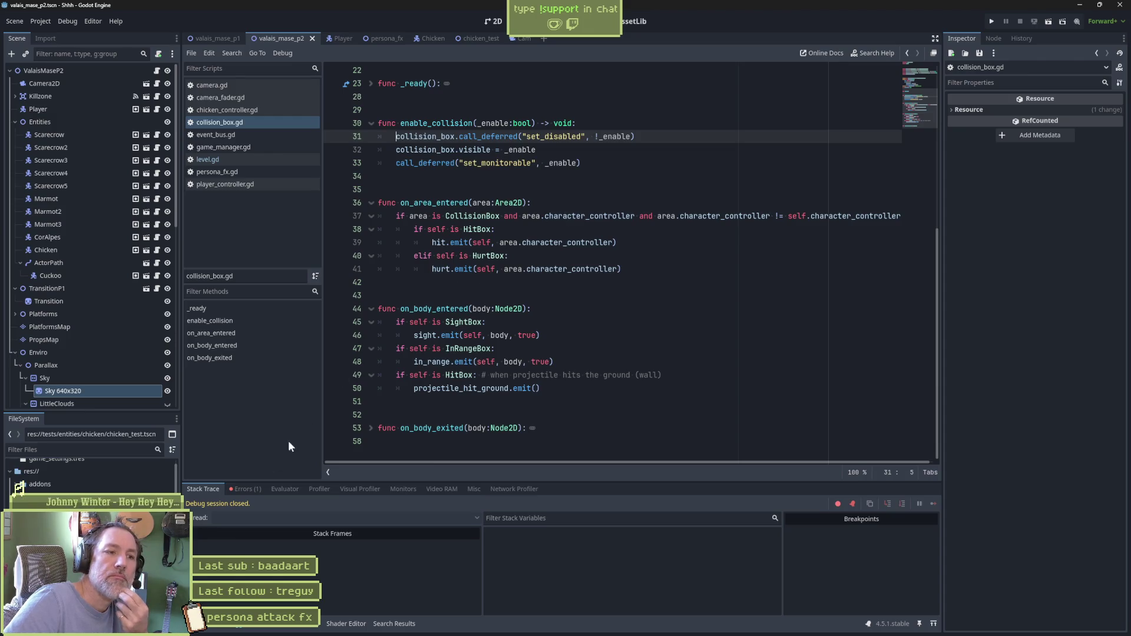
pyautogui.click(247, 489)
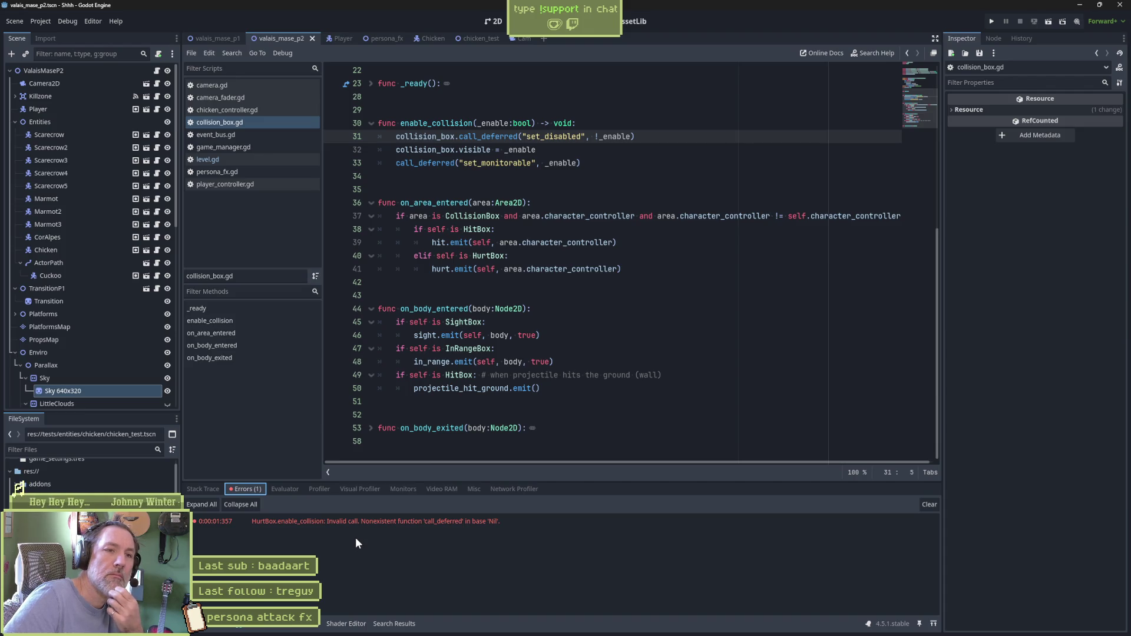
pyautogui.doubleClick(425, 136)
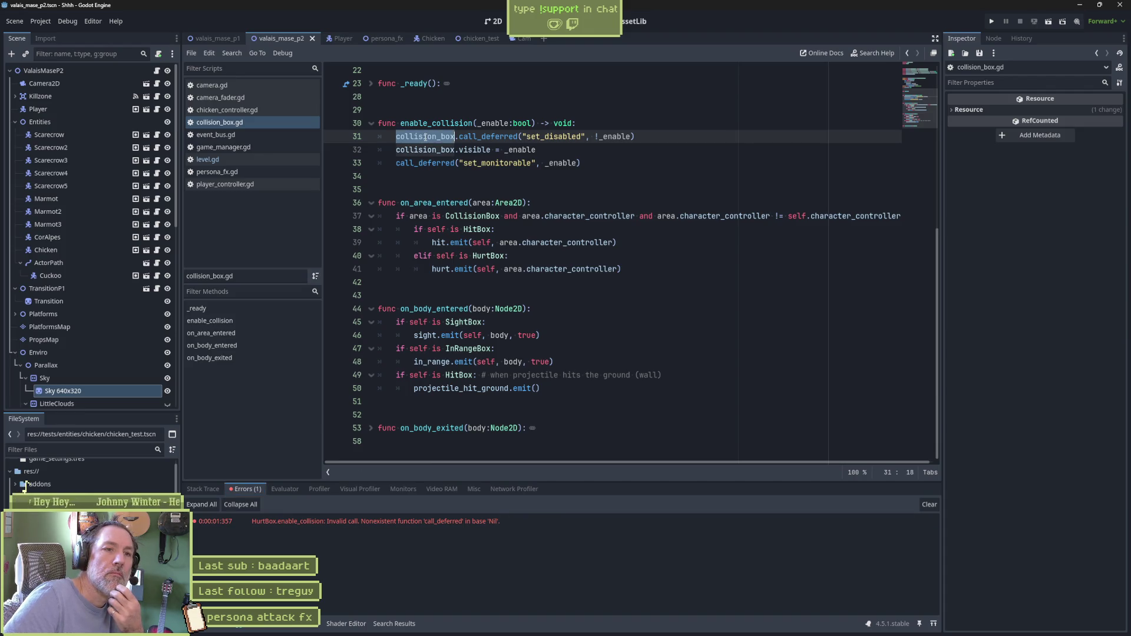
pyautogui.scroll(6, 510, 257)
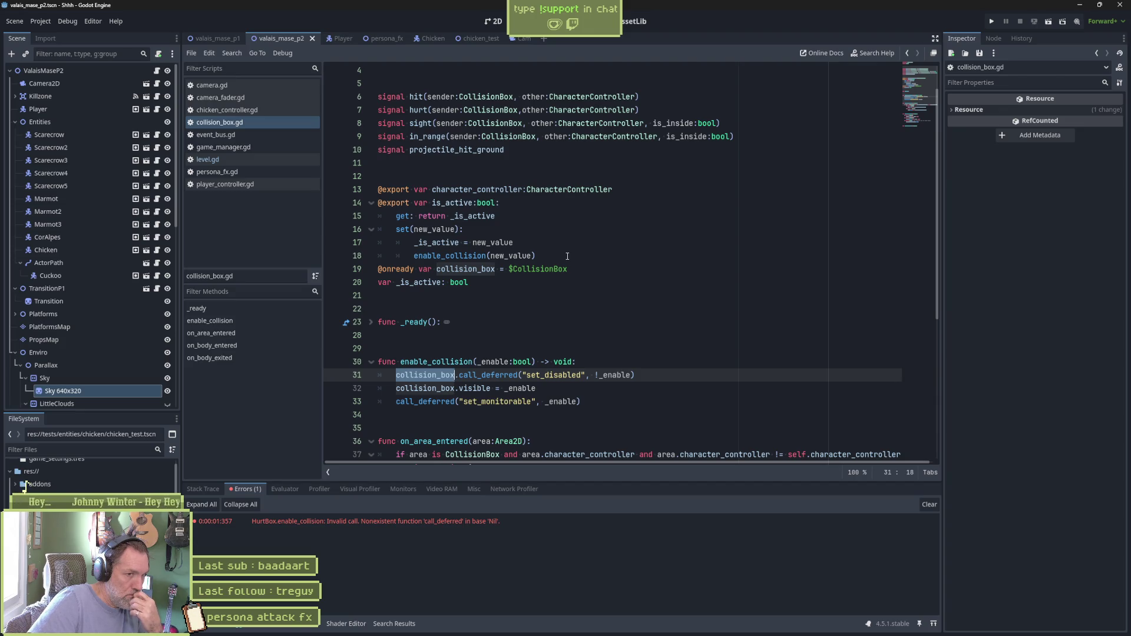
pyautogui.scroll(1, 575, 252)
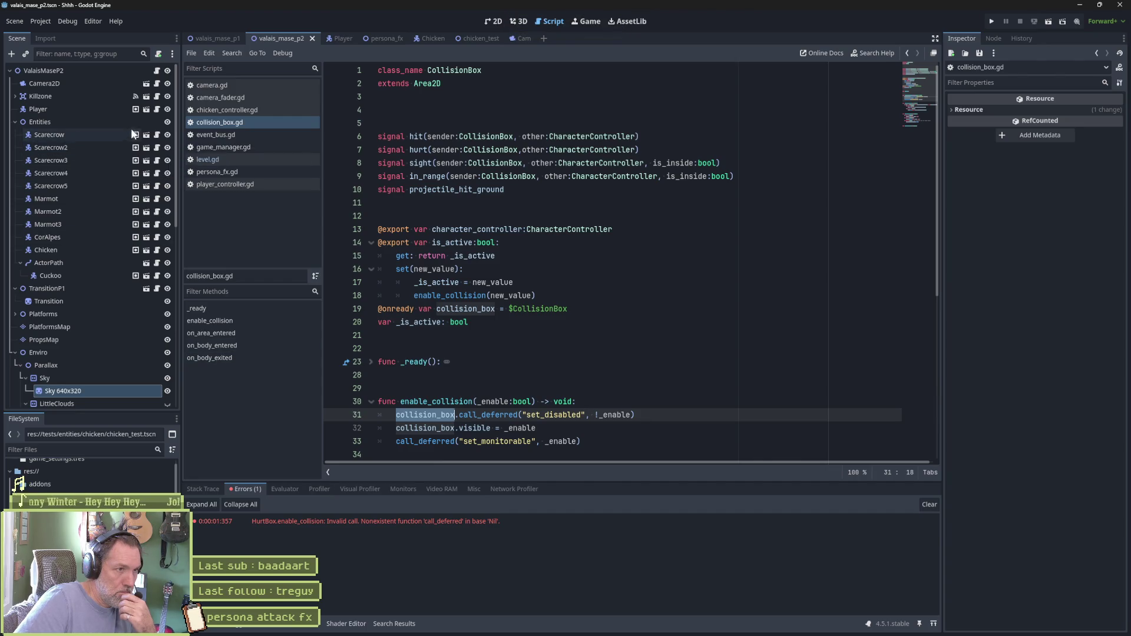
# Open the HurtBox scene in its own tab to inspect it, then return to Player
pyautogui.click(340, 39)
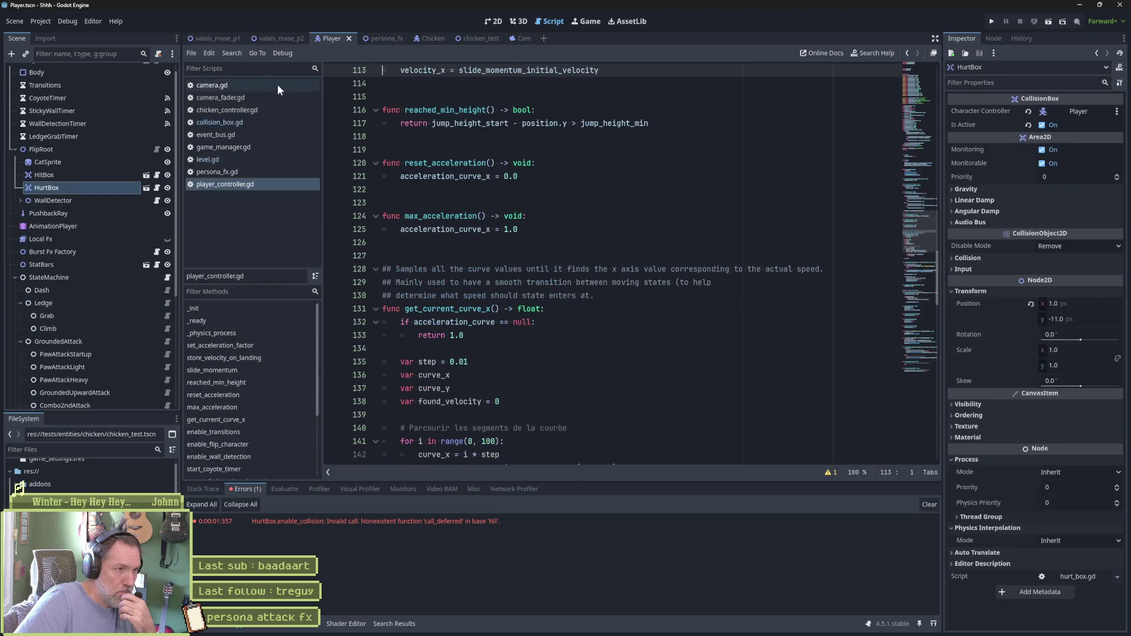
pyautogui.click(150, 188)
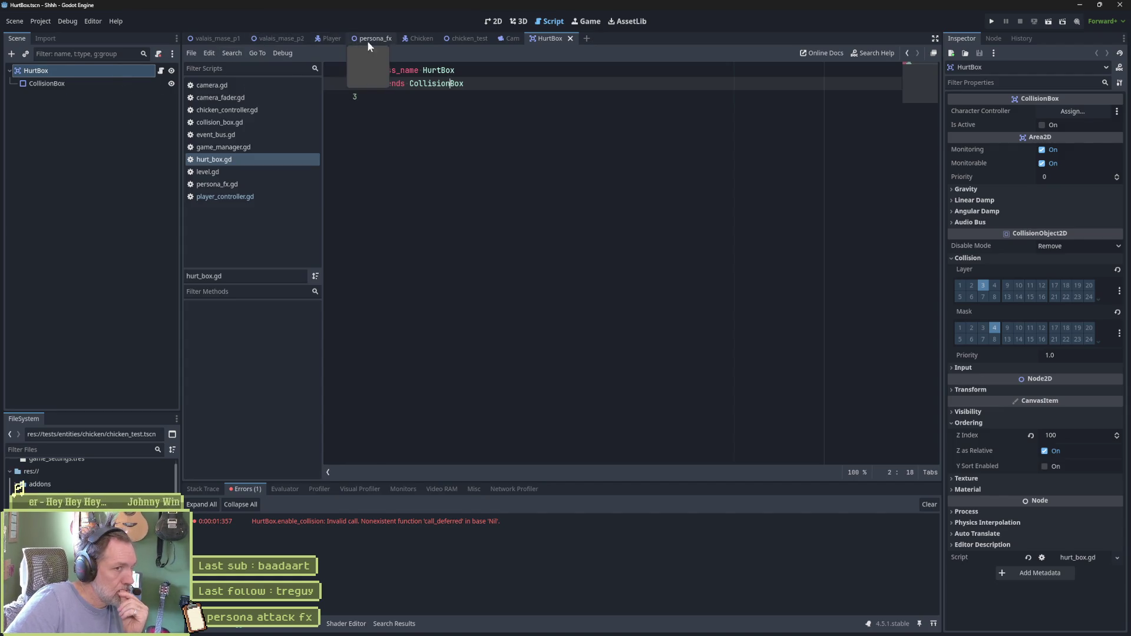
pyautogui.click(331, 39)
# Check Player's AnimationPlayer cat_persona_attack animation, then select the Chicken scene's AnimationPlayer
pyautogui.click(111, 229)
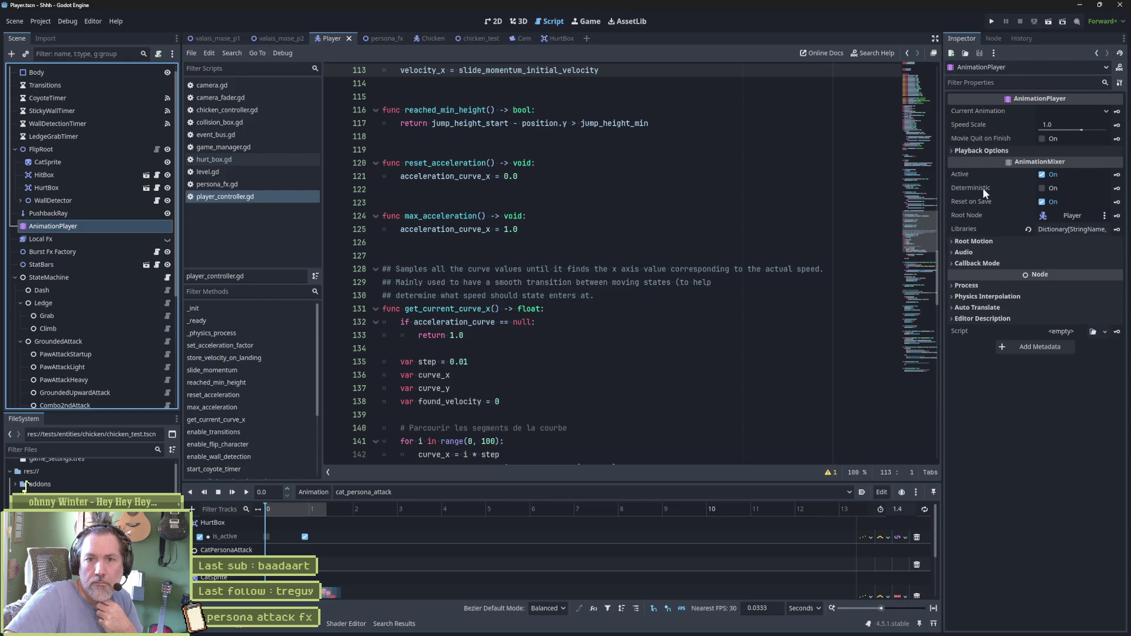
pyautogui.moveTo(983, 188)
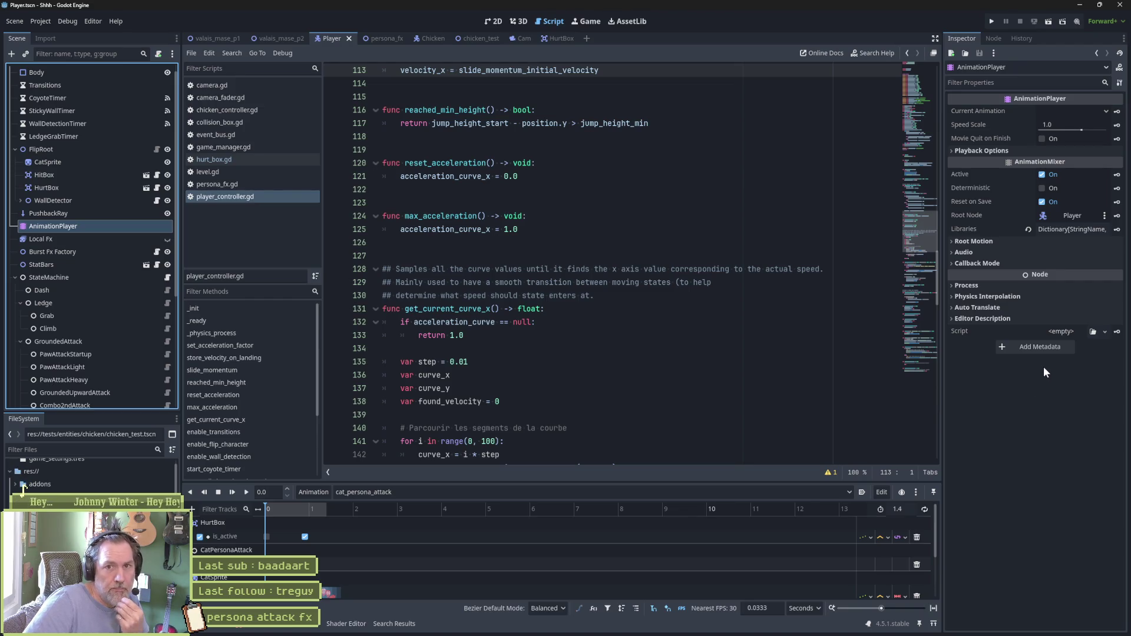
pyautogui.click(977, 150)
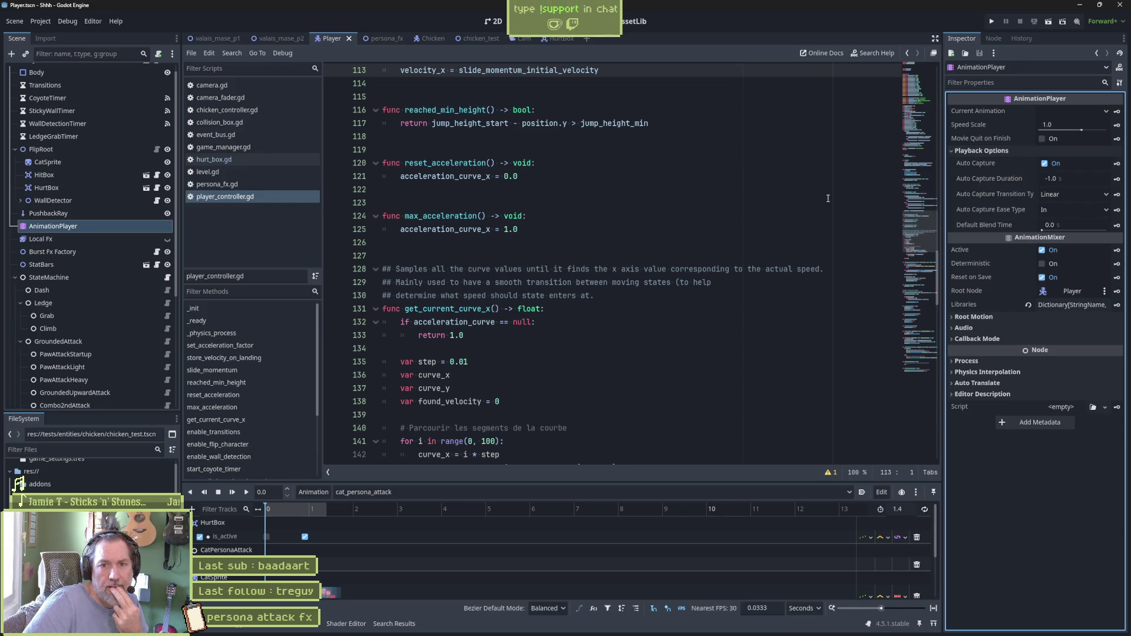
pyautogui.click(979, 150)
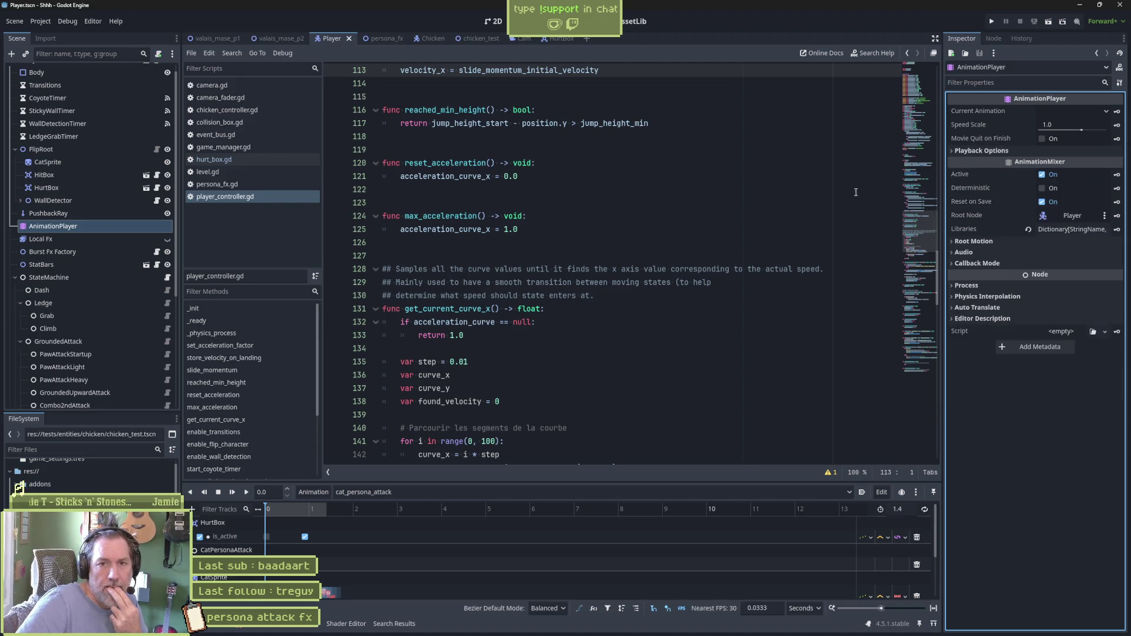
pyautogui.click(371, 491)
pyautogui.press('Escape')
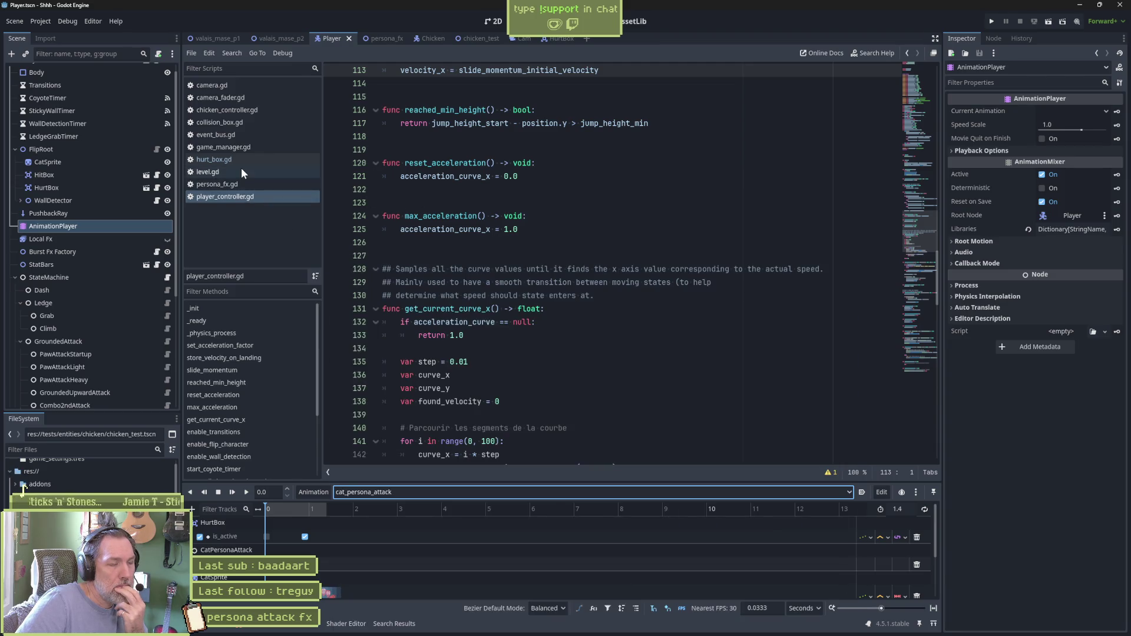
pyautogui.click(432, 38)
pyautogui.click(75, 187)
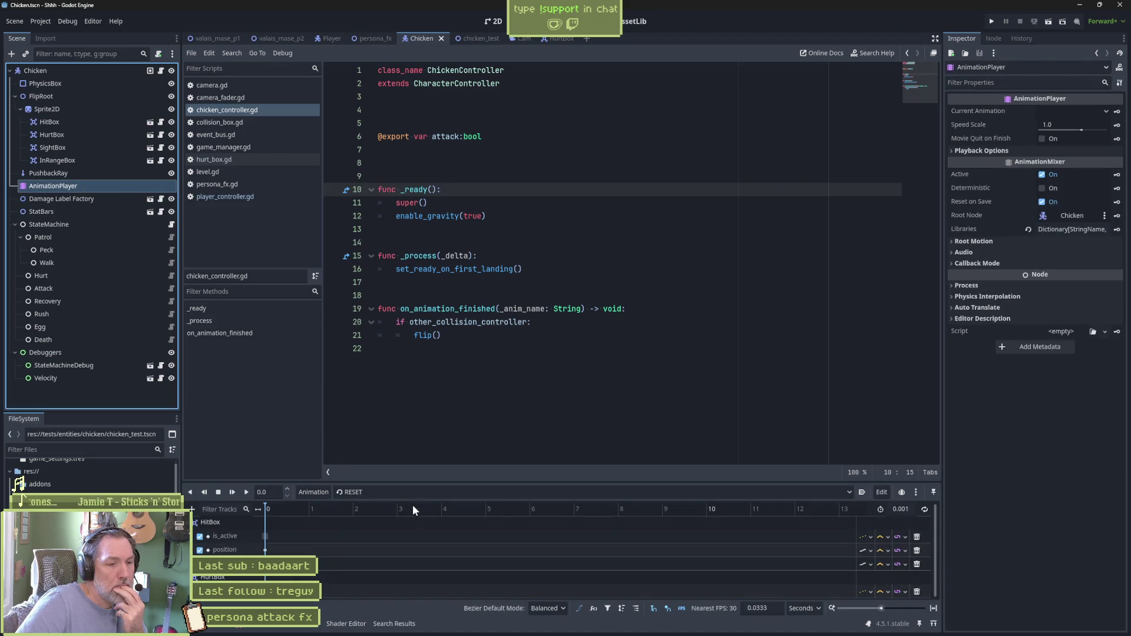
# Remove the HurtBox track from the Chicken's RESET animation, save, and run valais_mase_p2
pyautogui.click(265, 592)
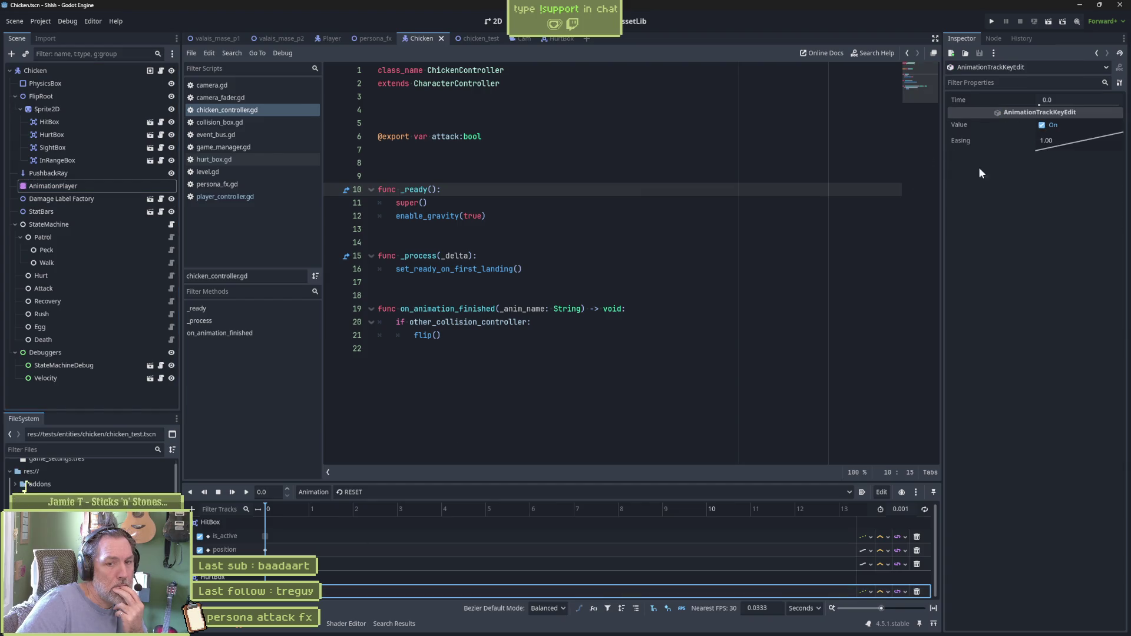
pyautogui.click(917, 592)
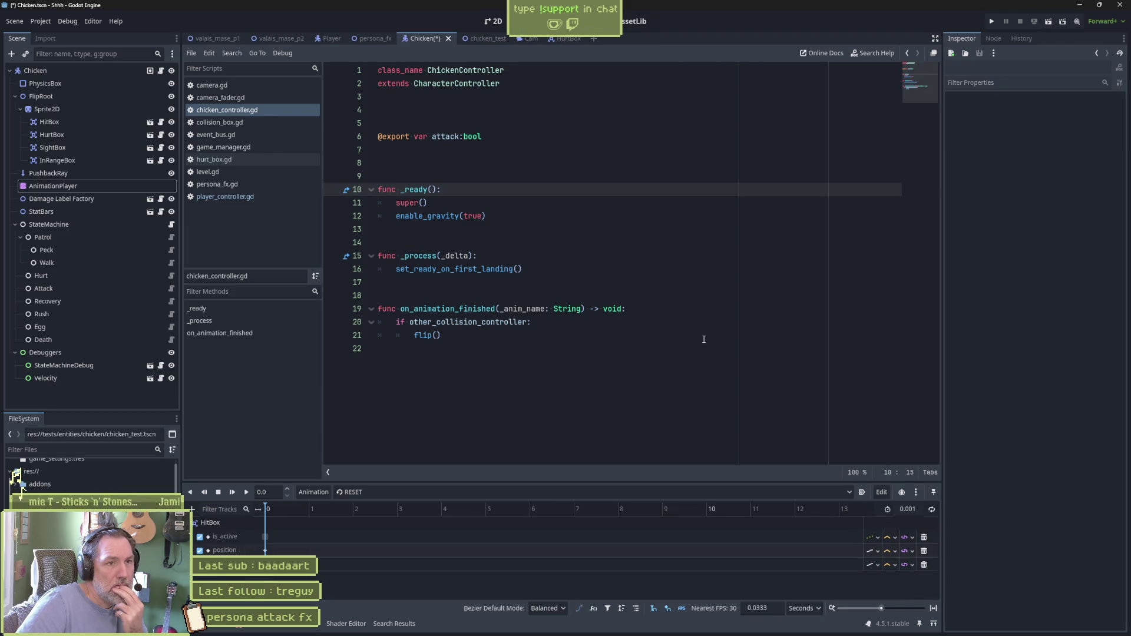
pyautogui.hotkey('ctrl', 's')
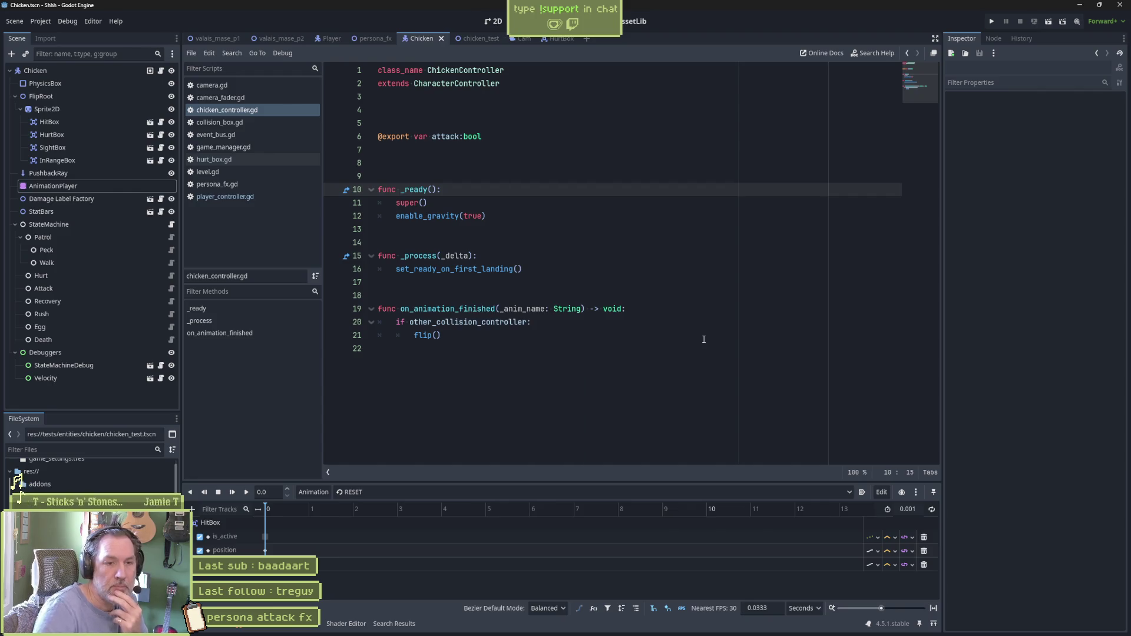
pyautogui.click(300, 41)
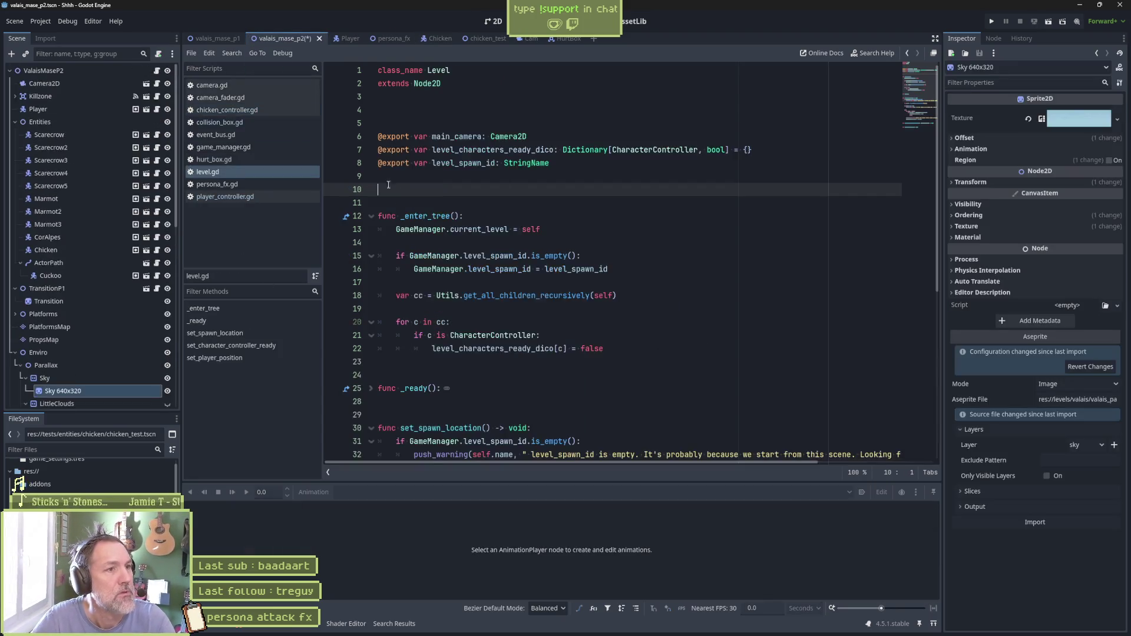
pyautogui.press('F6')
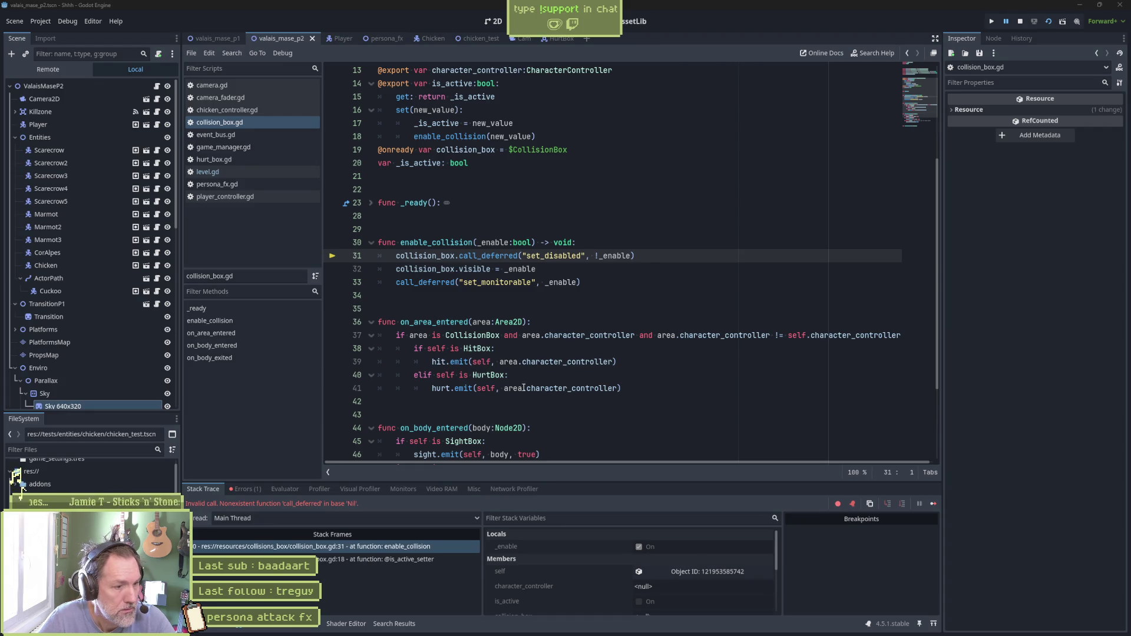
# Trace the nil collision box error to the is_active setter on line 18, reading call_deferred's docs
pyautogui.click(377, 563)
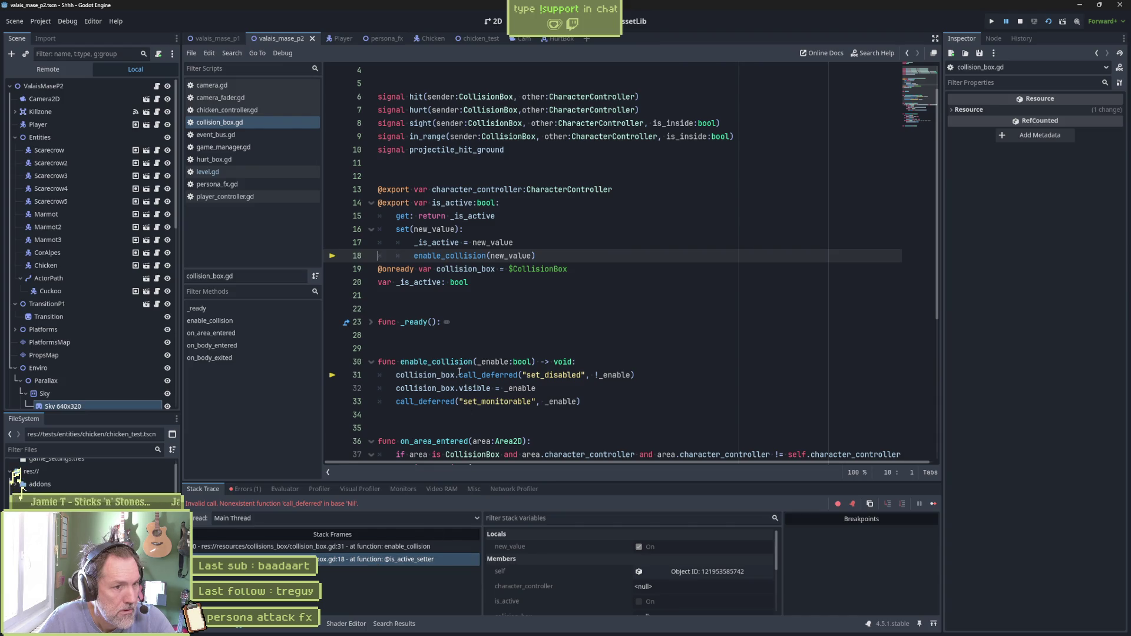
pyautogui.moveTo(518, 375)
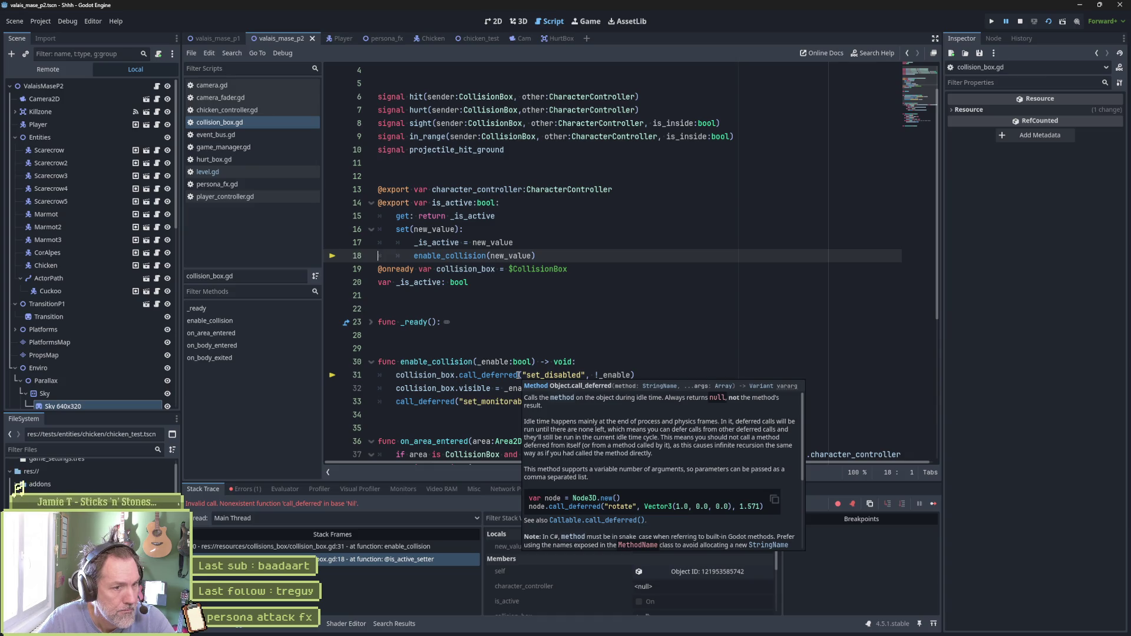
pyautogui.click(492, 389)
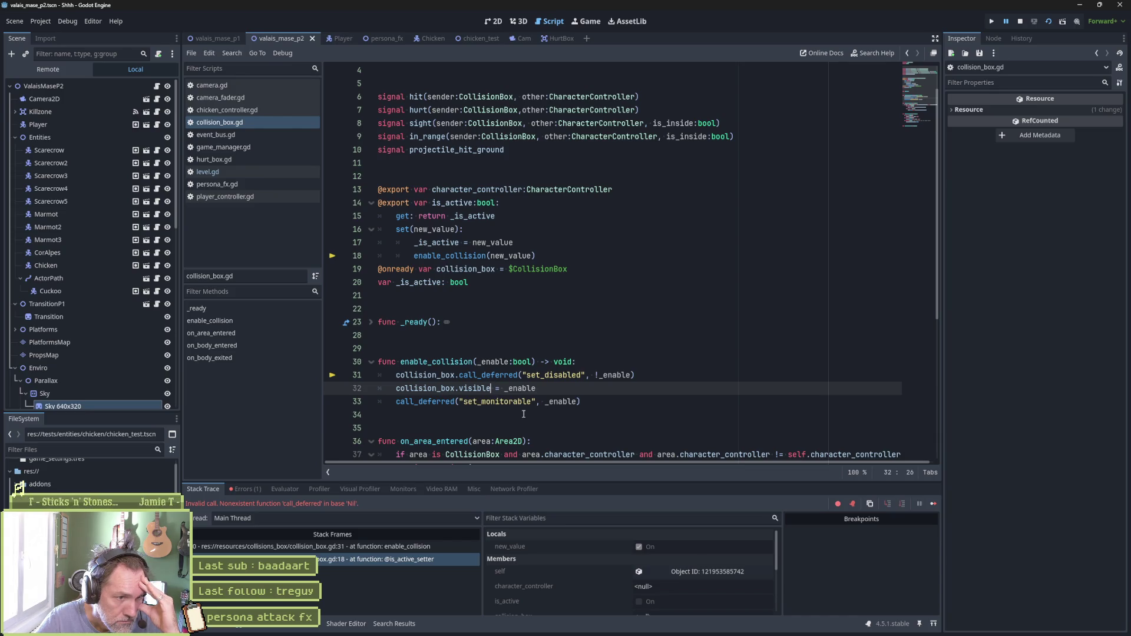
# Stop the debug session and comment out lines 31–32 of collision_box.gd
pyautogui.click(1020, 21)
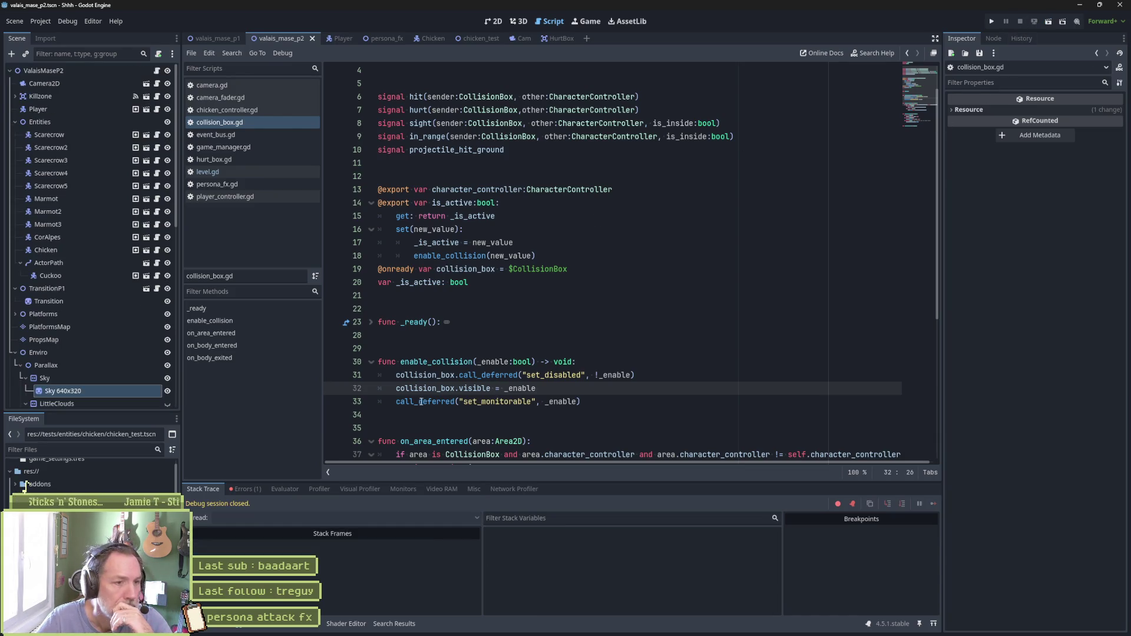
pyautogui.press('Up')
pyautogui.press('Home')
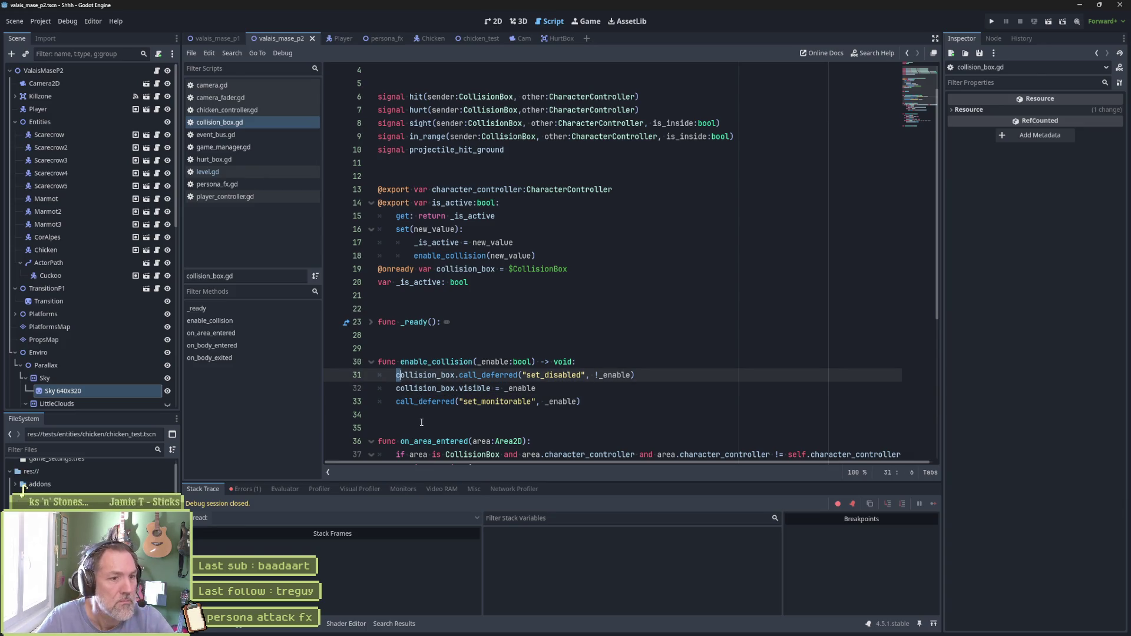
pyautogui.press('Down')
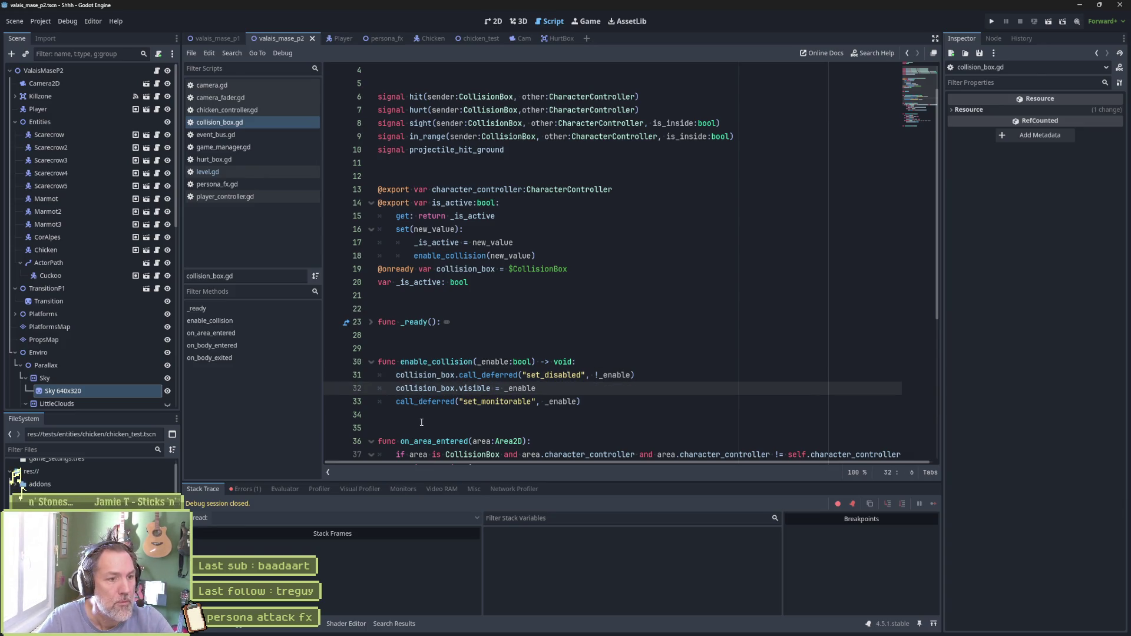
pyautogui.hotkey('shift', 'Up')
pyautogui.hotkey('ctrl', 'k')
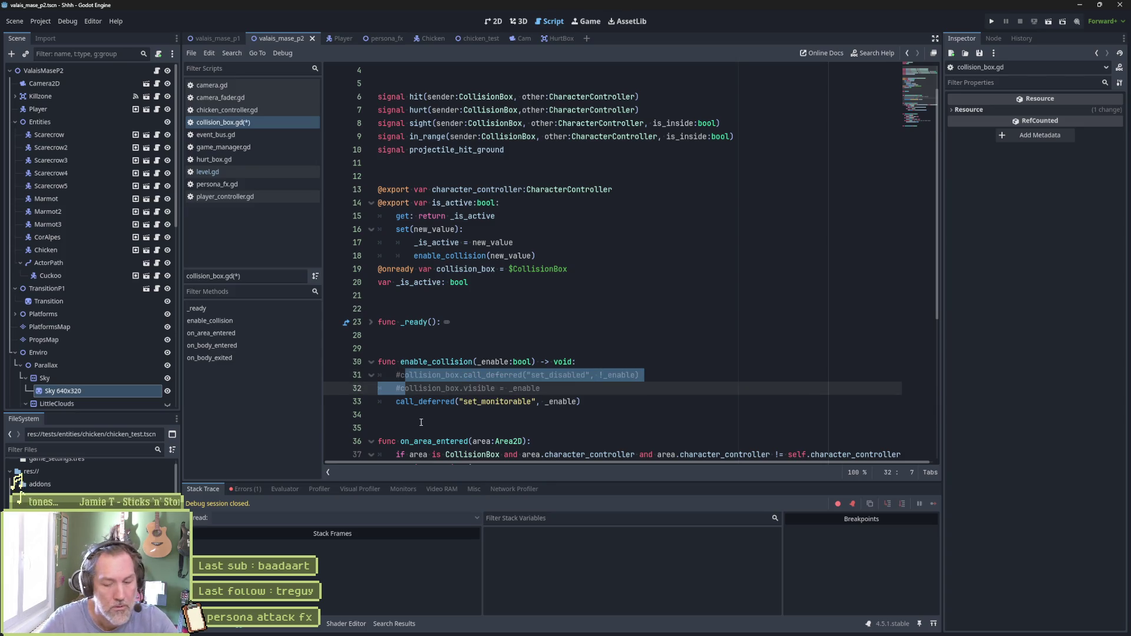
# Test-run the level, walking the cat right and firing its persona attack, then stop
pyautogui.press('F5')
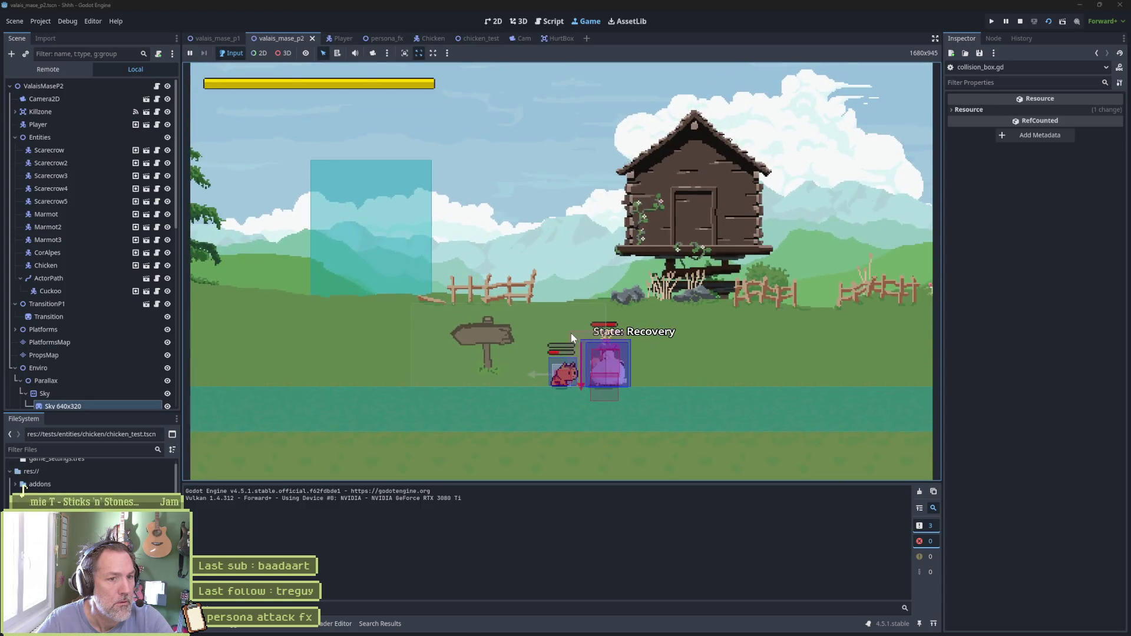
pyautogui.press('Right')
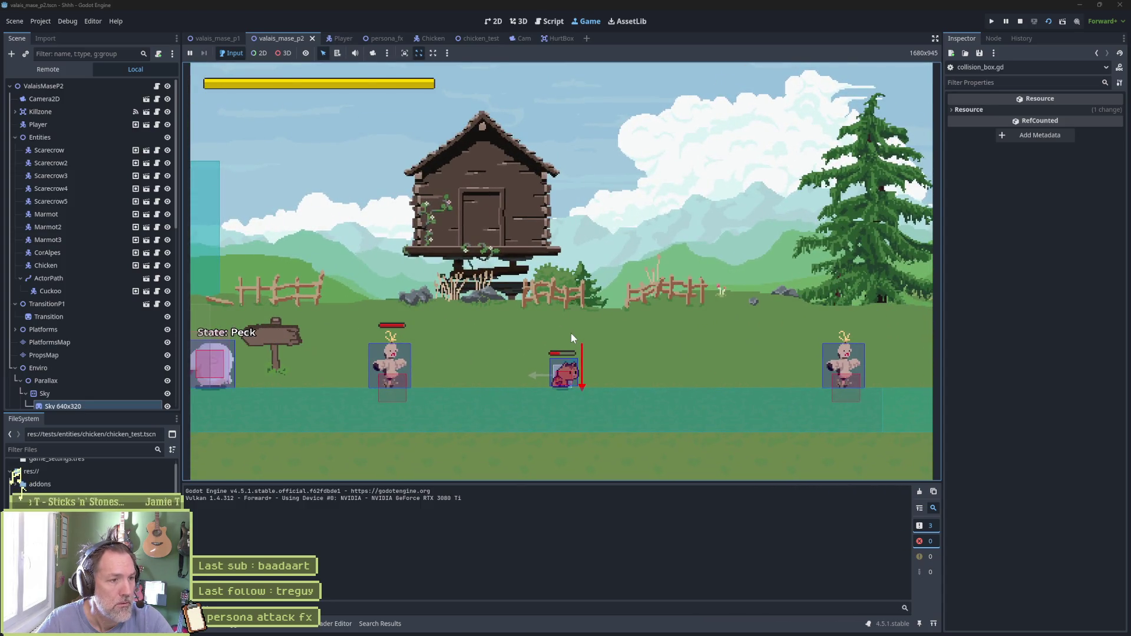
pyautogui.press('space')
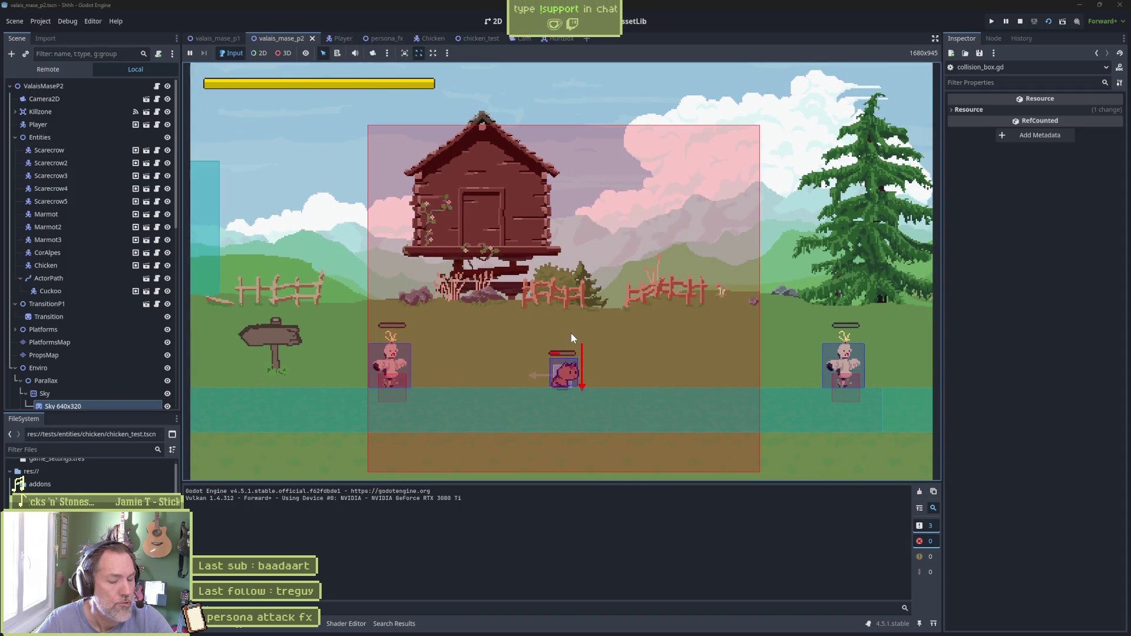
pyautogui.press('F8')
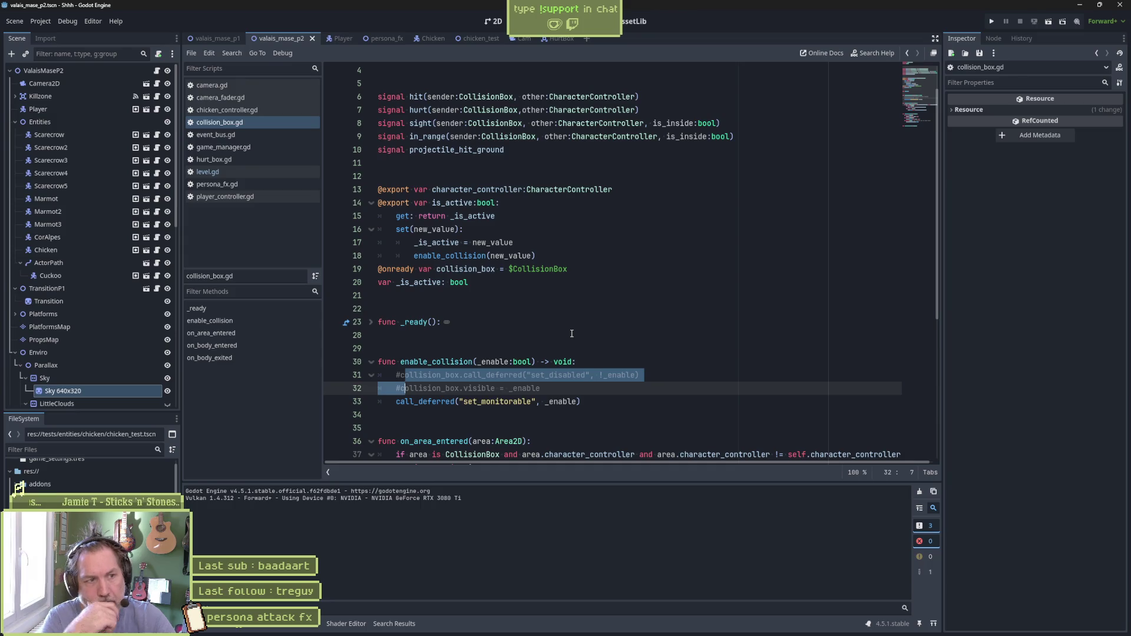
# Uncomment lines 31–32 of collision_box.gd to restore them
pyautogui.moveTo(505, 376); pyautogui.dragTo(500, 388)
pyautogui.hotkey('ctrl', 'k')
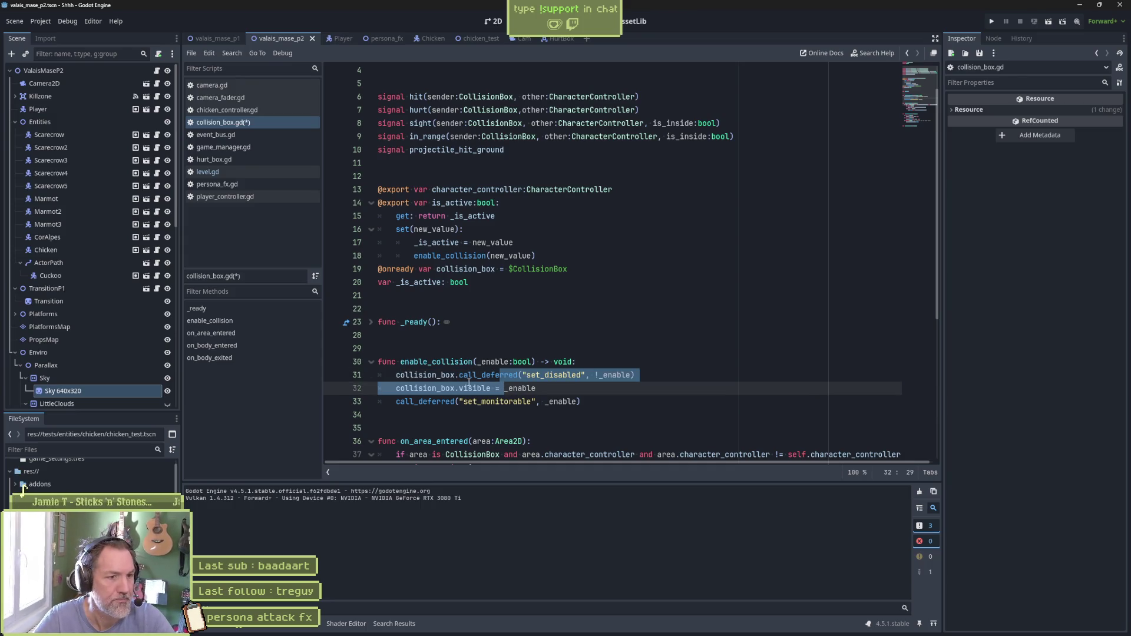
pyautogui.doubleClick(450, 375)
# Guard enable_collision(new_value) with 'if collision_box:', save the script, and run the game
pyautogui.click(548, 242)
pyautogui.press('Return')
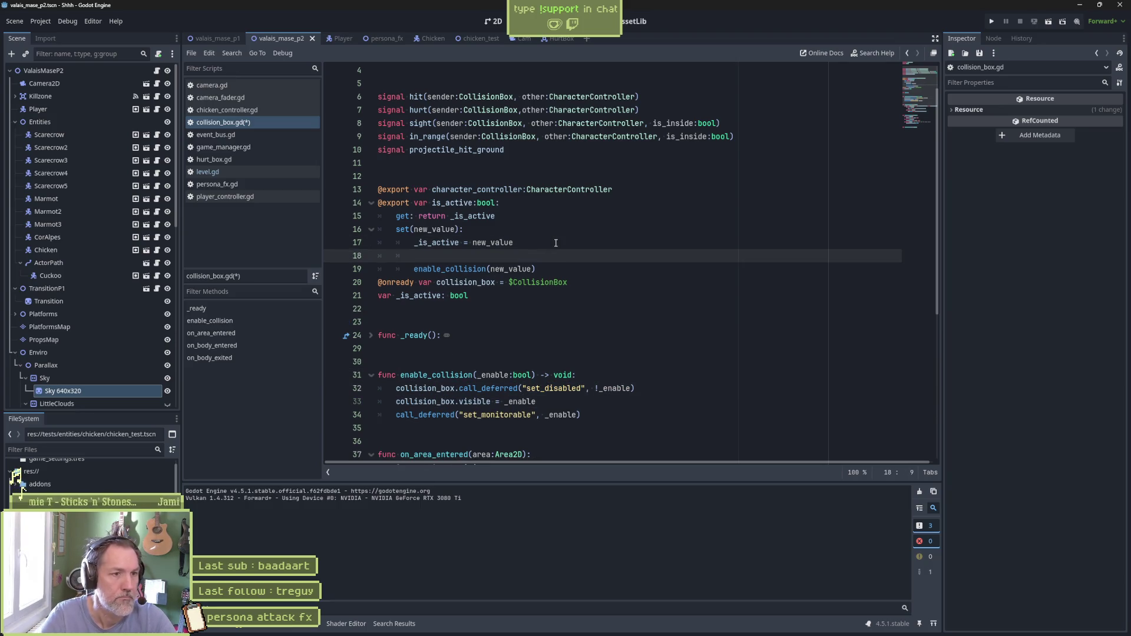
pyautogui.write('if collision_box:')
pyautogui.press('Down')
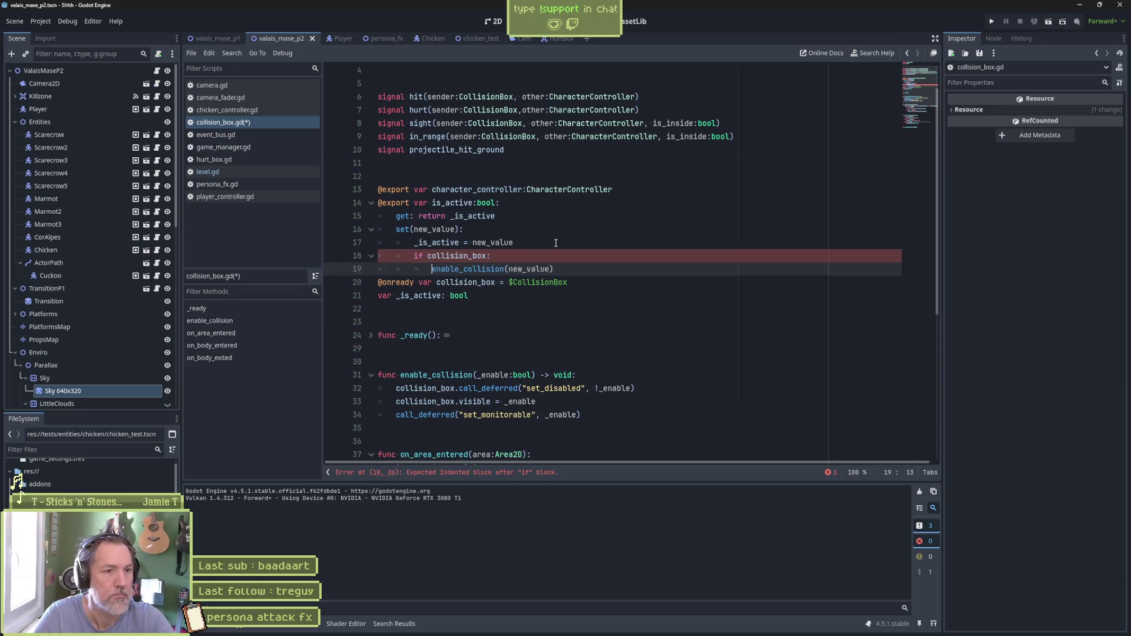
pyautogui.hotkey('ctrl', 's')
pyautogui.press('F5')
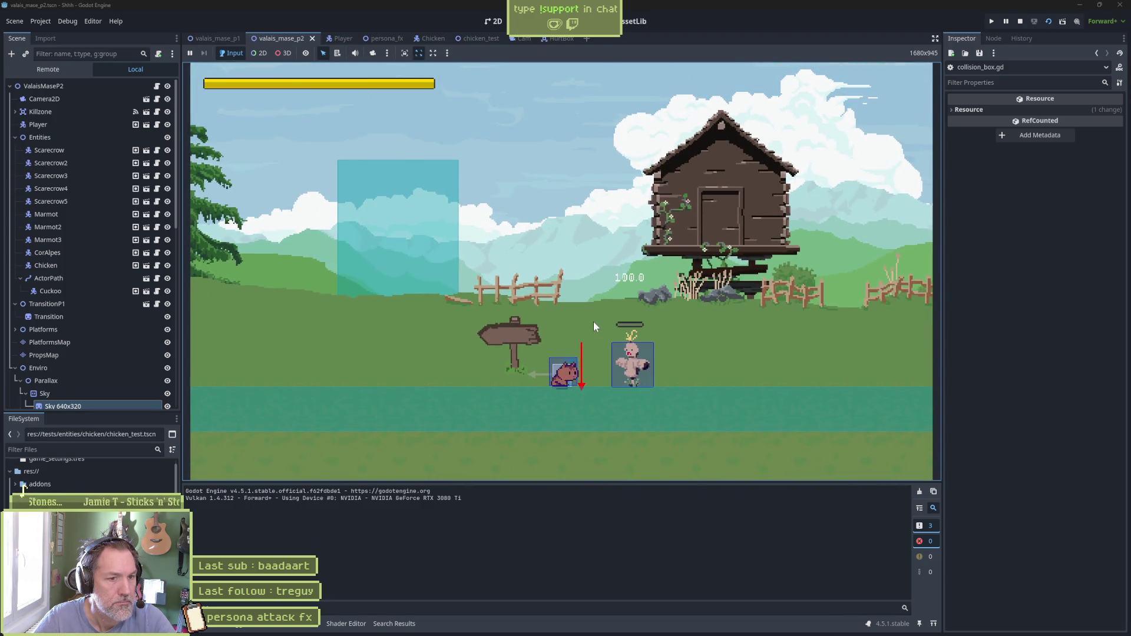
# Restart the game, walk the cat to a scarecrow and trigger the persona attack without errors
pyautogui.press('Right')
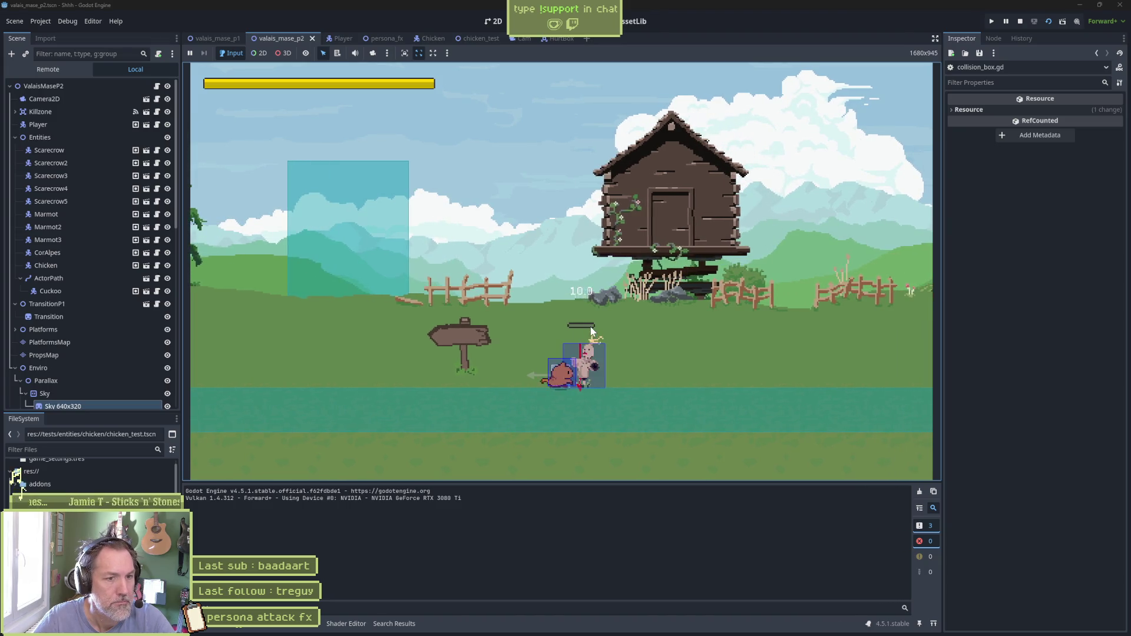
pyautogui.press('F5')
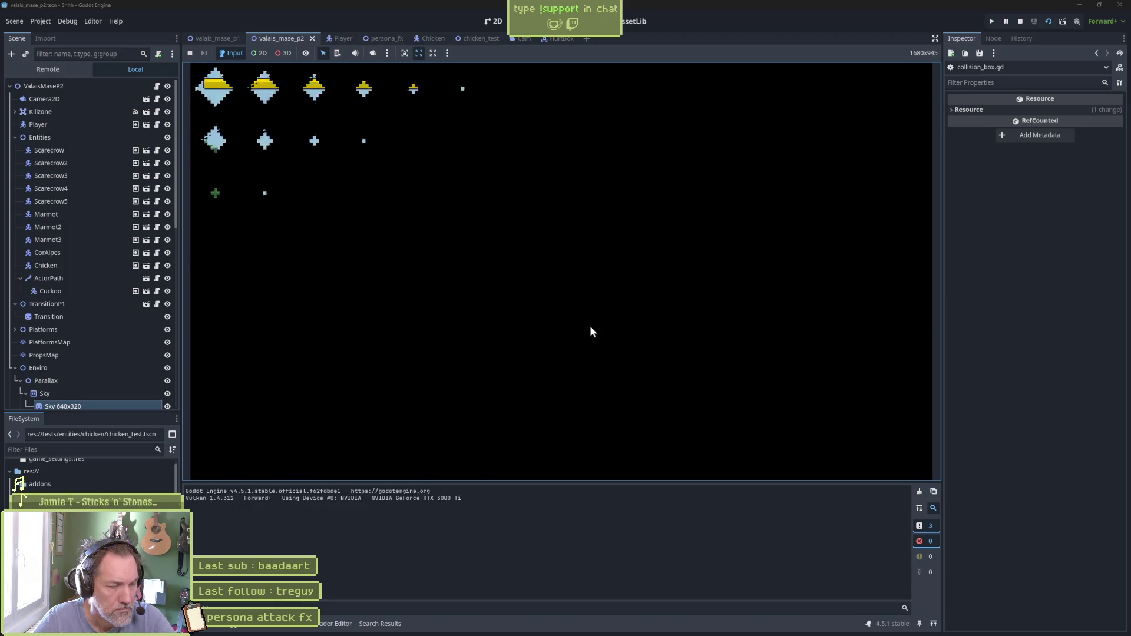
pyautogui.press('Right')
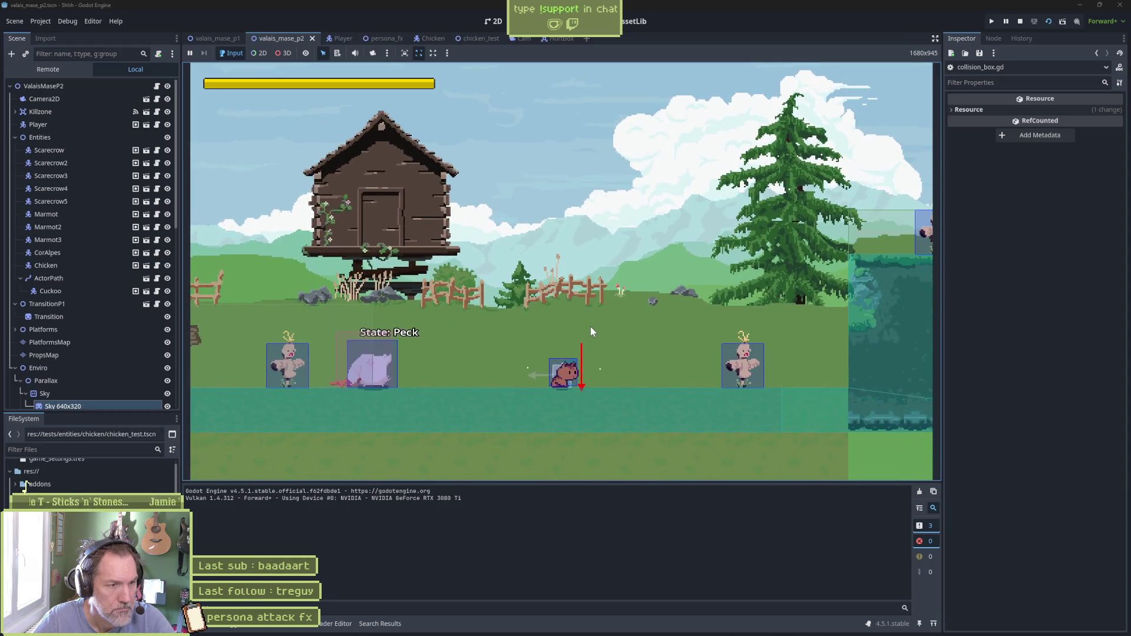
pyautogui.press('Right')
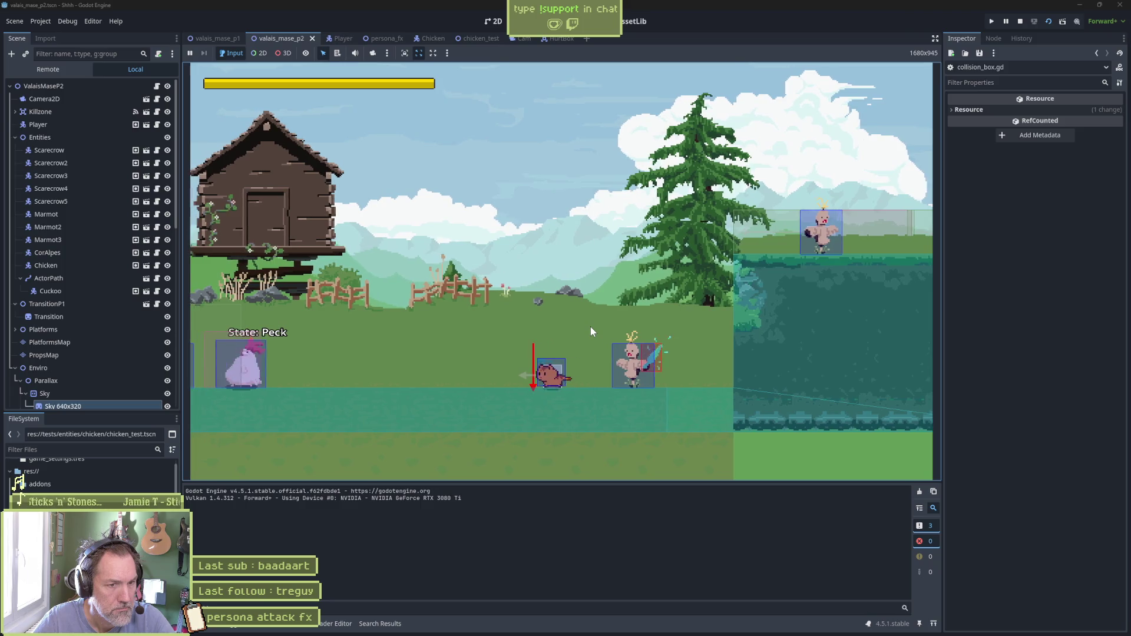
pyautogui.press('Left')
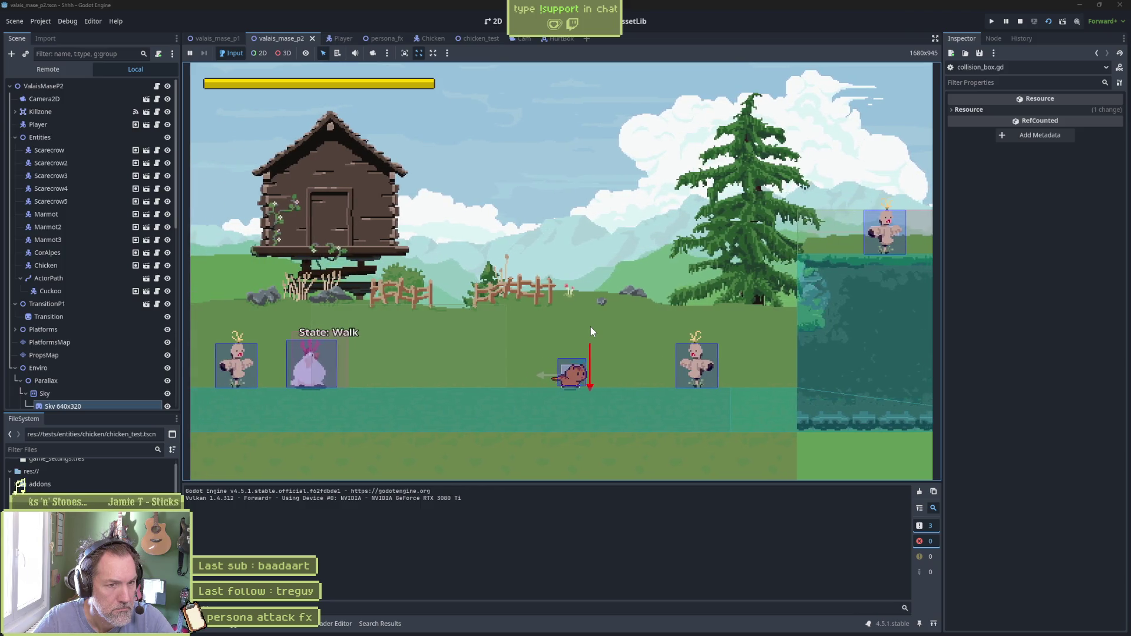
pyautogui.press('Right')
pyautogui.press('space')
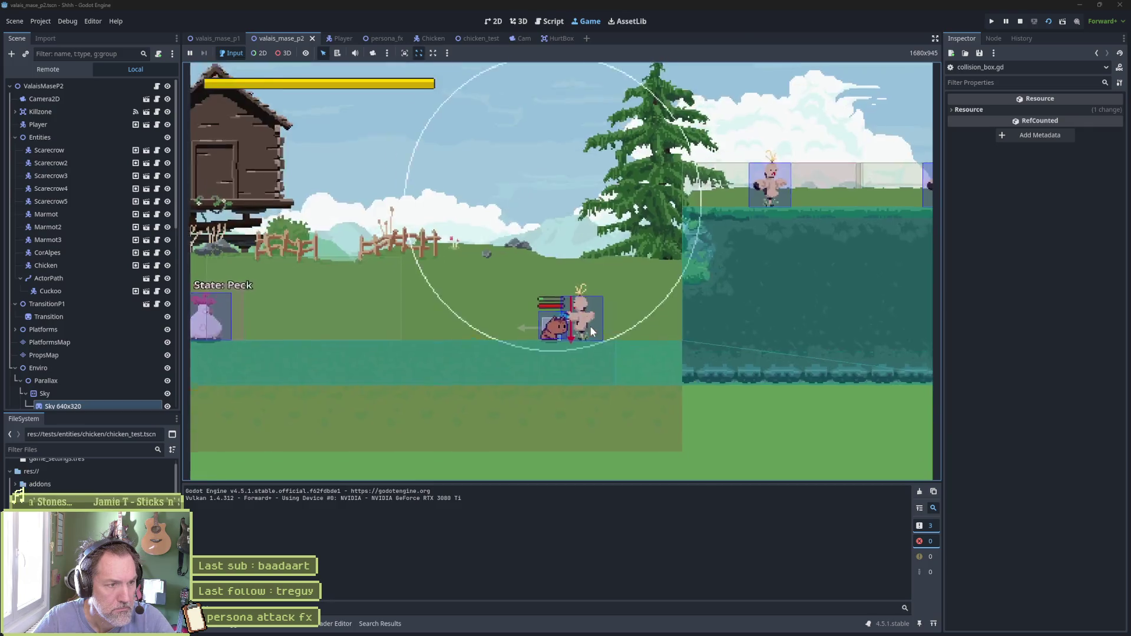
pyautogui.press('Left')
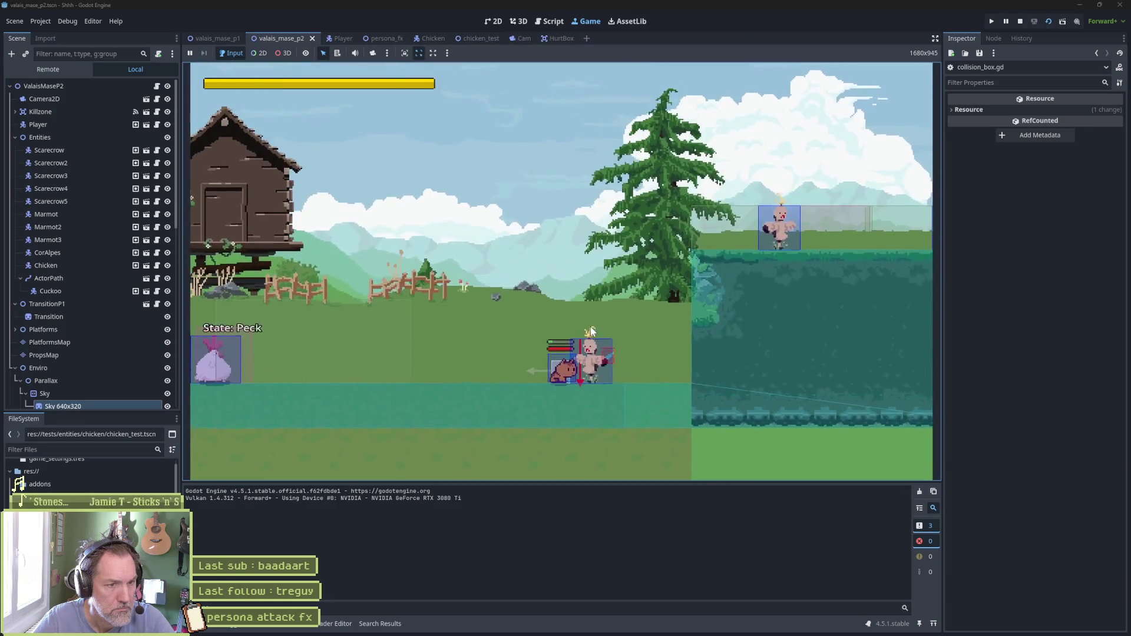